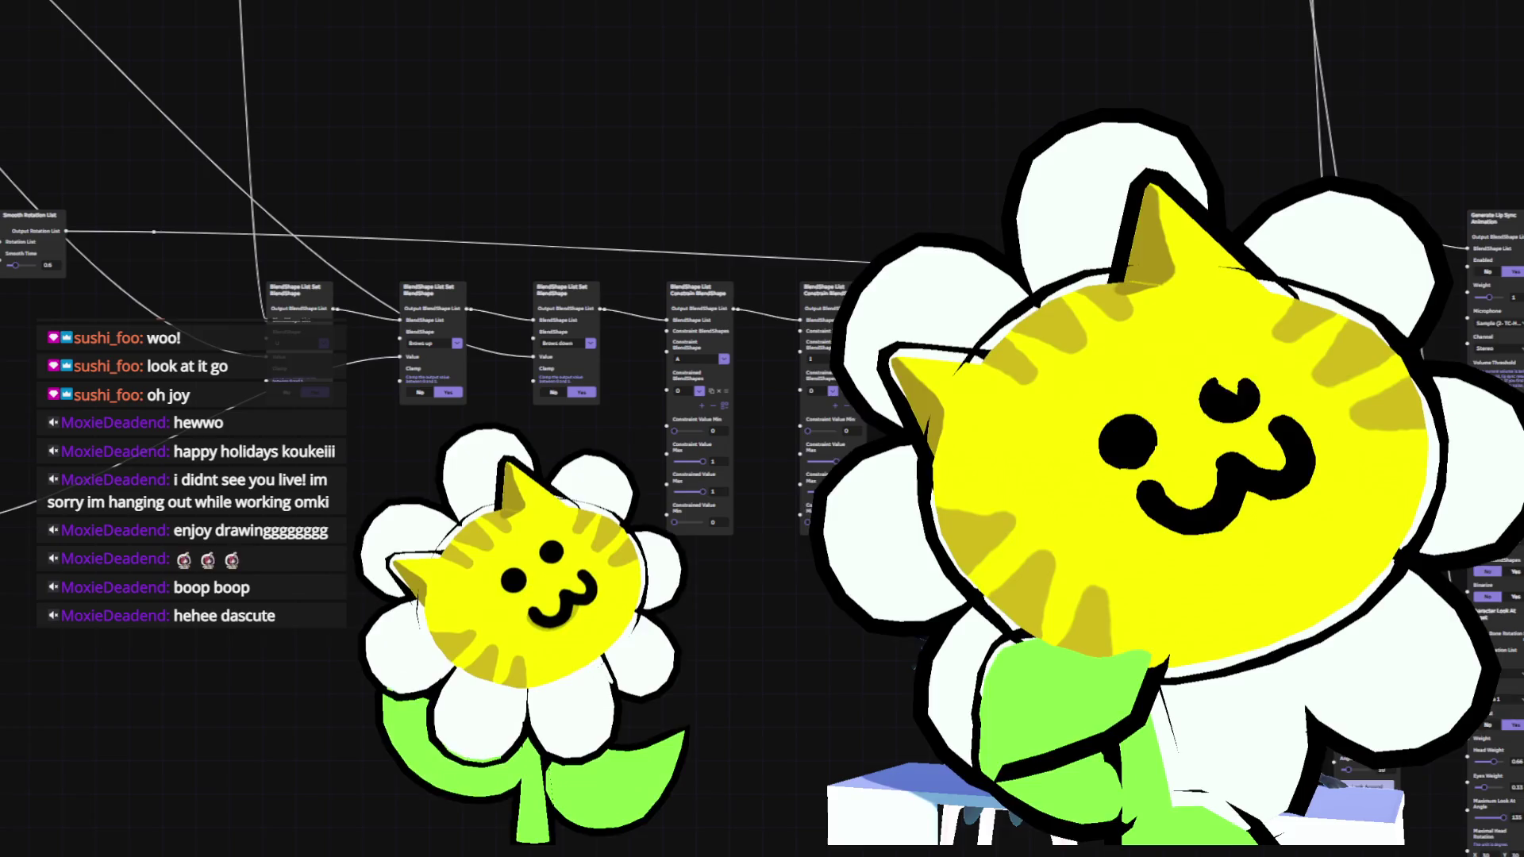
# Zoom and pan the node graph to show the Generate Idle Head node's Blink and Look Weight fields.
pyautogui.scroll(1, 722, 692)
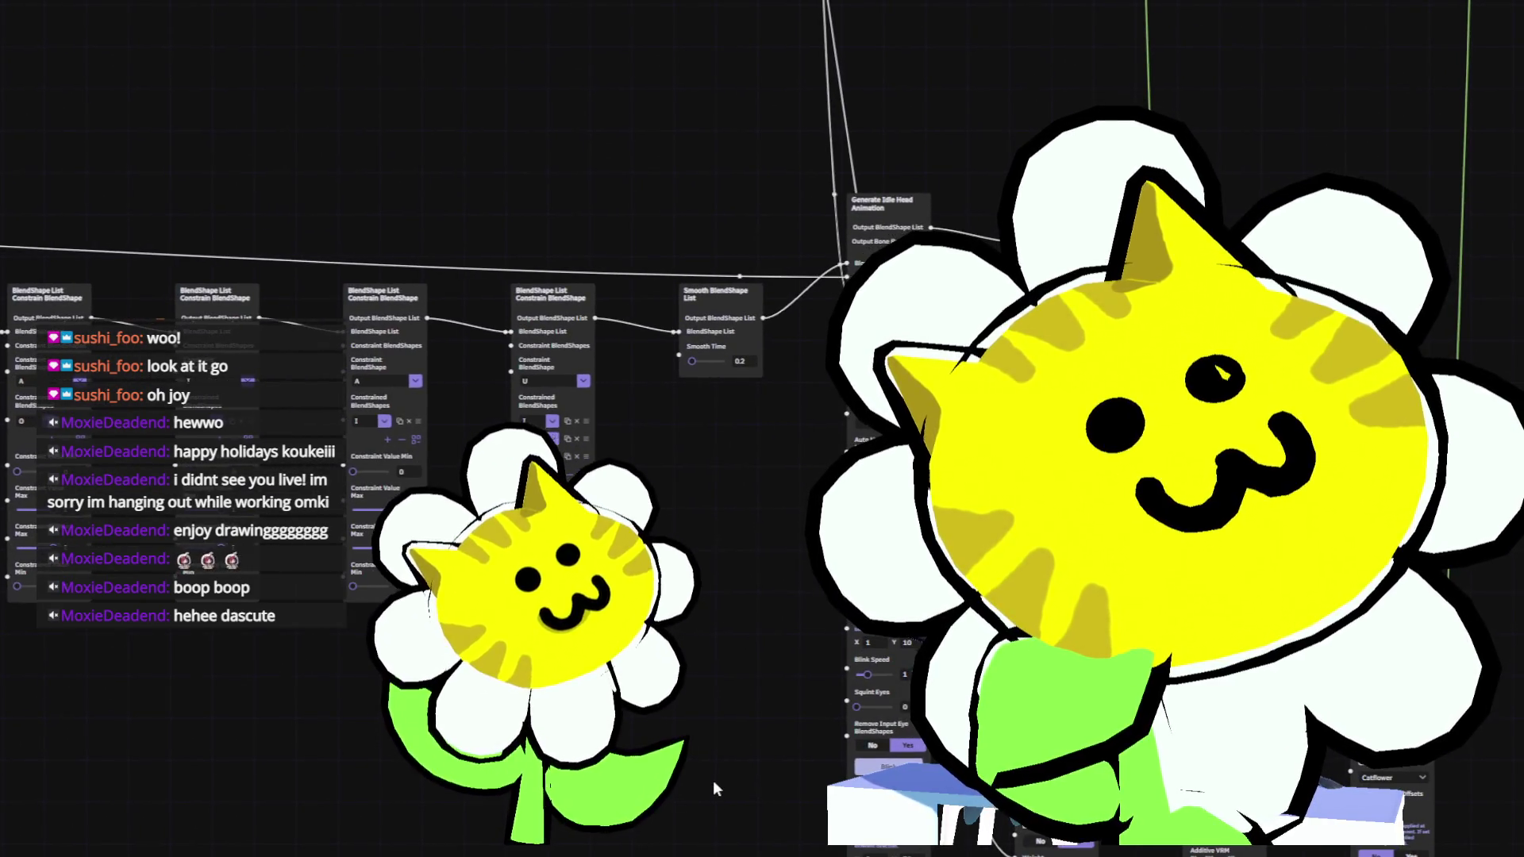
pyautogui.moveTo(703, 739); pyautogui.dragTo(620, 626, button='middle')
pyautogui.scroll(5, 654, 671)
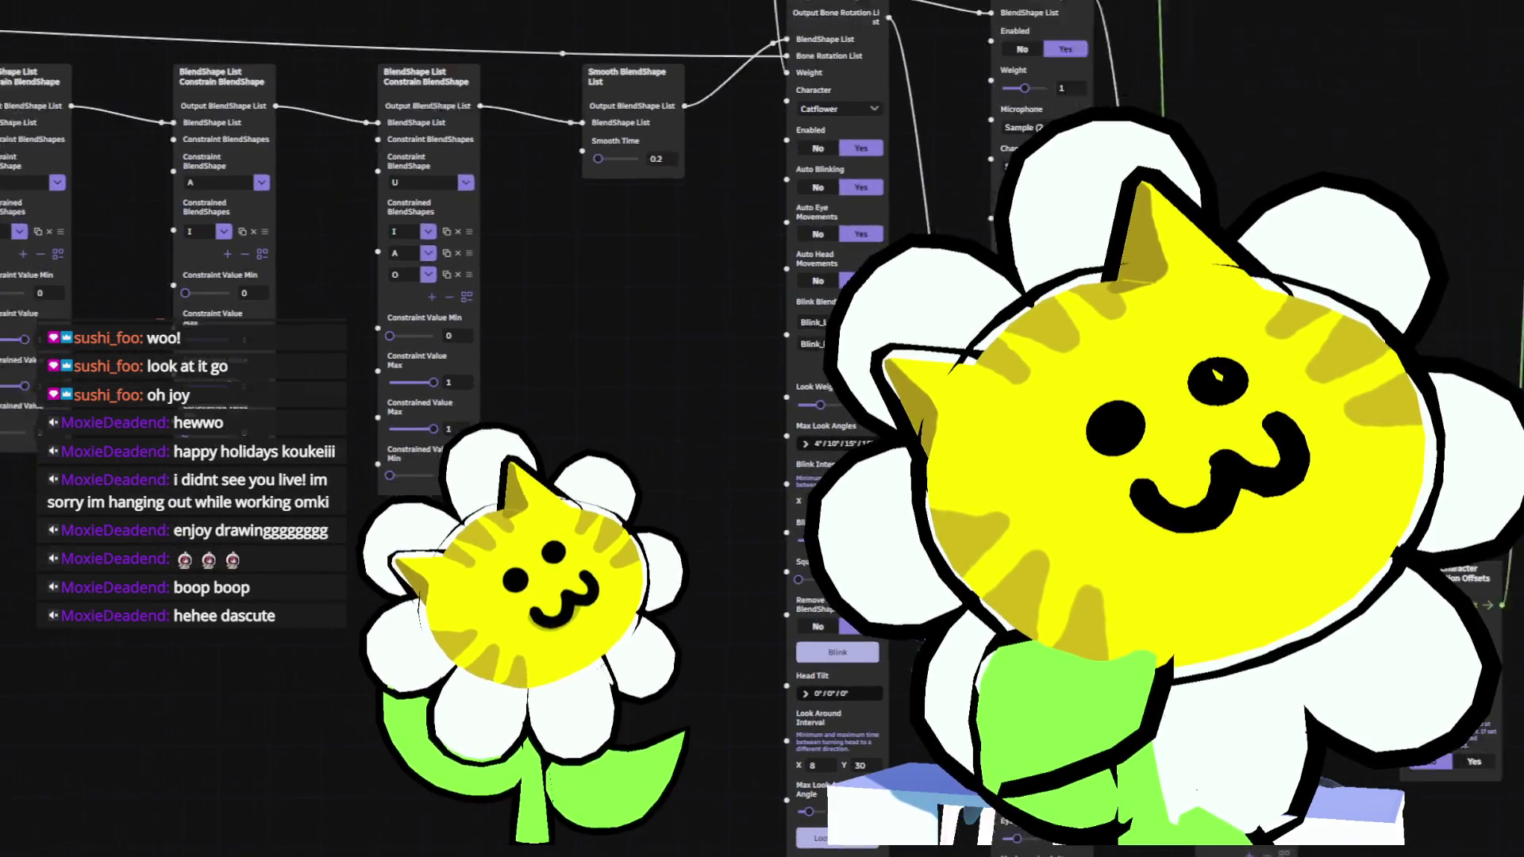
pyautogui.scroll(-5, 900, 83)
pyautogui.scroll(10, 899, 84)
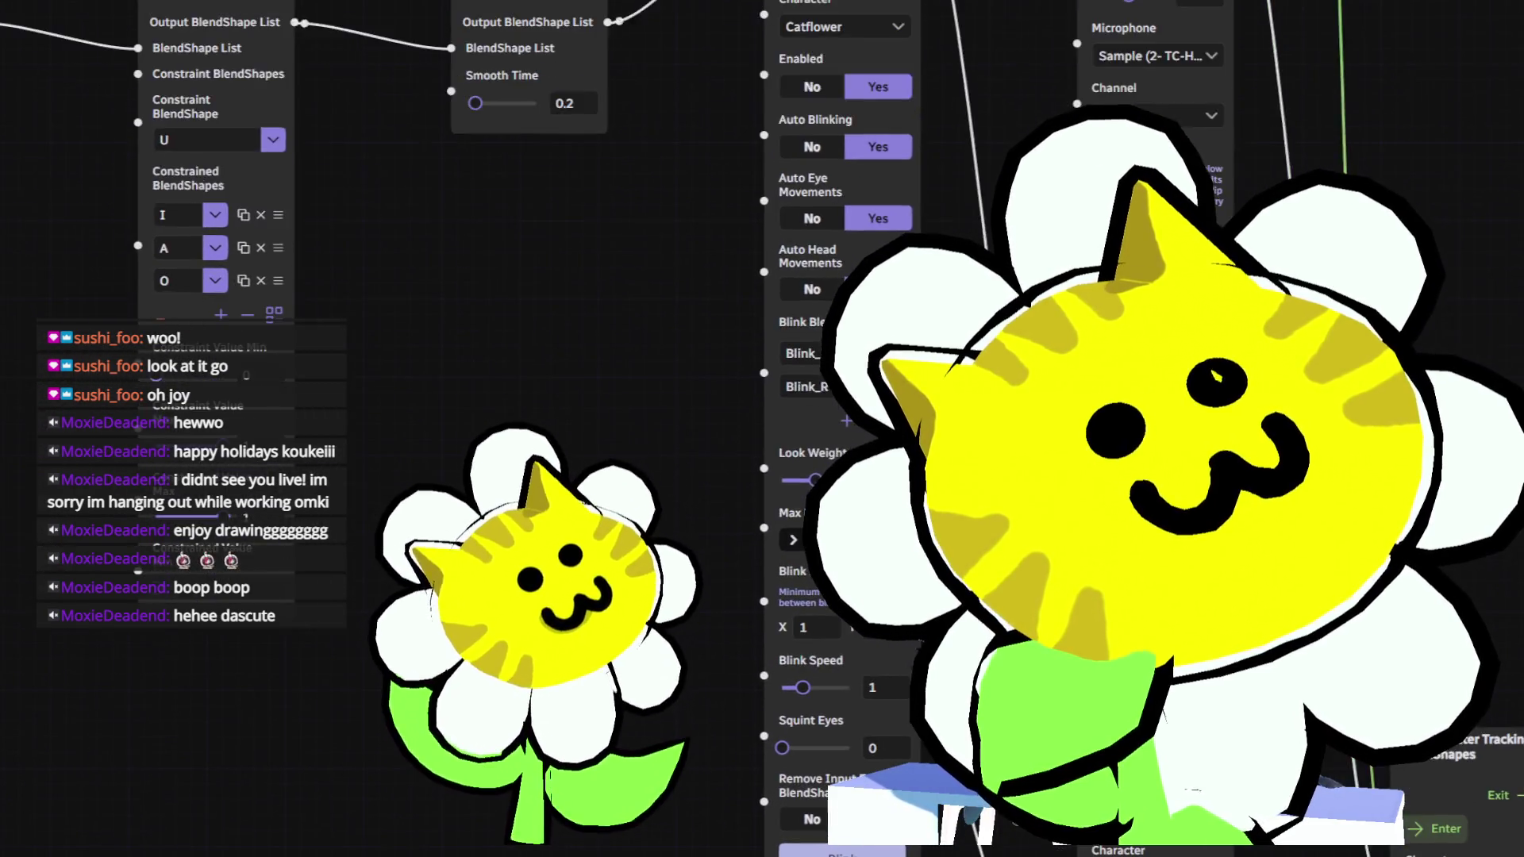
pyautogui.moveTo(619, 667)
pyautogui.mouseDown(button='middle')
pyautogui.moveTo(415, 610)
pyautogui.moveTo(387, 444)
pyautogui.mouseUp(button='middle')
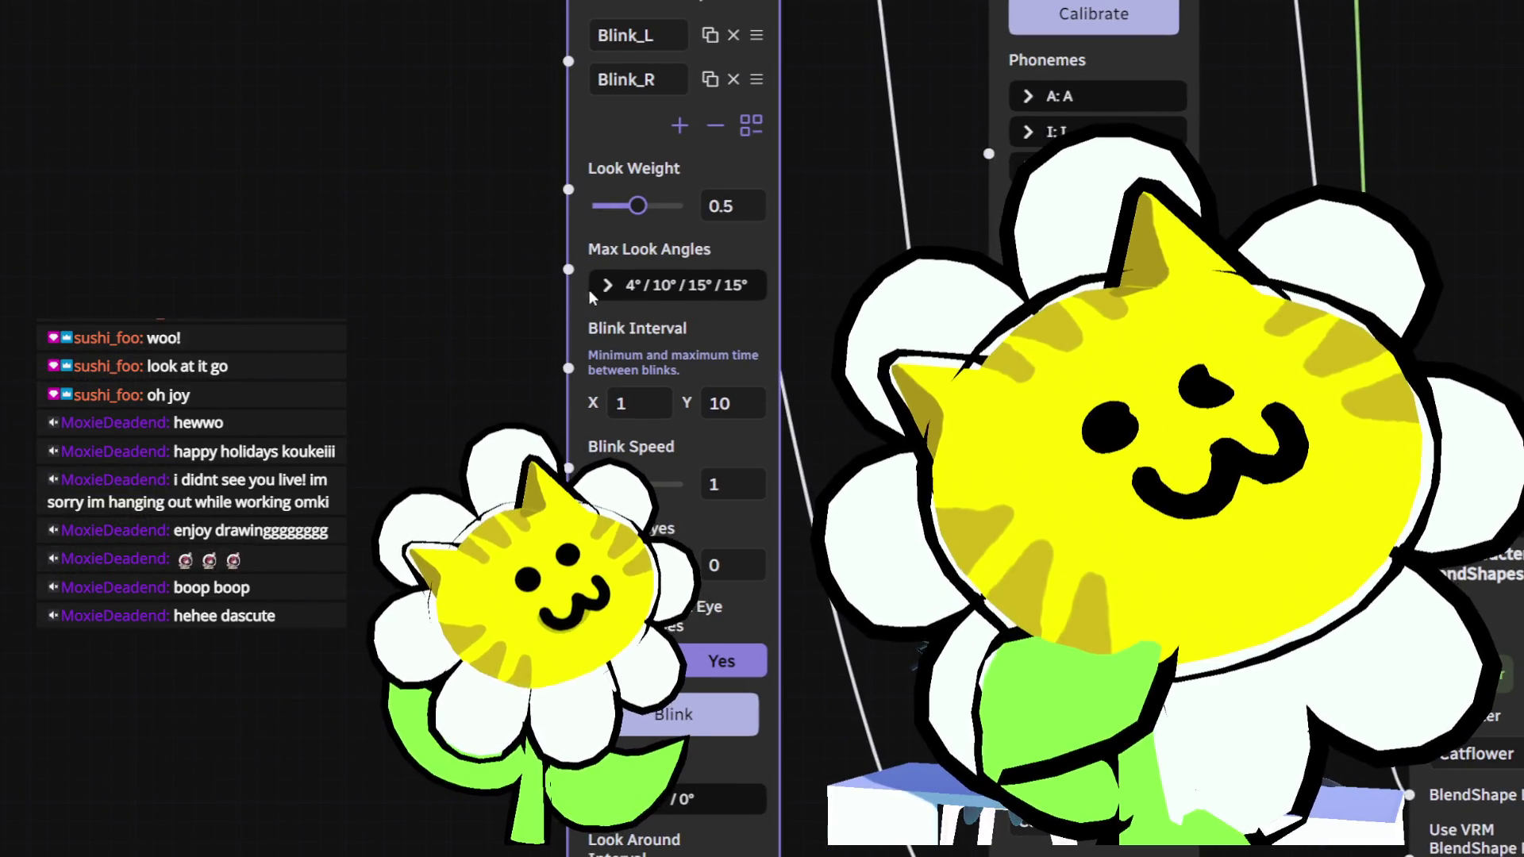
# Expand Max Look Angles into separate directions and slide the Up angle down toward 0°.
pyautogui.click(606, 286)
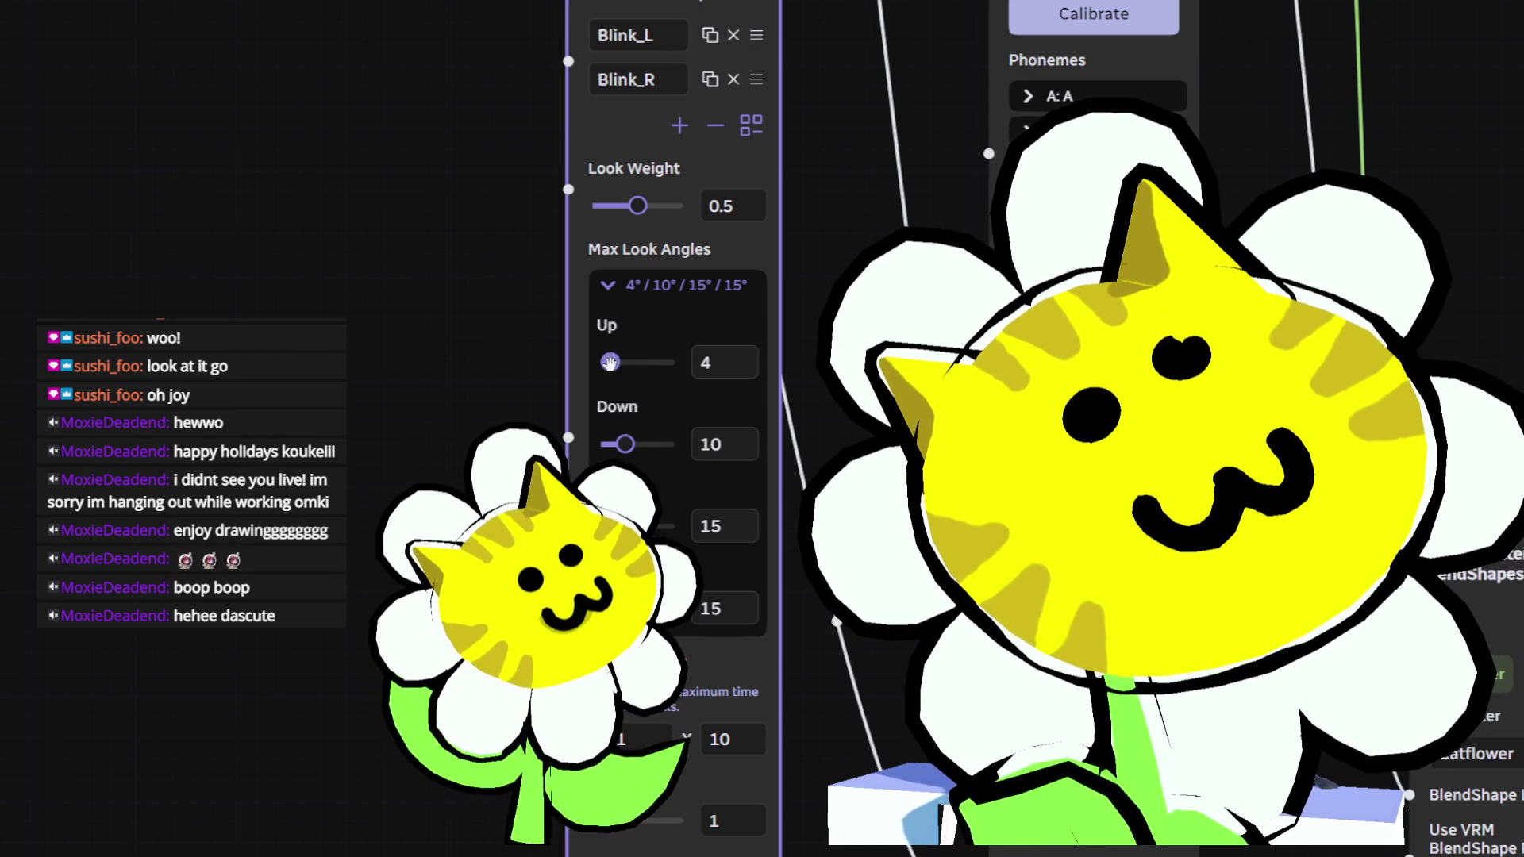
pyautogui.click(606, 362)
pyautogui.moveTo(606, 363); pyautogui.dragTo(601, 363)
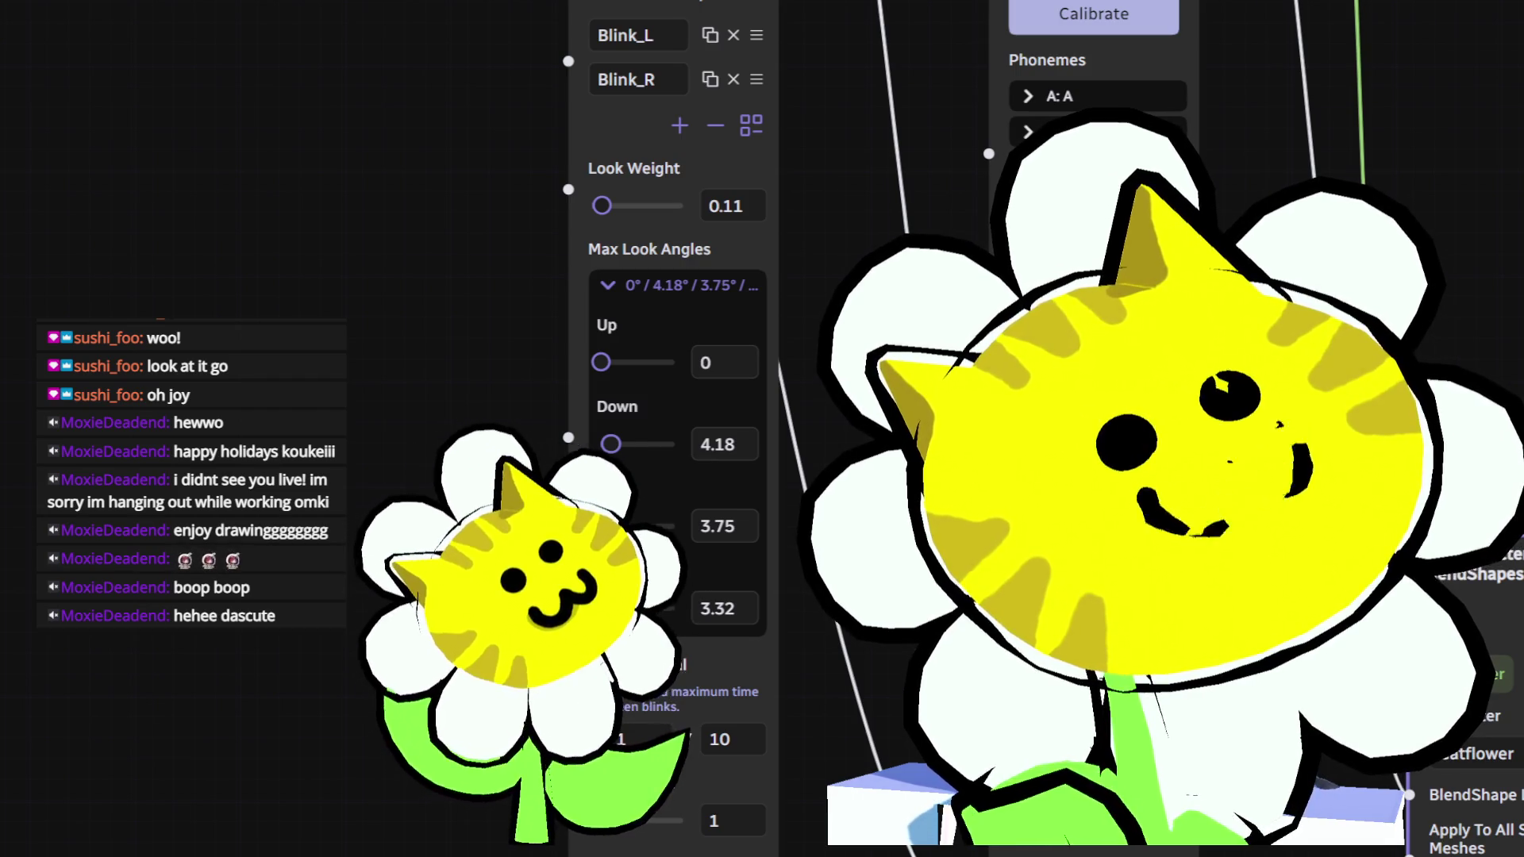
pyautogui.scroll(-1, 699, 428)
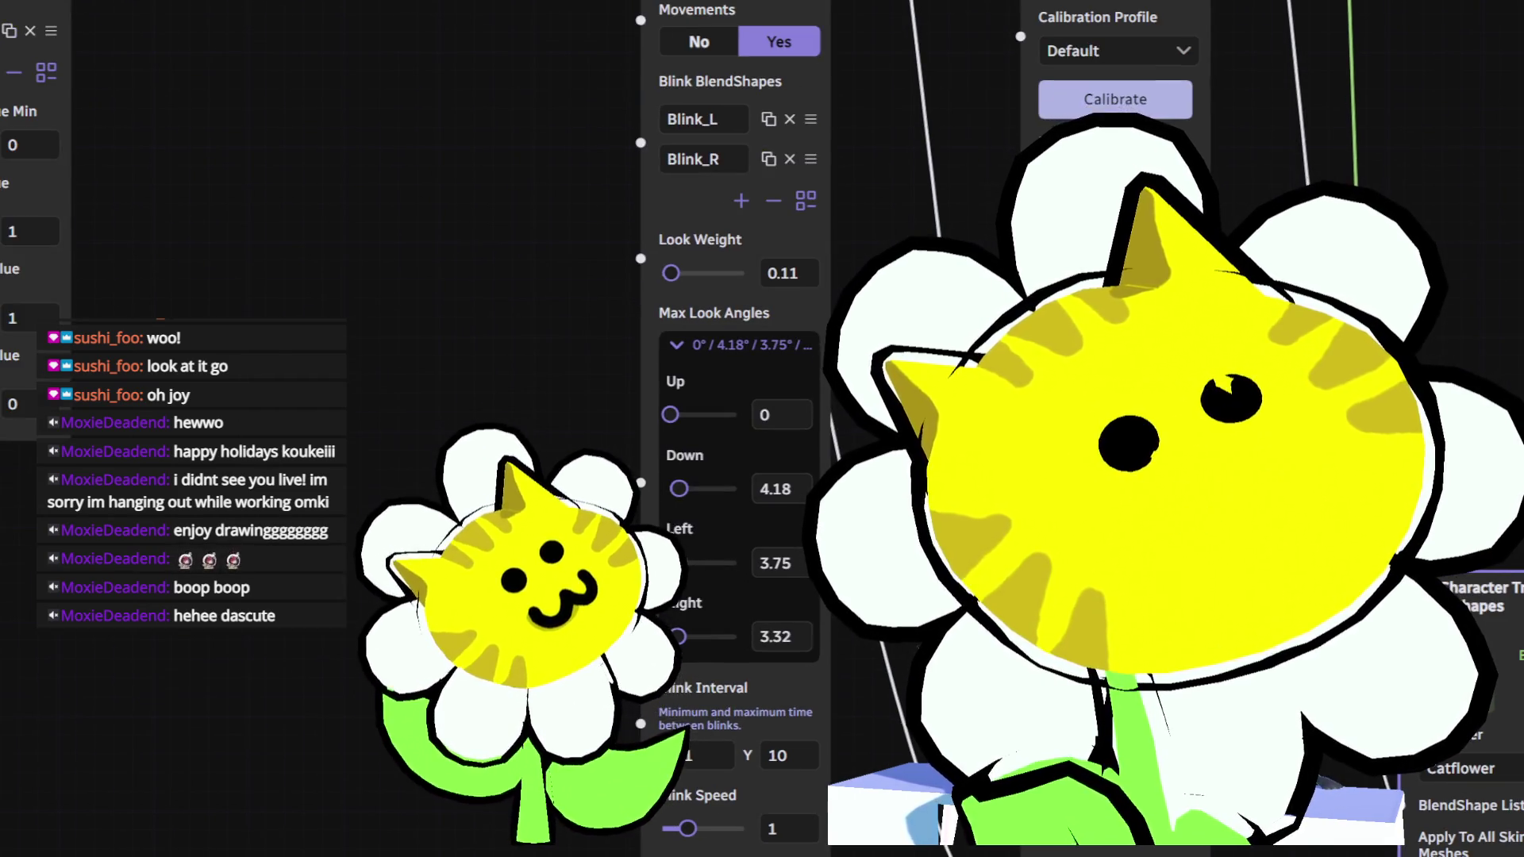
pyautogui.moveTo(1299, 679)
pyautogui.mouseDown()
pyautogui.moveTo(1217, 386)
pyautogui.moveTo(1210, 442)
pyautogui.mouseUp()
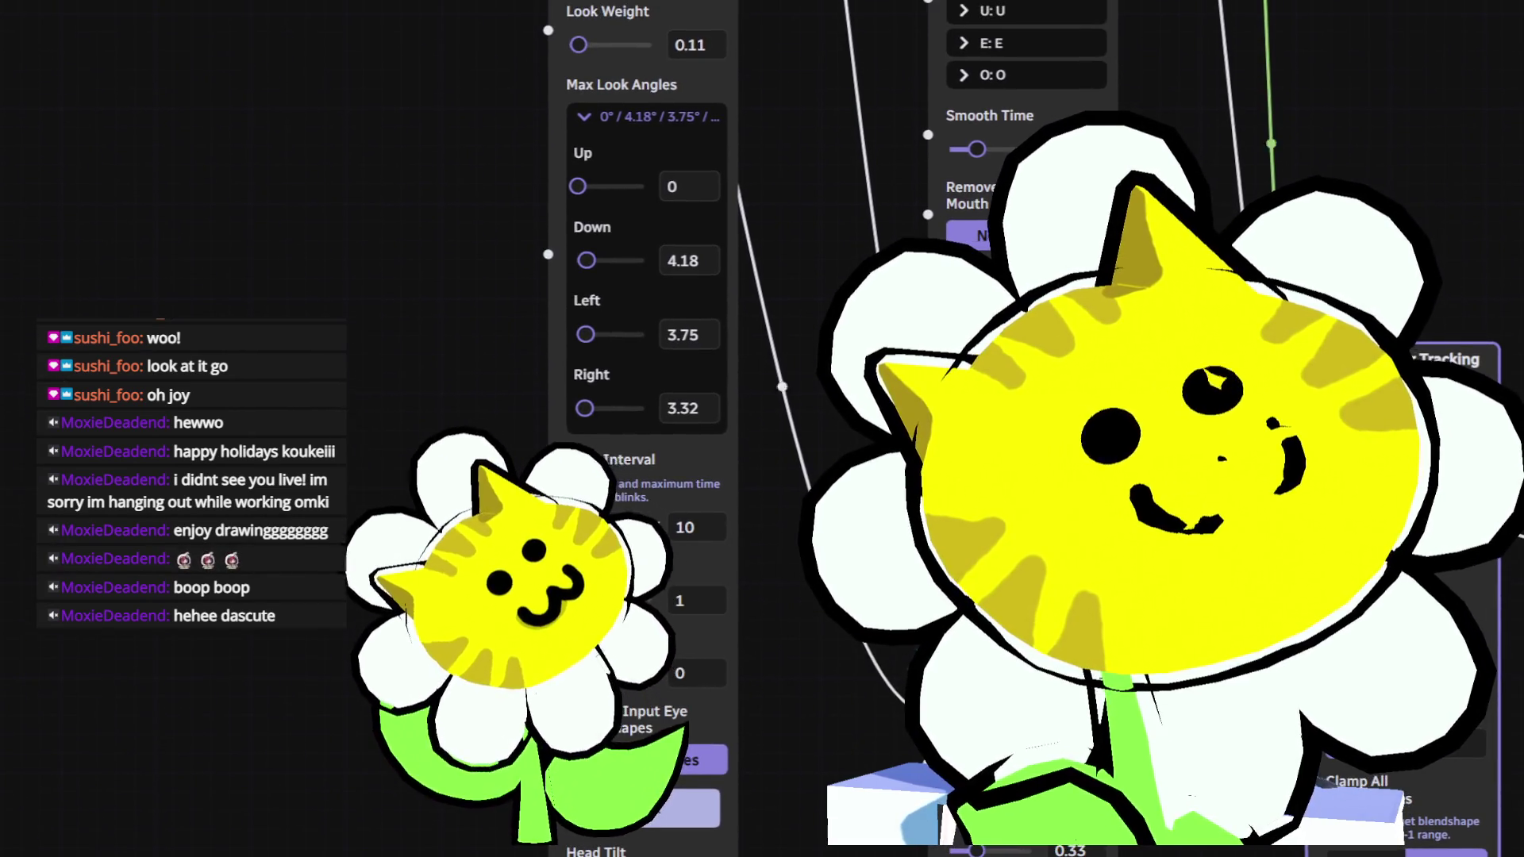
pyautogui.scroll(2, 1210, 443)
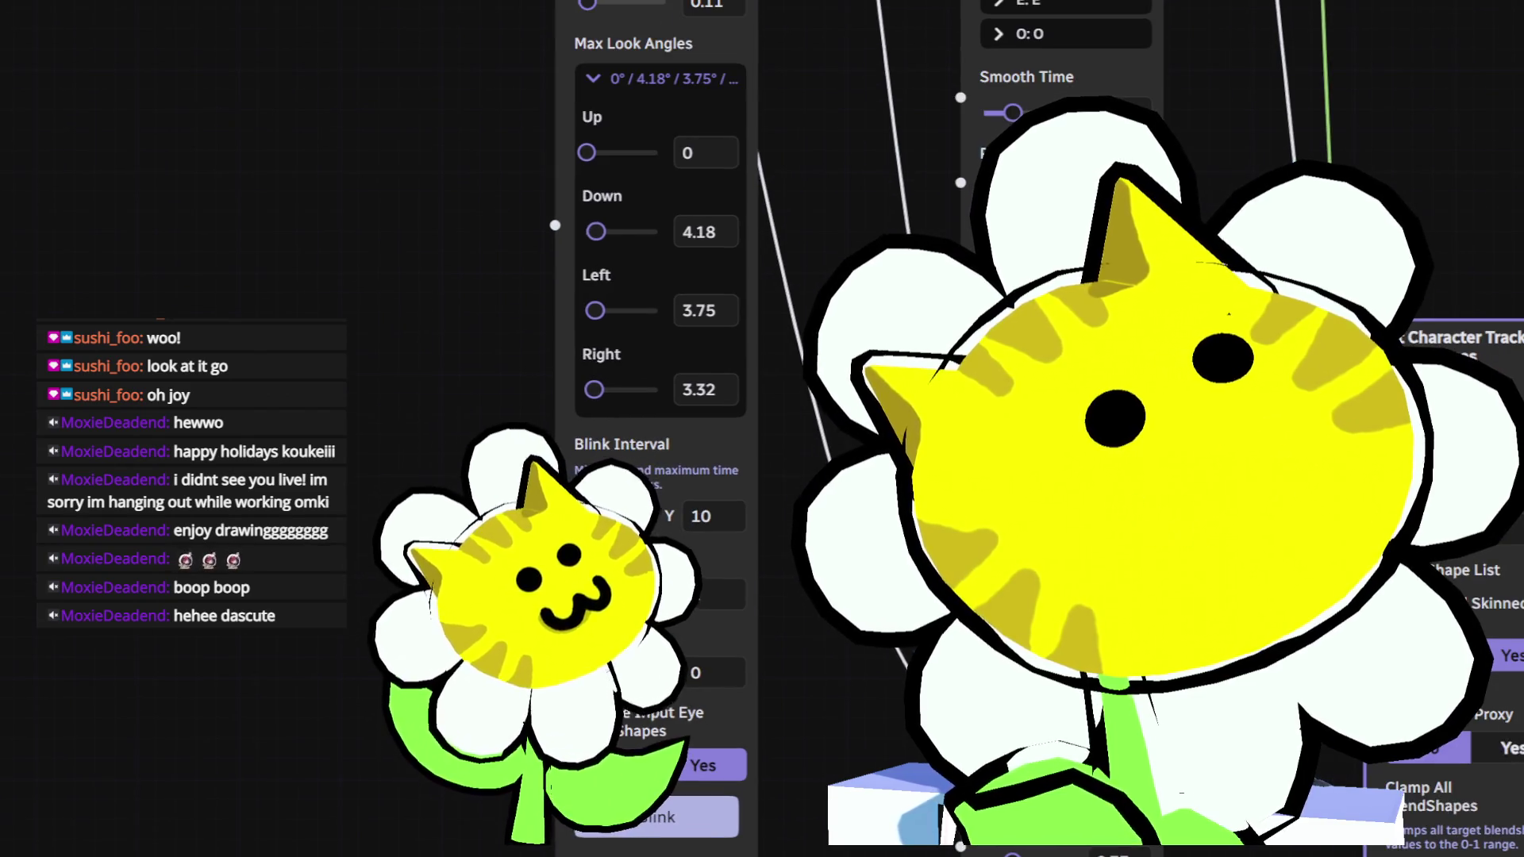
pyautogui.moveTo(1210, 443); pyautogui.dragTo(1258, 633)
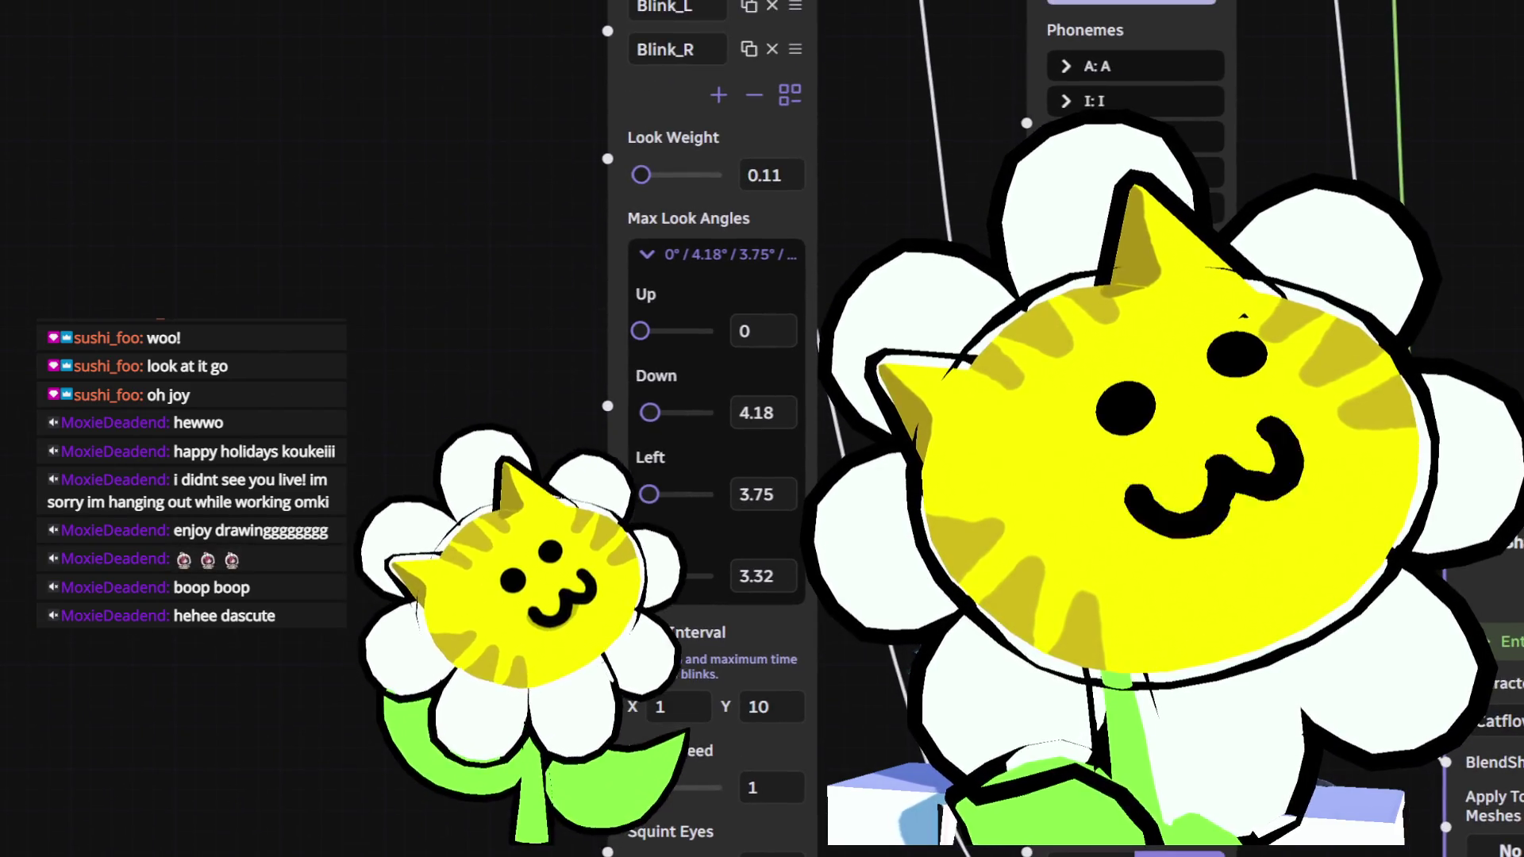
pyautogui.moveTo(508, 467)
pyautogui.mouseDown()
pyautogui.moveTo(512, 505)
pyautogui.moveTo(501, 420)
pyautogui.mouseUp()
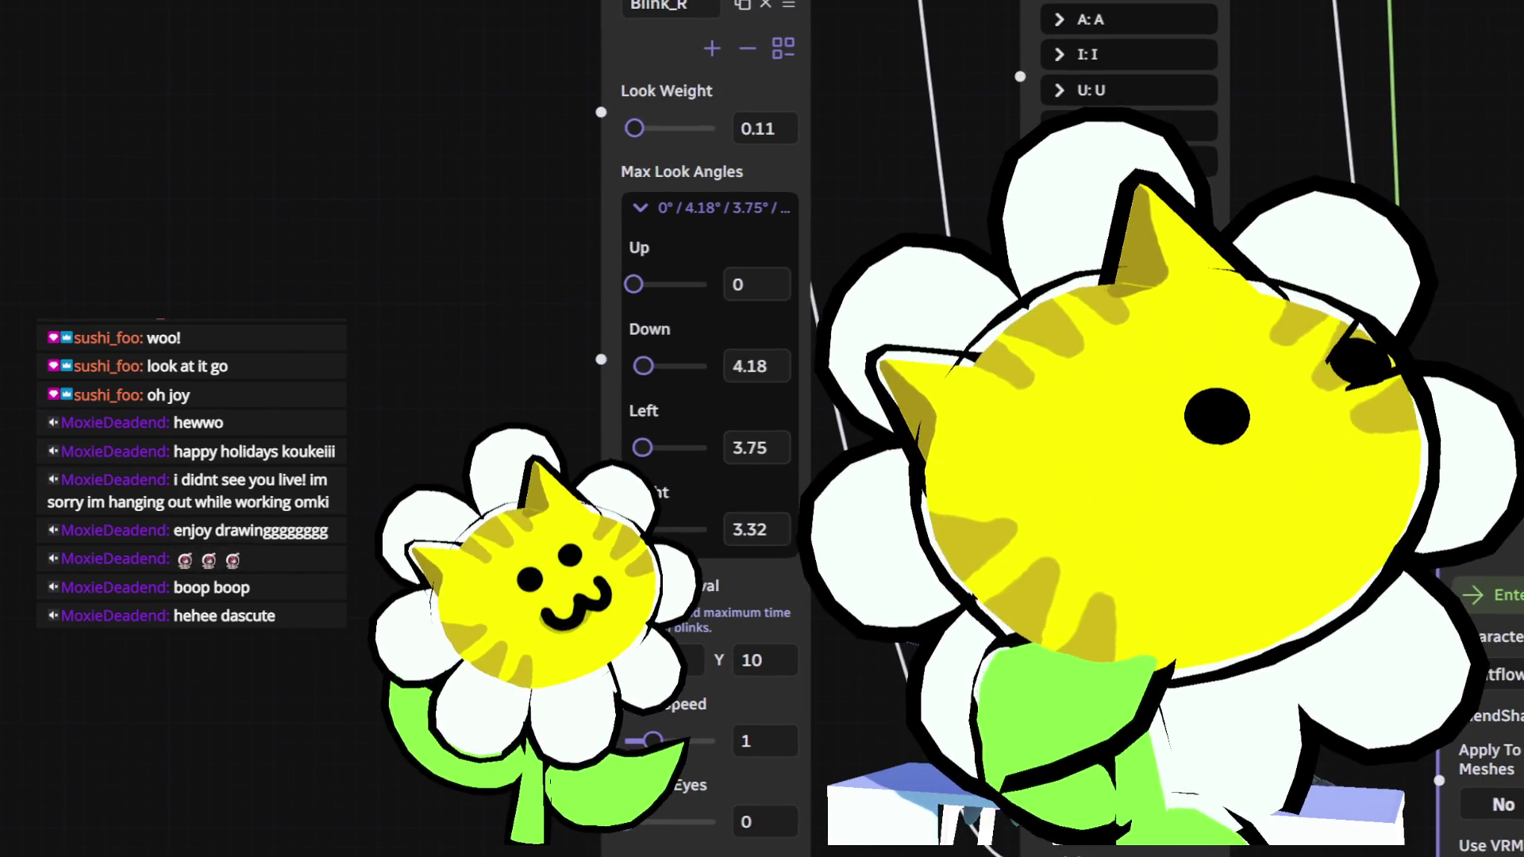
pyautogui.scroll(-3, 511, 492)
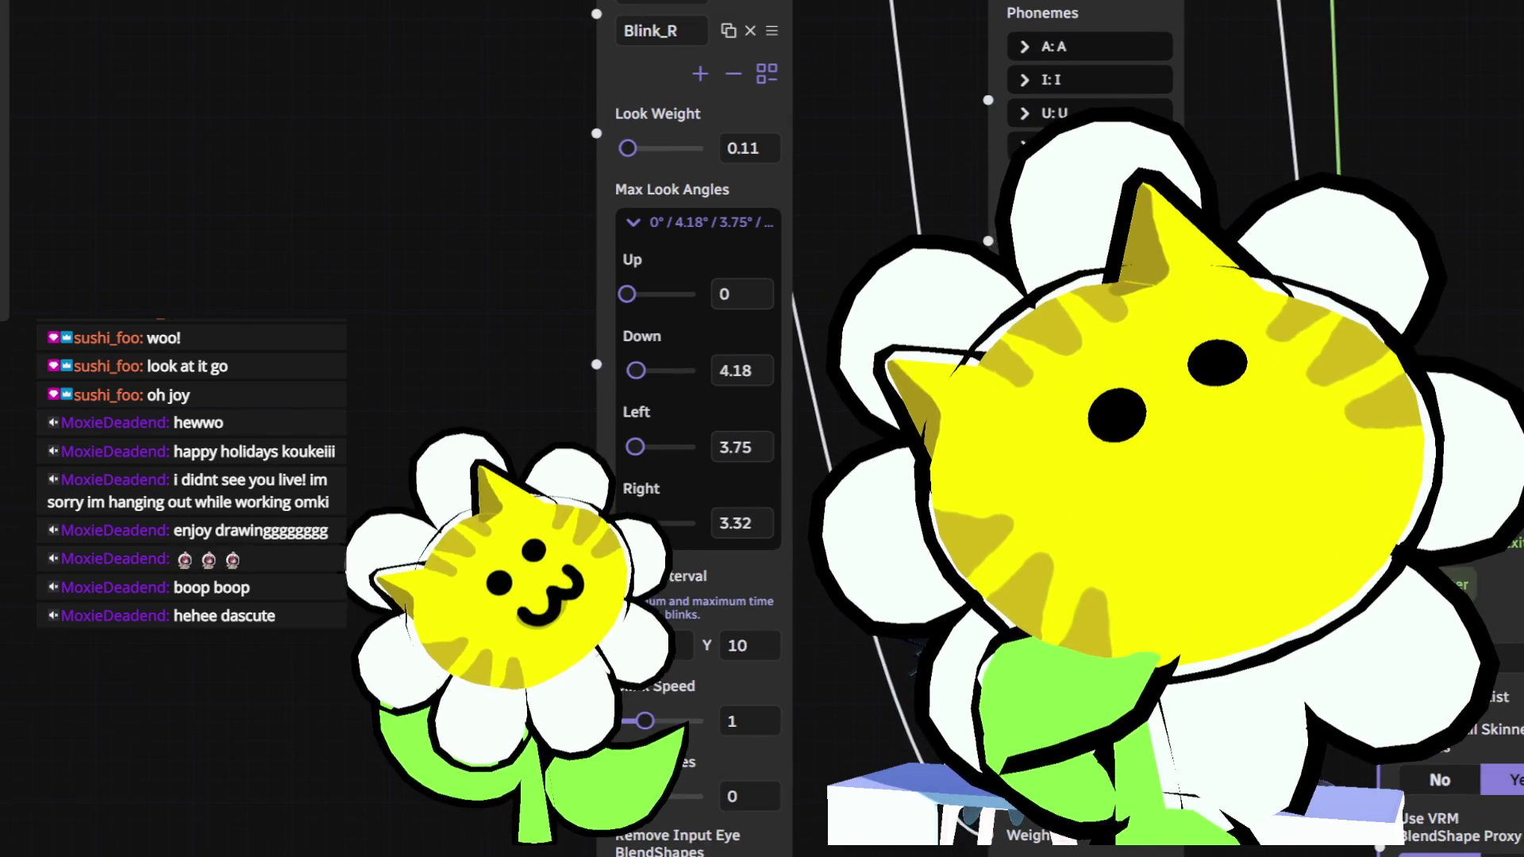
pyautogui.moveTo(501, 420); pyautogui.dragTo(513, 550)
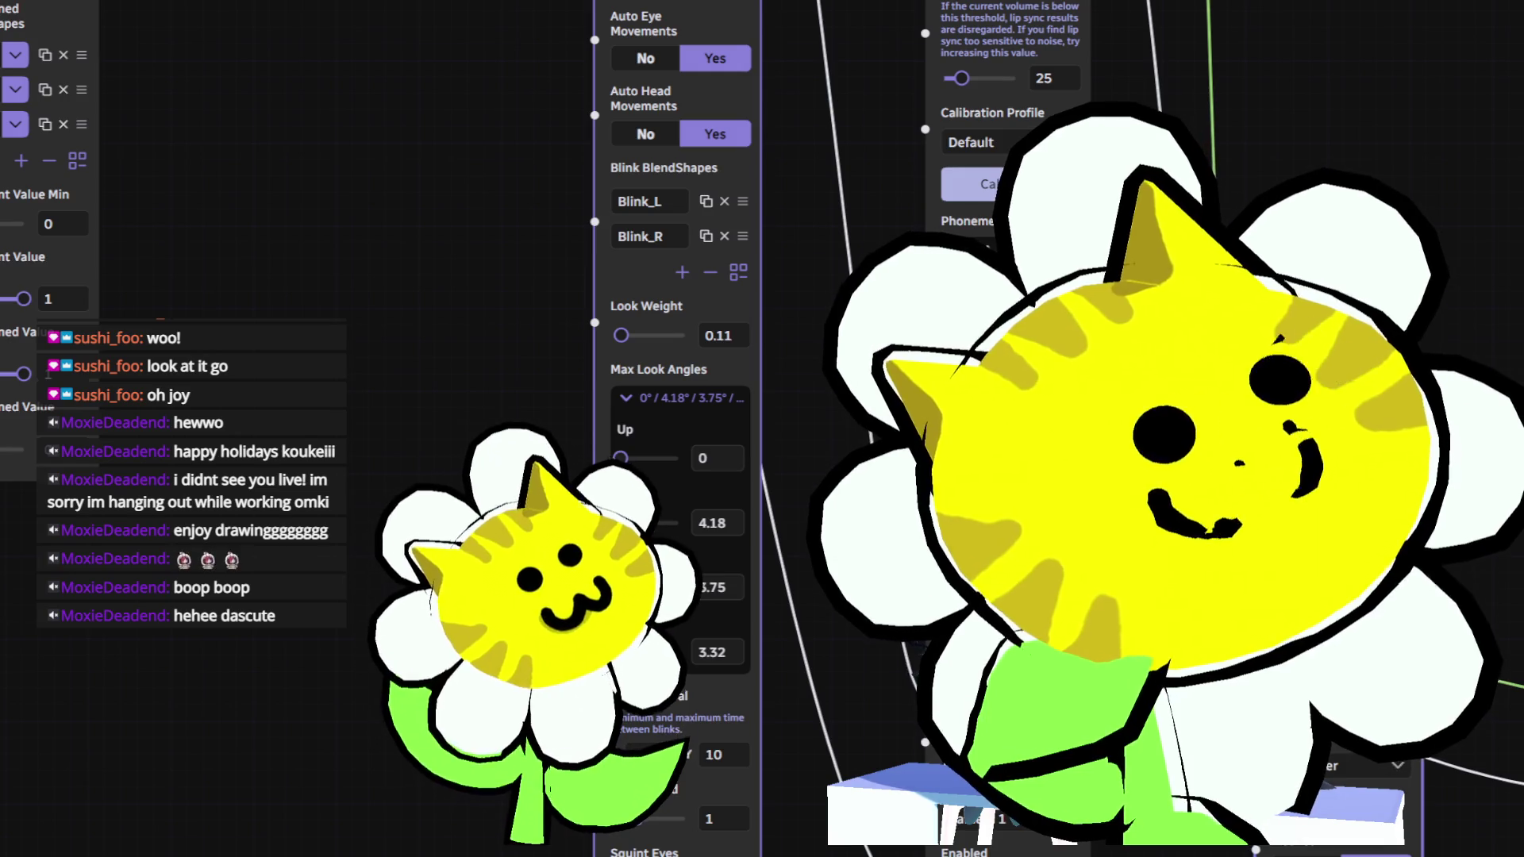
pyautogui.moveTo(463, 259)
pyautogui.mouseDown()
pyautogui.moveTo(509, 397)
pyautogui.moveTo(516, 572)
pyautogui.moveTo(538, 658)
pyautogui.mouseUp()
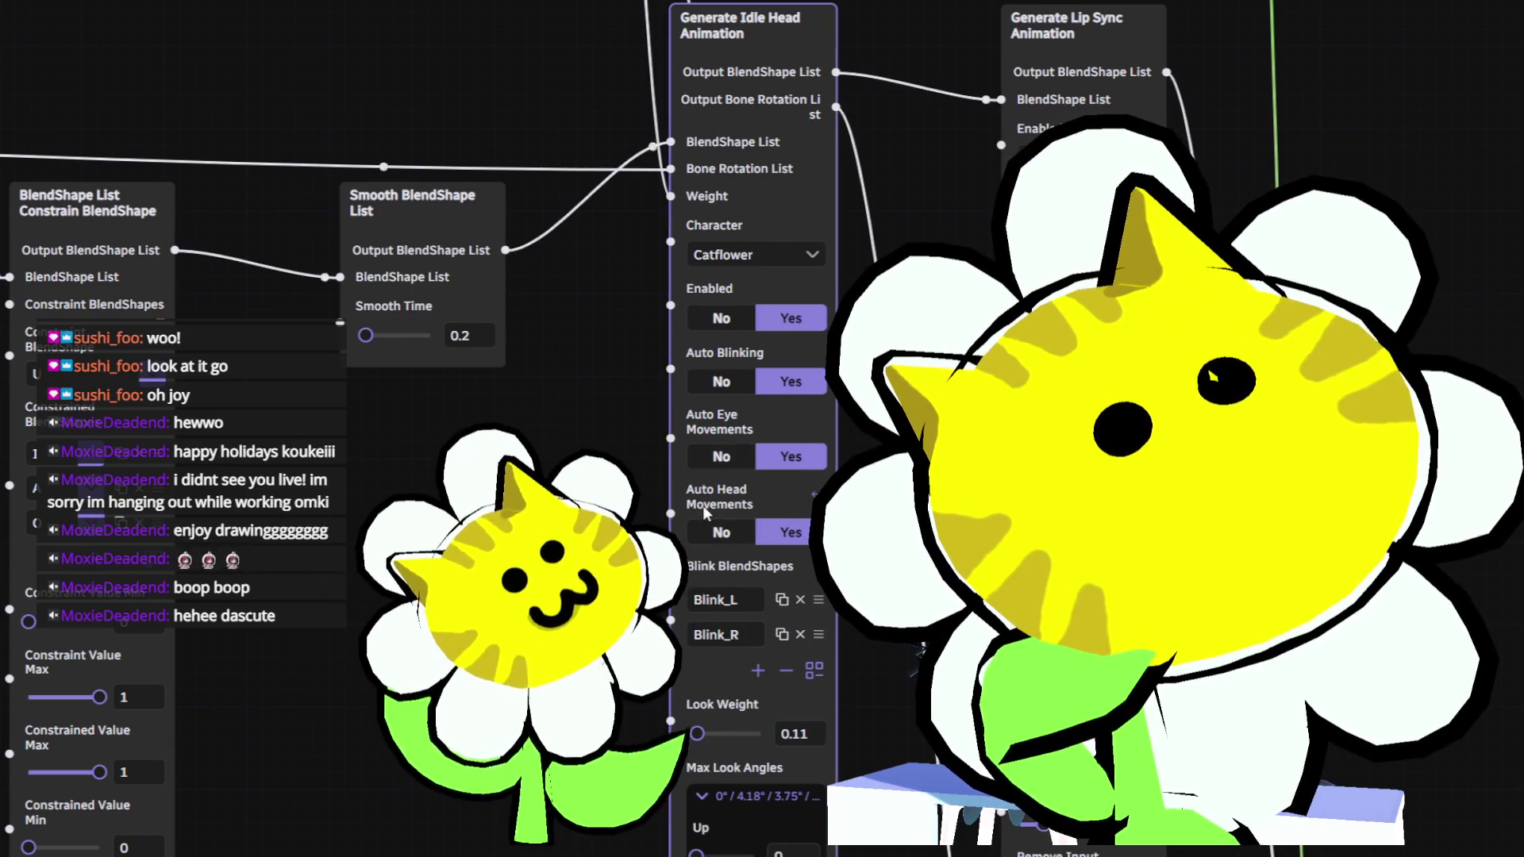
pyautogui.moveTo(496, 800)
pyautogui.mouseDown()
pyautogui.moveTo(622, 708)
pyautogui.moveTo(572, 636)
pyautogui.moveTo(488, 725)
pyautogui.moveTo(480, 761)
pyautogui.mouseUp()
pyautogui.scroll(-1, 693, 476)
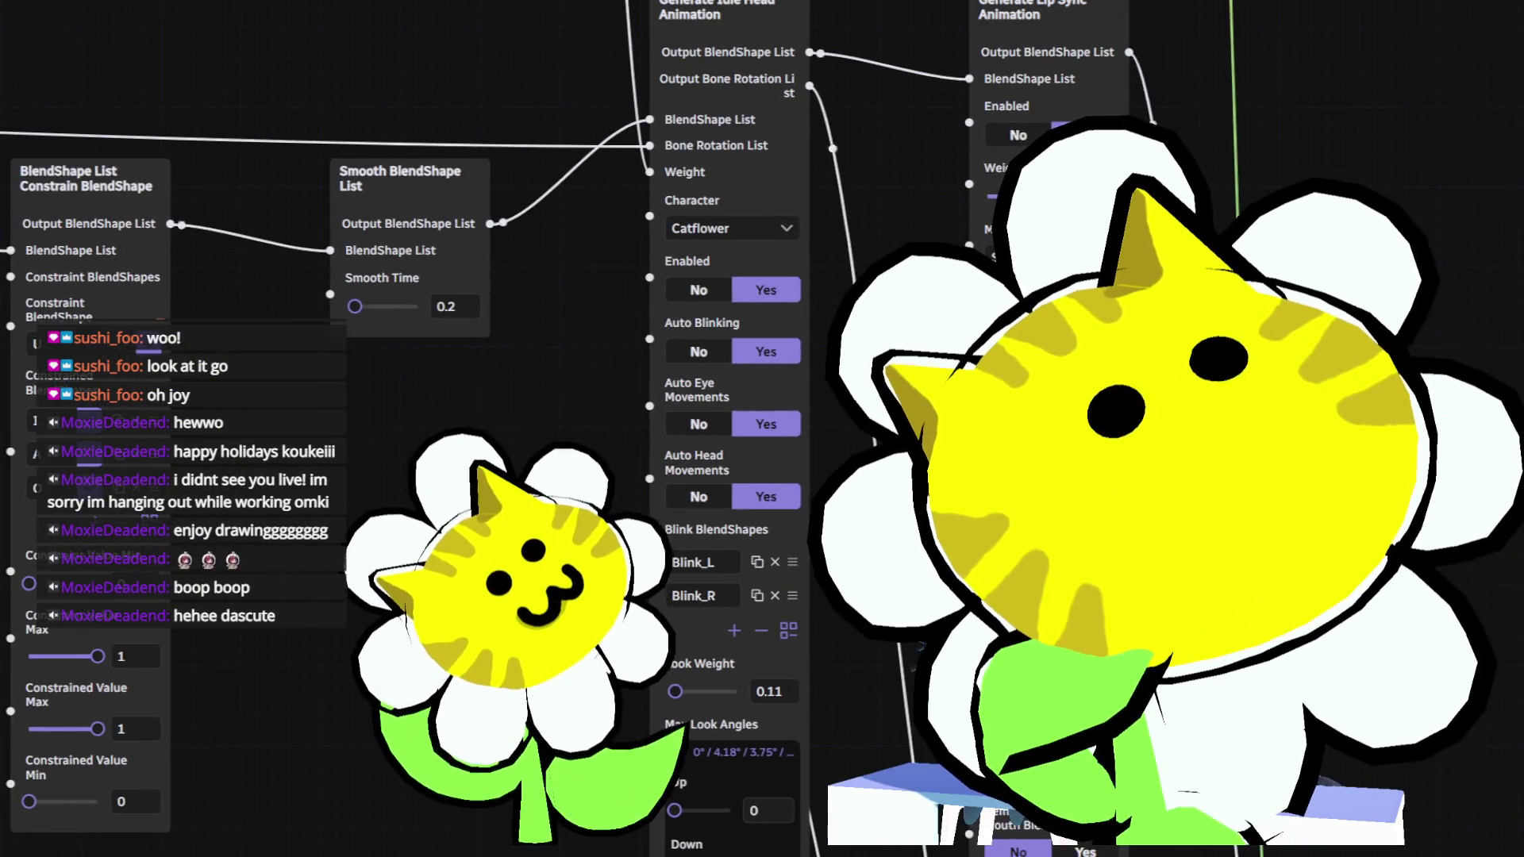
pyautogui.moveTo(508, 714); pyautogui.dragTo(470, 373)
pyautogui.scroll(1, 487, 460)
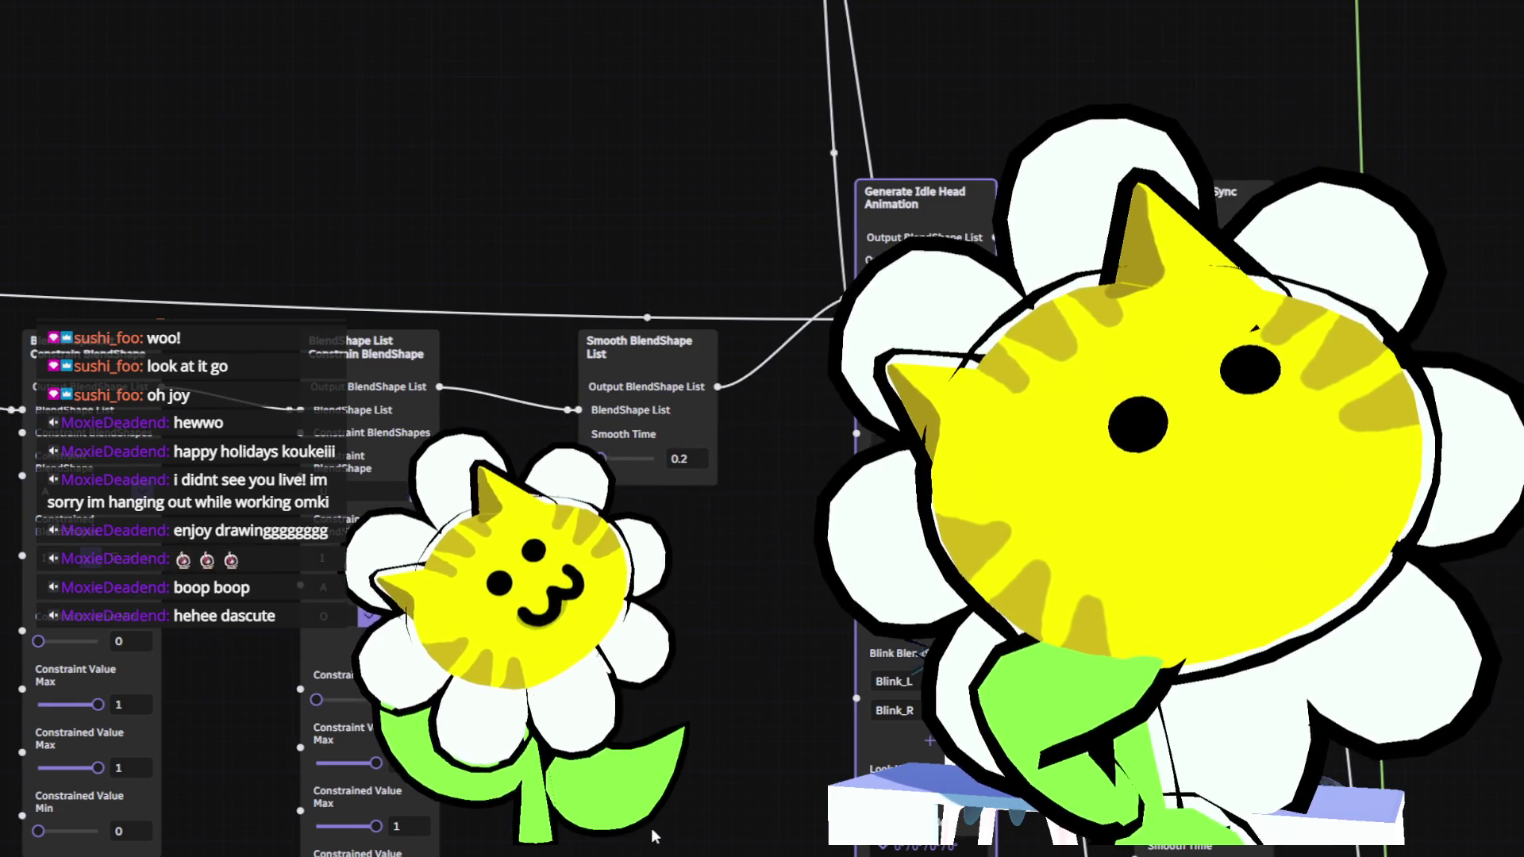
# Zoom and pan the node graph to bring the look angle and Generate Lip Sync fields into view.
pyautogui.scroll(-1, 651, 827)
pyautogui.moveTo(651, 826); pyautogui.dragTo(643, 707, button='middle')
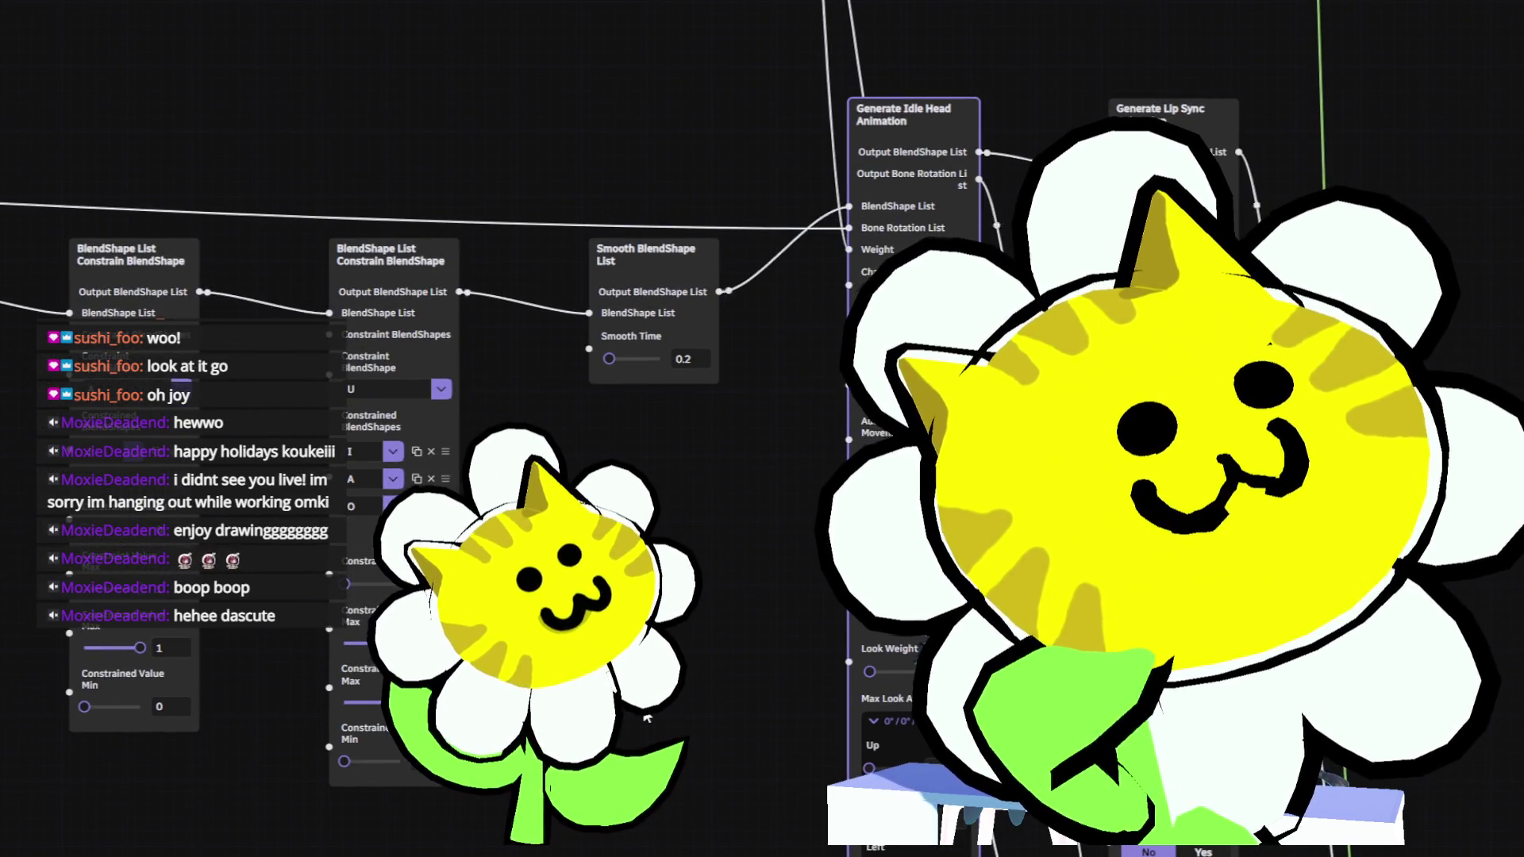
pyautogui.scroll(-1, 643, 713)
pyautogui.moveTo(644, 707); pyautogui.dragTo(552, 674)
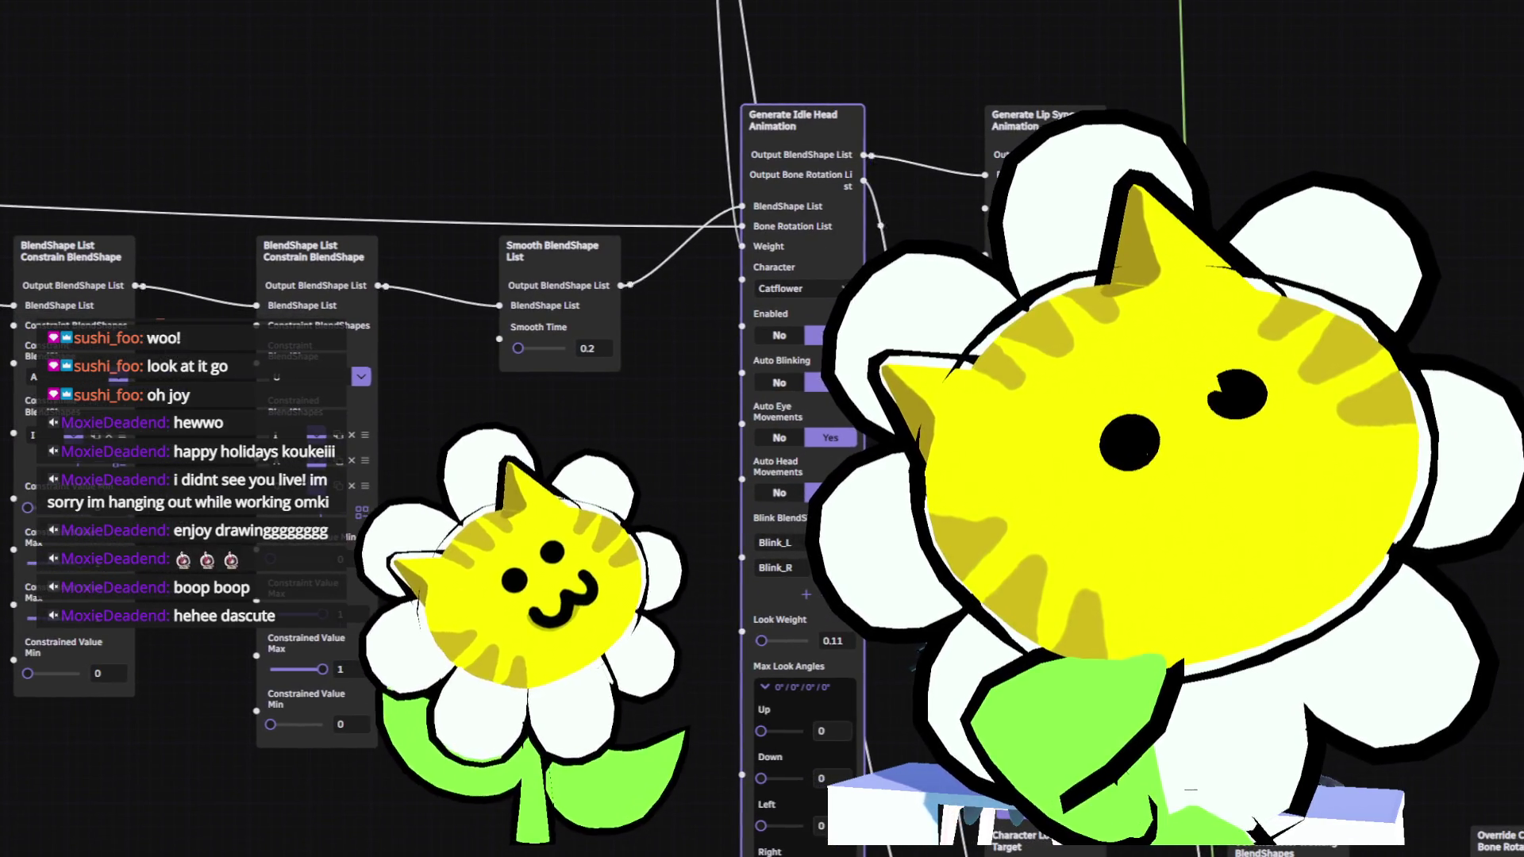
pyautogui.scroll(-5, 556, 429)
pyautogui.scroll(-1, 793, 429)
pyautogui.scroll(1, 793, 428)
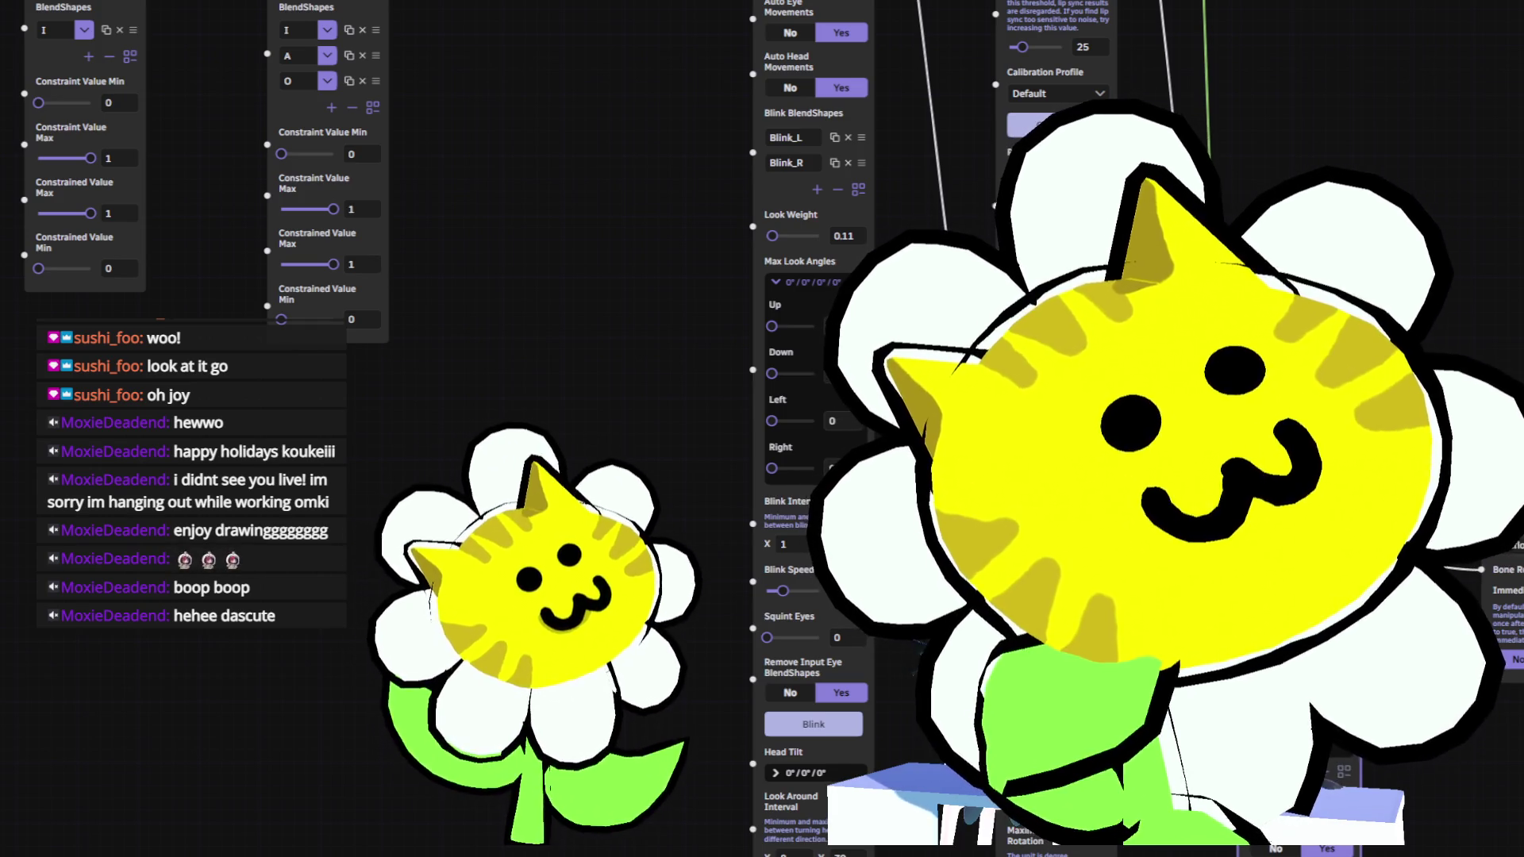
pyautogui.scroll(2, 1435, 768)
pyautogui.scroll(2, 1435, 769)
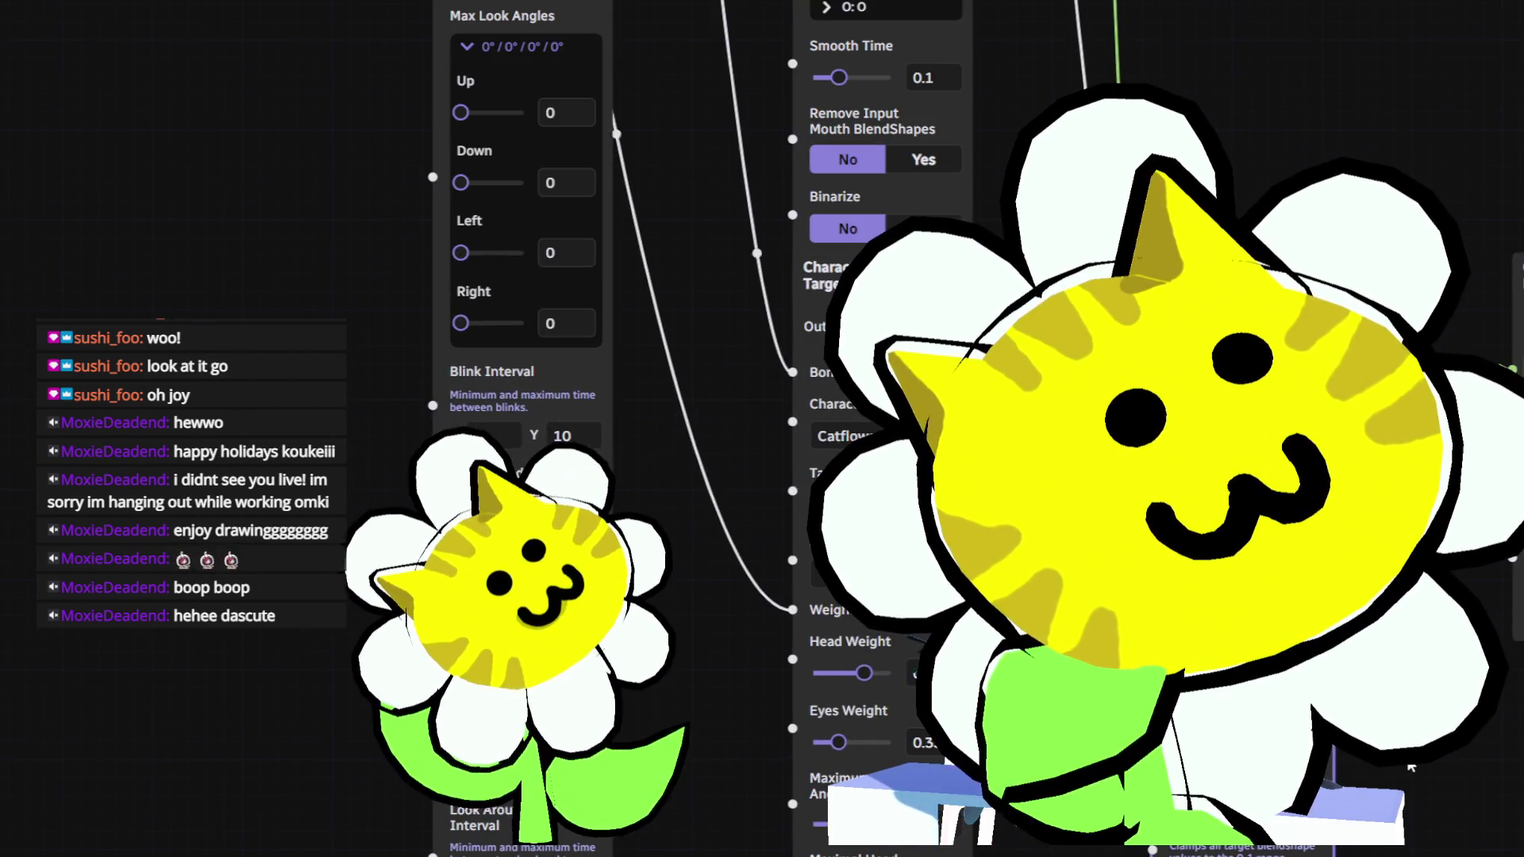
pyautogui.moveTo(1435, 768)
pyautogui.mouseDown(button='middle')
pyautogui.moveTo(1435, 642)
pyautogui.moveTo(1272, 553)
pyautogui.moveTo(1055, 516)
pyautogui.moveTo(893, 513)
pyautogui.mouseUp(button='middle')
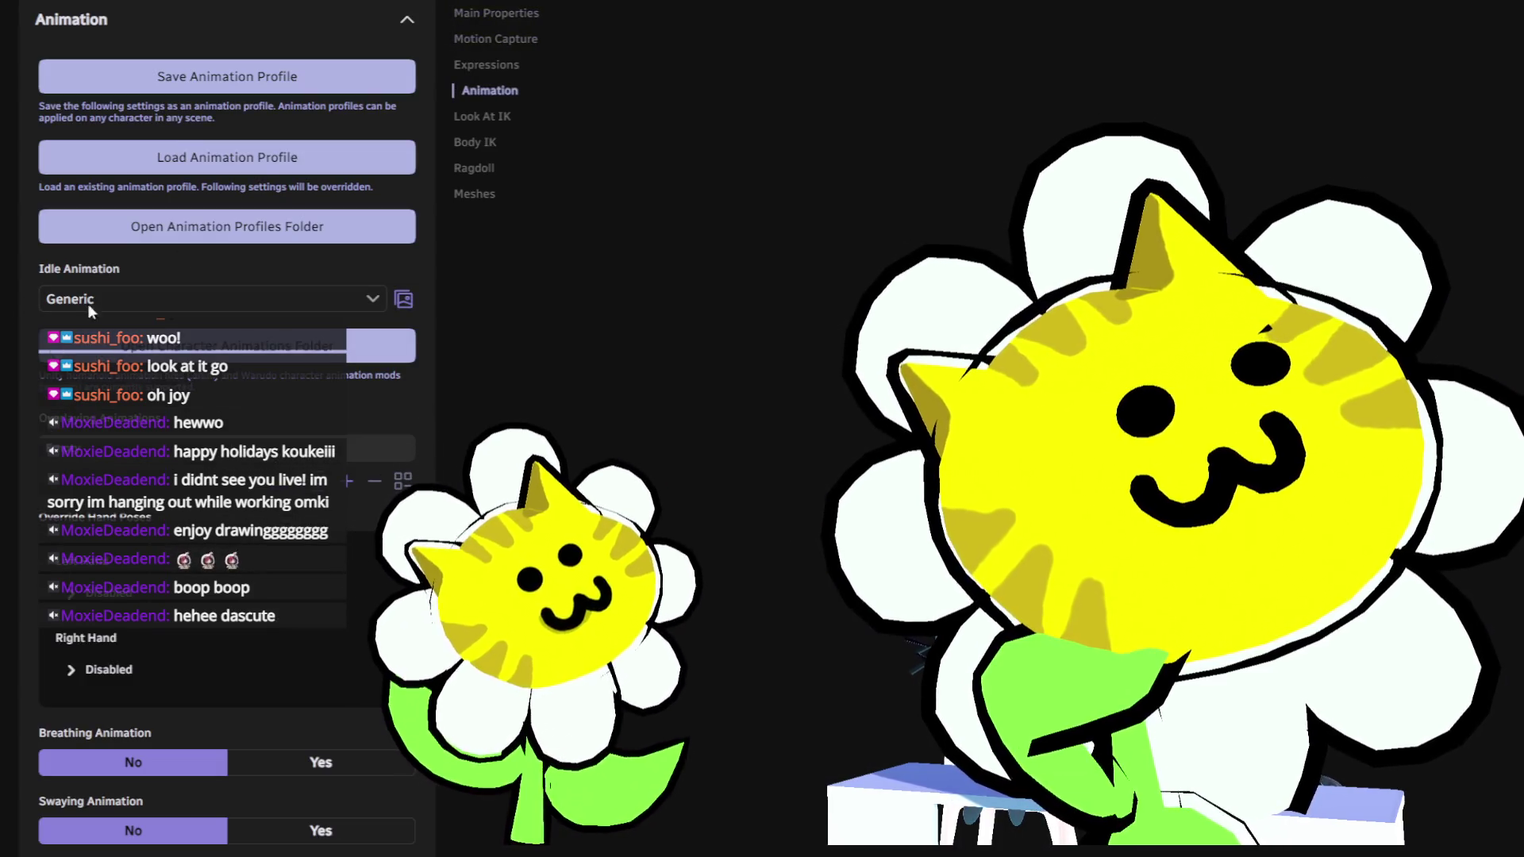
# Shrink the catflower to scale 0.37 and position it at X 1.16, Y 0.86 beside the other flower.
pyautogui.click(474, 17)
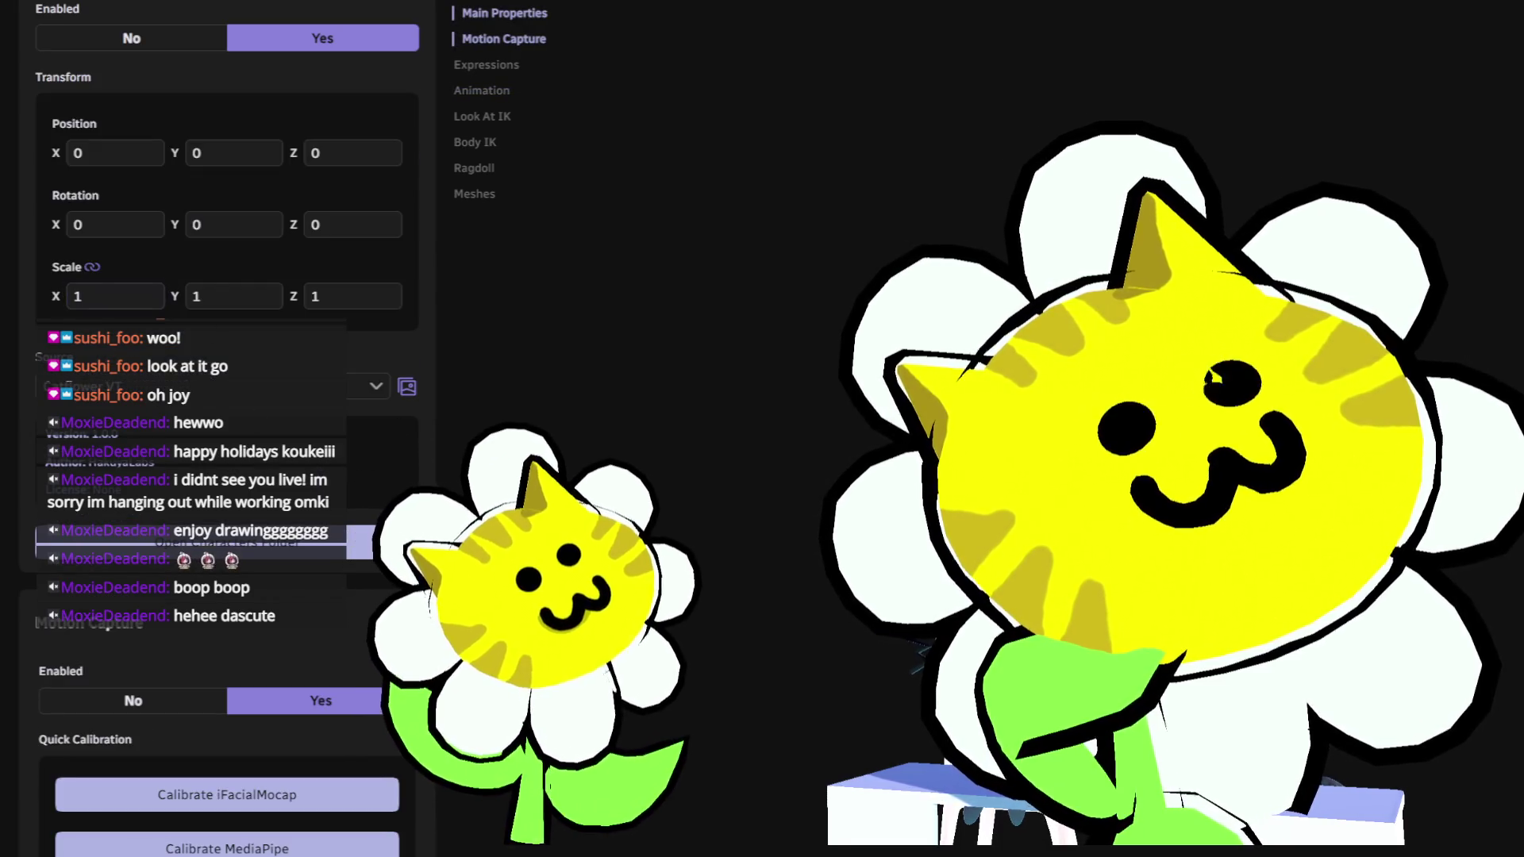
pyautogui.write('0.35')
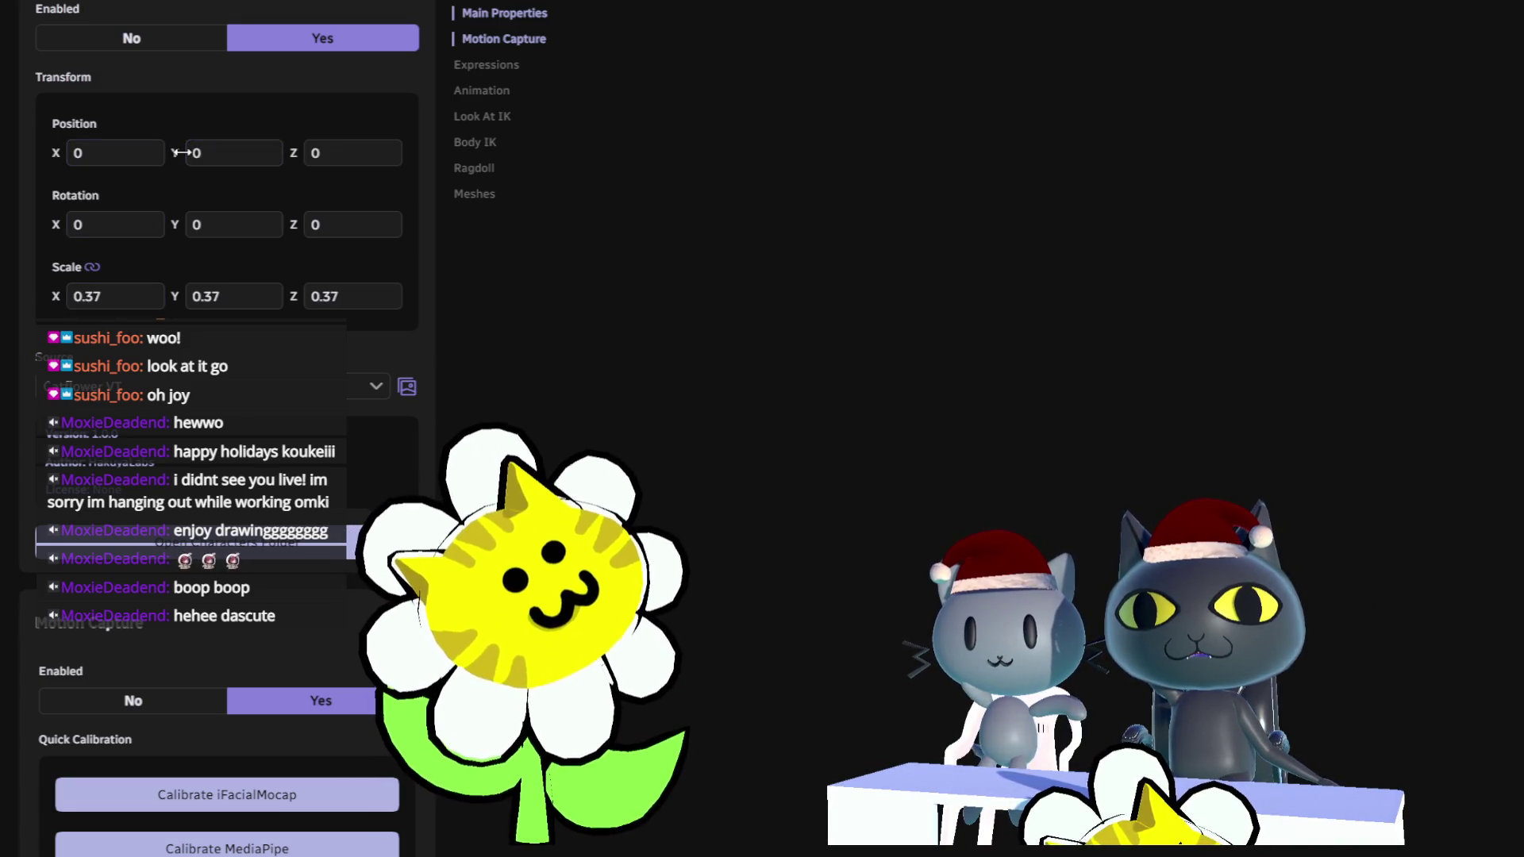
pyautogui.moveTo(230, 152)
pyautogui.mouseDown()
pyautogui.moveTo(262, 159)
pyautogui.moveTo(219, 214)
pyautogui.mouseUp()
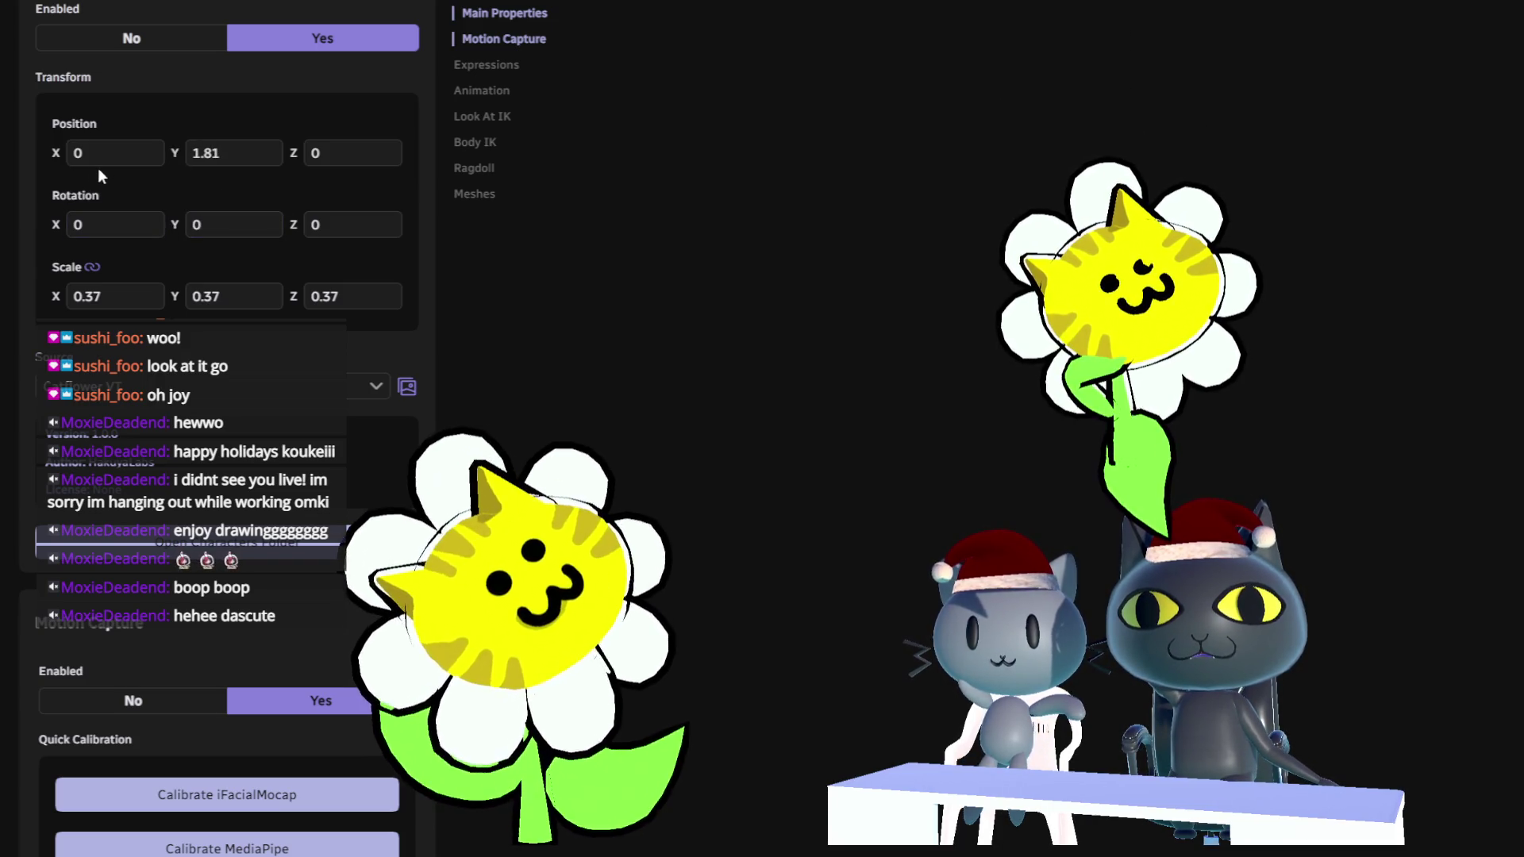
pyautogui.moveTo(52, 154)
pyautogui.mouseDown()
pyautogui.moveTo(38, 154)
pyautogui.moveTo(68, 154)
pyautogui.mouseUp()
pyautogui.click(79, 153)
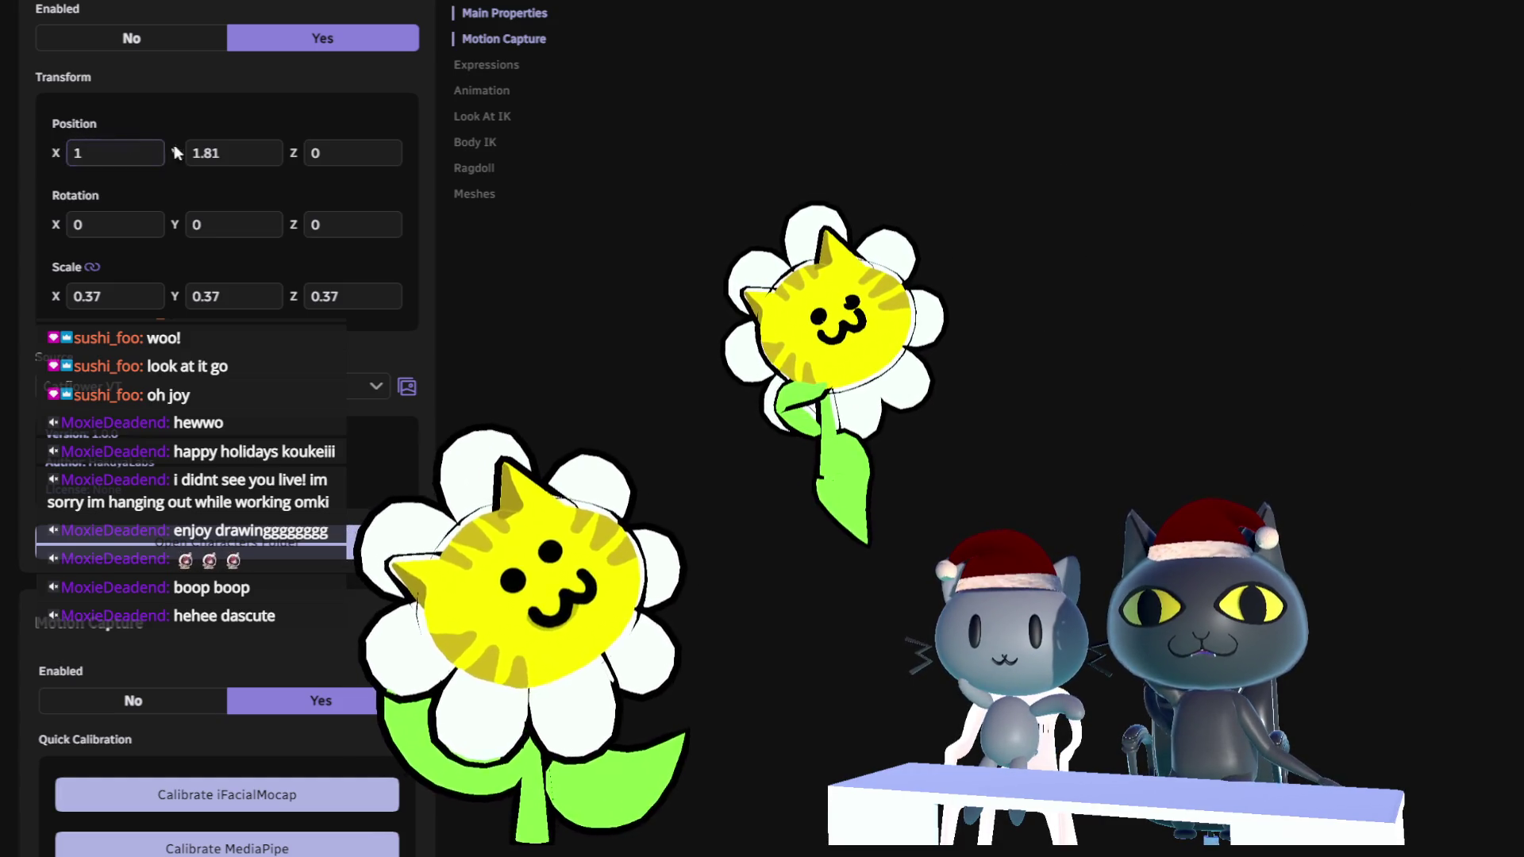
pyautogui.moveTo(175, 152); pyautogui.dragTo(127, 152)
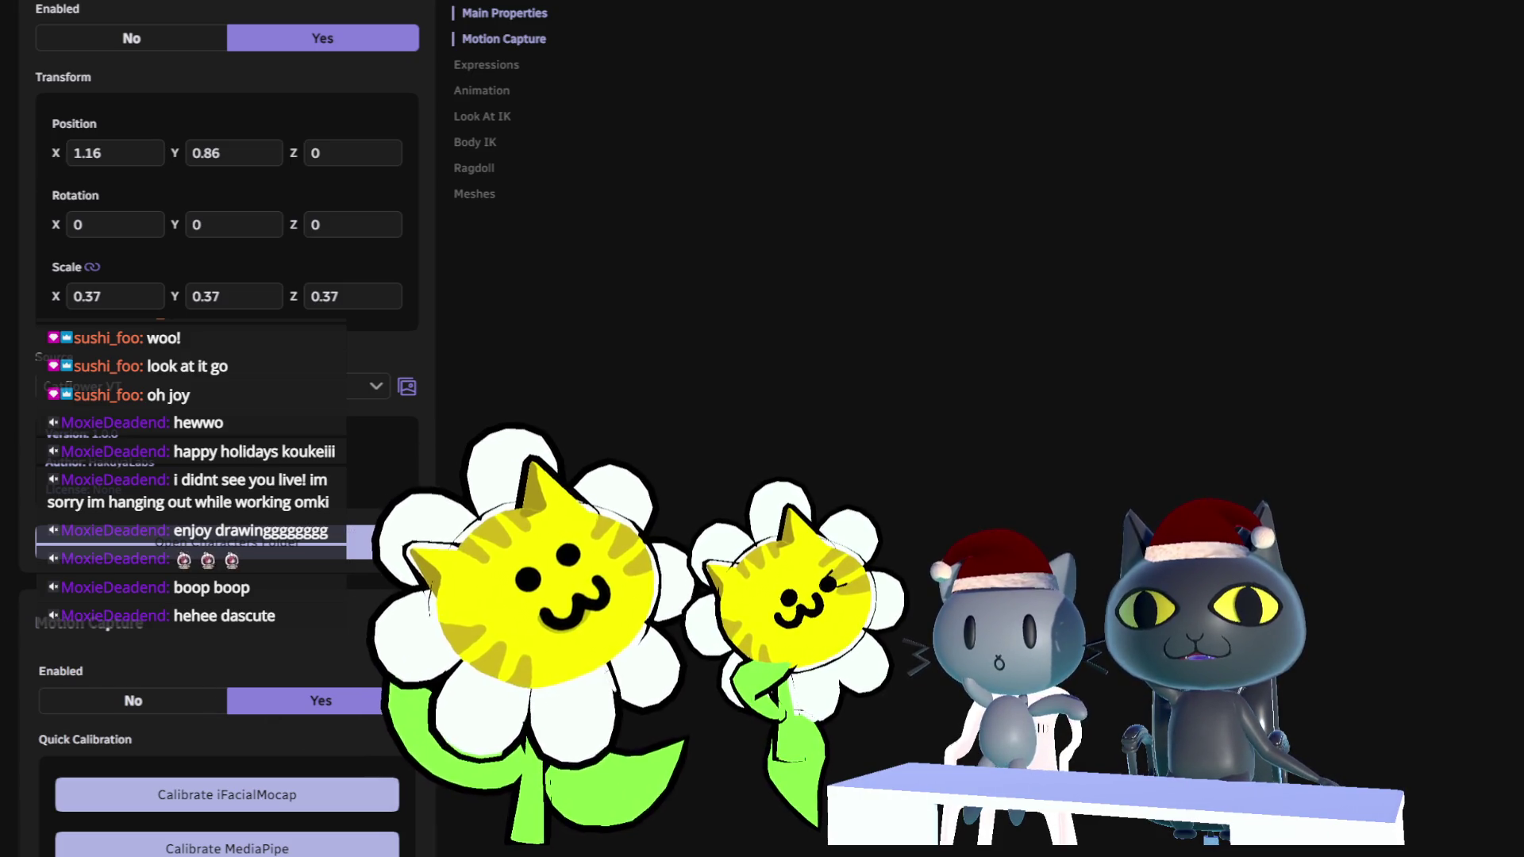
pyautogui.scroll(-6, 227, 429)
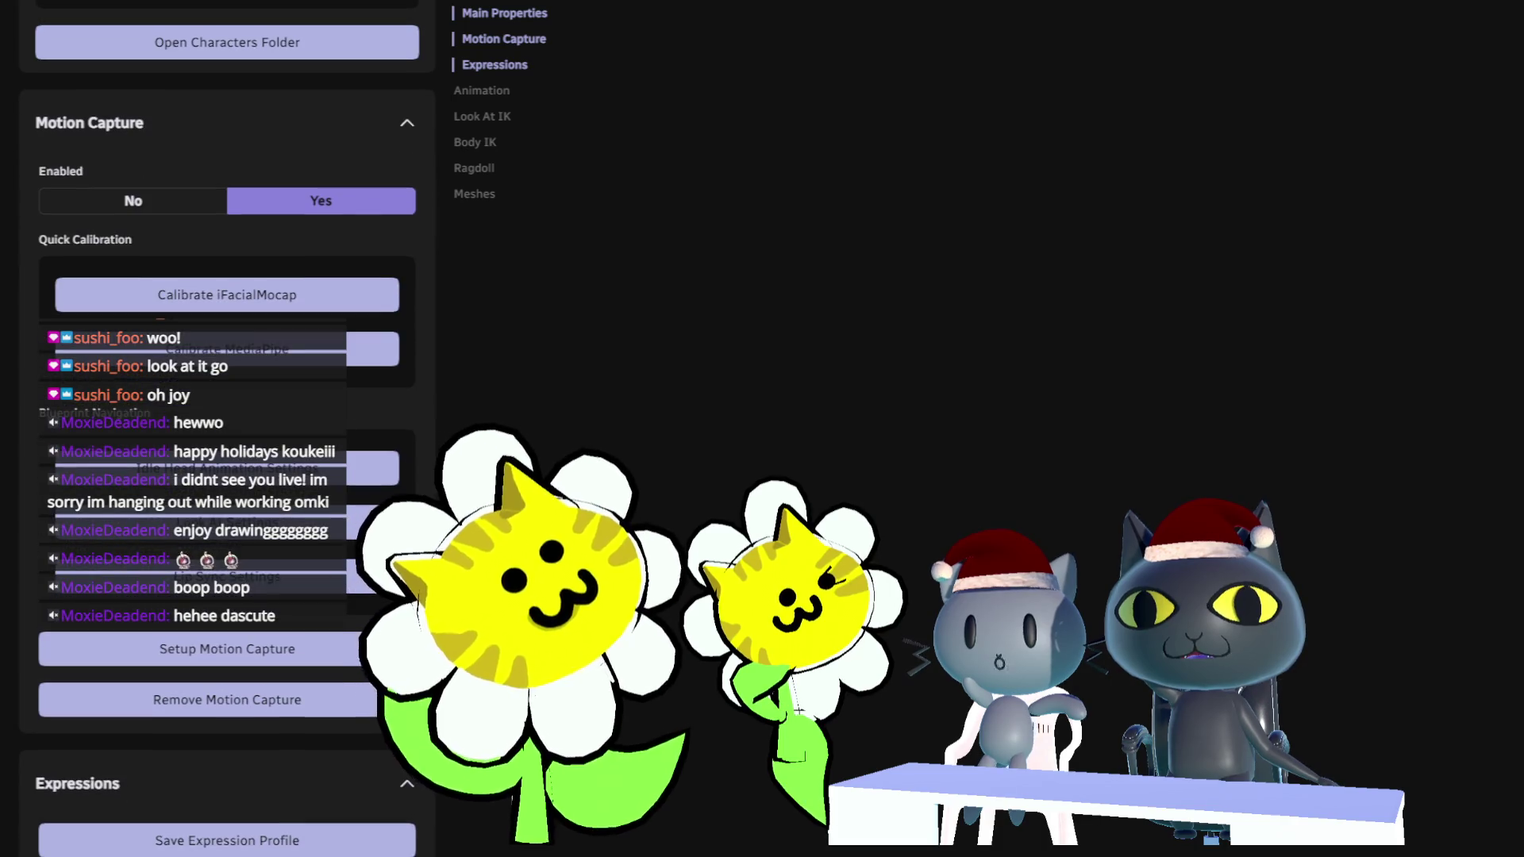
# Scroll through the catflower's Motion Capture settings, then switch back to the blueprint node graph.
pyautogui.scroll(-2, 227, 429)
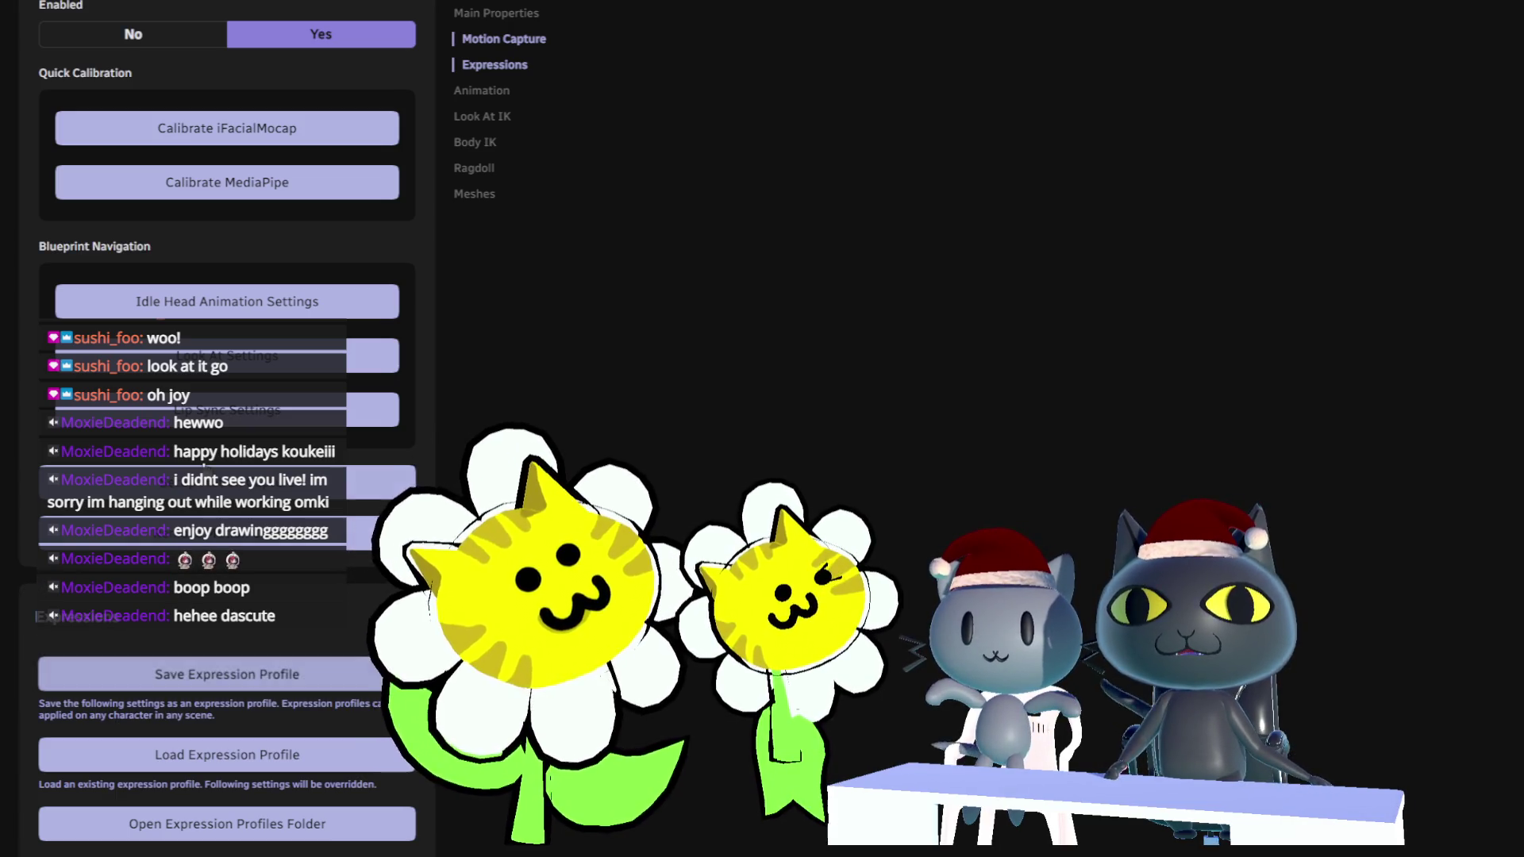
pyautogui.scroll(3, 227, 238)
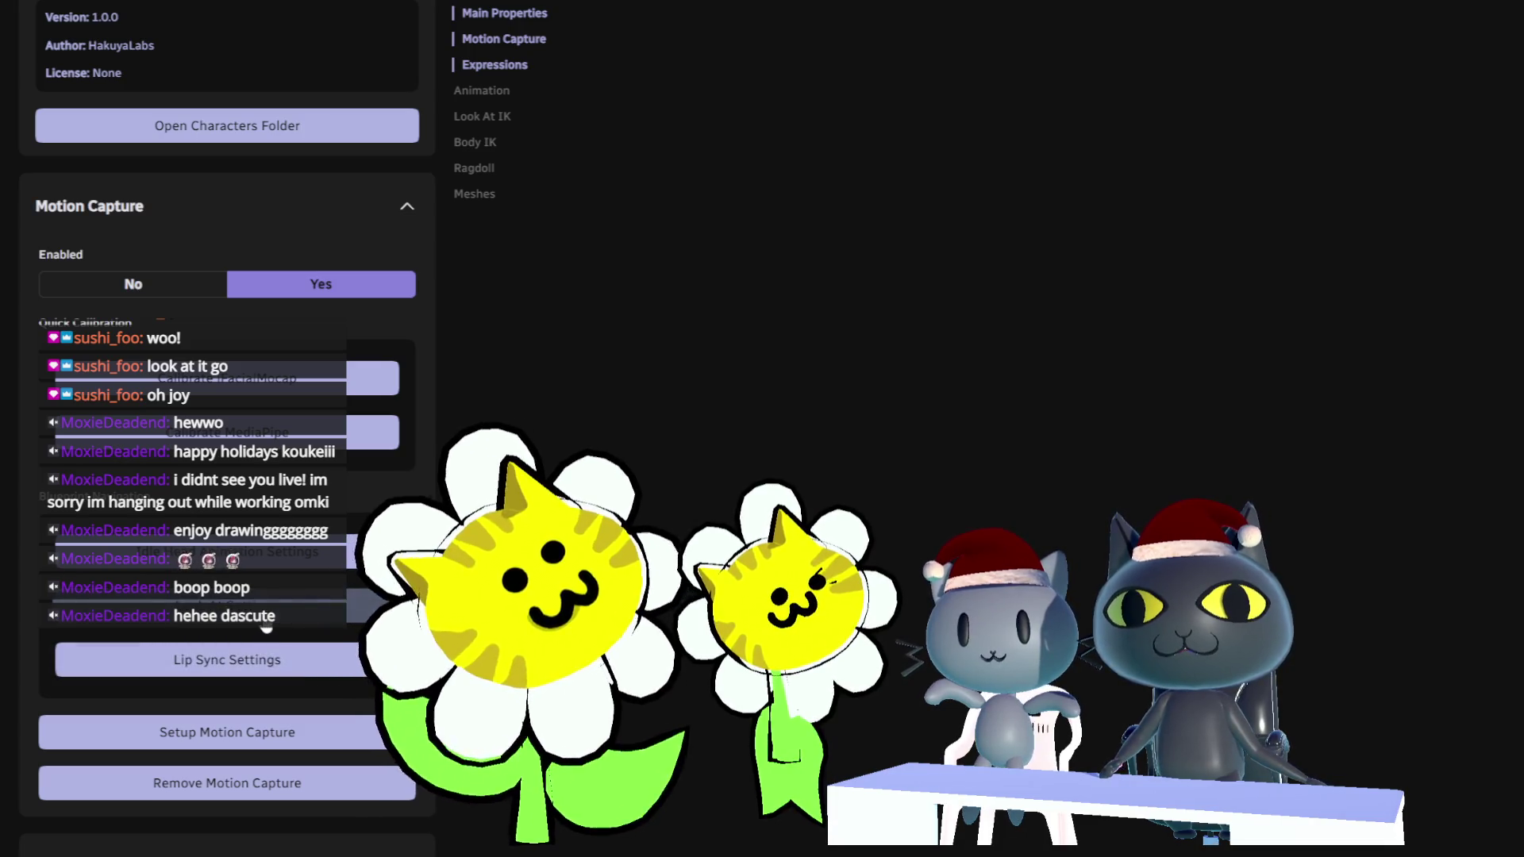
pyautogui.hotkey('alt', 'Tab')
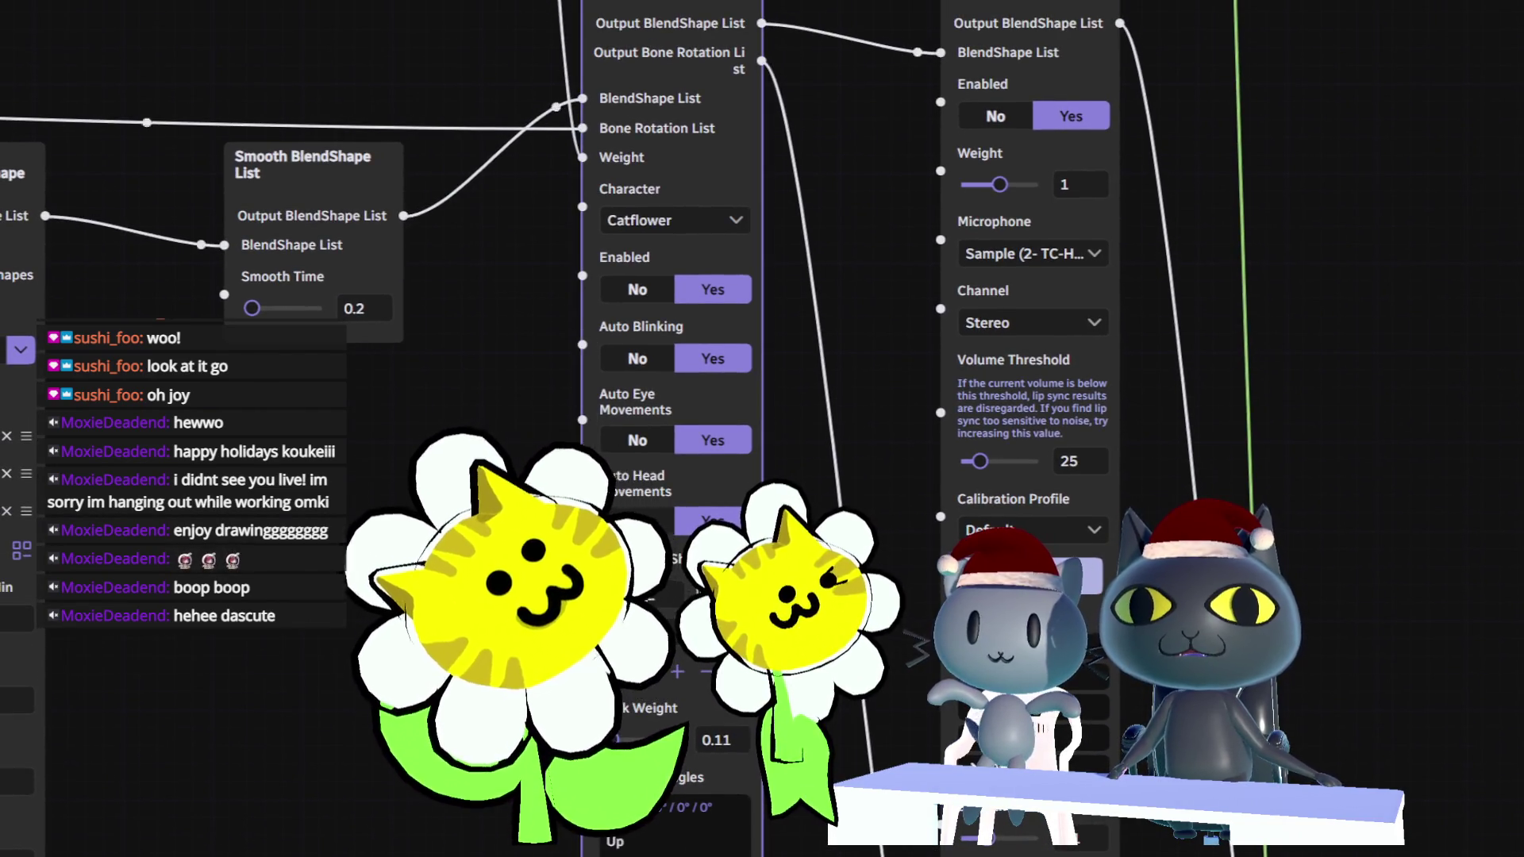
# Disable the Generate Idle Head Animation node and pan to its Blink BlendShapes section.
pyautogui.click(640, 294)
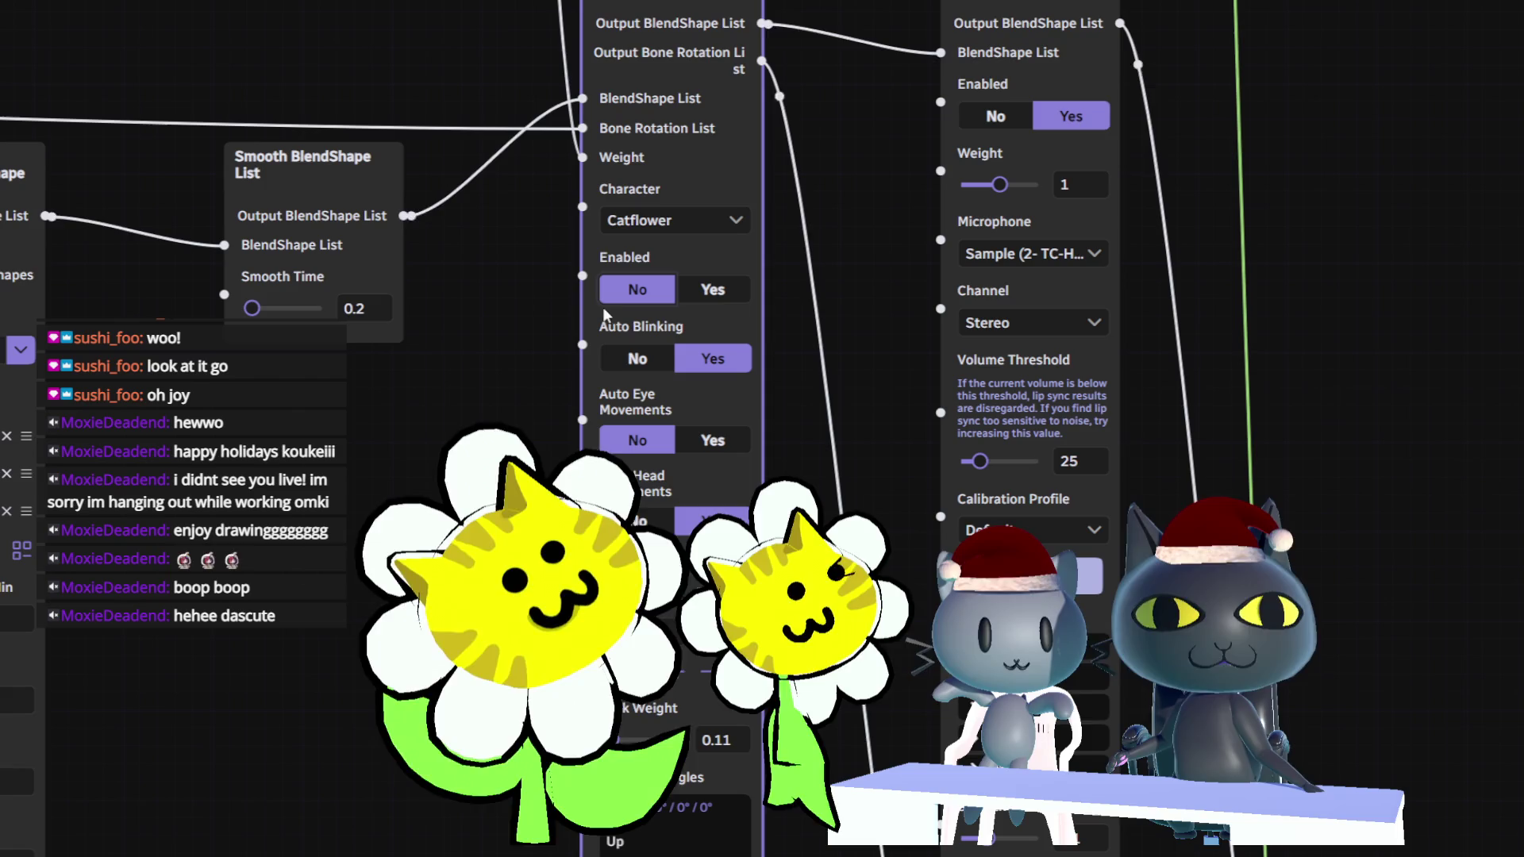
pyautogui.scroll(-2, 1088, 432)
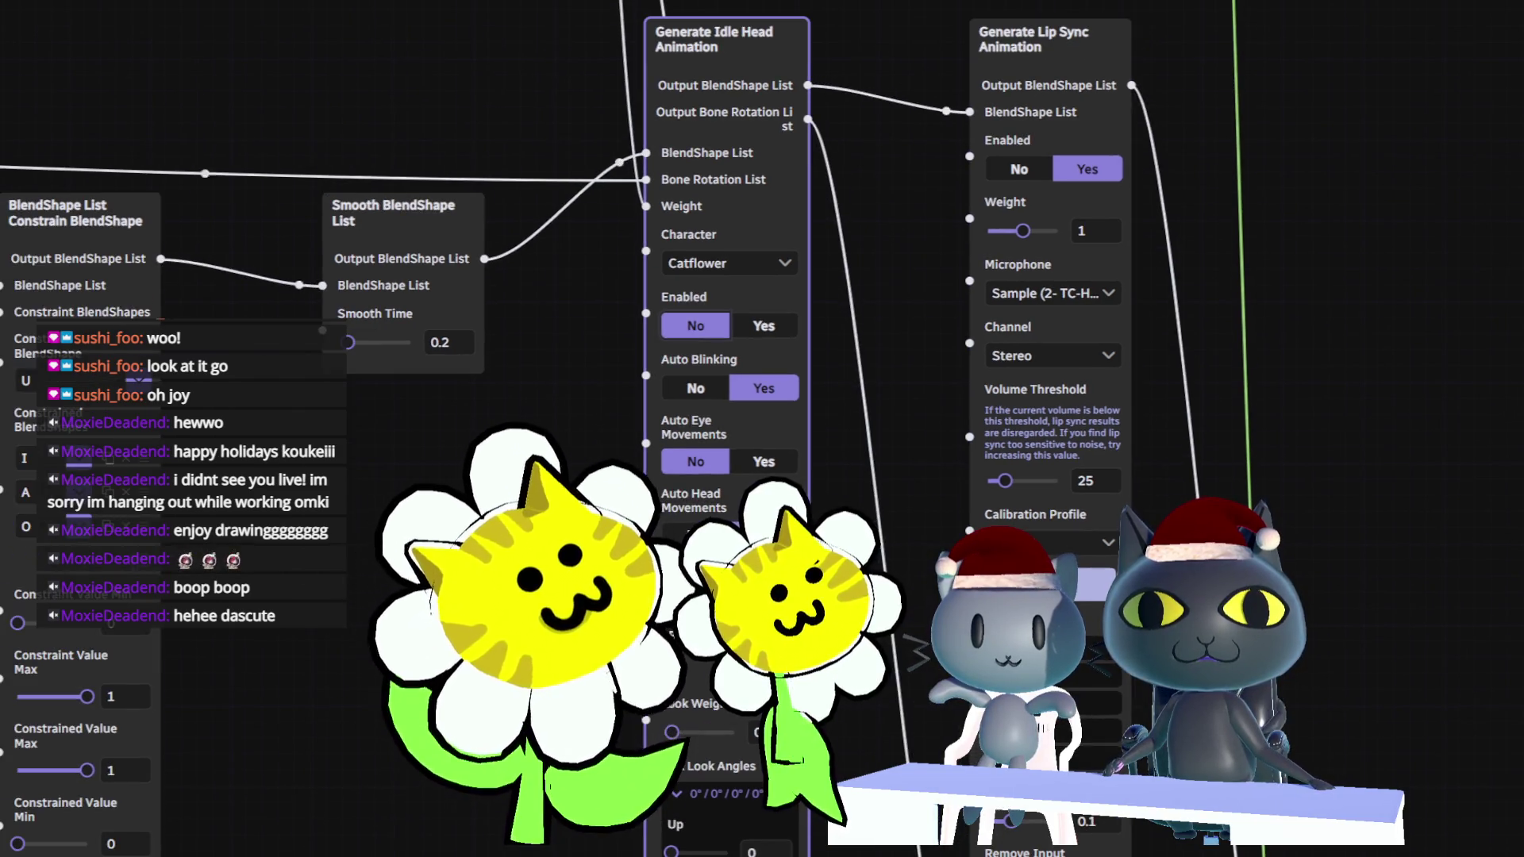
pyautogui.scroll(2, 1089, 432)
pyautogui.moveTo(1380, 670)
pyautogui.mouseDown()
pyautogui.moveTo(1089, 431)
pyautogui.moveTo(1006, 265)
pyautogui.mouseUp()
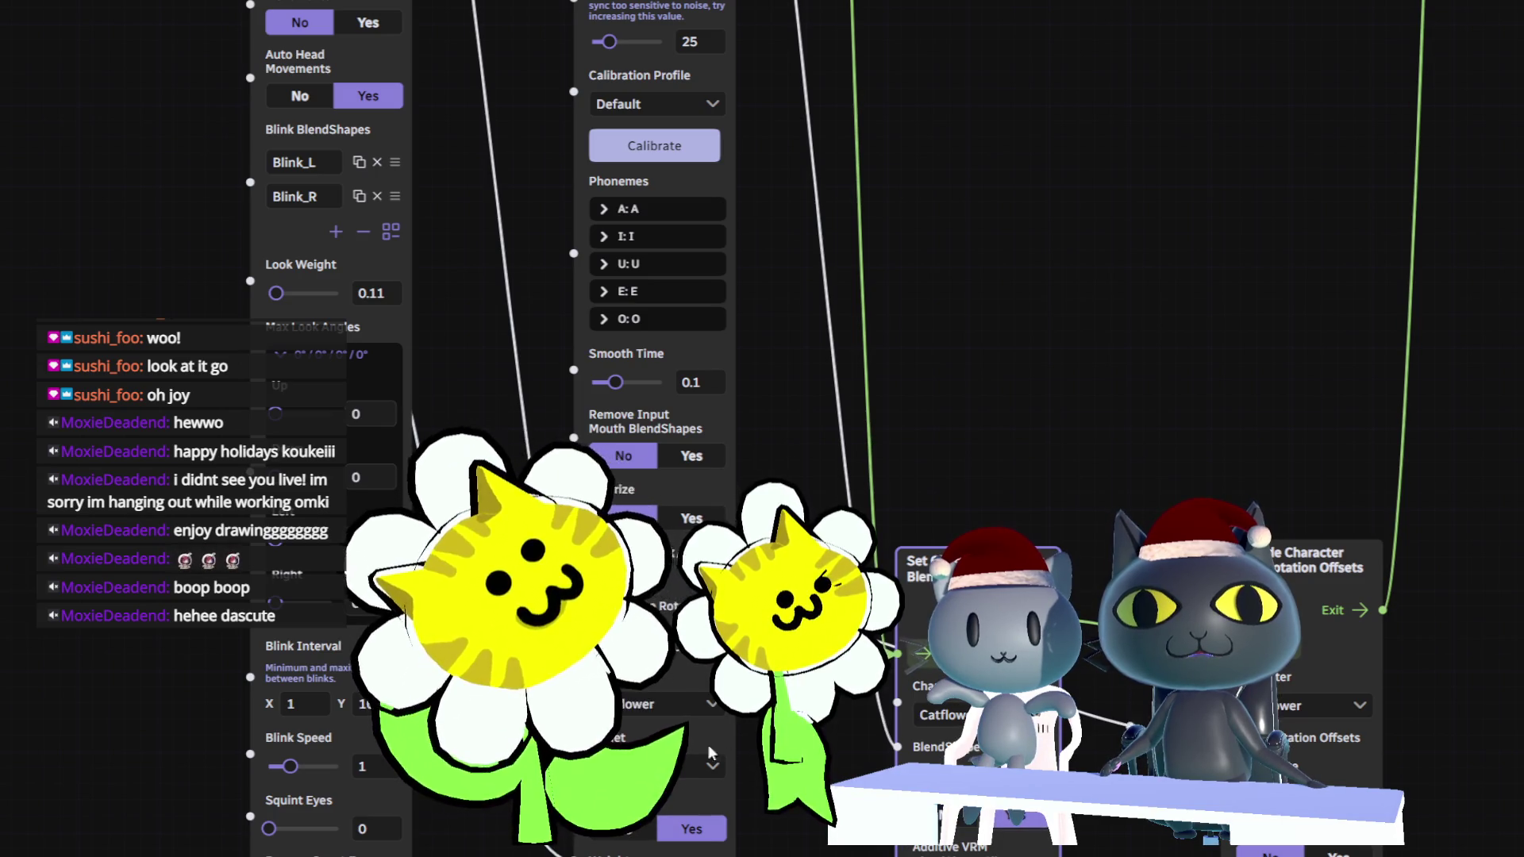
pyautogui.scroll(-1, 89, 583)
pyautogui.moveTo(89, 583)
pyautogui.mouseDown(button='middle')
pyautogui.moveTo(224, 571)
pyautogui.moveTo(278, 481)
pyautogui.moveTo(302, 375)
pyautogui.mouseUp(button='middle')
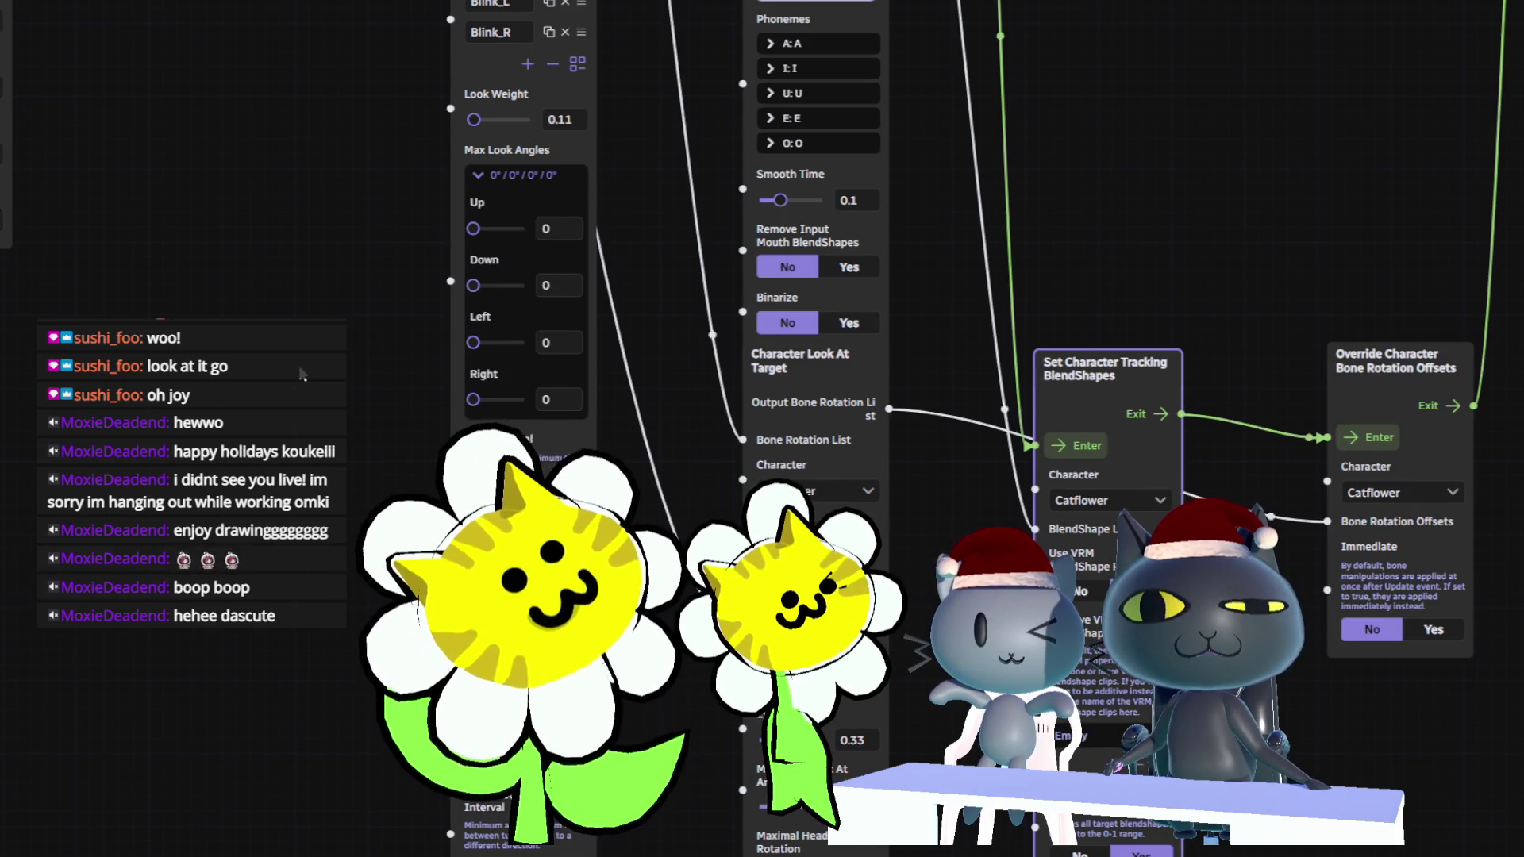
pyautogui.moveTo(294, 373)
pyautogui.mouseDown(button='middle')
pyautogui.moveTo(355, 553)
pyautogui.moveTo(529, 813)
pyautogui.mouseUp(button='middle')
pyautogui.moveTo(476, 556)
pyautogui.mouseDown(button='middle')
pyautogui.moveTo(527, 637)
pyautogui.moveTo(906, 664)
pyautogui.mouseUp(button='middle')
pyautogui.moveTo(386, 728); pyautogui.dragTo(992, 715, button='middle')
pyautogui.scroll(-1, 992, 714)
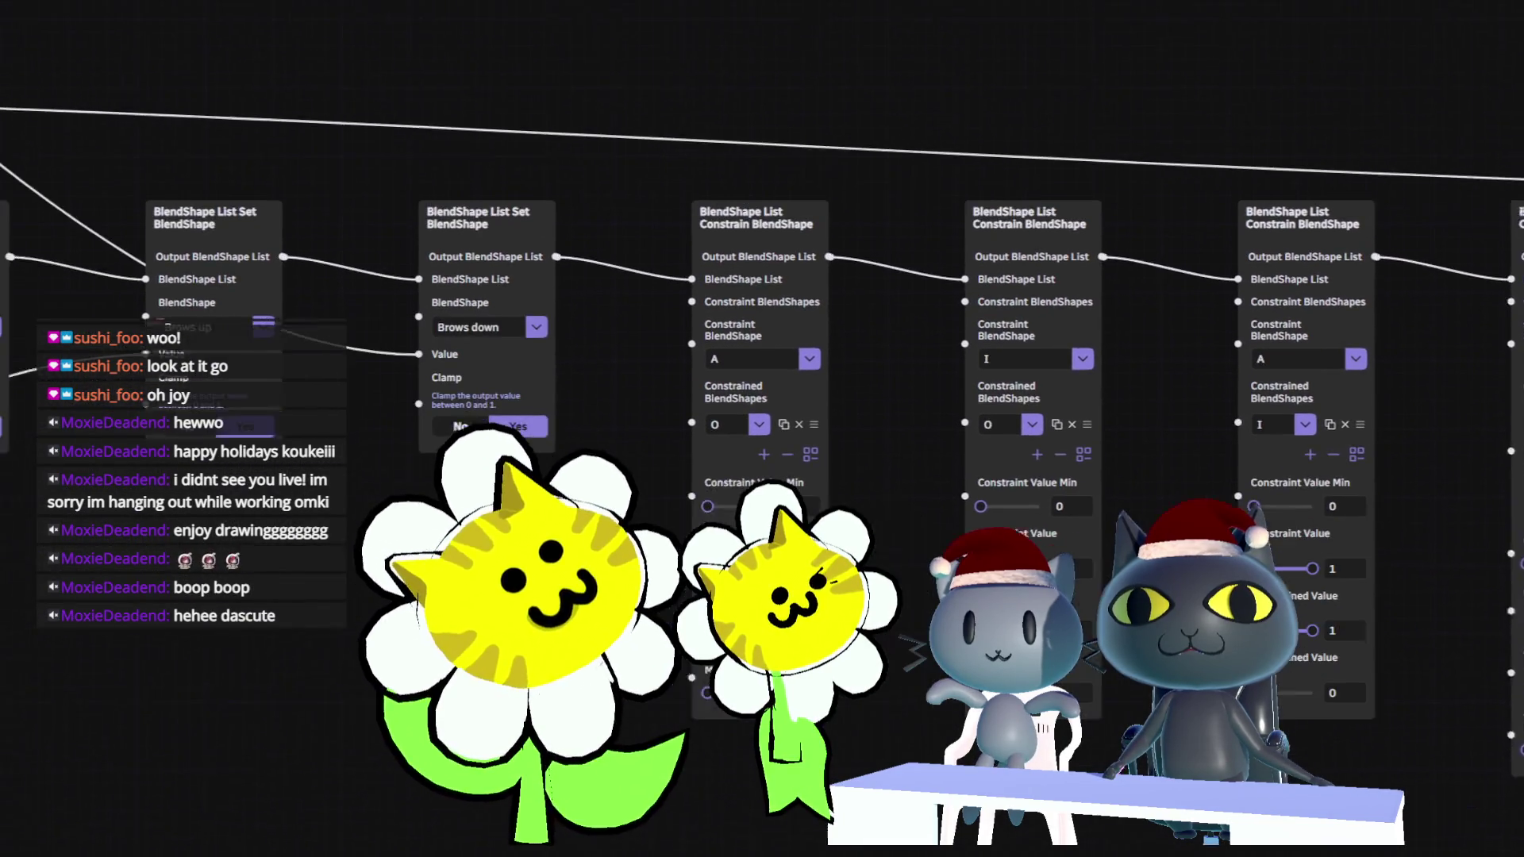
pyautogui.scroll(-1, 354, 698)
pyautogui.moveTo(307, 664)
pyautogui.mouseDown(button='middle')
pyautogui.moveTo(357, 738)
pyautogui.moveTo(699, 758)
pyautogui.mouseUp(button='middle')
pyautogui.scroll(-2, 697, 757)
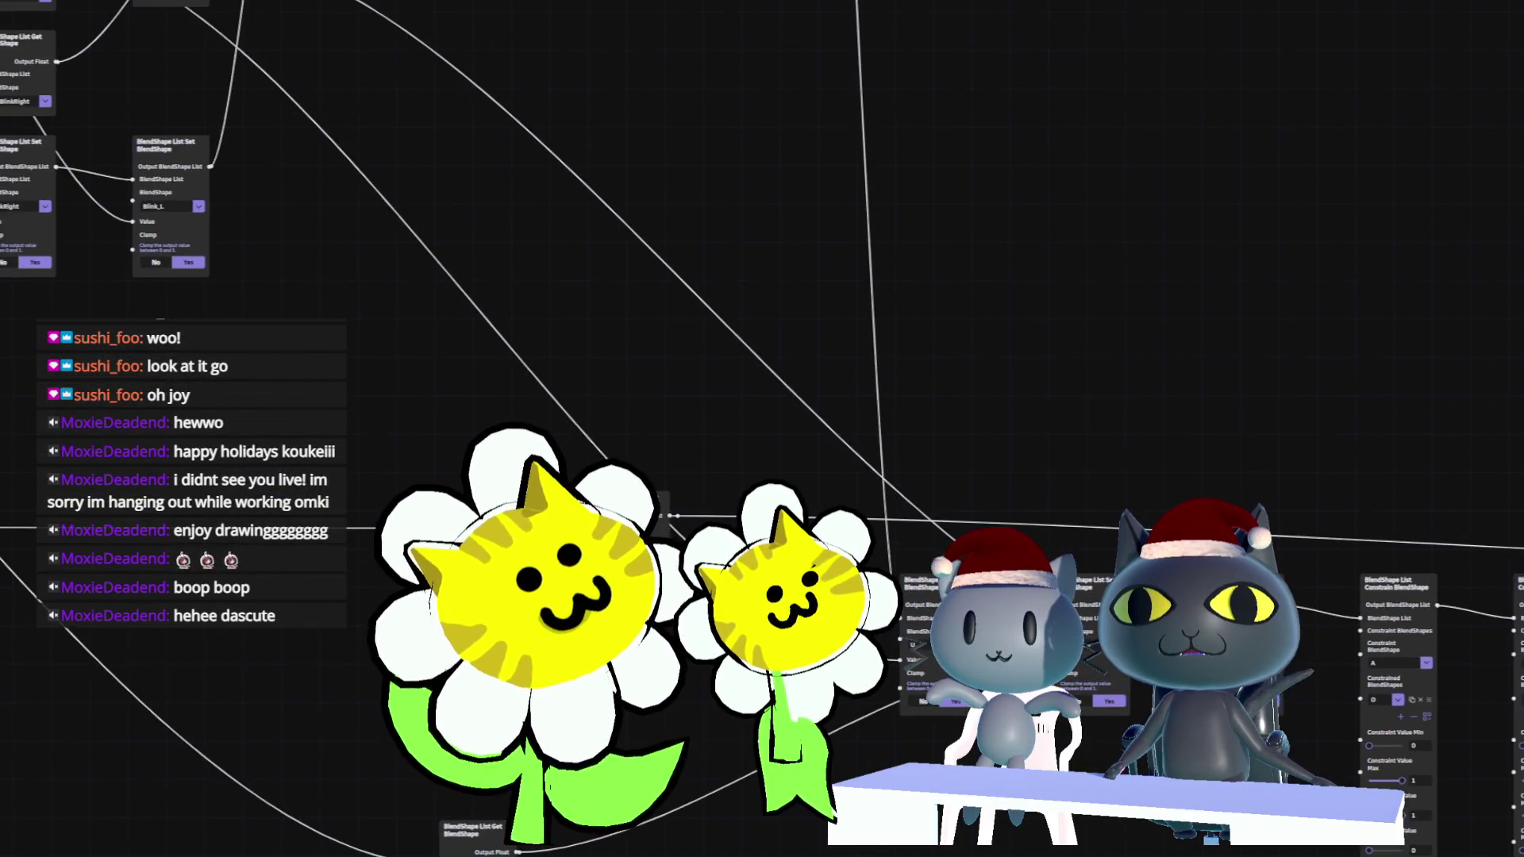
pyautogui.moveTo(119, 556)
pyautogui.mouseDown(button='middle')
pyautogui.moveTo(312, 676)
pyautogui.moveTo(626, 569)
pyautogui.mouseUp(button='middle')
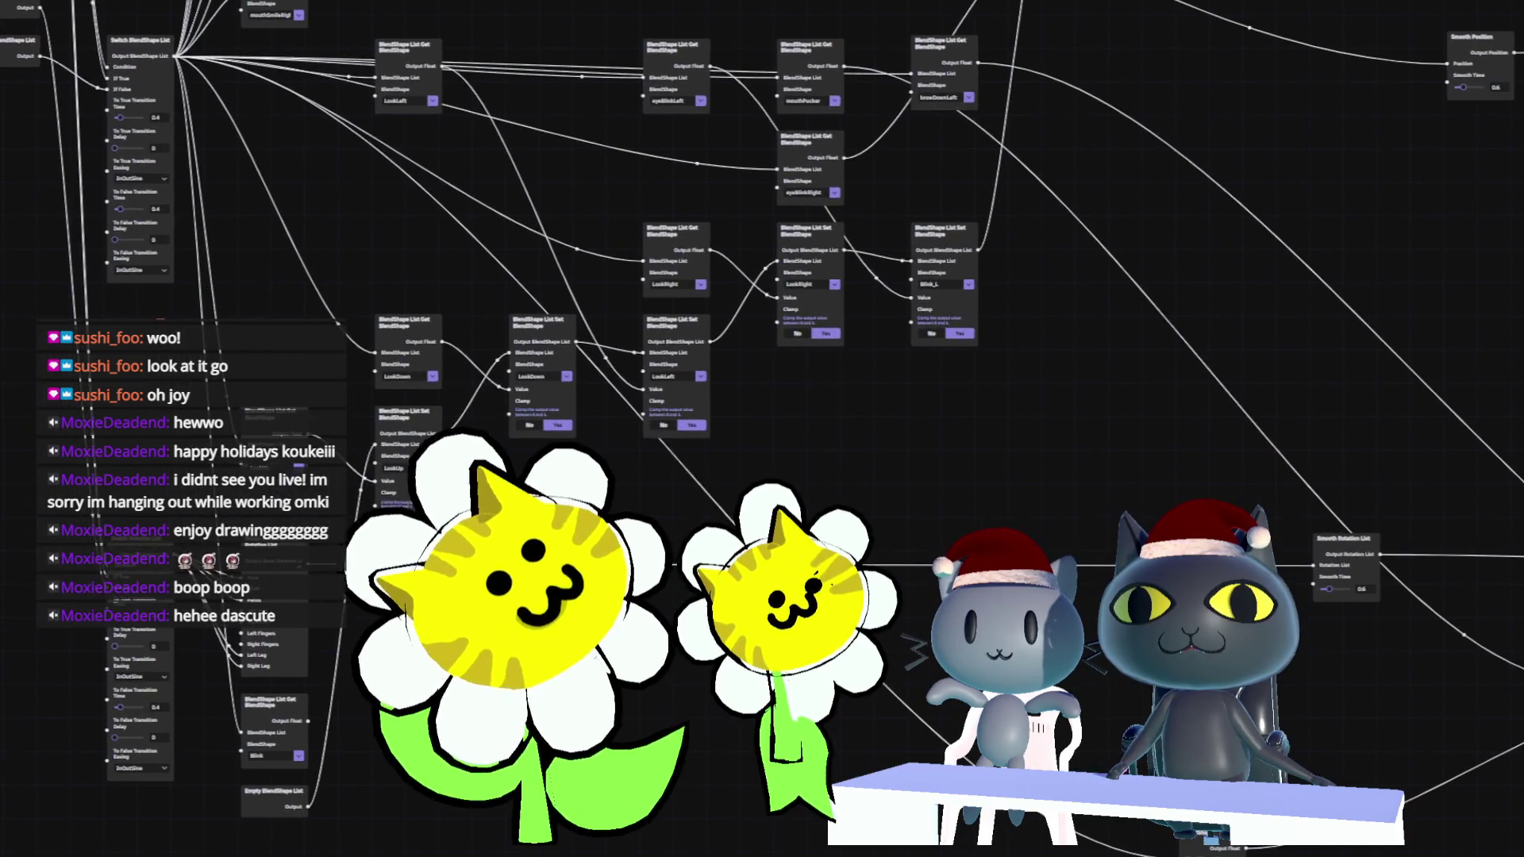
pyautogui.scroll(-1, 844, 751)
pyautogui.moveTo(845, 751); pyautogui.dragTo(814, 780, button='middle')
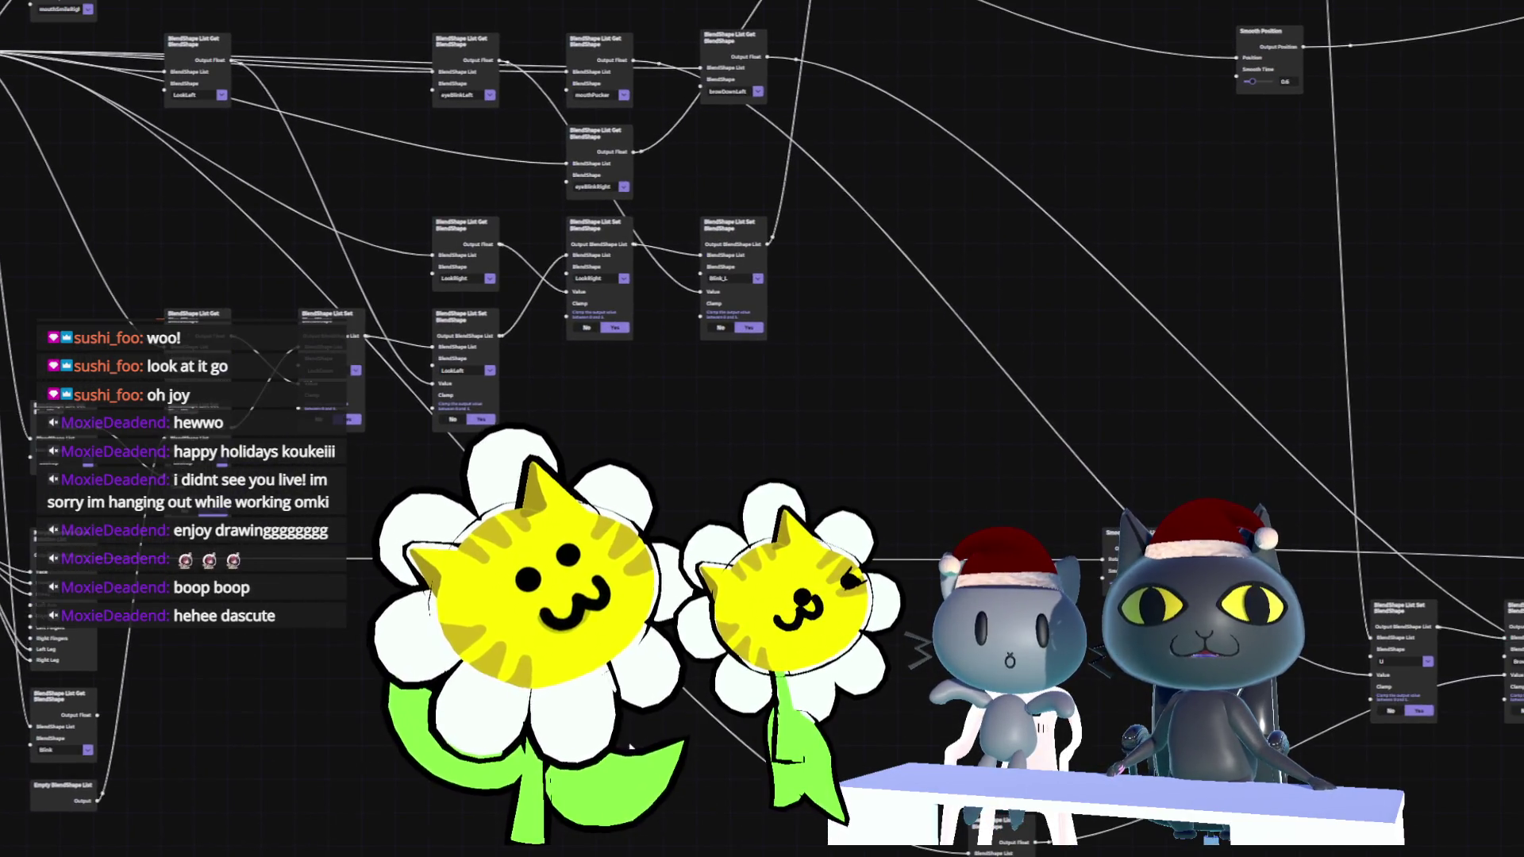
pyautogui.moveTo(476, 238); pyautogui.dragTo(714, 317, button='middle')
pyautogui.scroll(-1, 762, 238)
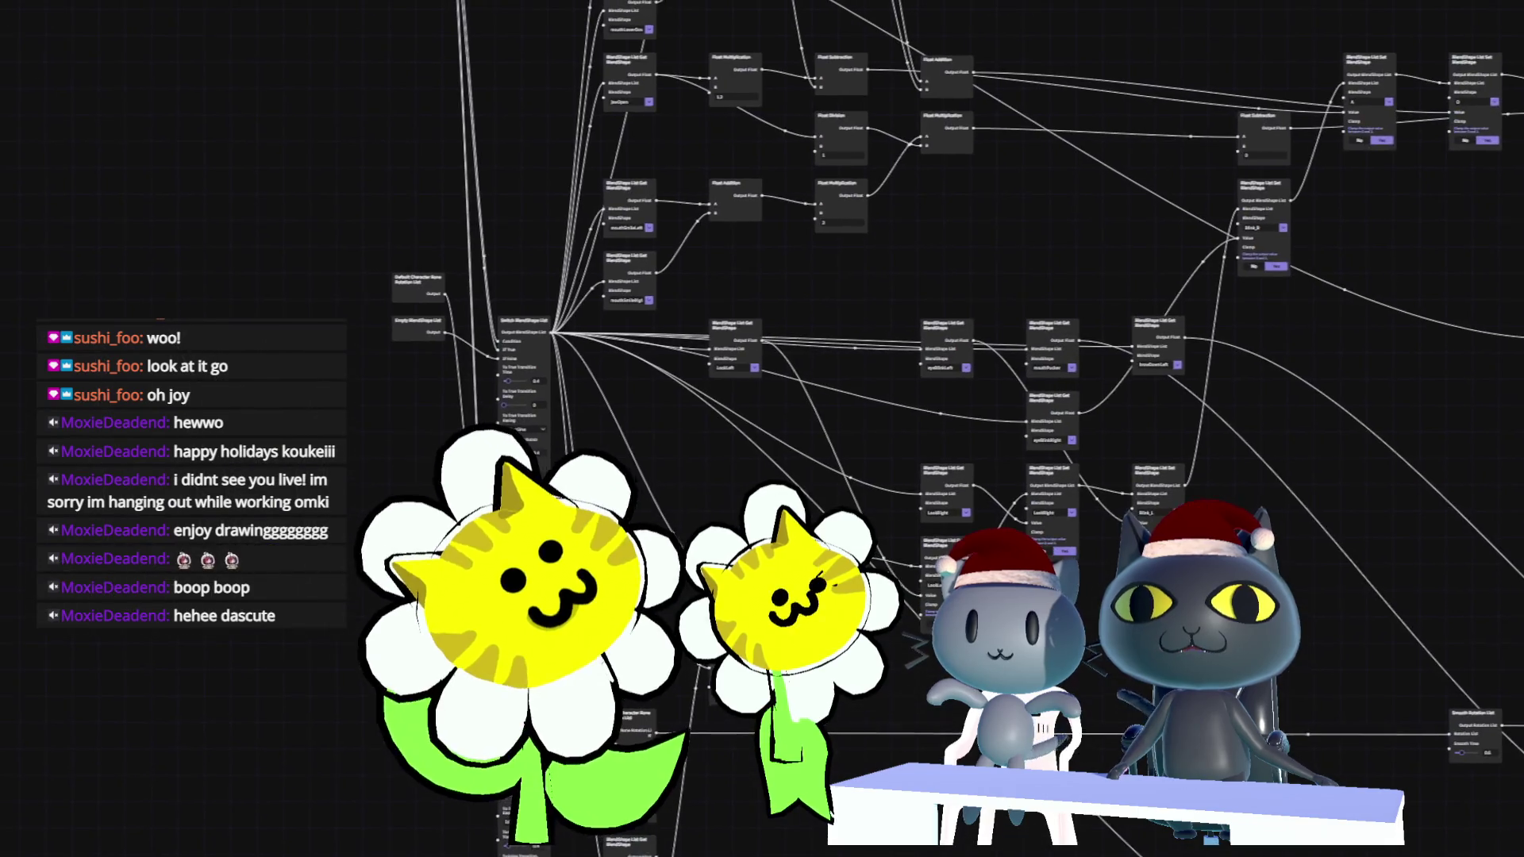
pyautogui.scroll(1, 762, 238)
pyautogui.scroll(3, 340, 664)
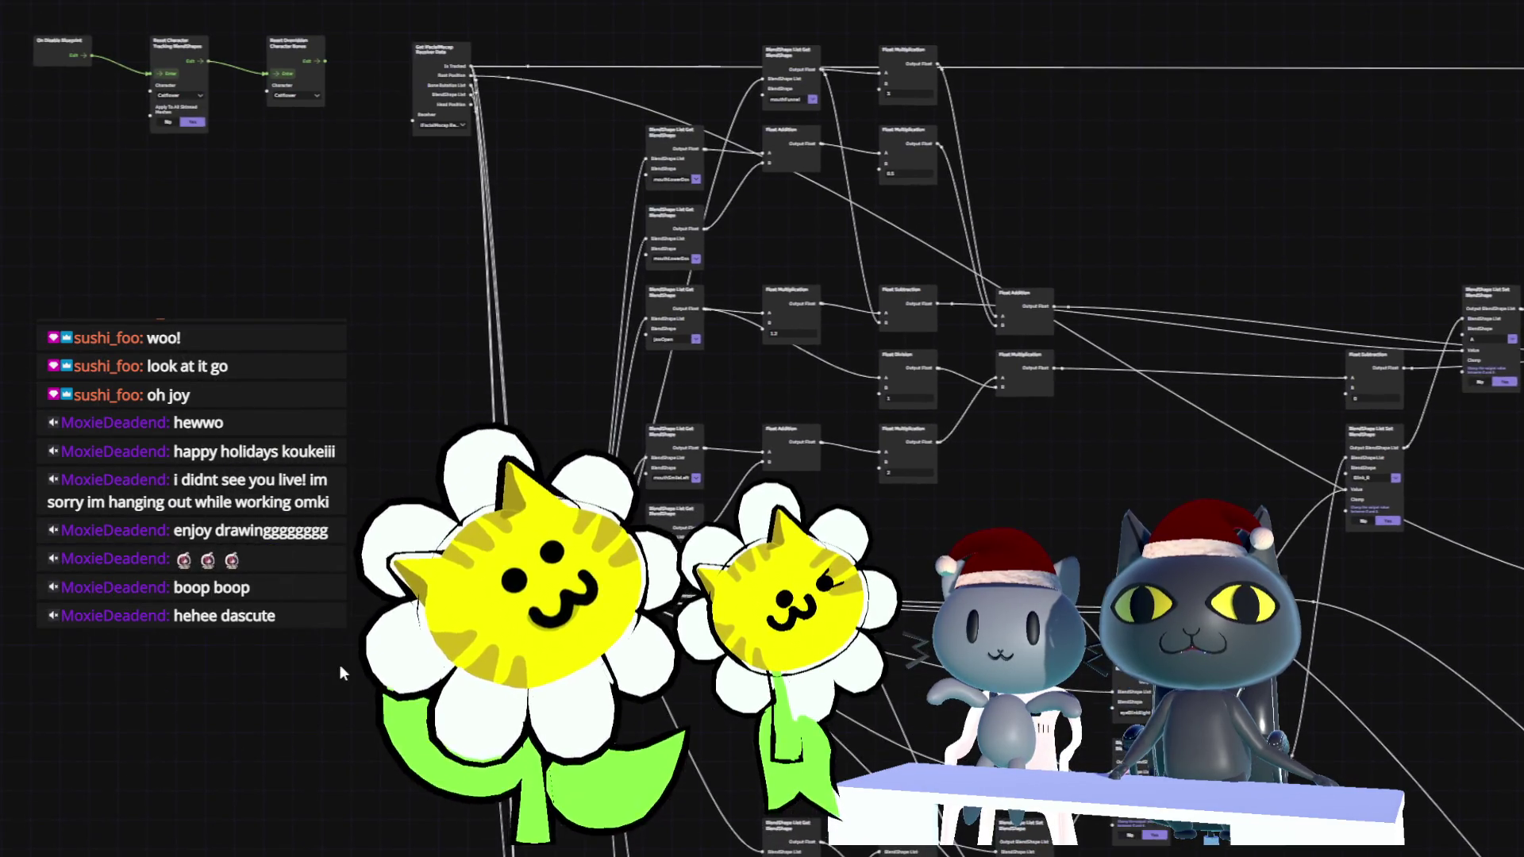
pyautogui.scroll(-2, 340, 645)
pyautogui.moveTo(340, 644)
pyautogui.mouseDown(button='middle')
pyautogui.moveTo(373, 667)
pyautogui.moveTo(412, 738)
pyautogui.mouseUp(button='middle')
pyautogui.moveTo(166, 477)
pyautogui.mouseDown(button='middle')
pyautogui.moveTo(298, 660)
pyautogui.moveTo(275, 512)
pyautogui.mouseUp(button='middle')
pyautogui.scroll(1, 299, 660)
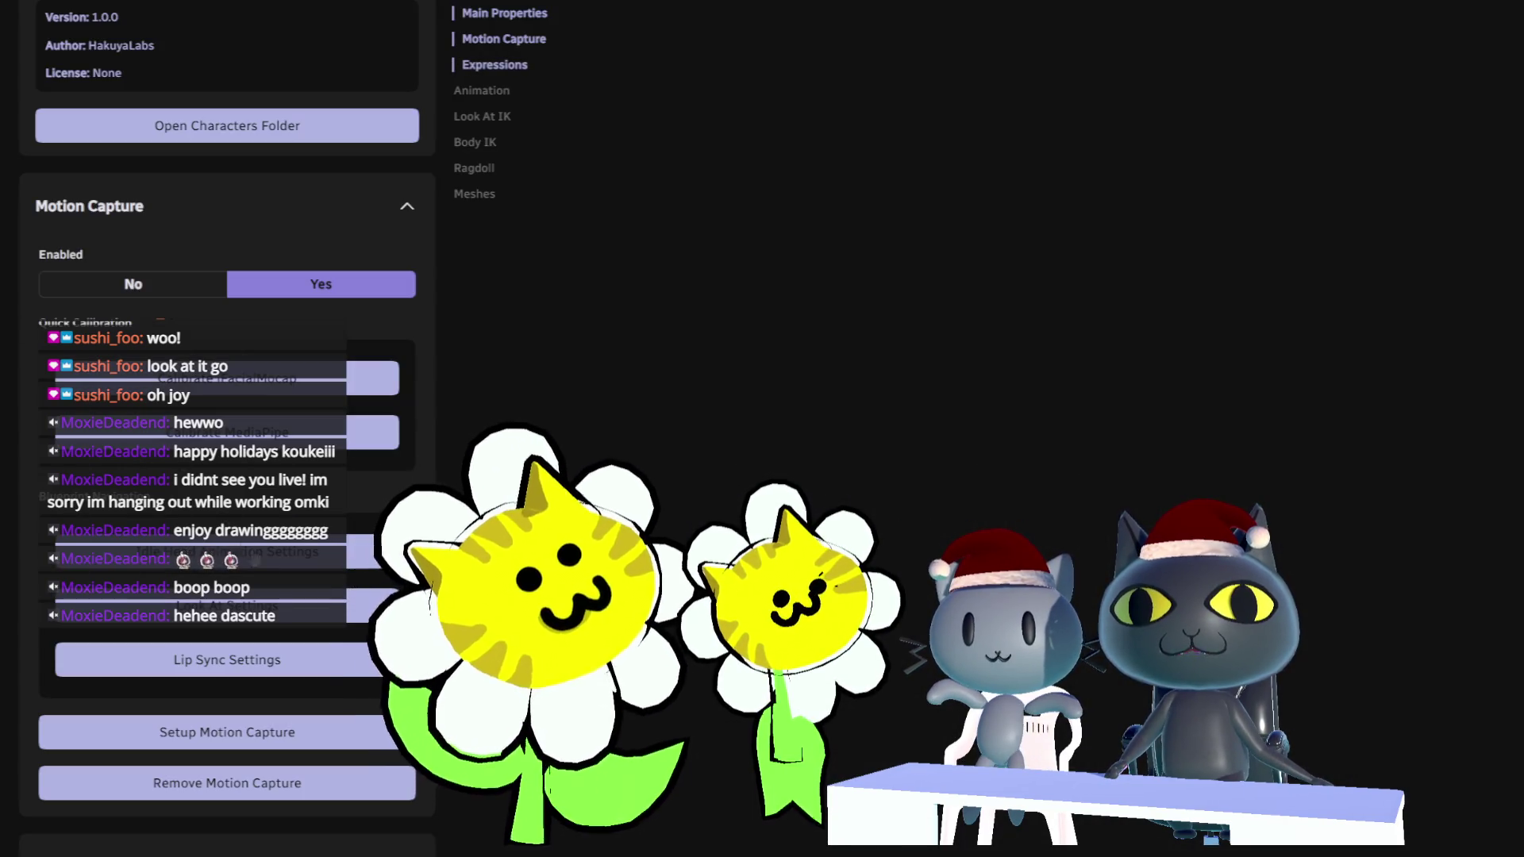
# Scroll the catflower character inspector down to its empty Expressions list.
pyautogui.scroll(-5, 343, 494)
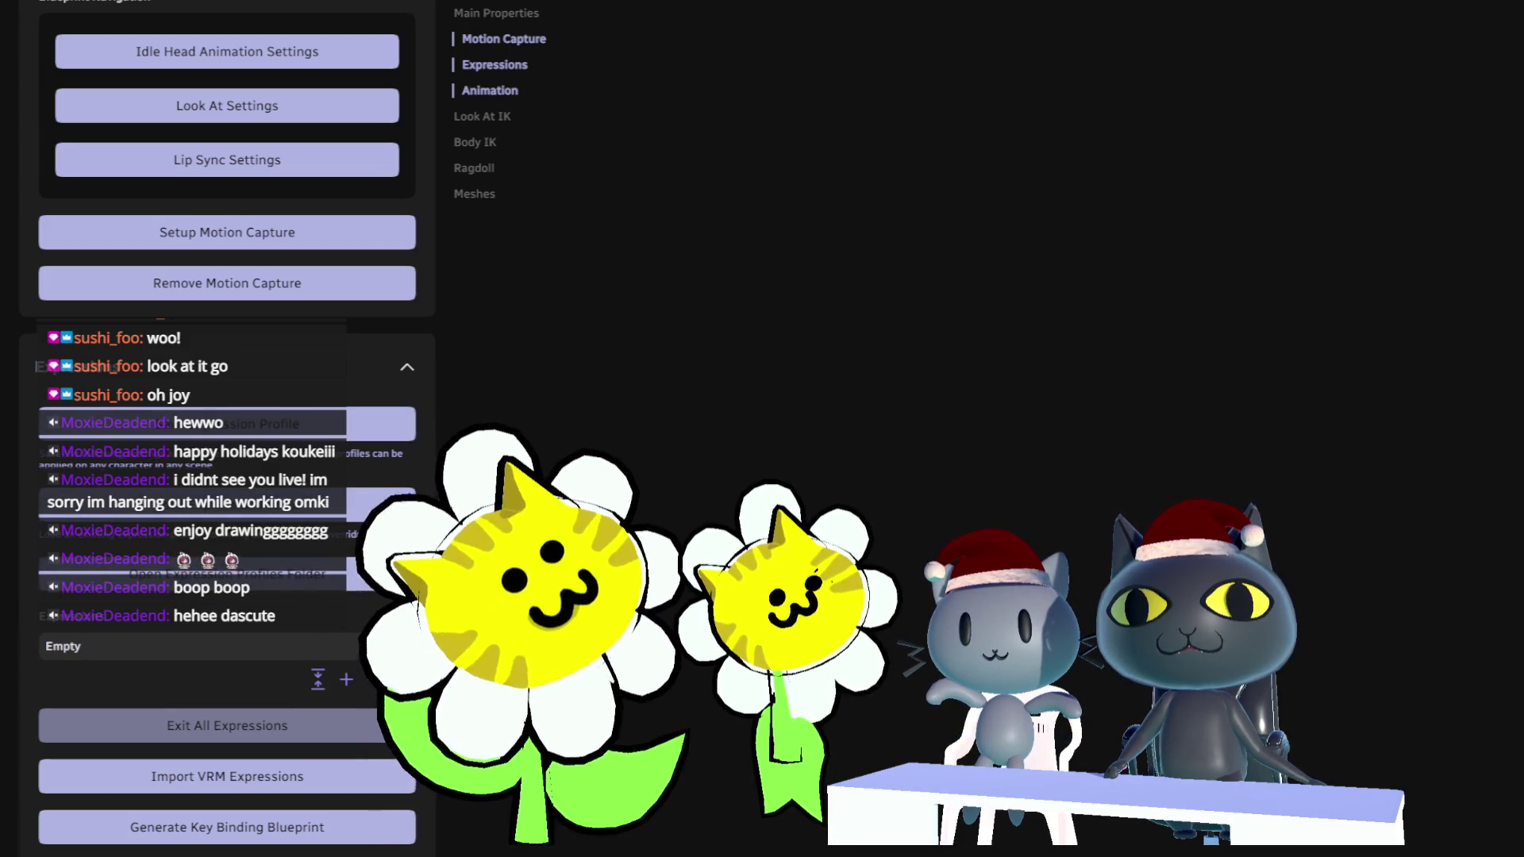
pyautogui.scroll(-4, 179, 409)
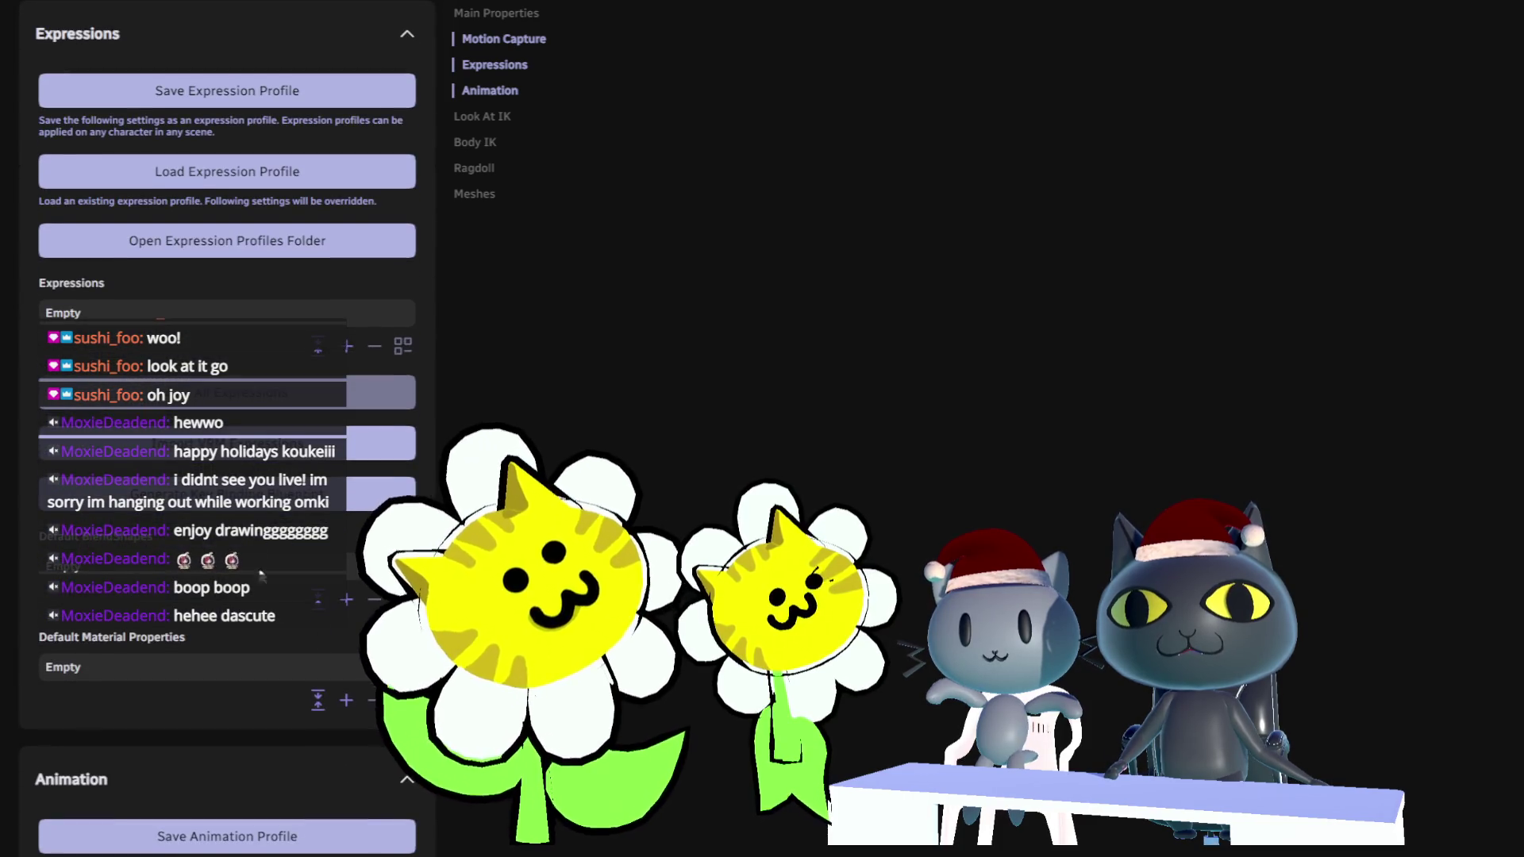
pyautogui.scroll(2, 178, 409)
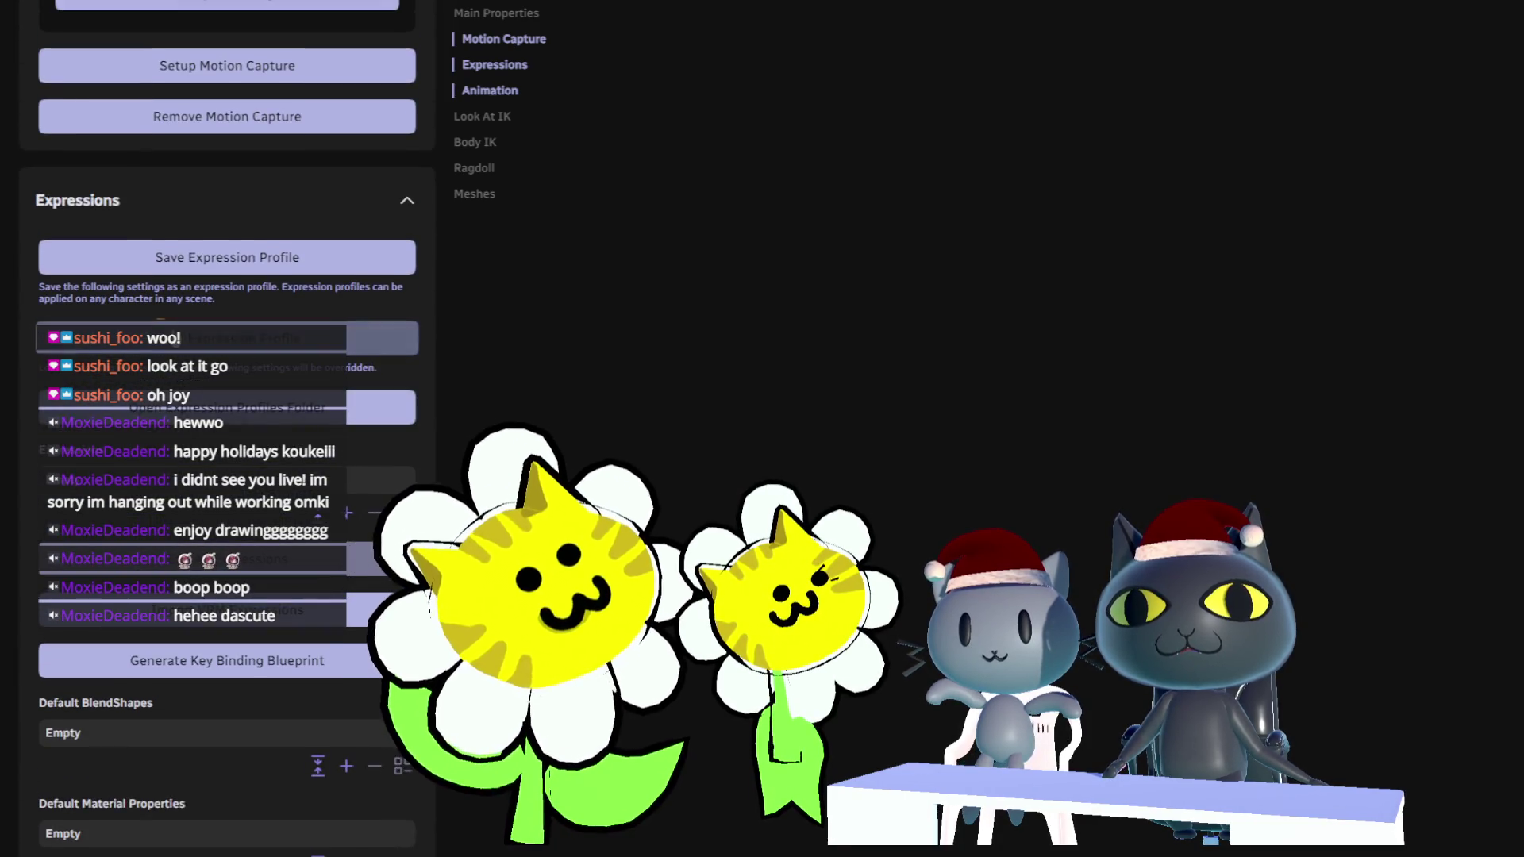
# Add a Blink_L expression to Catflower with one new target BlendShape entry expanded.
pyautogui.click(350, 517)
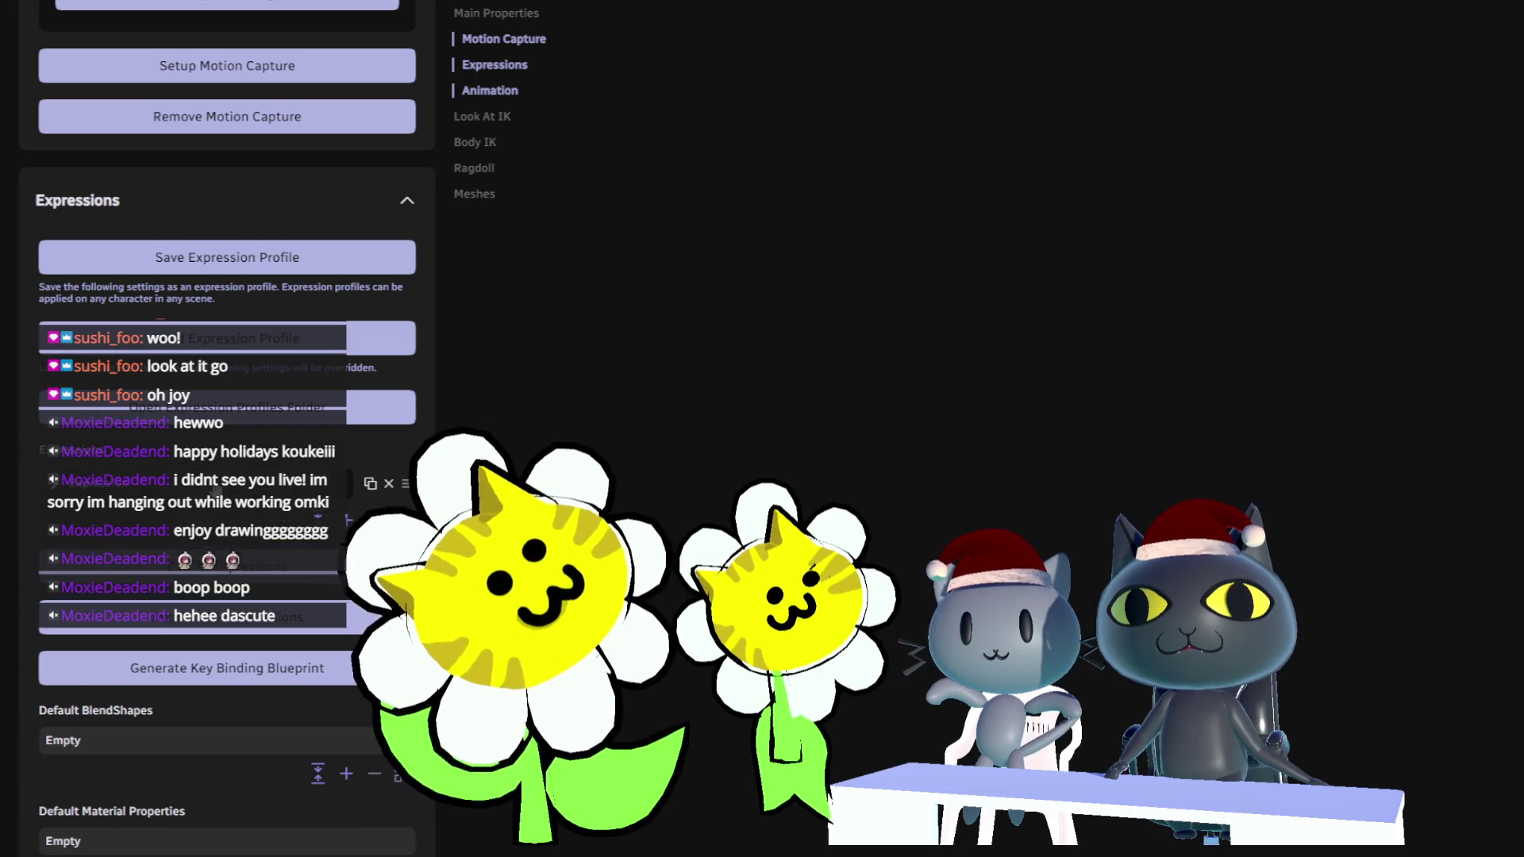
pyautogui.click(318, 516)
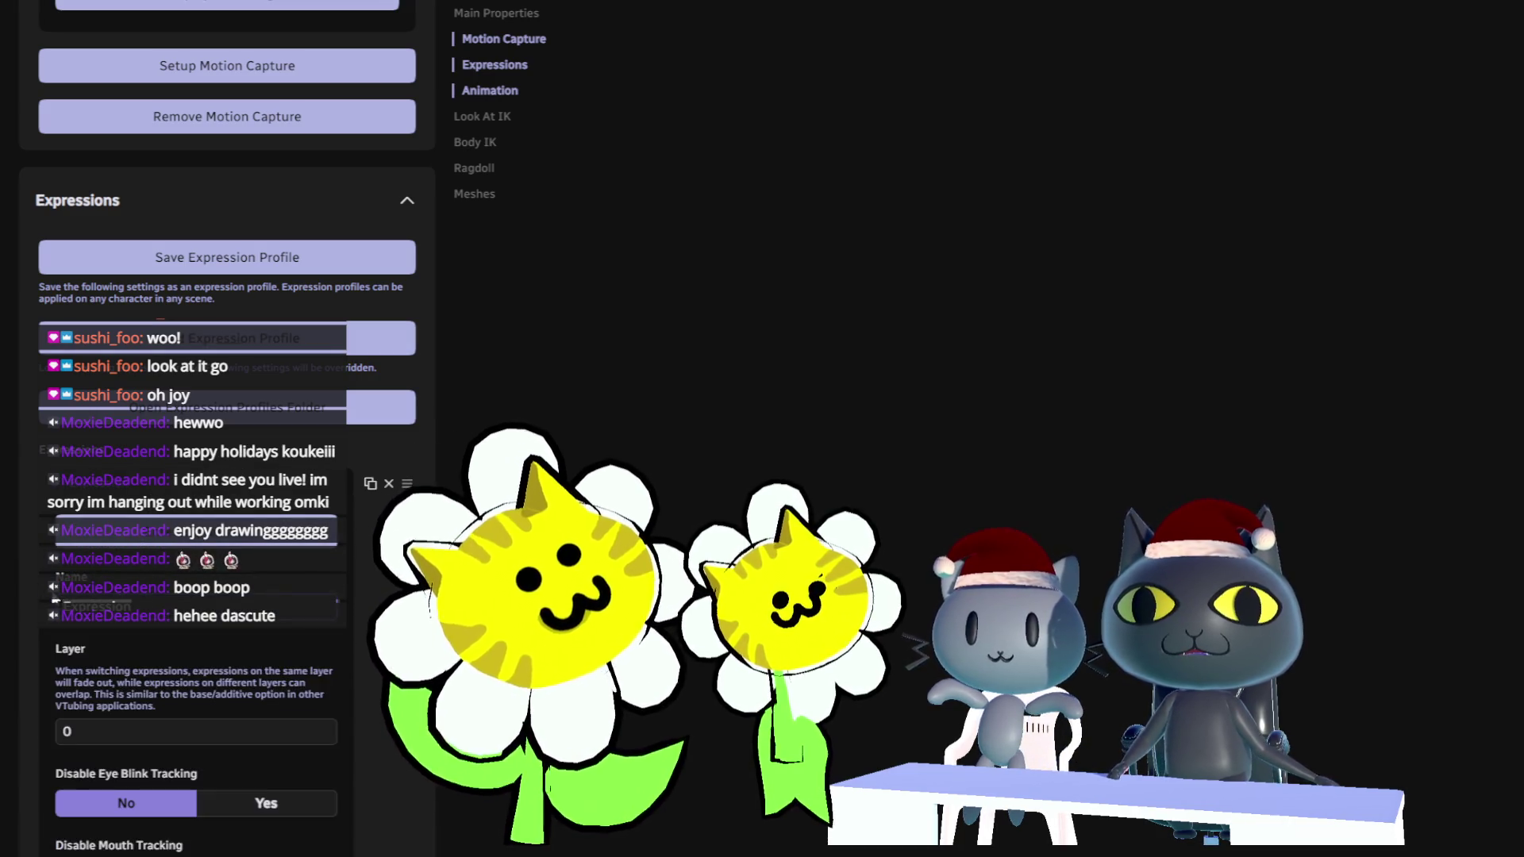
pyautogui.scroll(1, 227, 397)
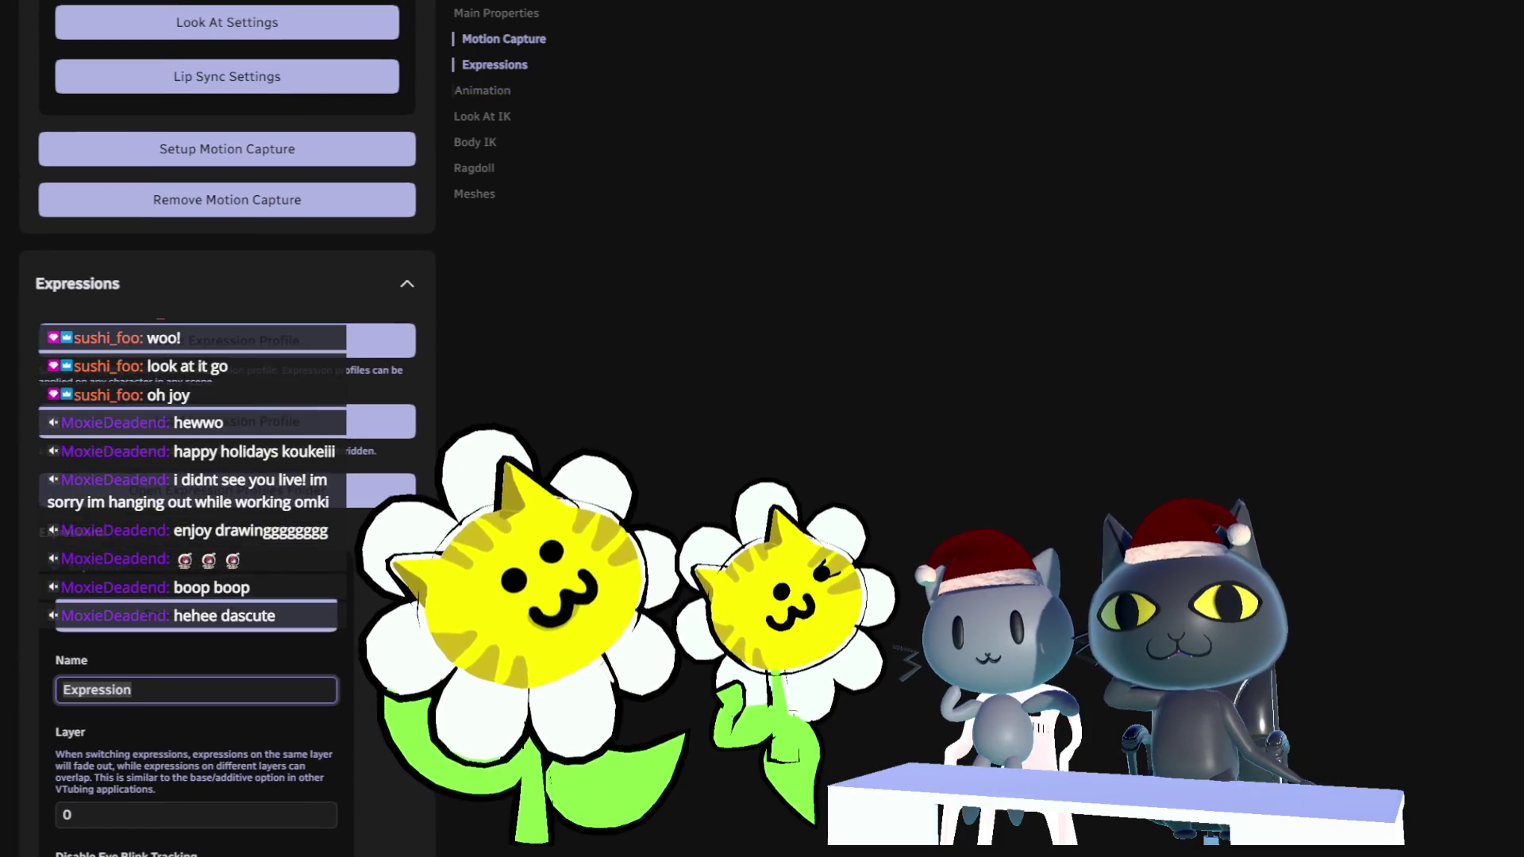
pyautogui.scroll(-2, 227, 397)
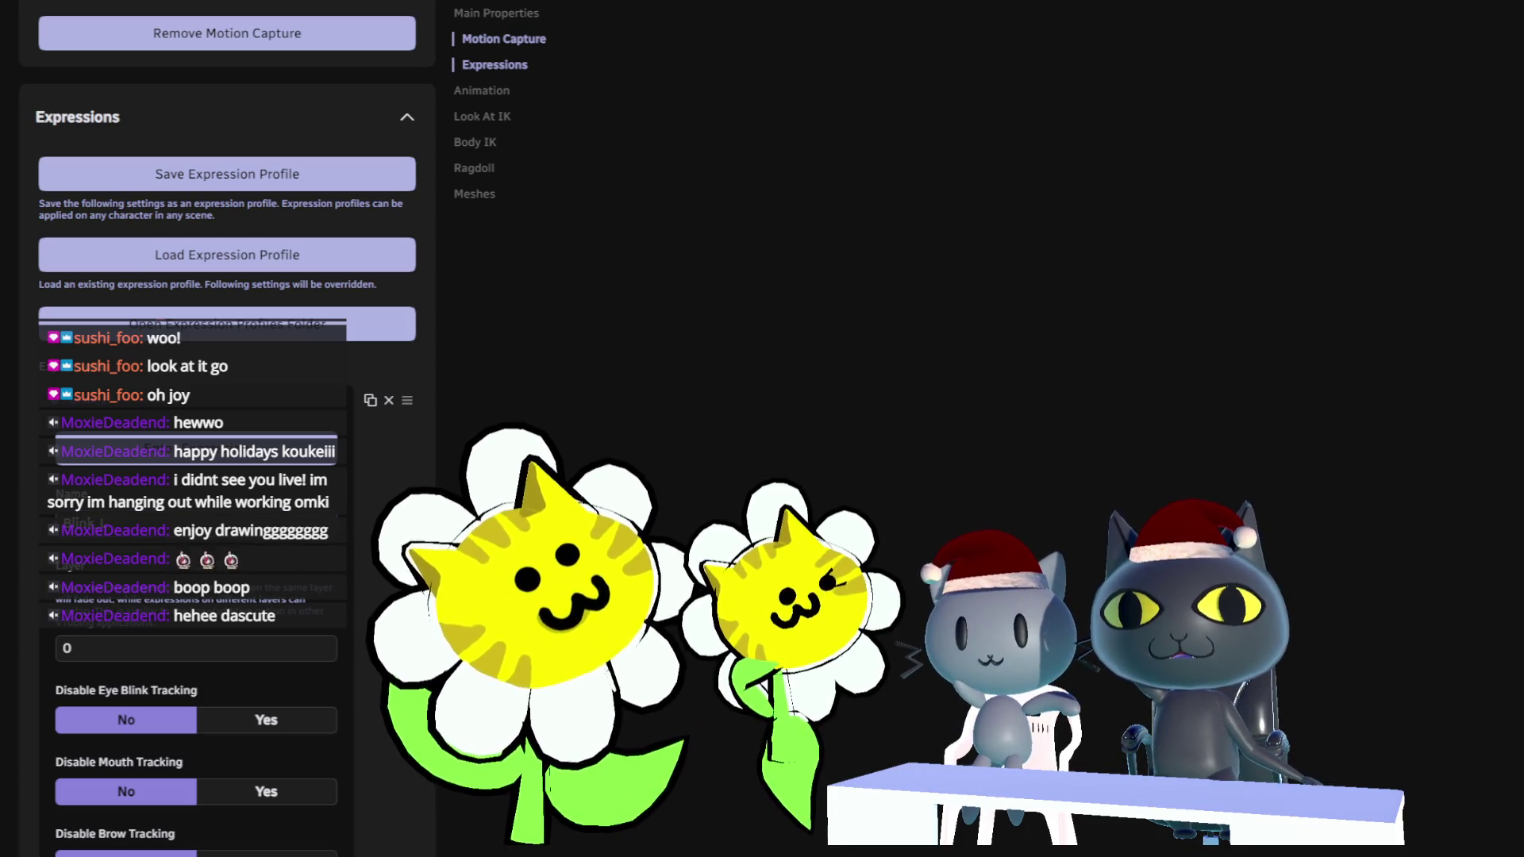
pyautogui.scroll(-2, 227, 397)
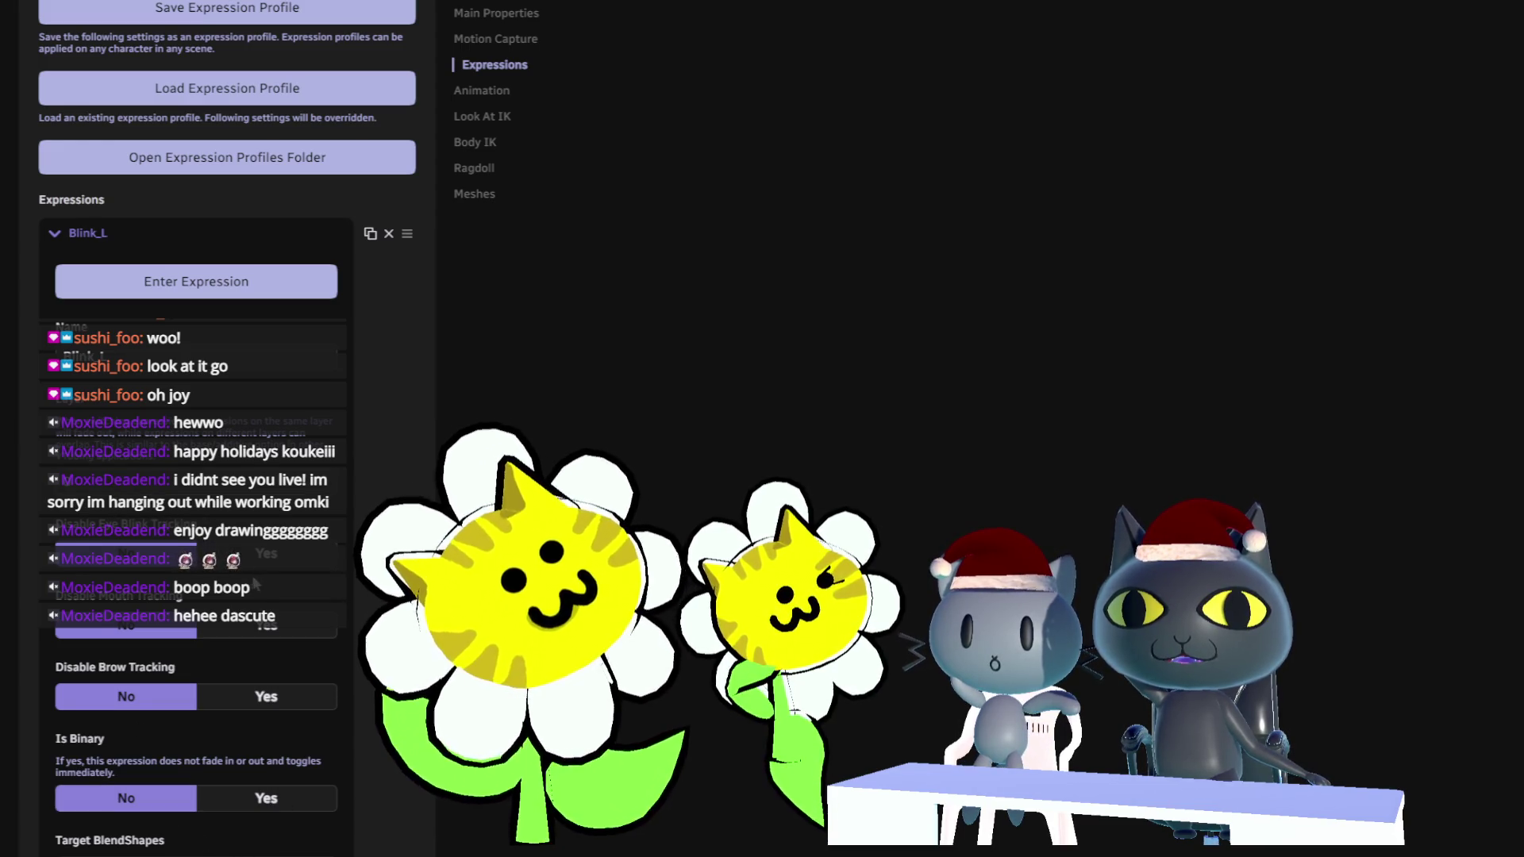
pyautogui.scroll(-3, 267, 786)
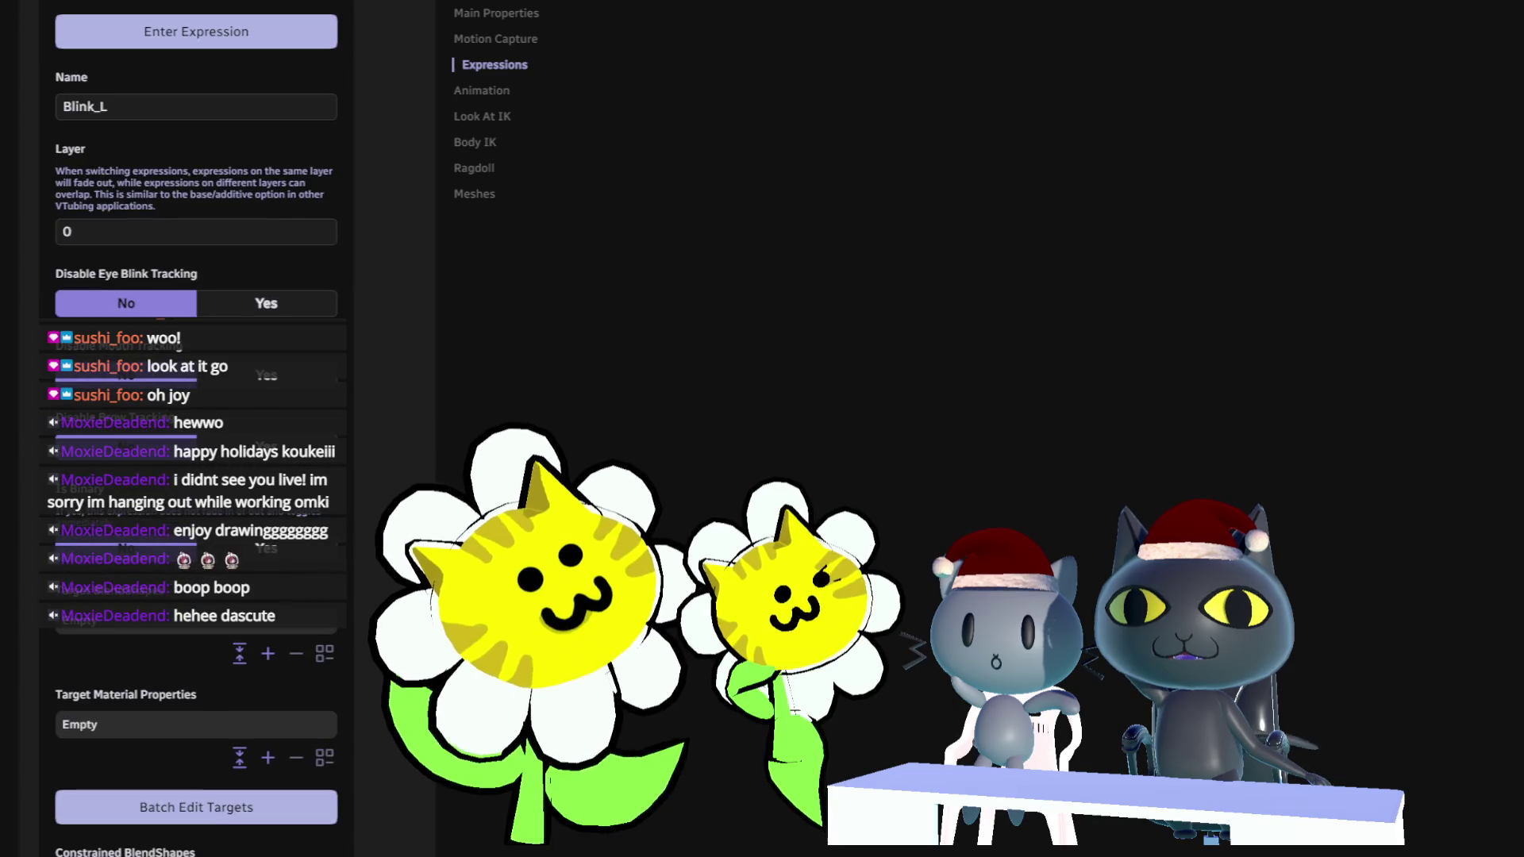
pyautogui.scroll(2, 267, 786)
pyautogui.click(269, 820)
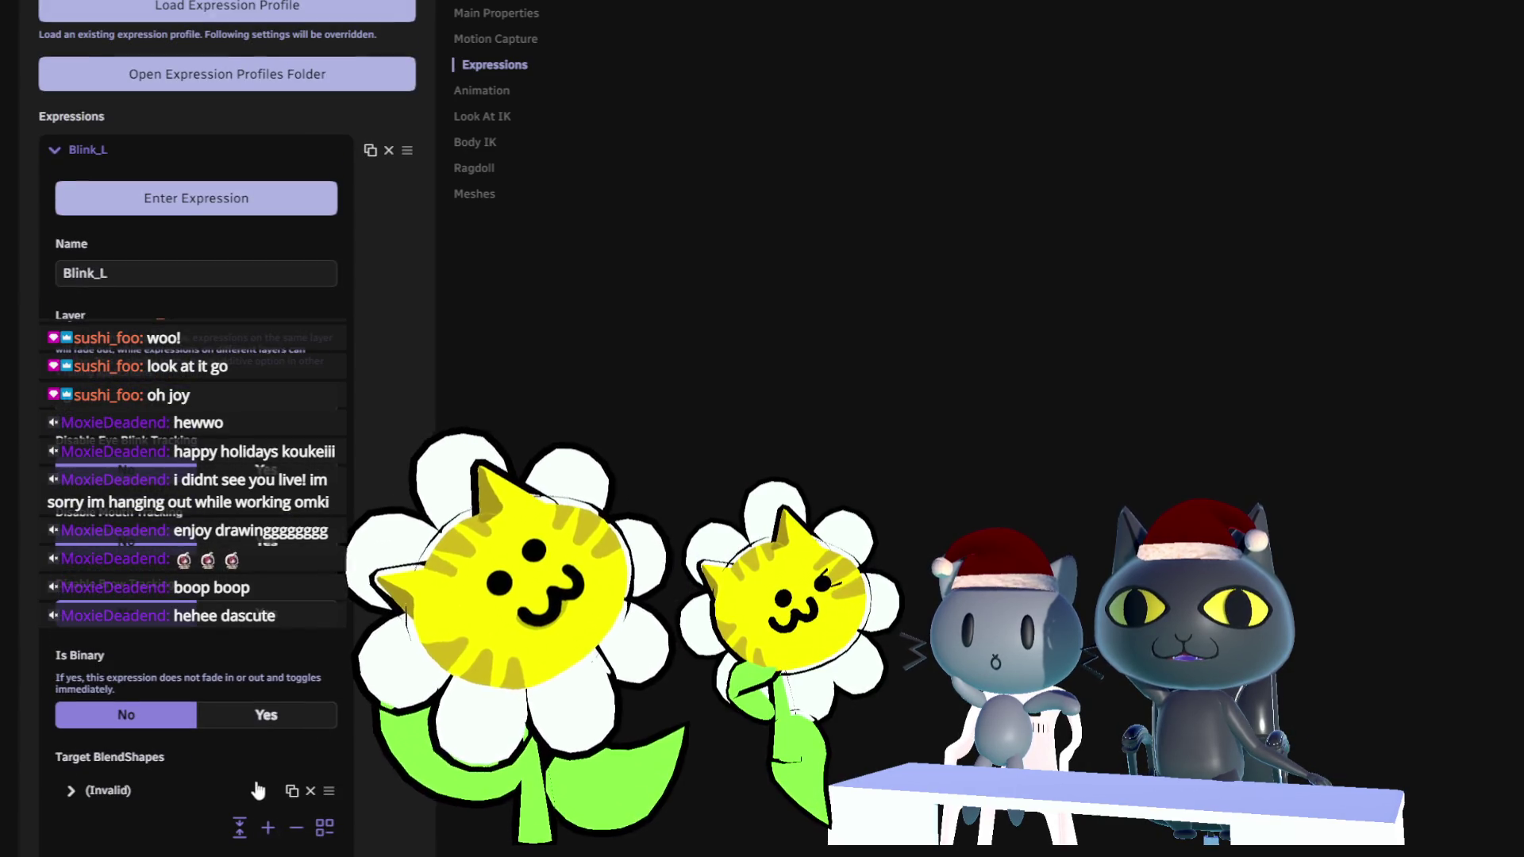
pyautogui.click(111, 791)
# Set the Blink_L target's skinned mesh to HeadMesh and mark the blendshape as binary.
pyautogui.click(165, 850)
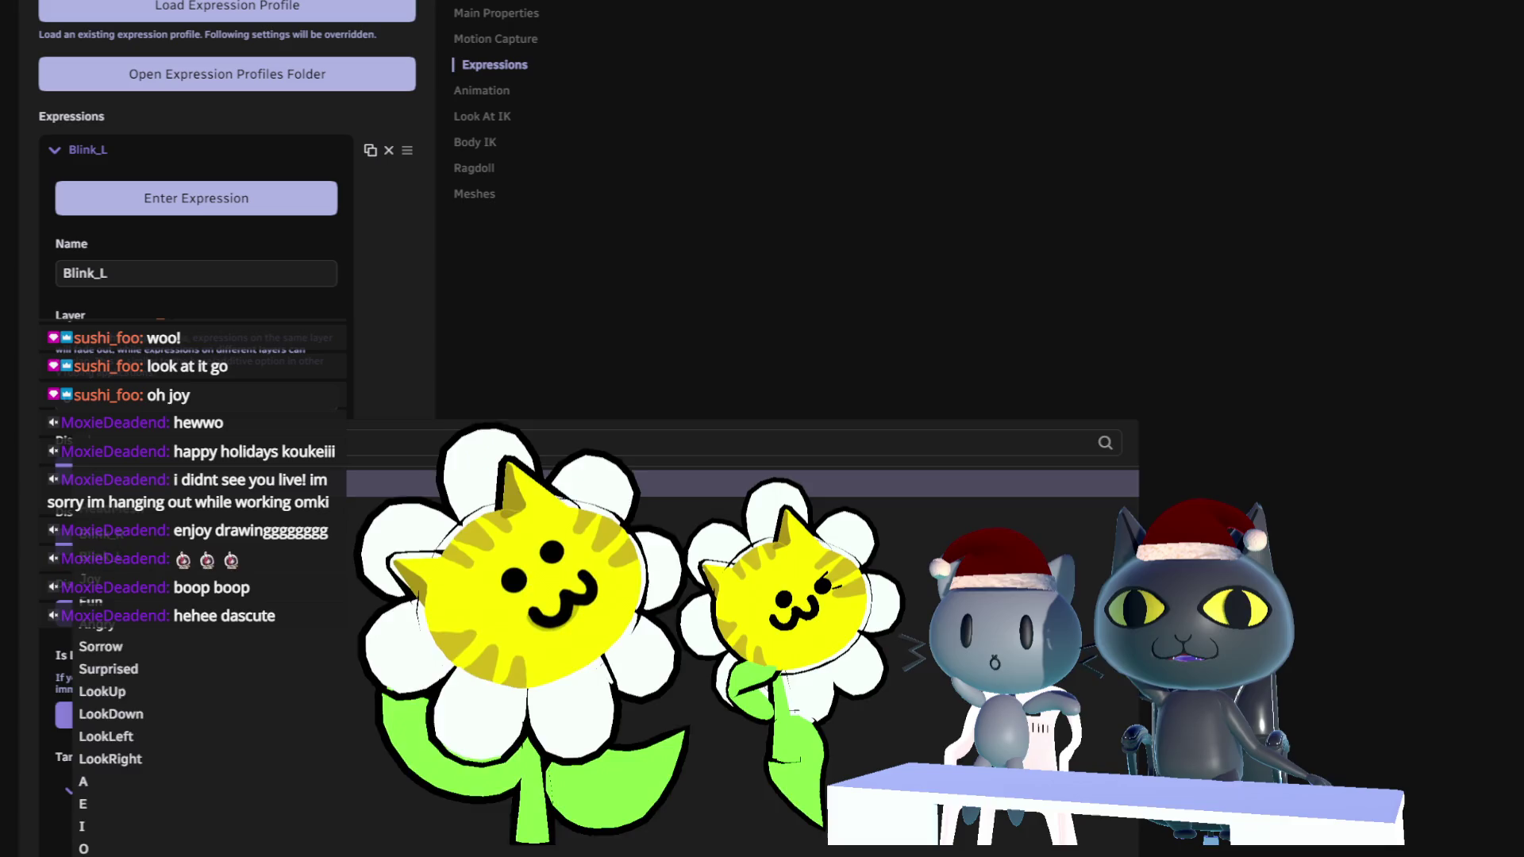
pyautogui.scroll(-6, 249, 665)
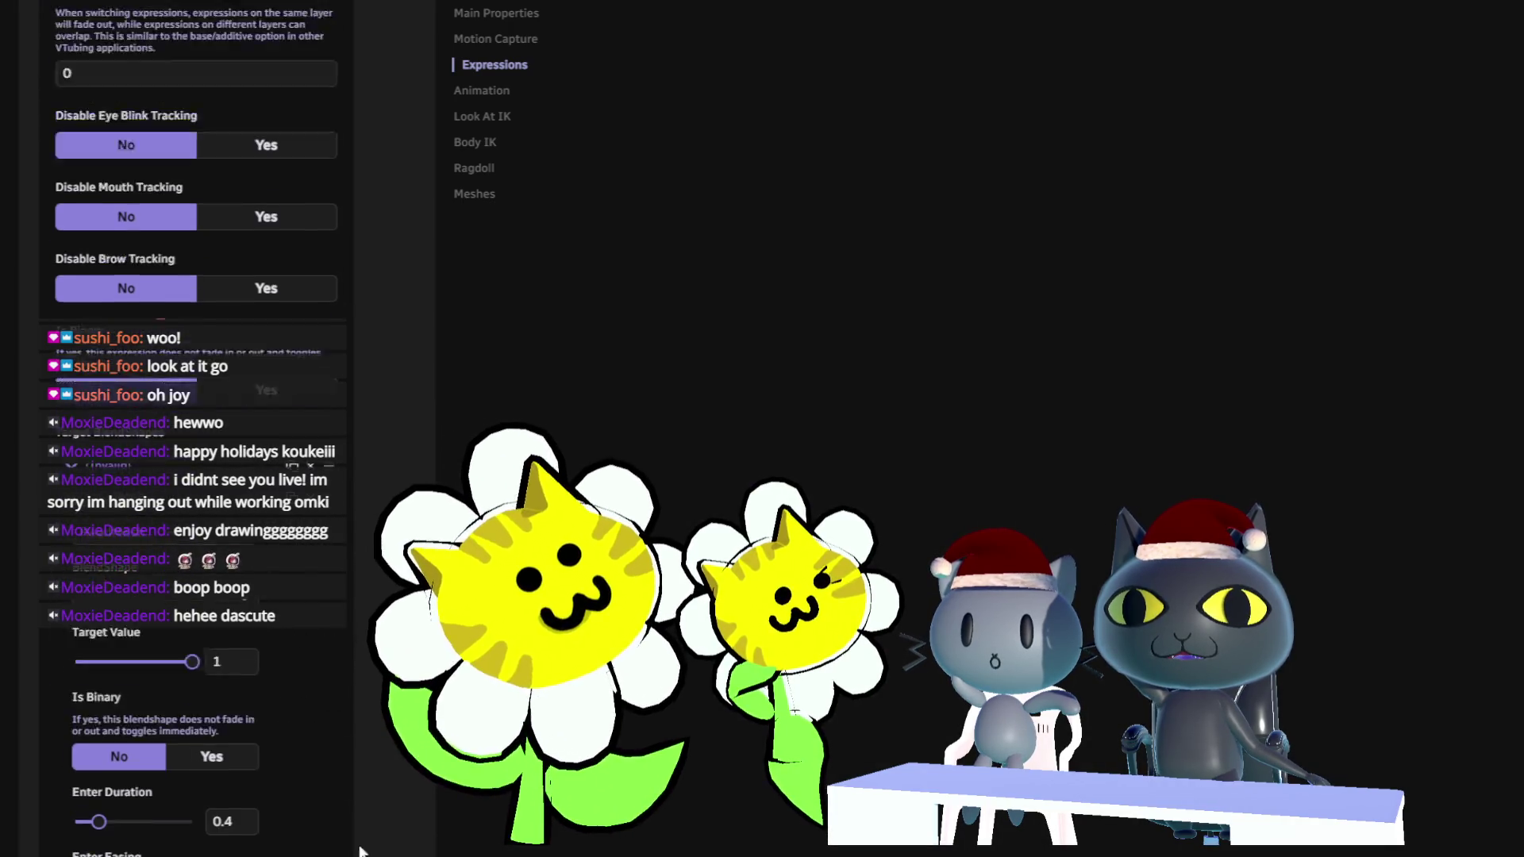
pyautogui.click(248, 665)
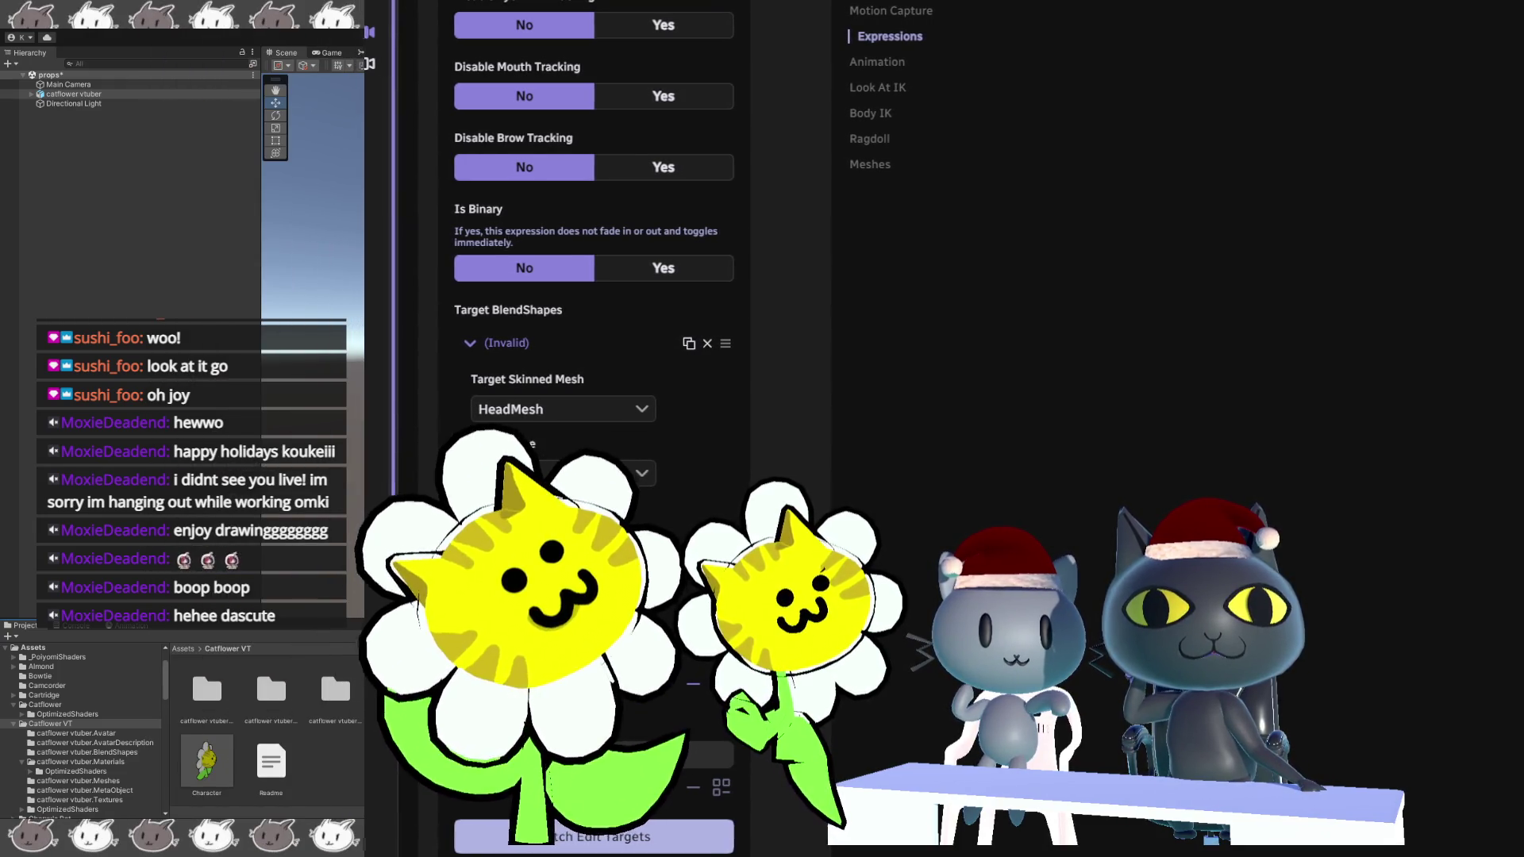
pyautogui.scroll(-4, 575, 318)
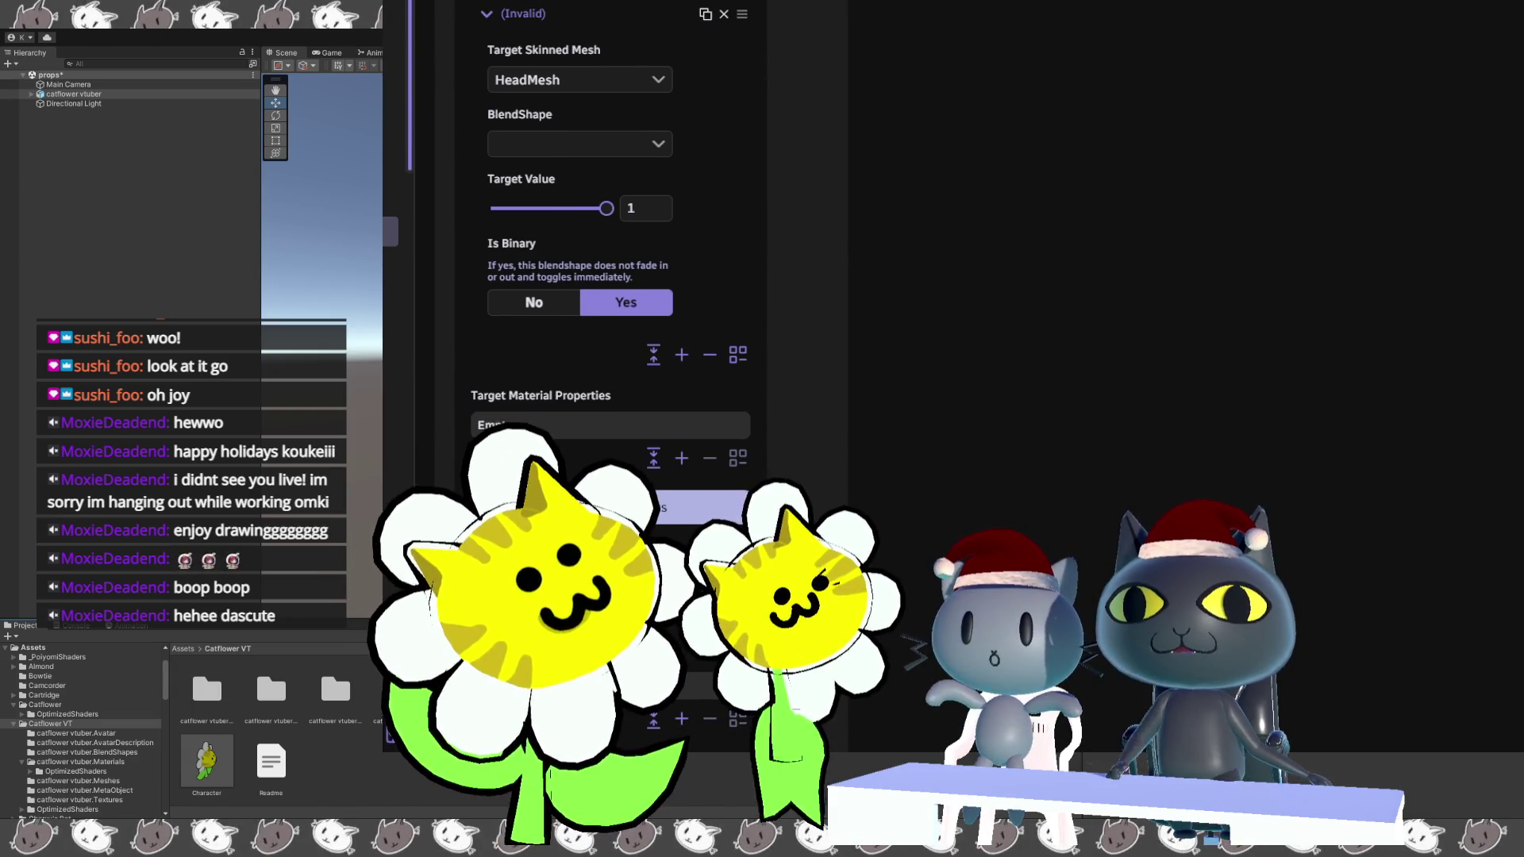
# Pick Blink_L from the HeadMesh target's BlendShape list, then scroll down toward Trigger Conditions.
pyautogui.click(645, 208)
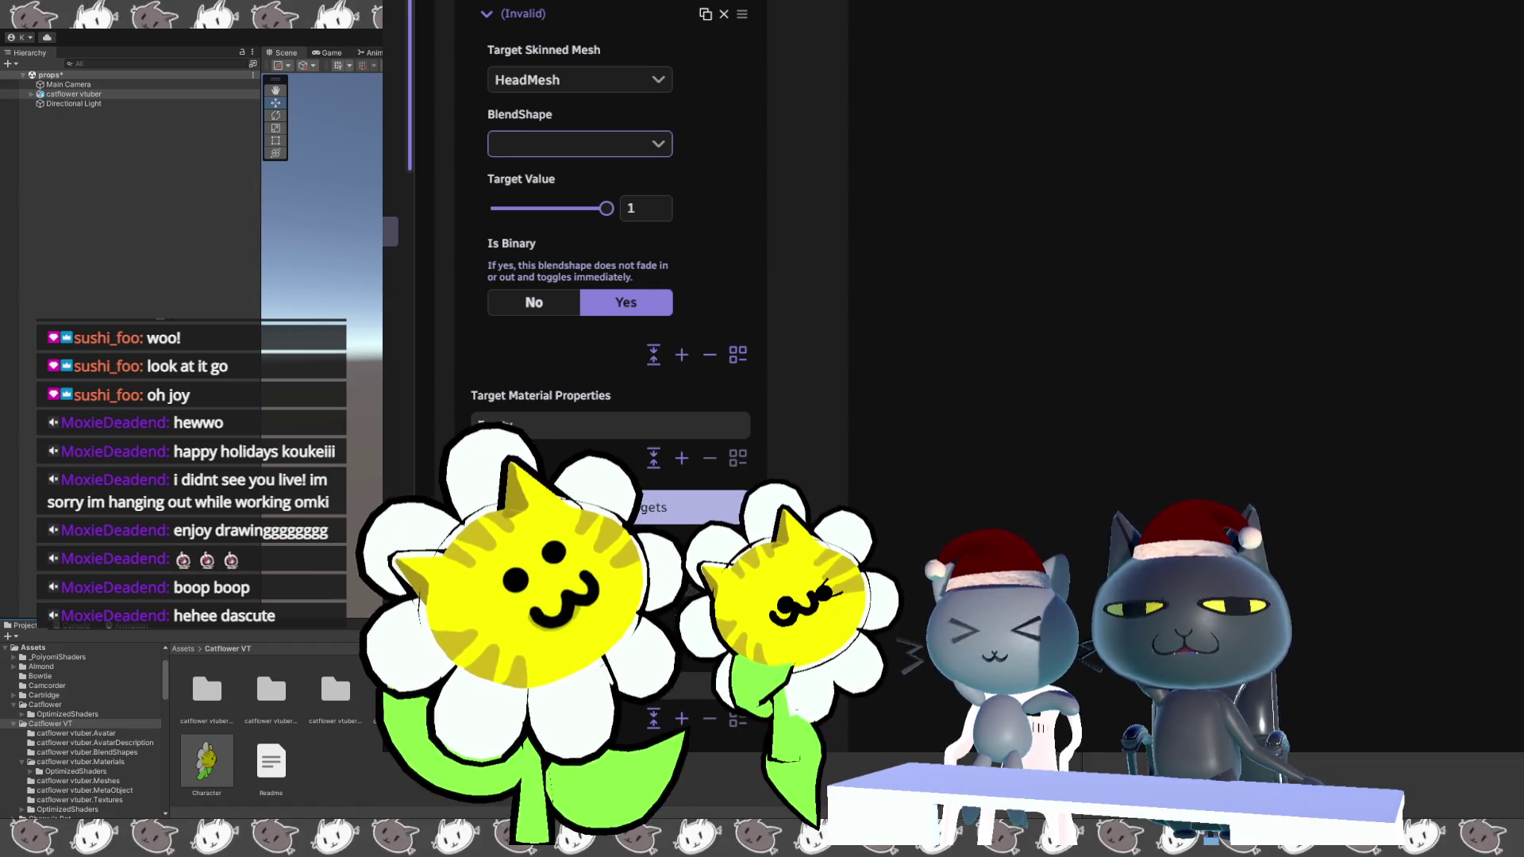
pyautogui.click(612, 144)
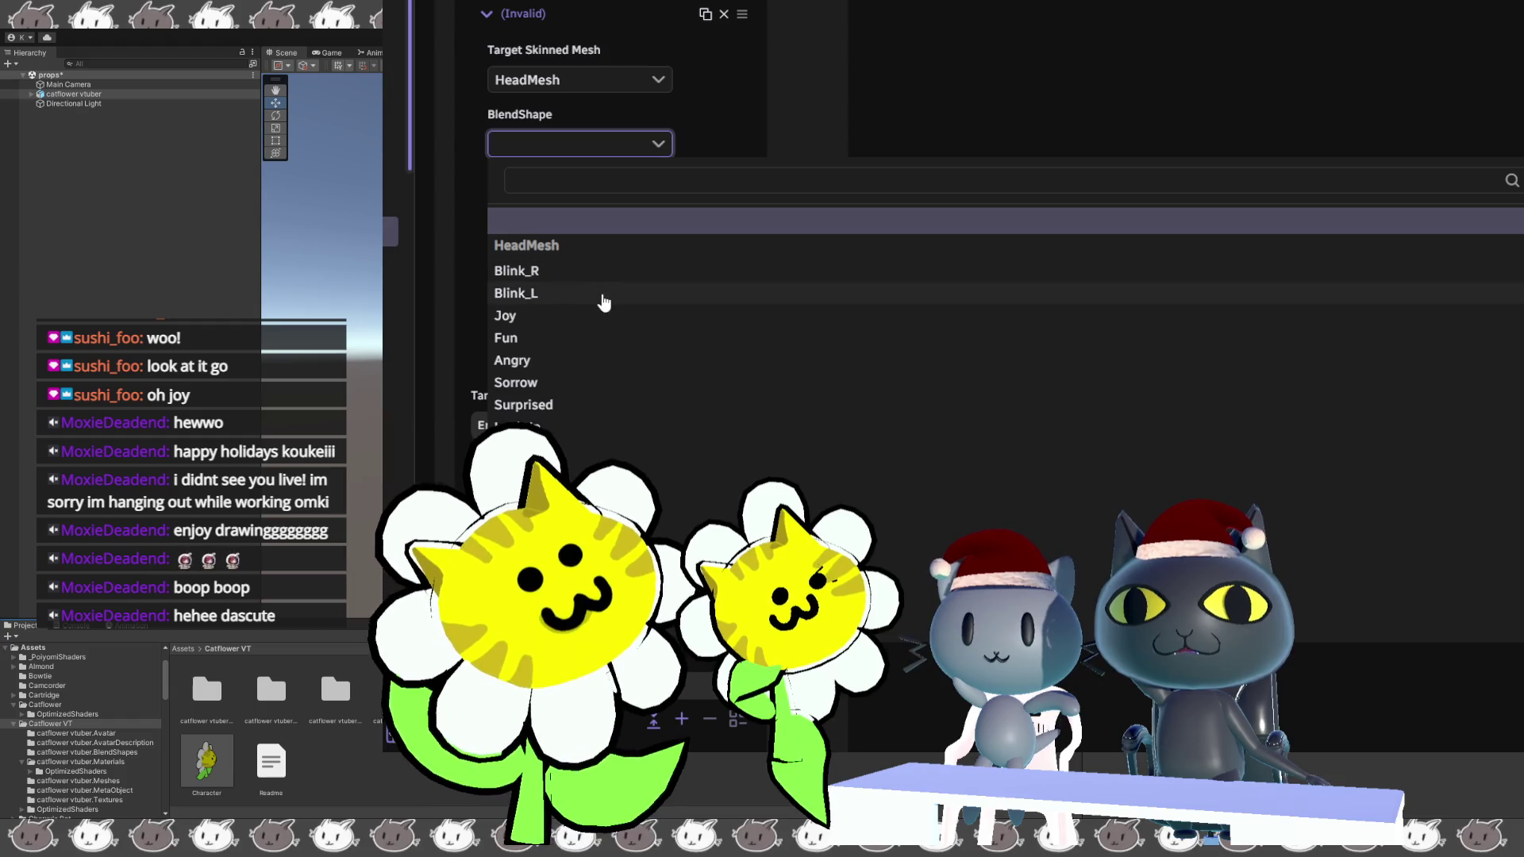
pyautogui.click(606, 296)
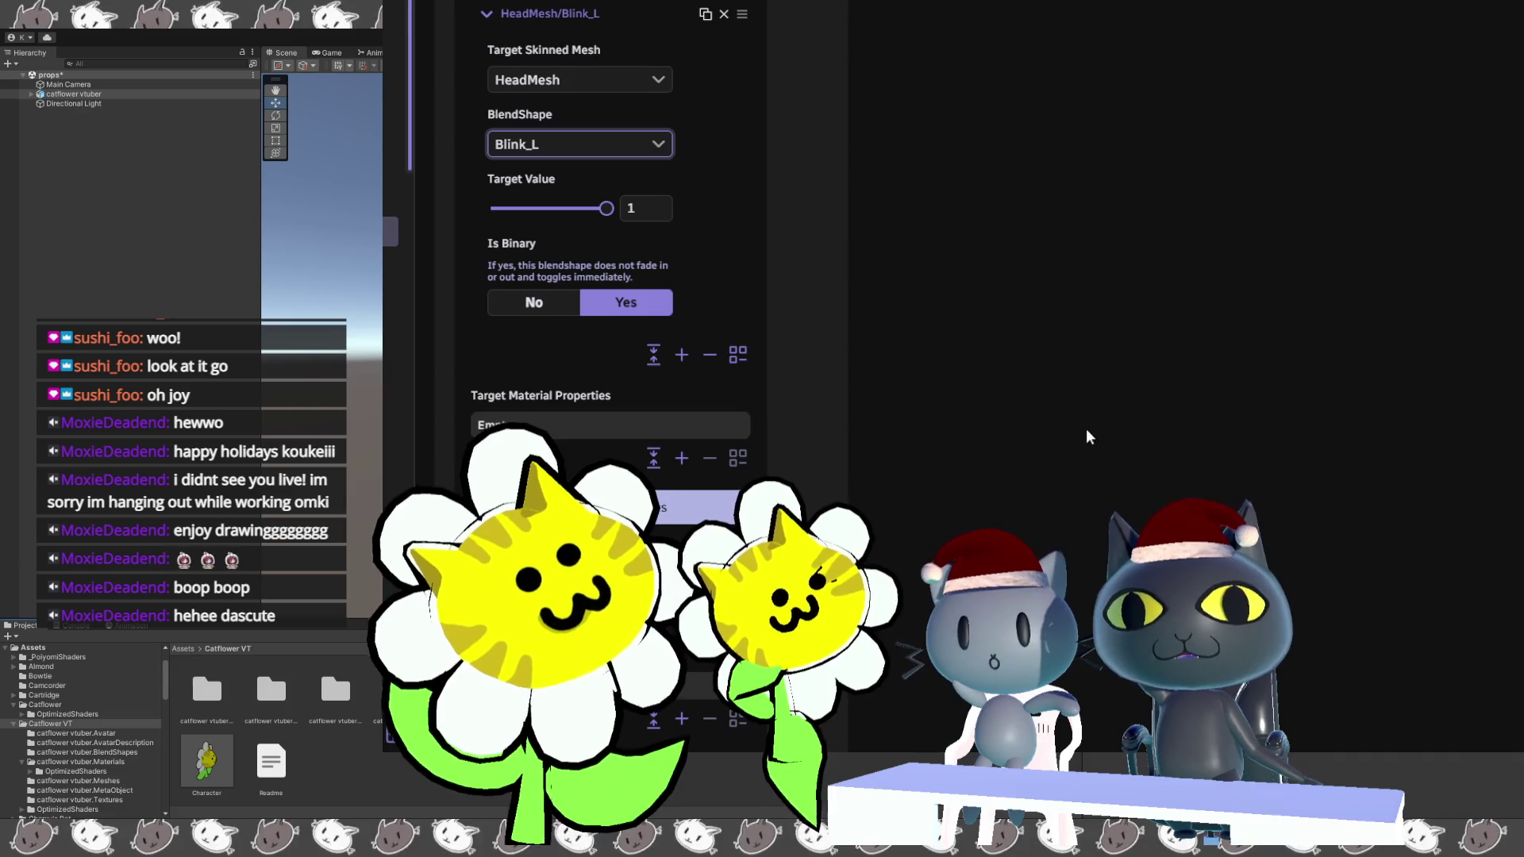
pyautogui.scroll(-3, 981, 464)
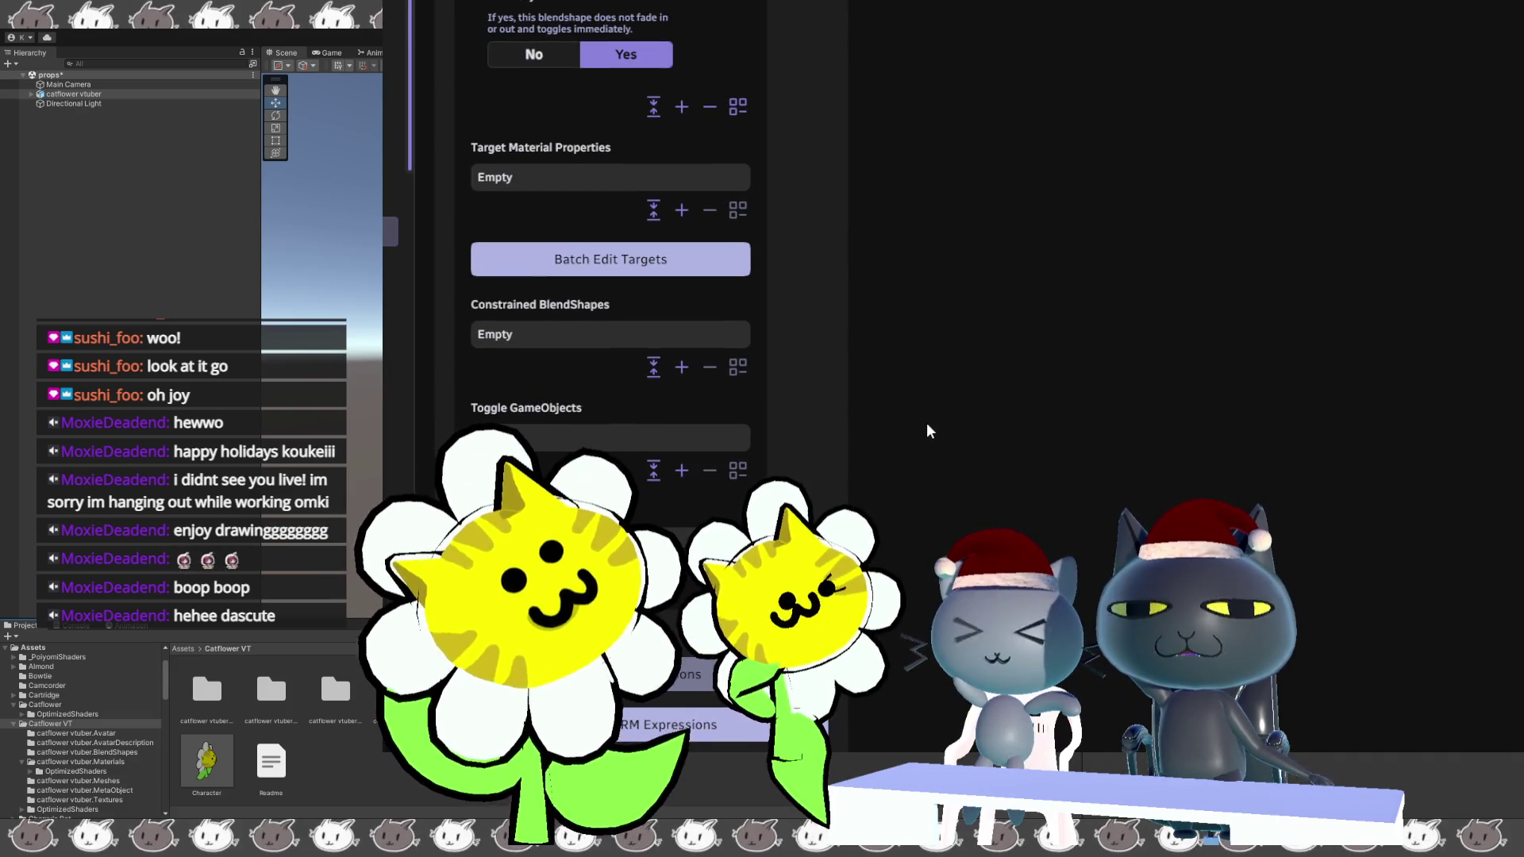
pyautogui.scroll(5, 882, 421)
pyautogui.scroll(-3, 870, 412)
pyautogui.scroll(-3, 863, 416)
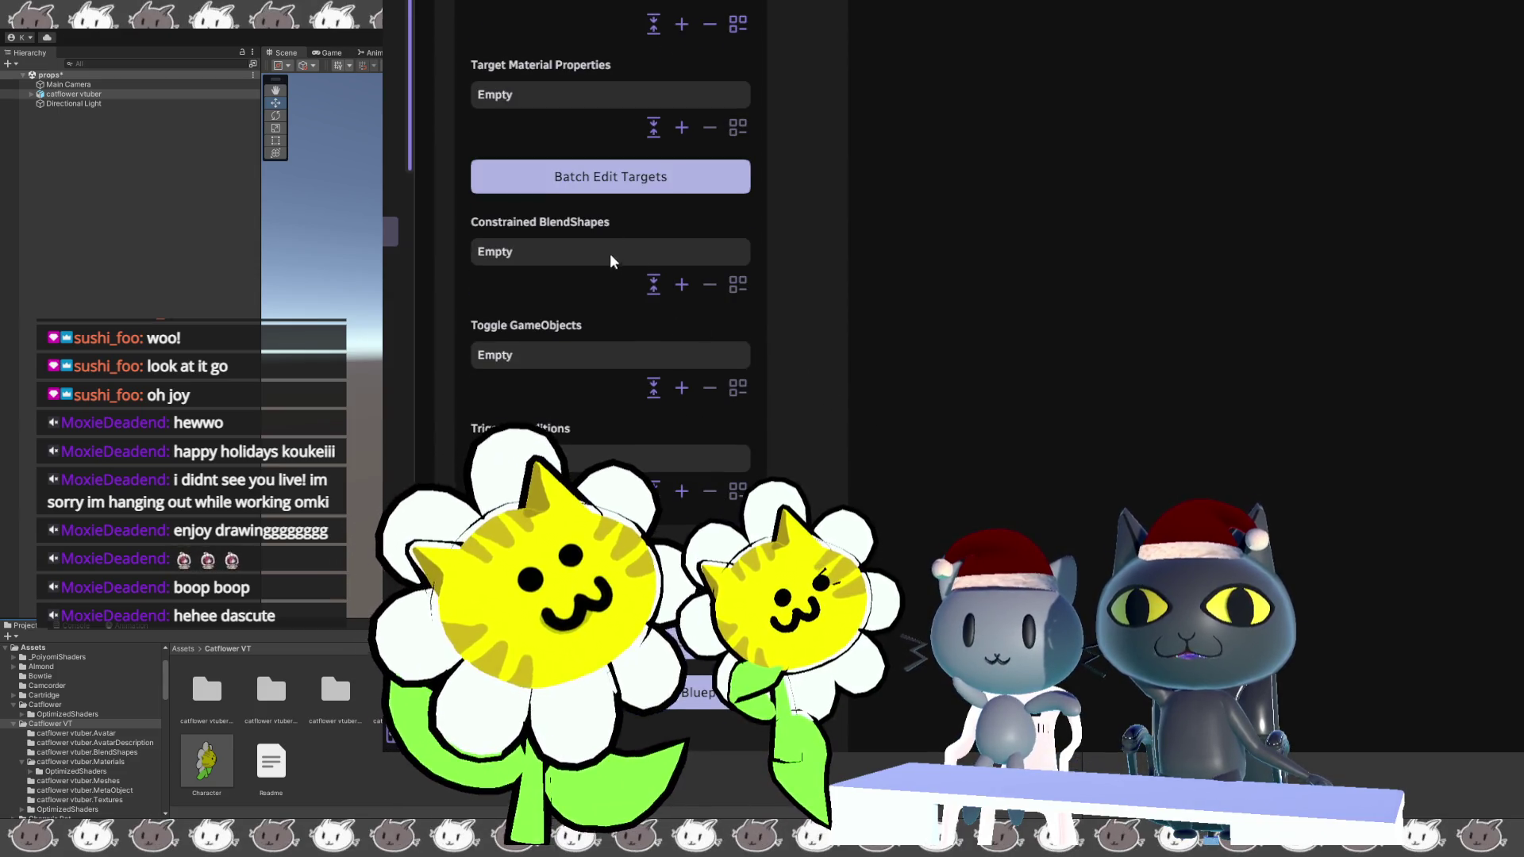
pyautogui.scroll(-5, 808, 325)
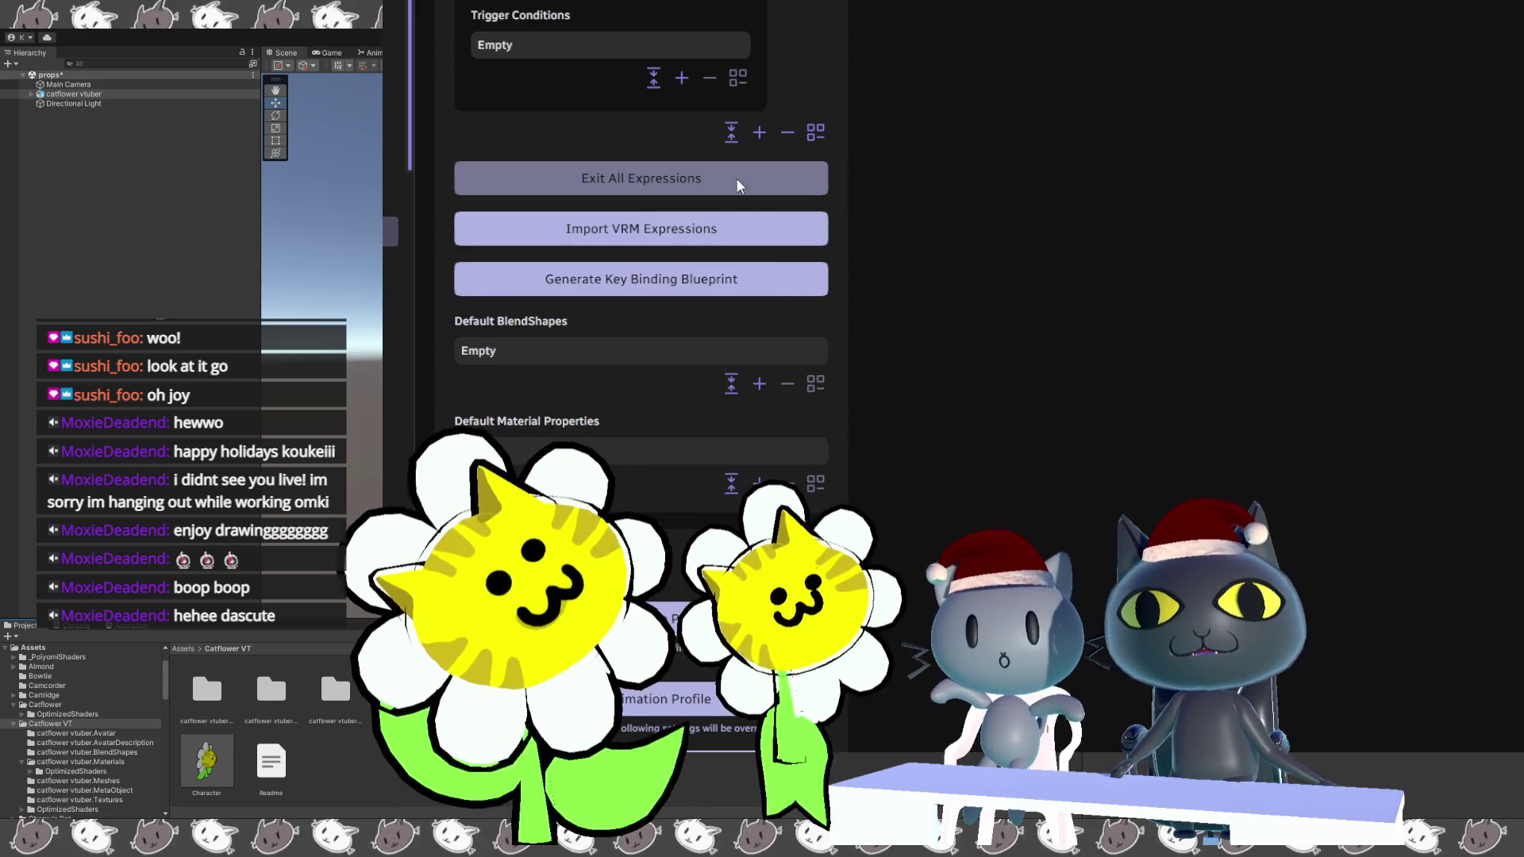
# Add and expand a new trigger condition, keeping Enter Expression as its action.
pyautogui.click(681, 79)
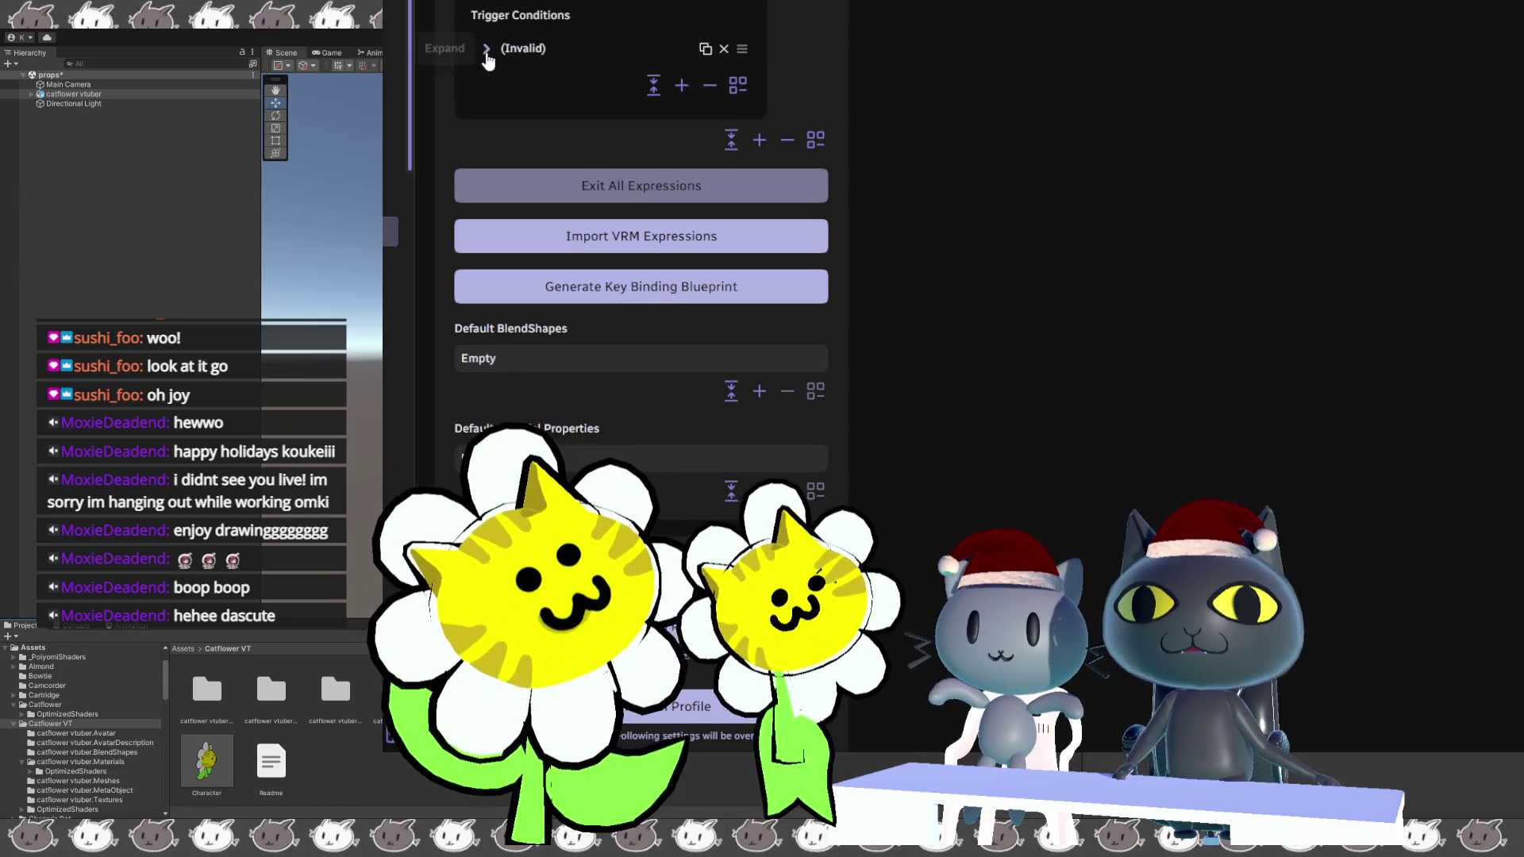
pyautogui.click(486, 50)
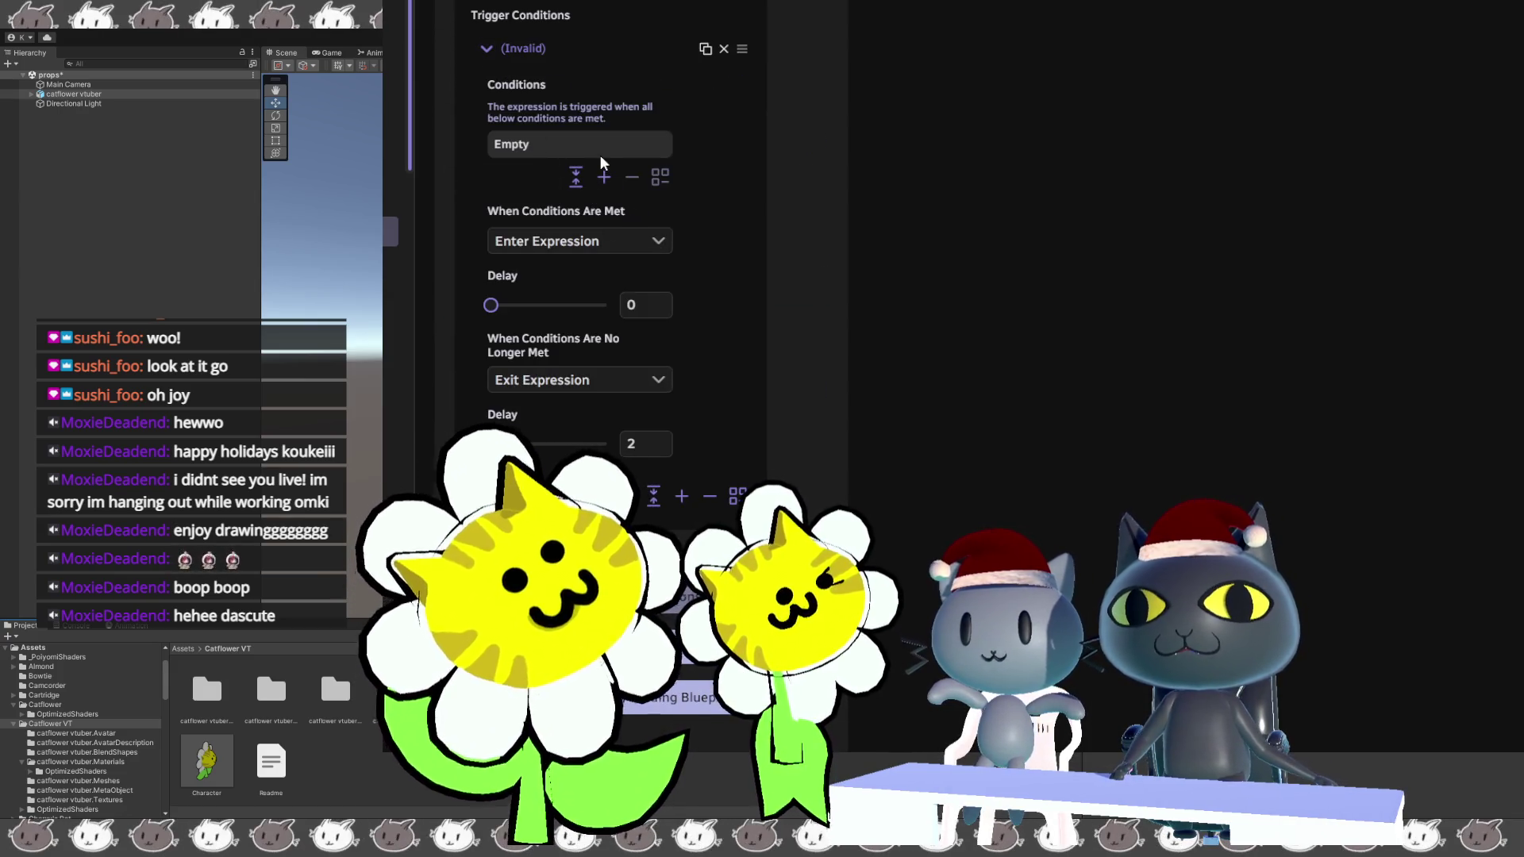
pyautogui.click(649, 243)
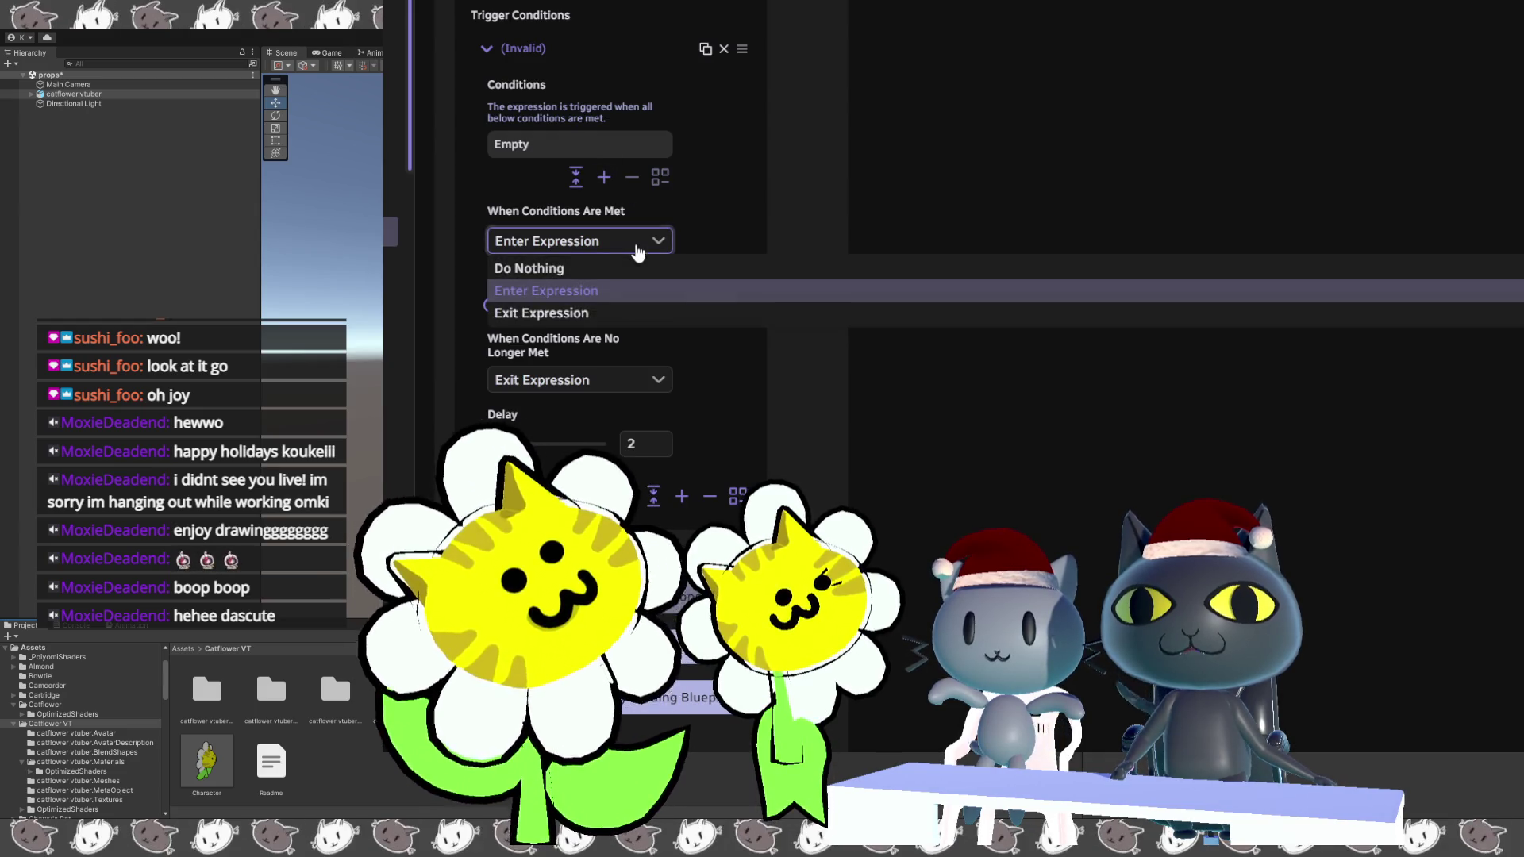
pyautogui.click(782, 212)
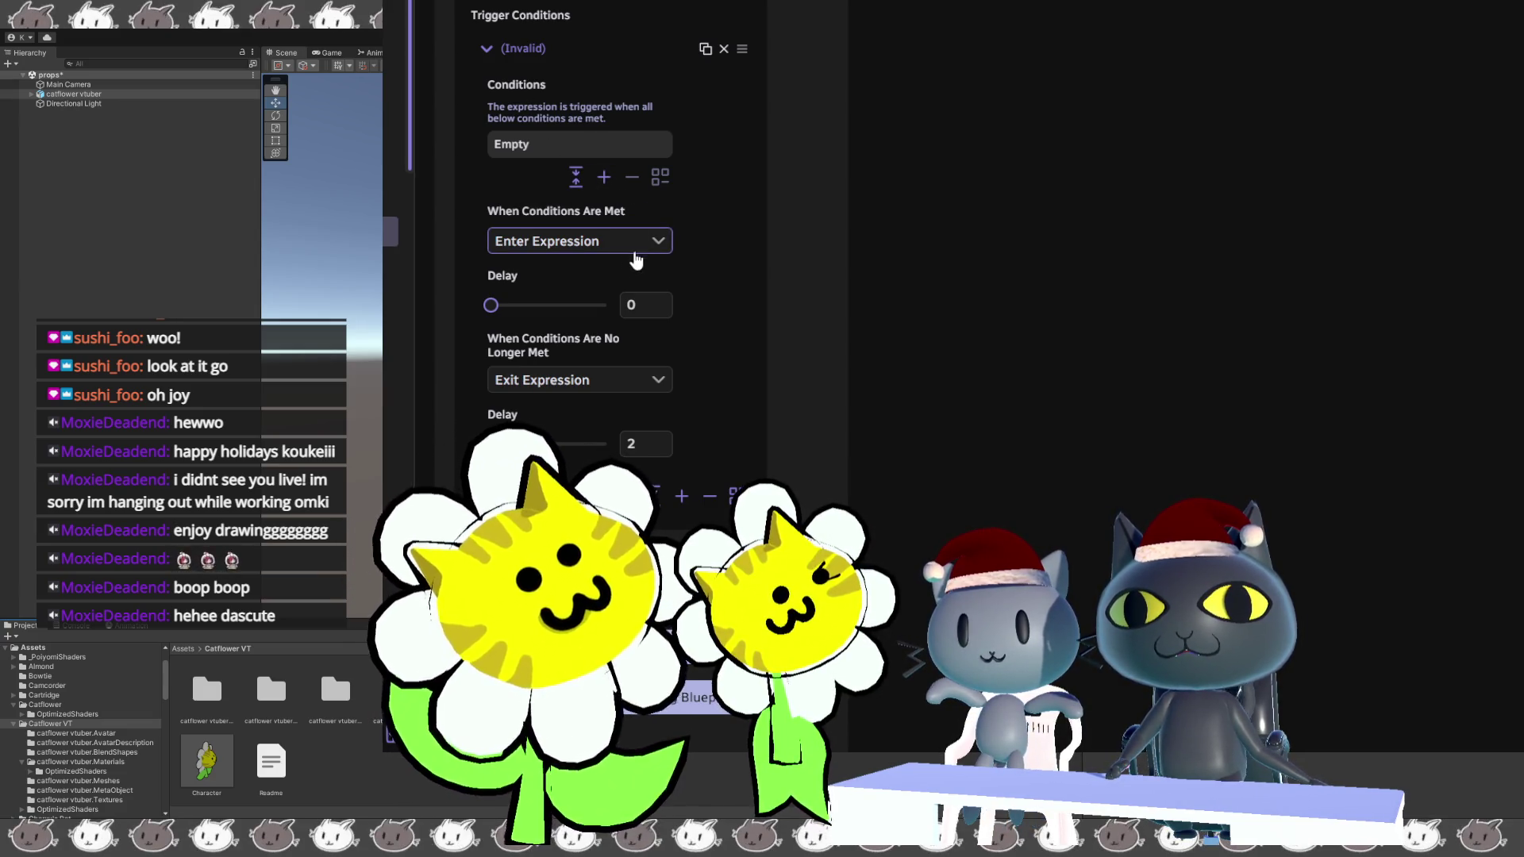
# Add and expand a blendshape condition under Conditions, leaving its blendshape unpicked.
pyautogui.click(604, 180)
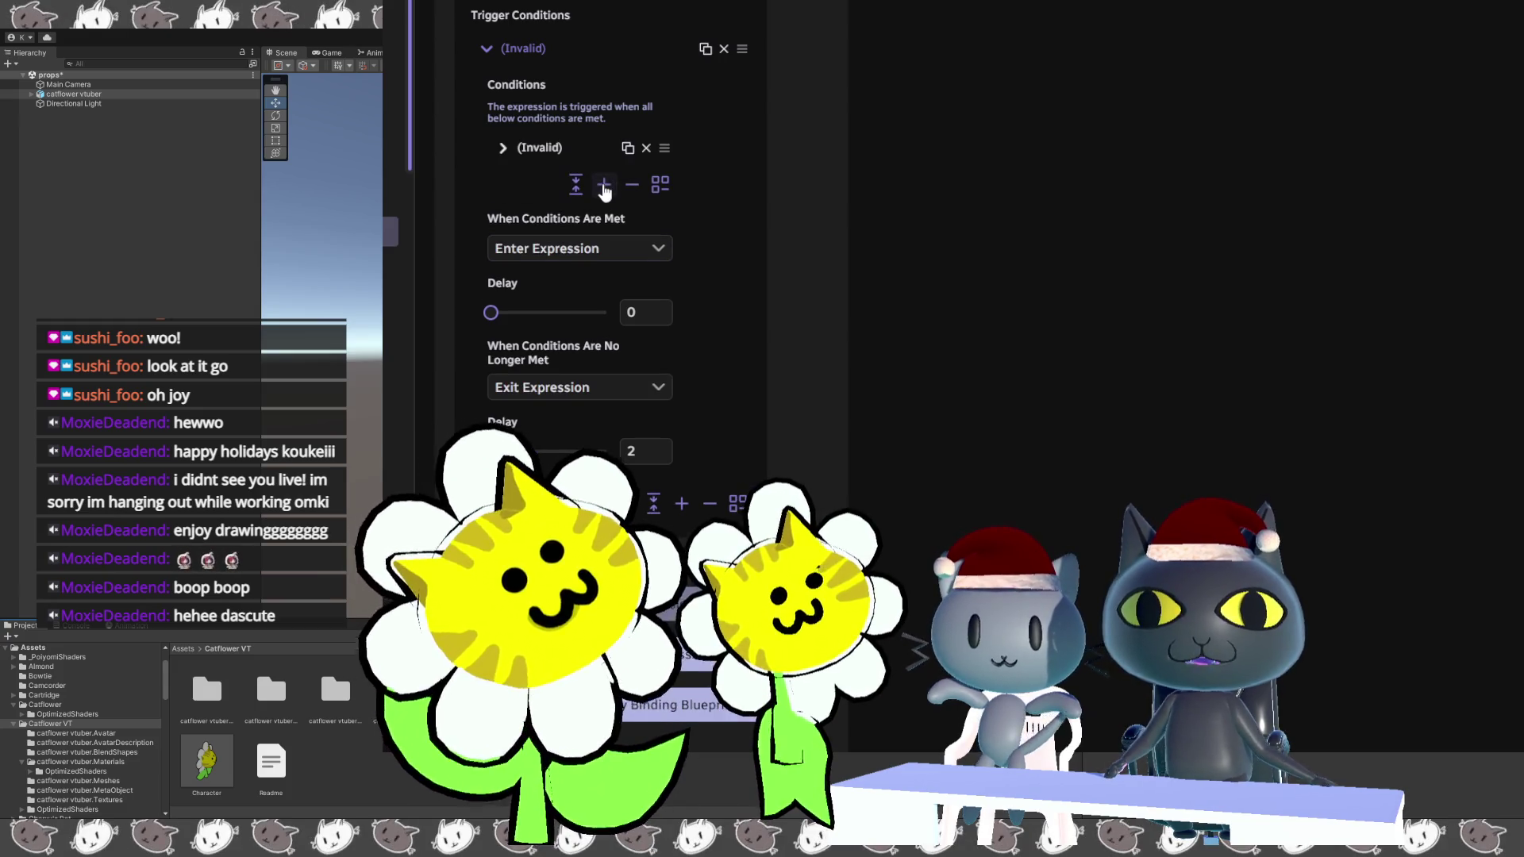
pyautogui.click(524, 149)
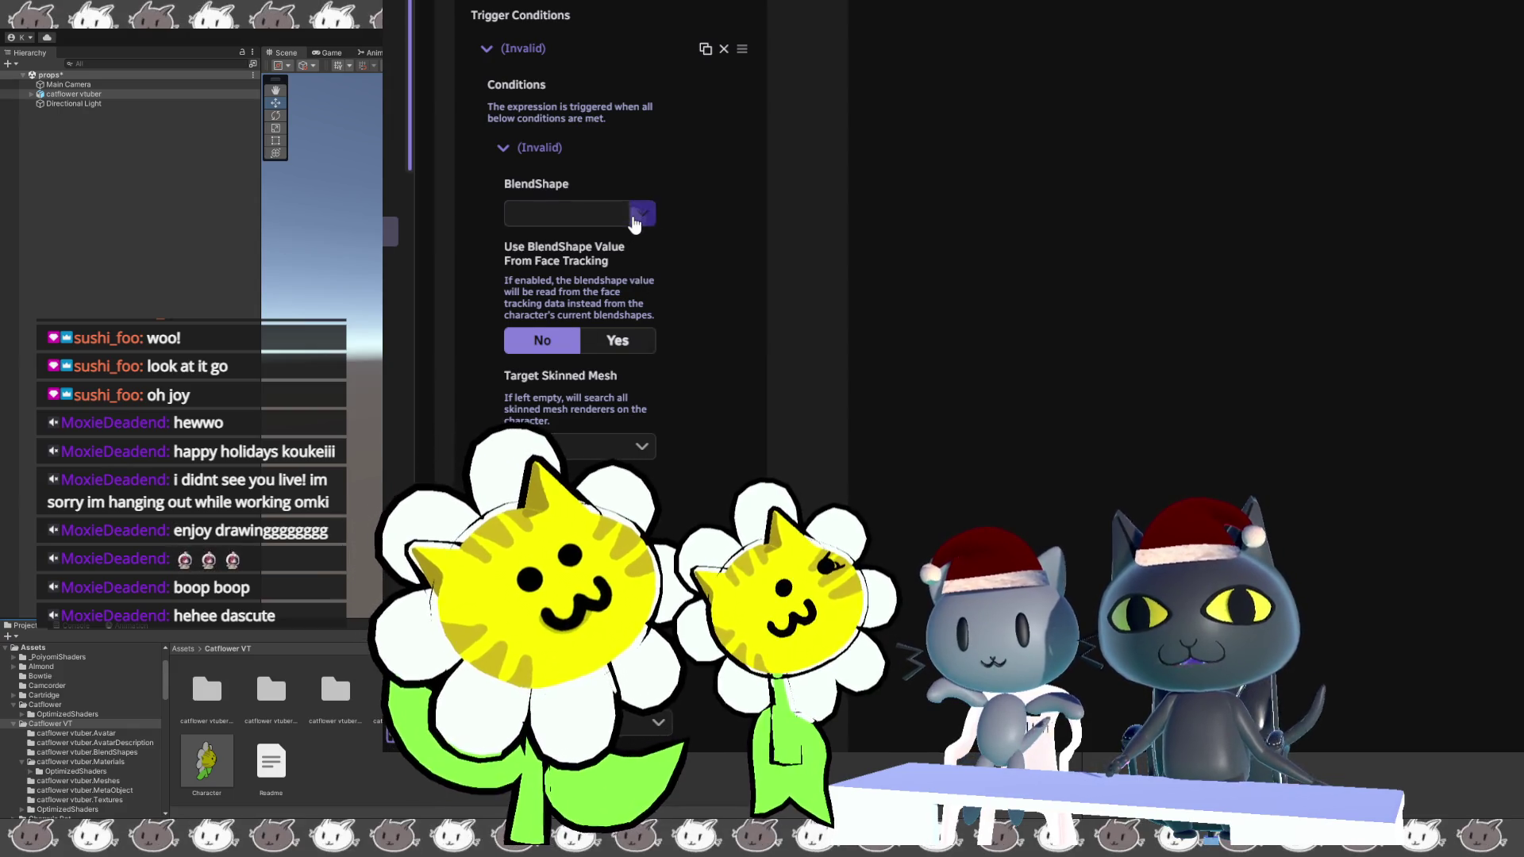
pyautogui.click(642, 213)
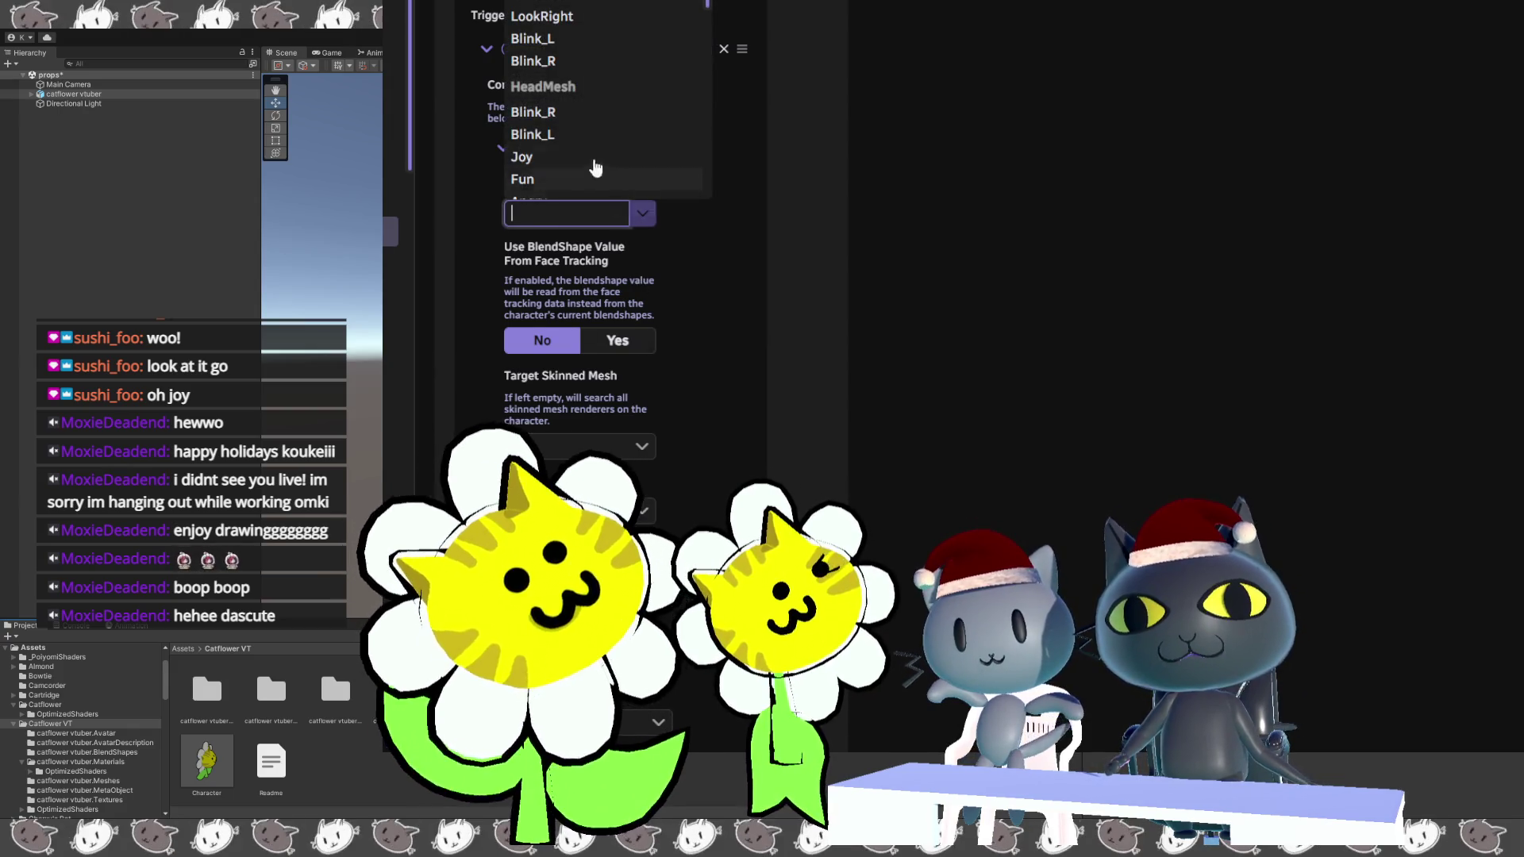
pyautogui.click(733, 210)
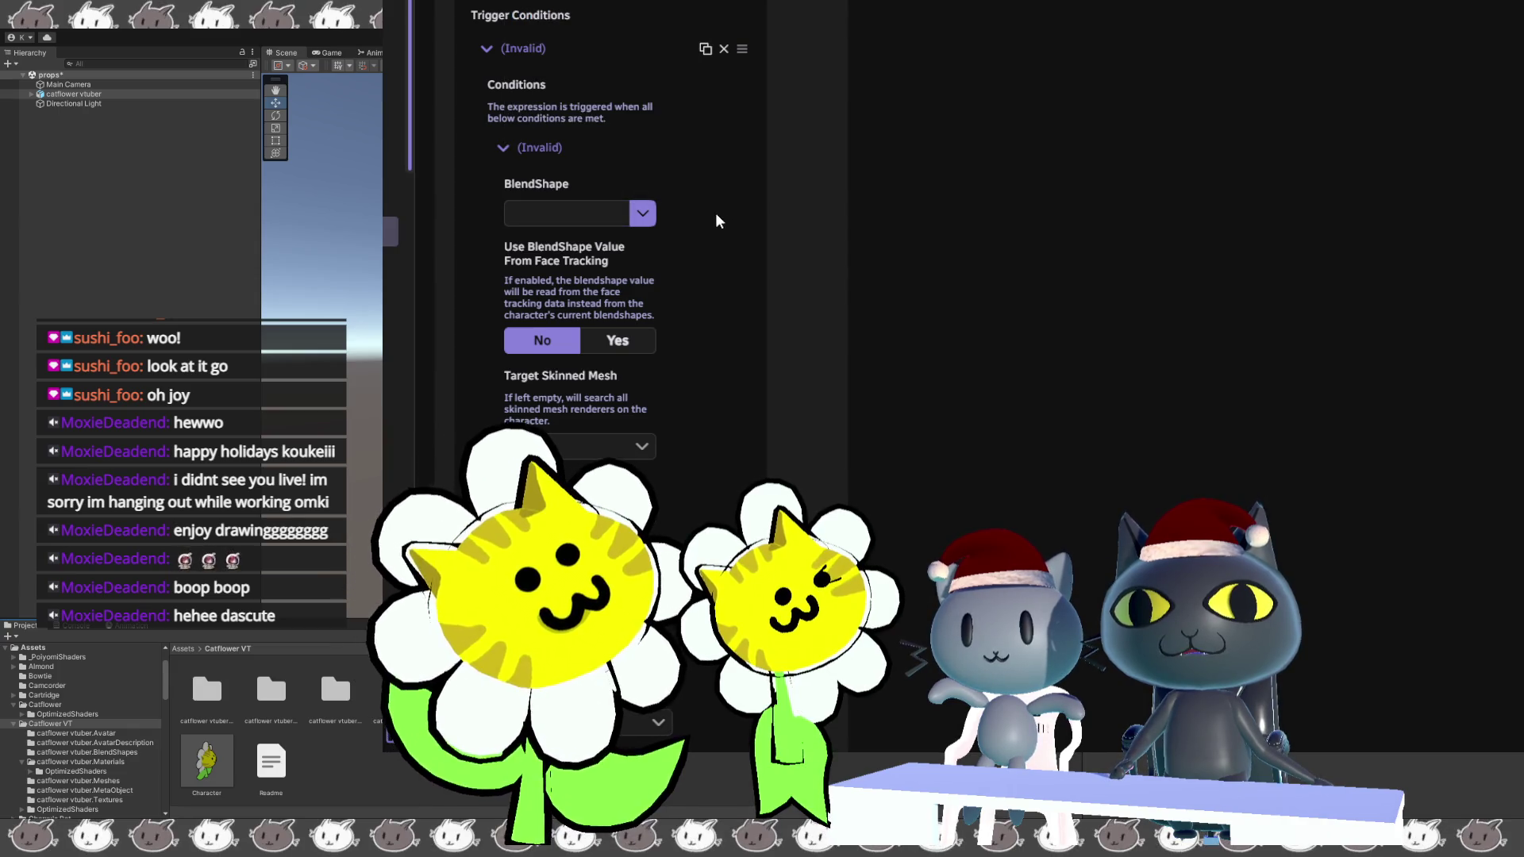
pyautogui.scroll(3, 782, 246)
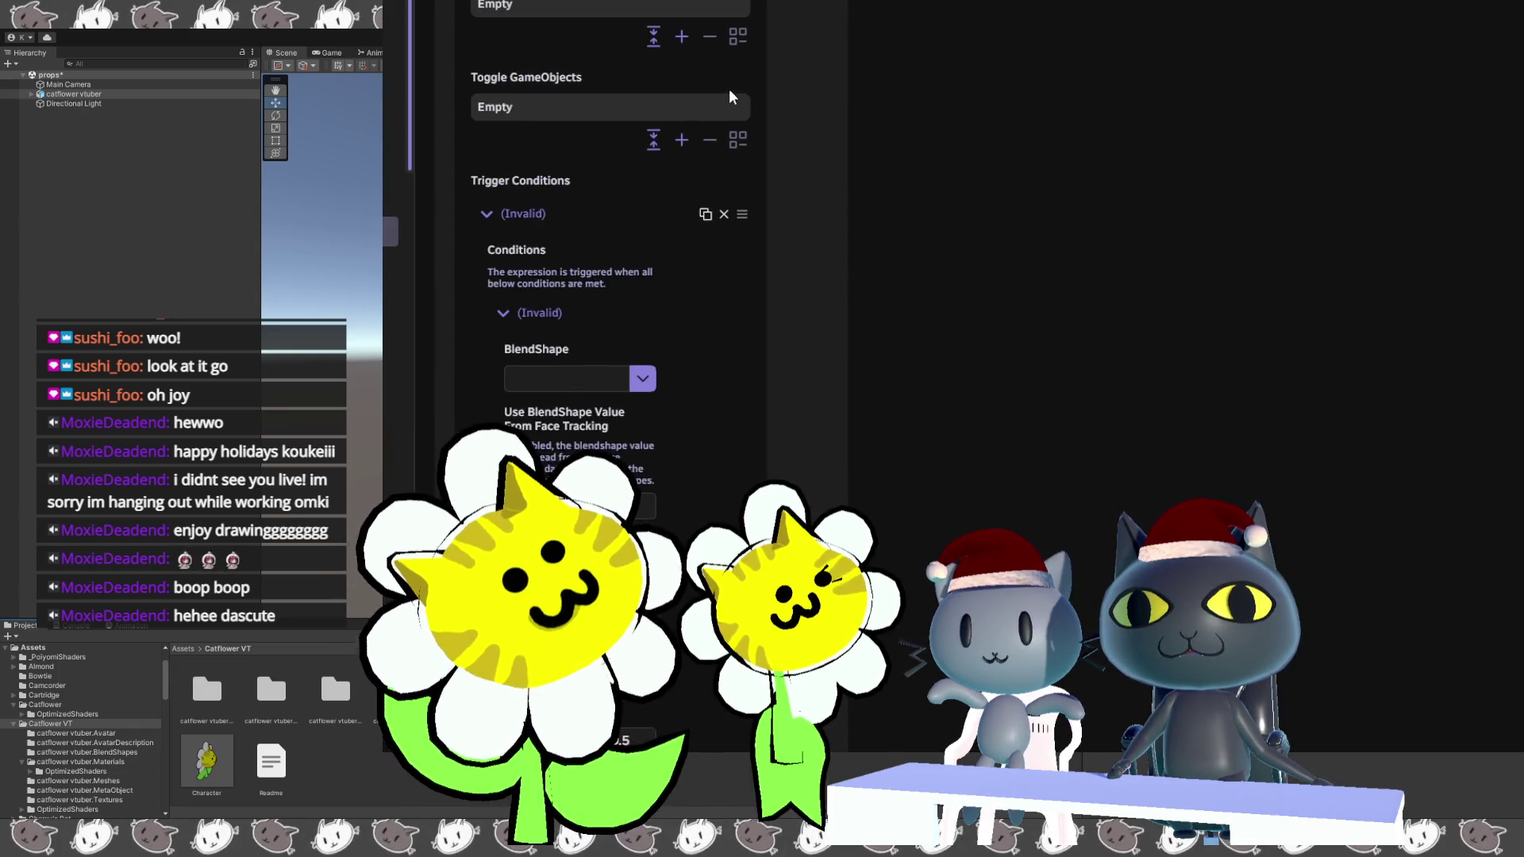
pyautogui.scroll(5, 718, 92)
pyautogui.scroll(6, 563, 111)
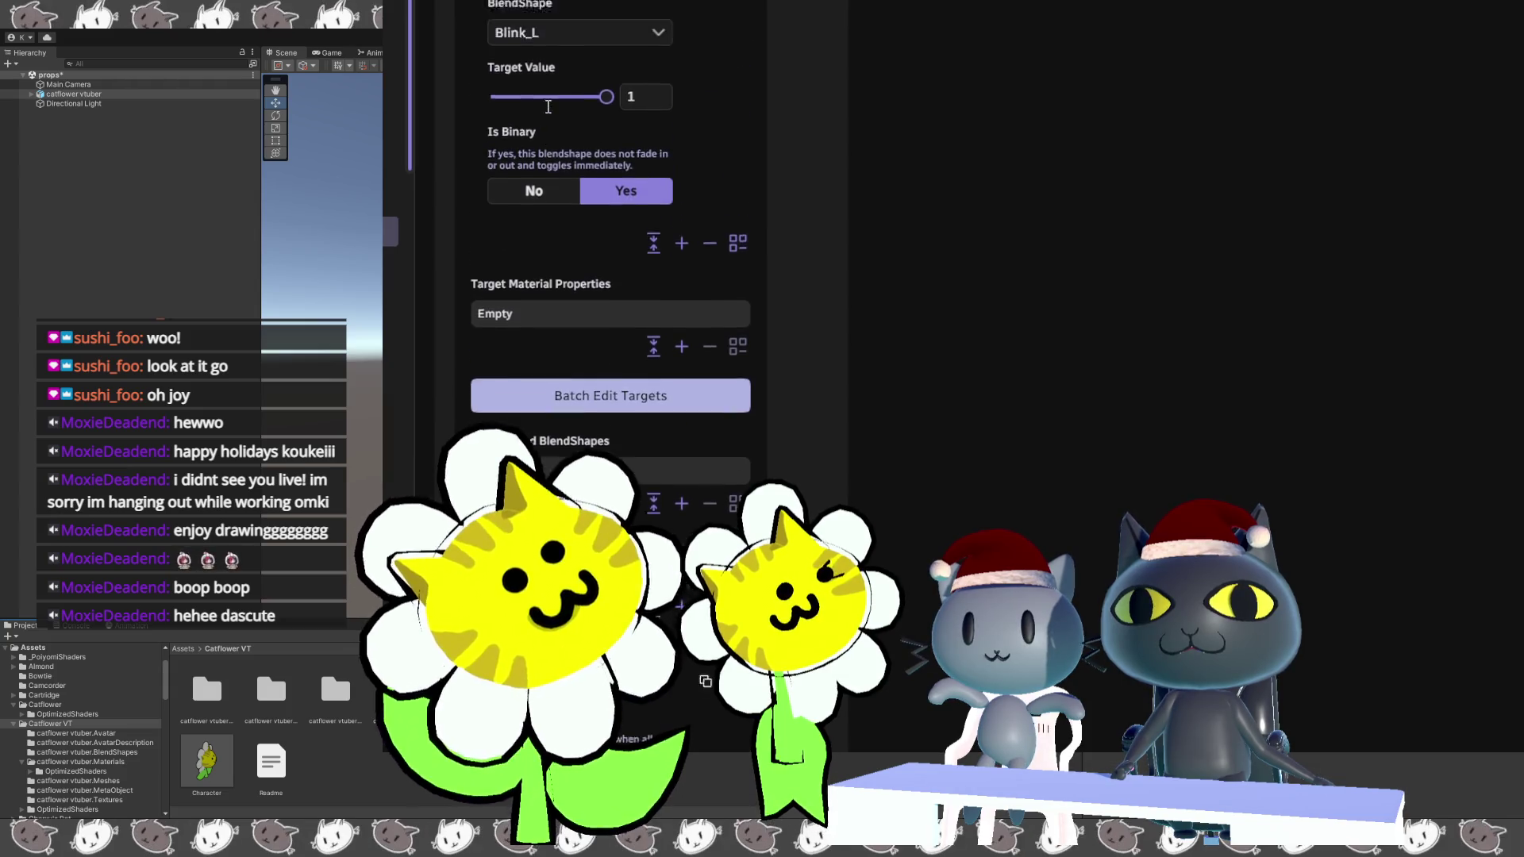
pyautogui.scroll(-12, 843, 441)
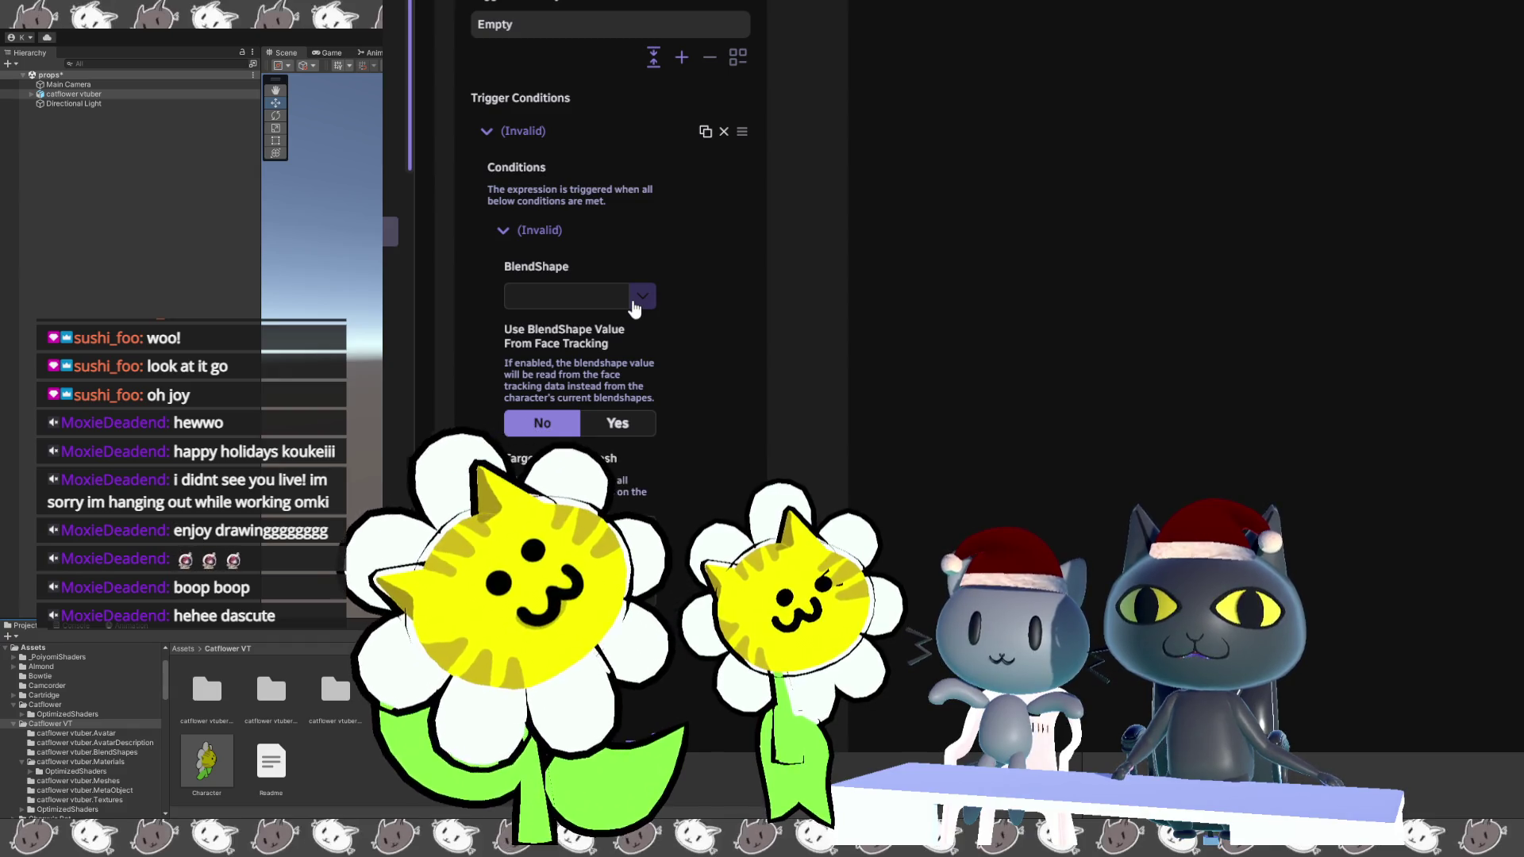
pyautogui.scroll(-5, 631, 286)
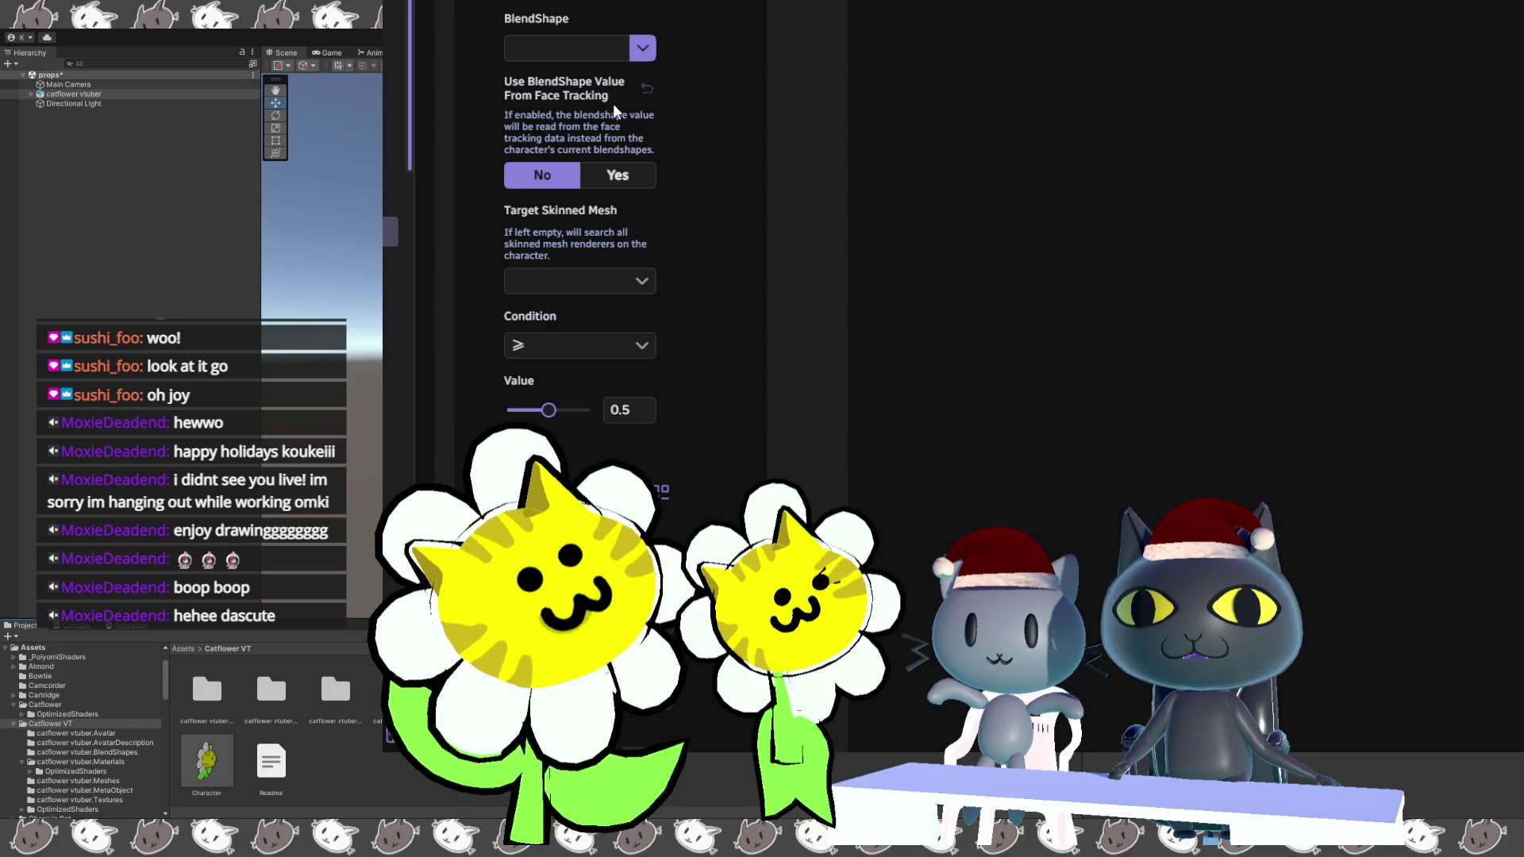
# Have the condition read eyeBlinkLeft ≥ 0.5 from the iFacialMocap Receiver's face tracking.
pyautogui.click(612, 182)
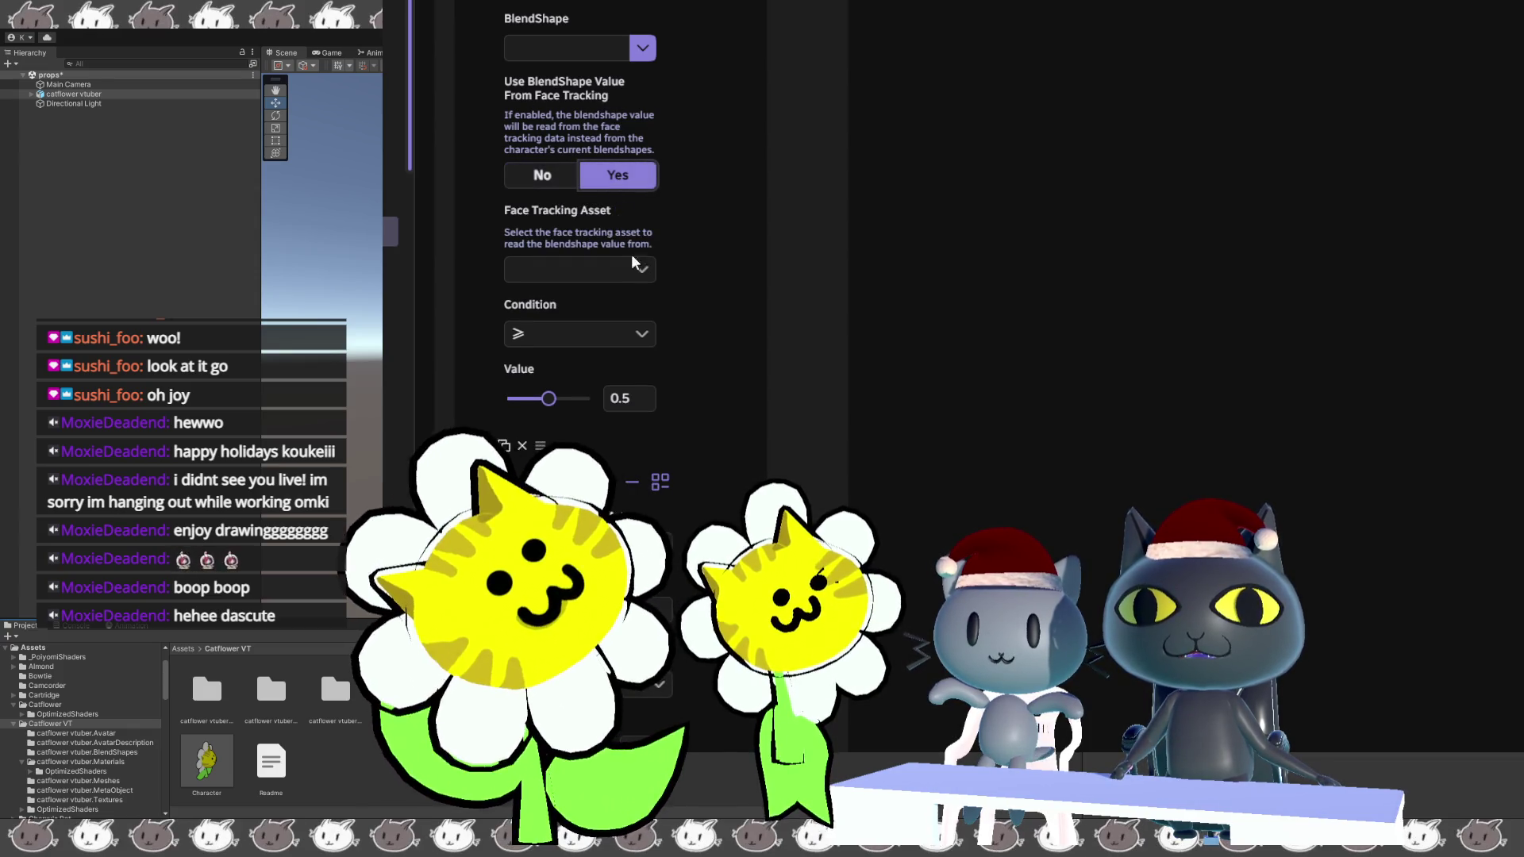
pyautogui.click(643, 272)
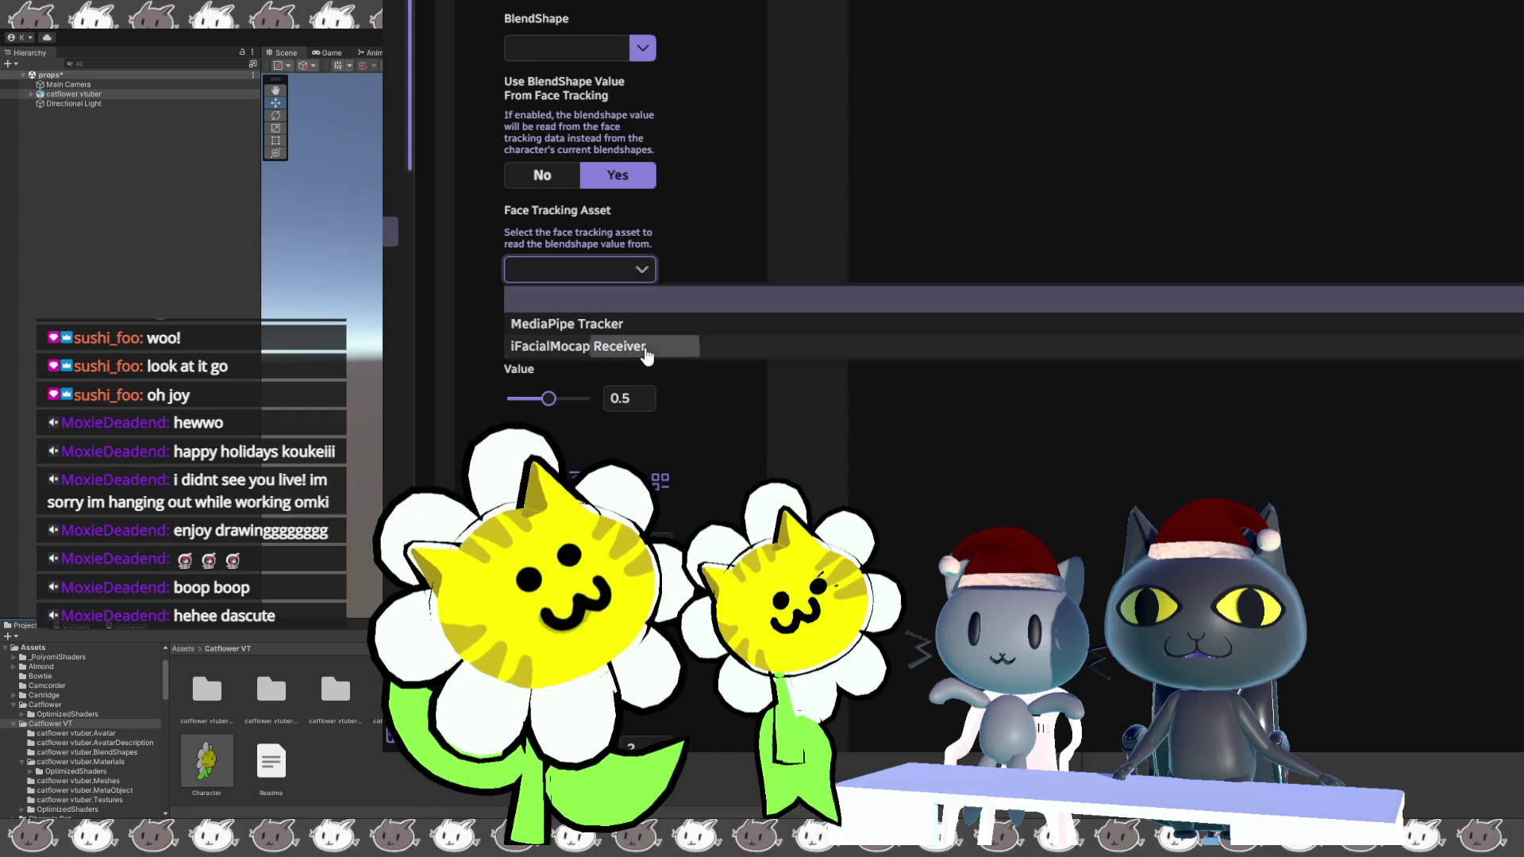
pyautogui.click(627, 346)
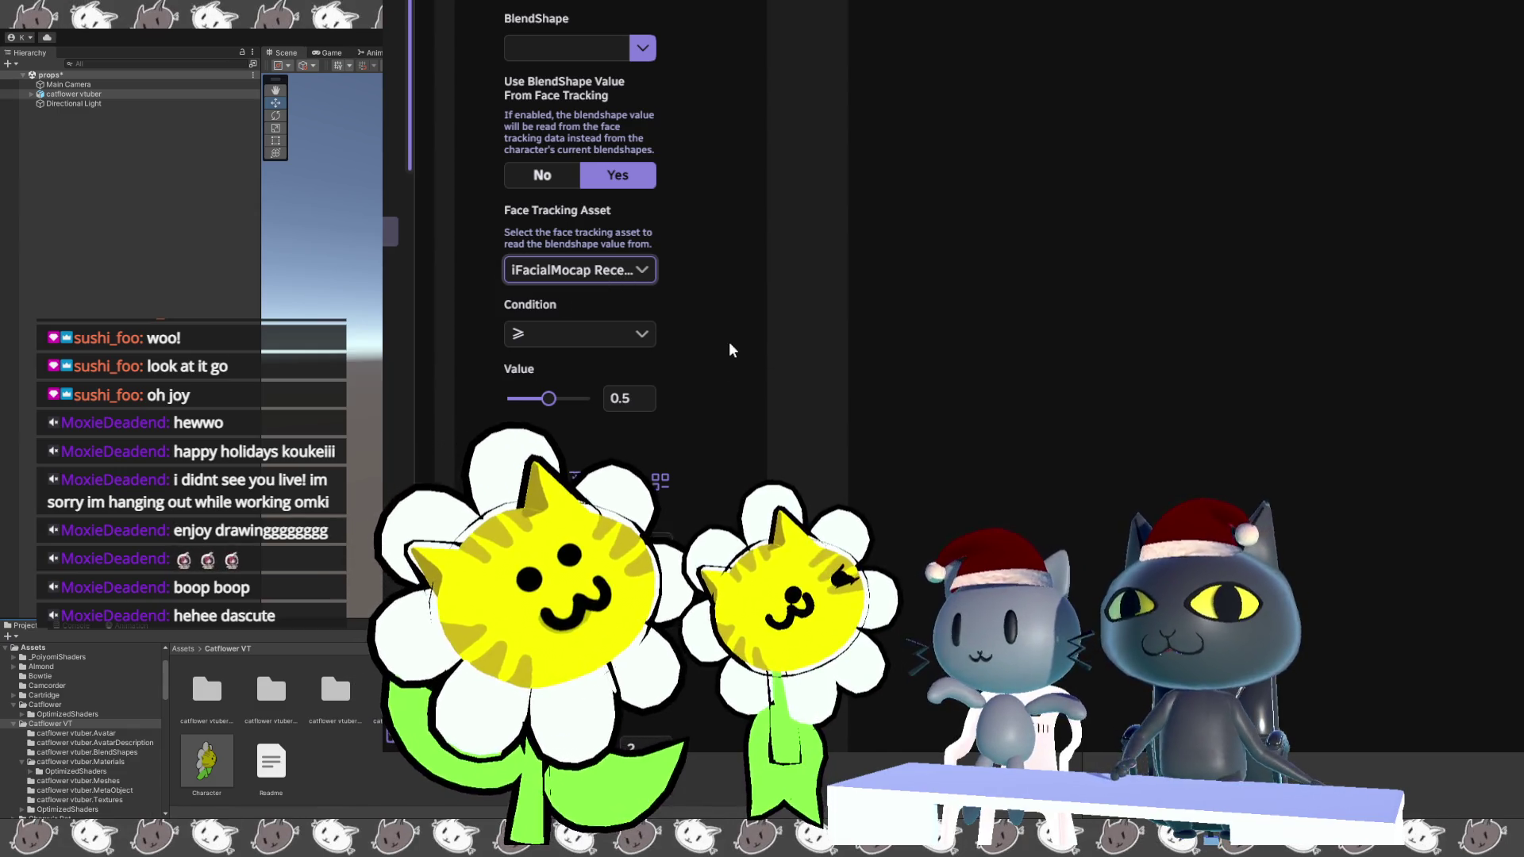
pyautogui.click(645, 340)
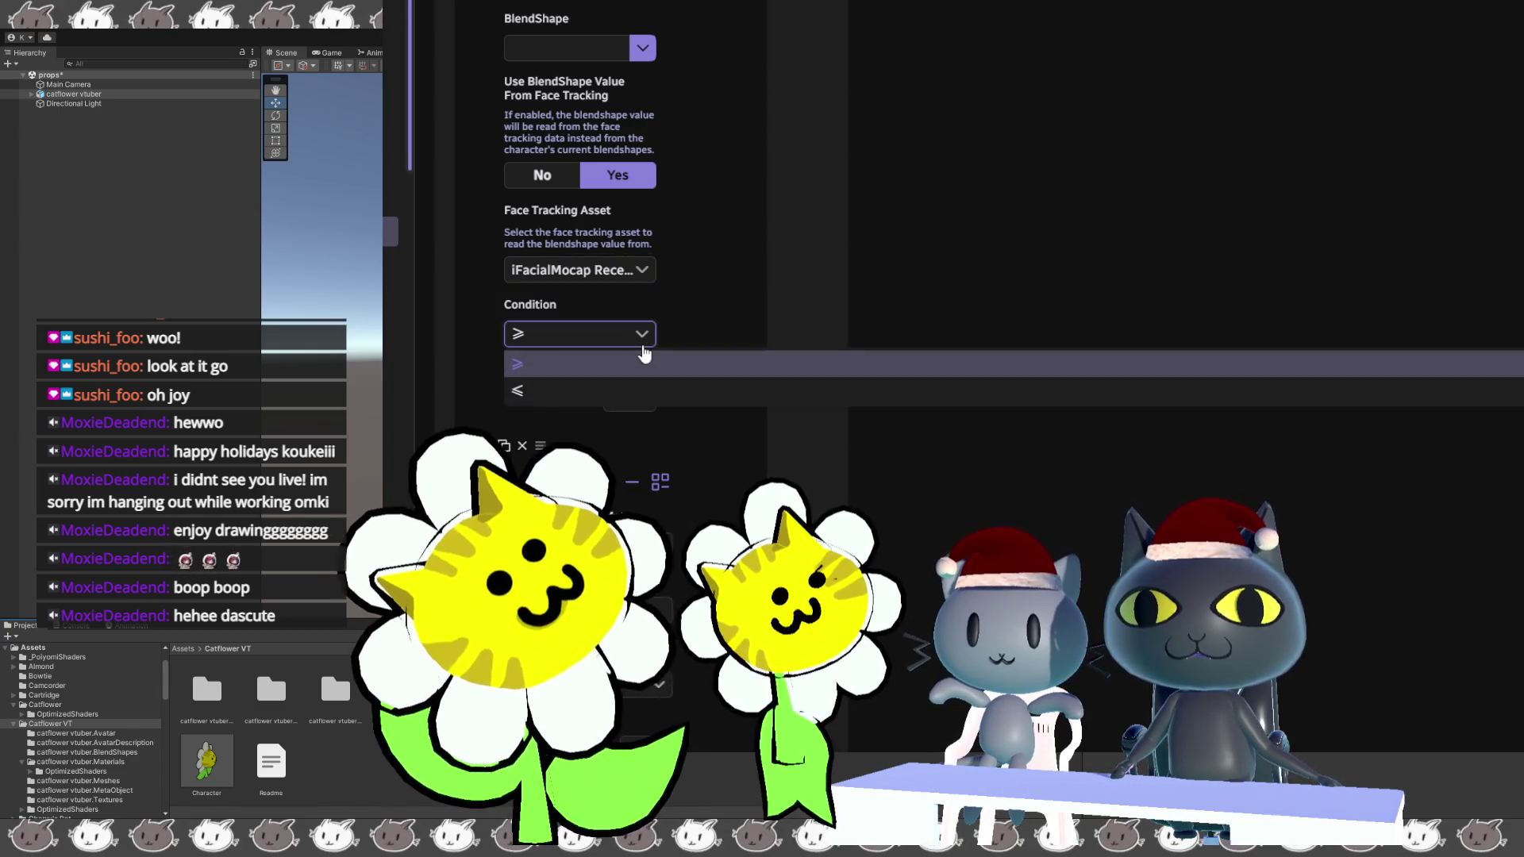
pyautogui.click(644, 355)
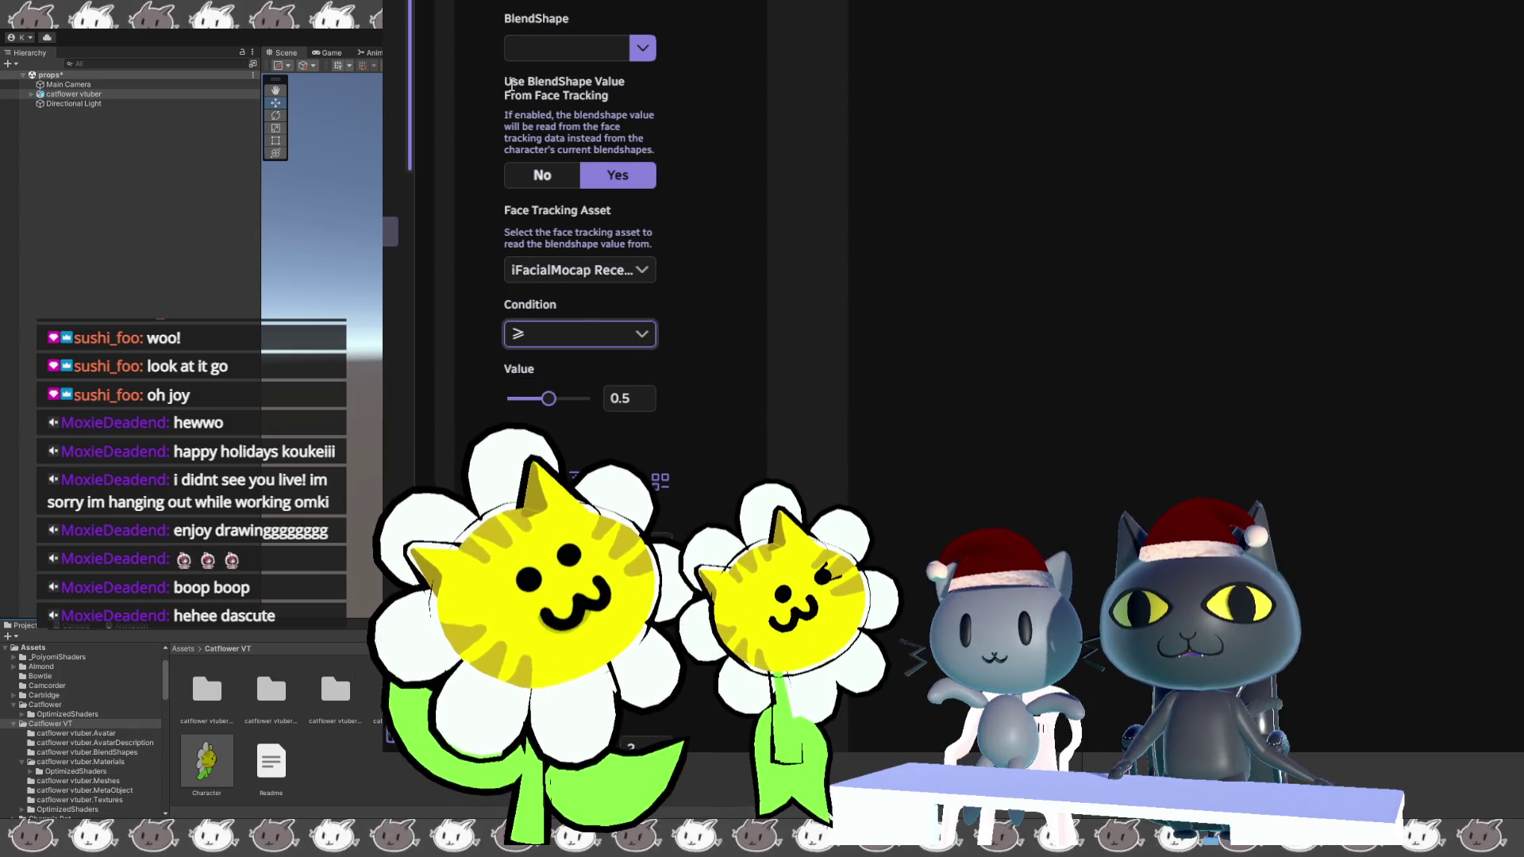
pyautogui.click(559, 47)
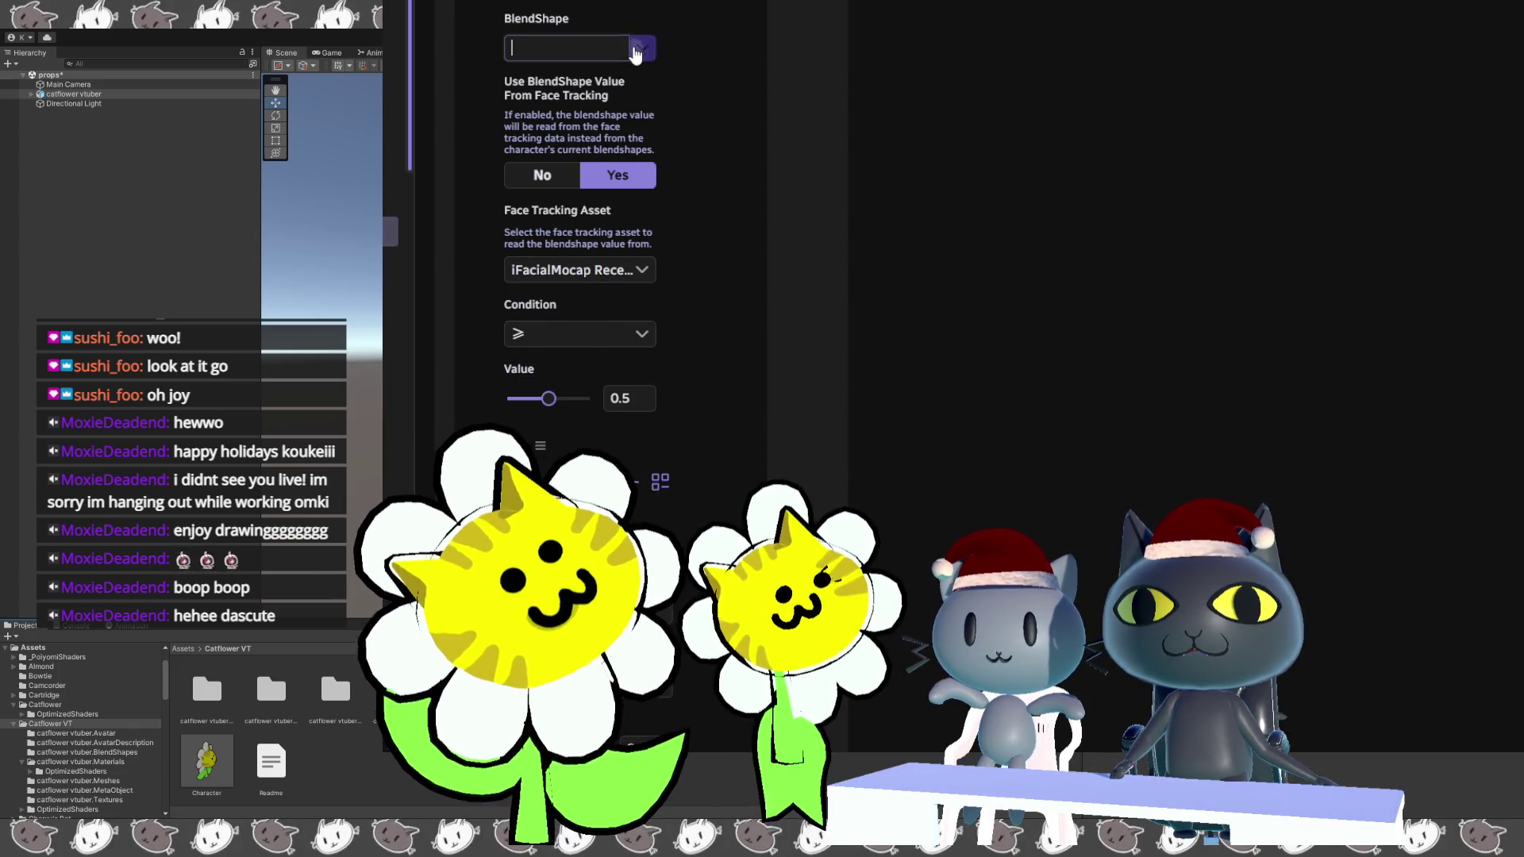
pyautogui.click(642, 48)
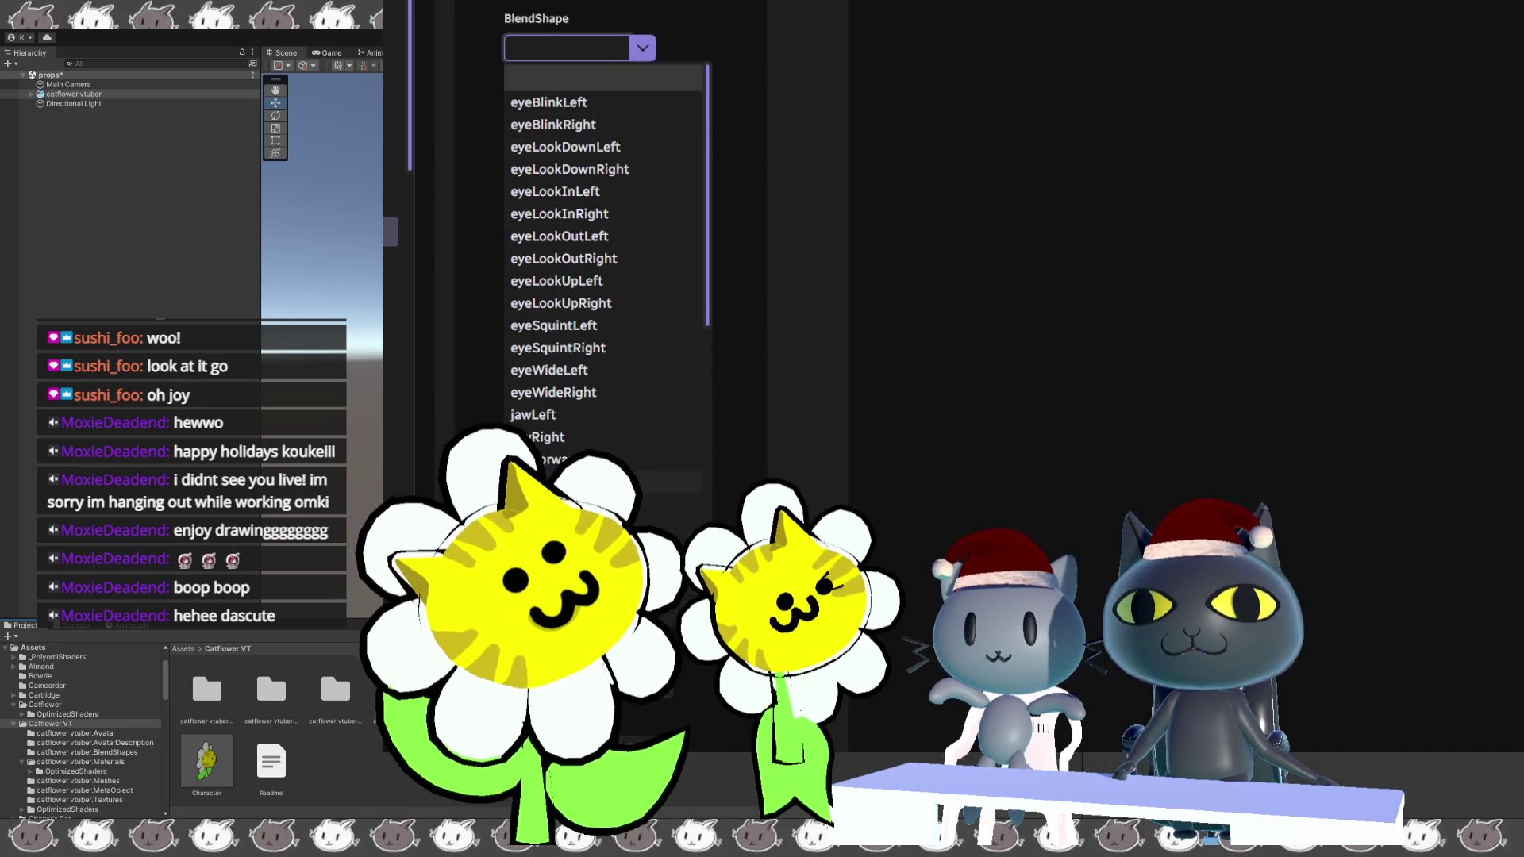
pyautogui.click(589, 103)
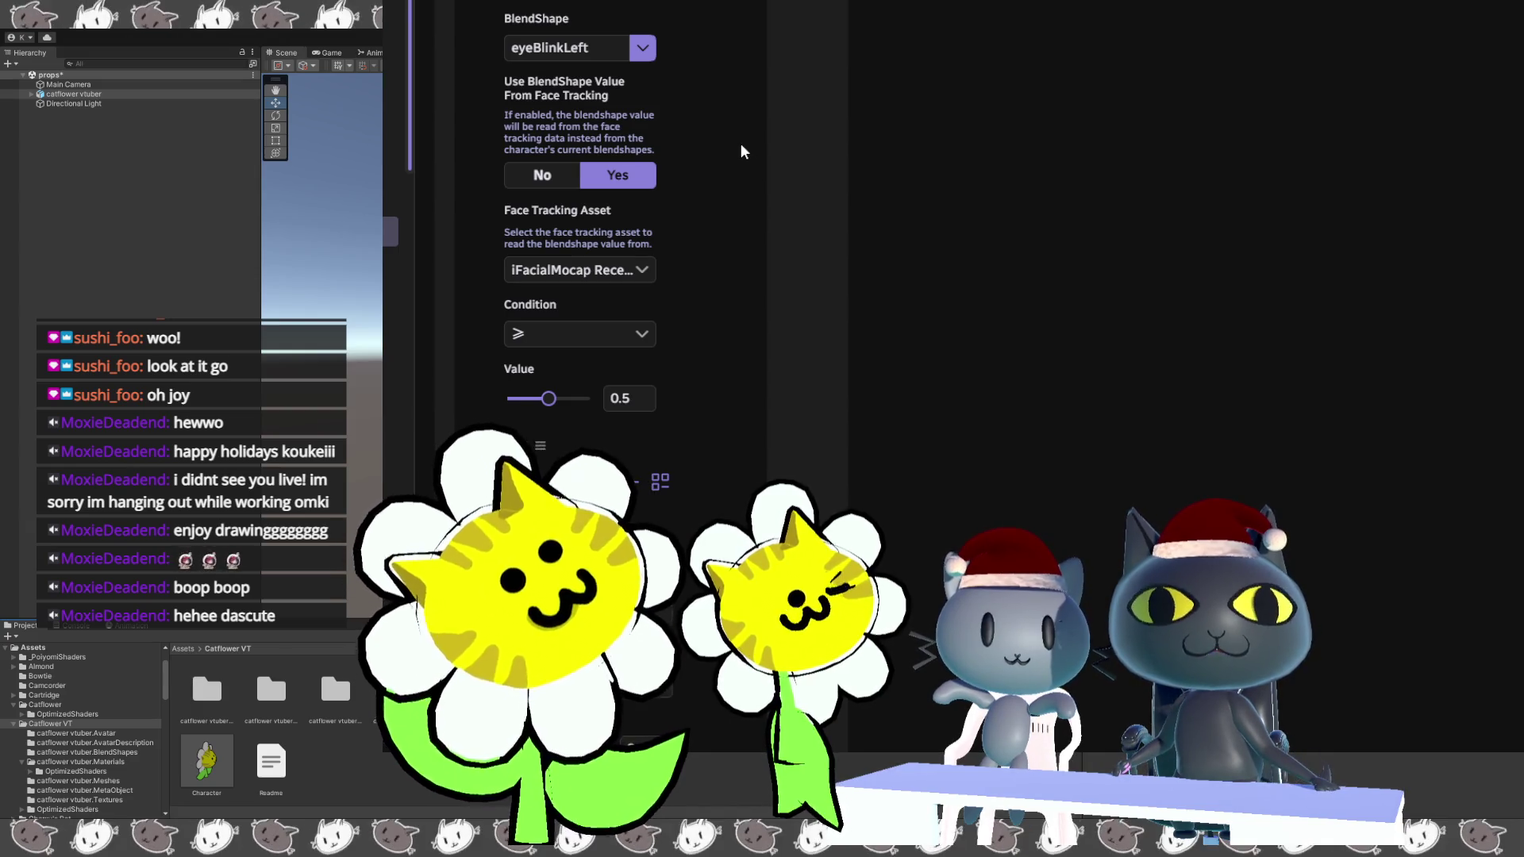
pyautogui.scroll(2, 737, 143)
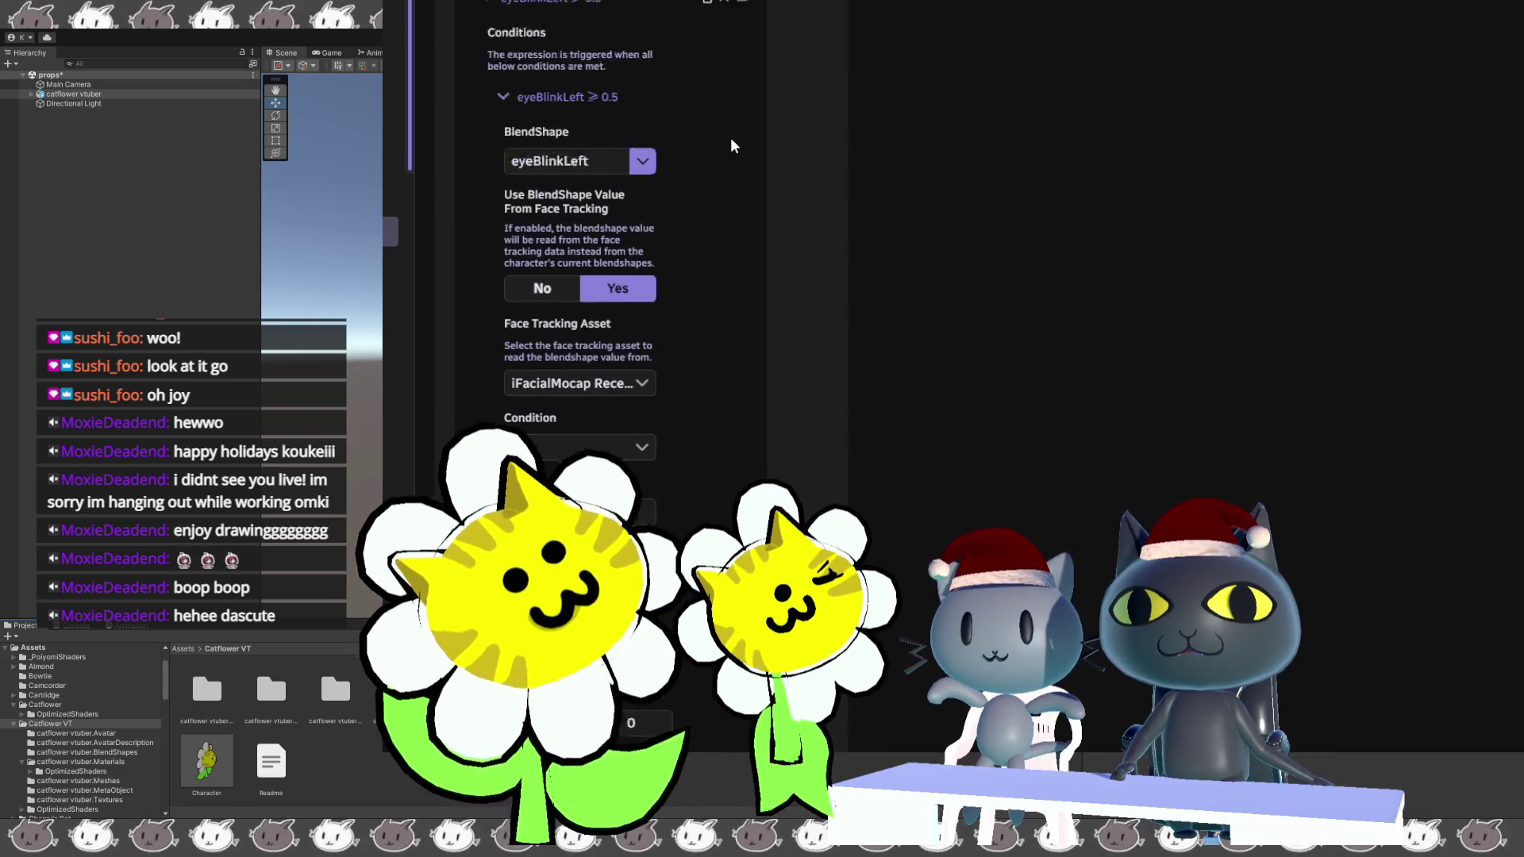
pyautogui.scroll(10, 764, 191)
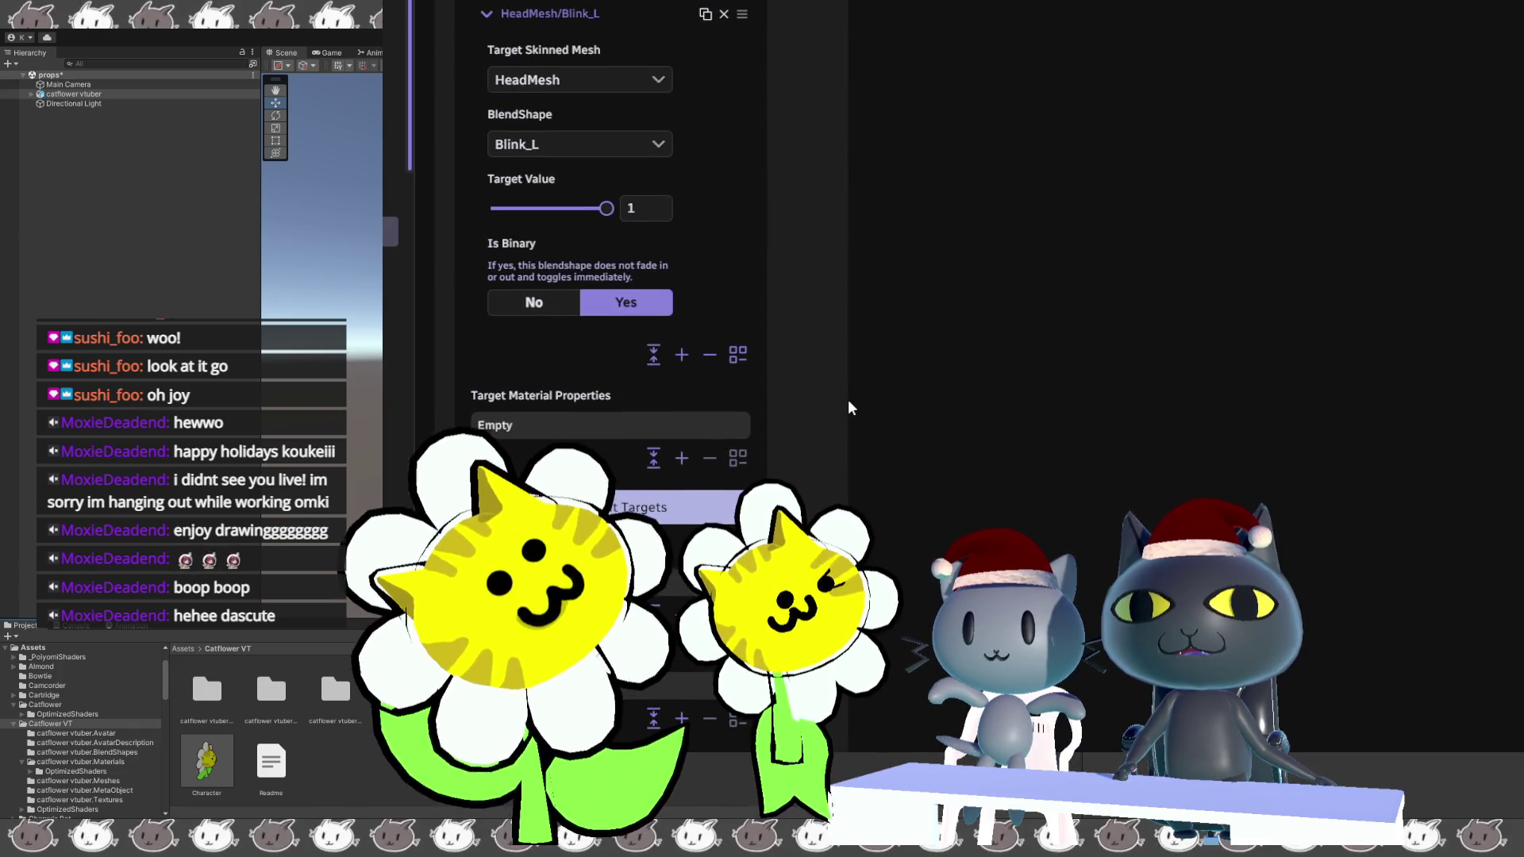
pyautogui.scroll(-8, 773, 178)
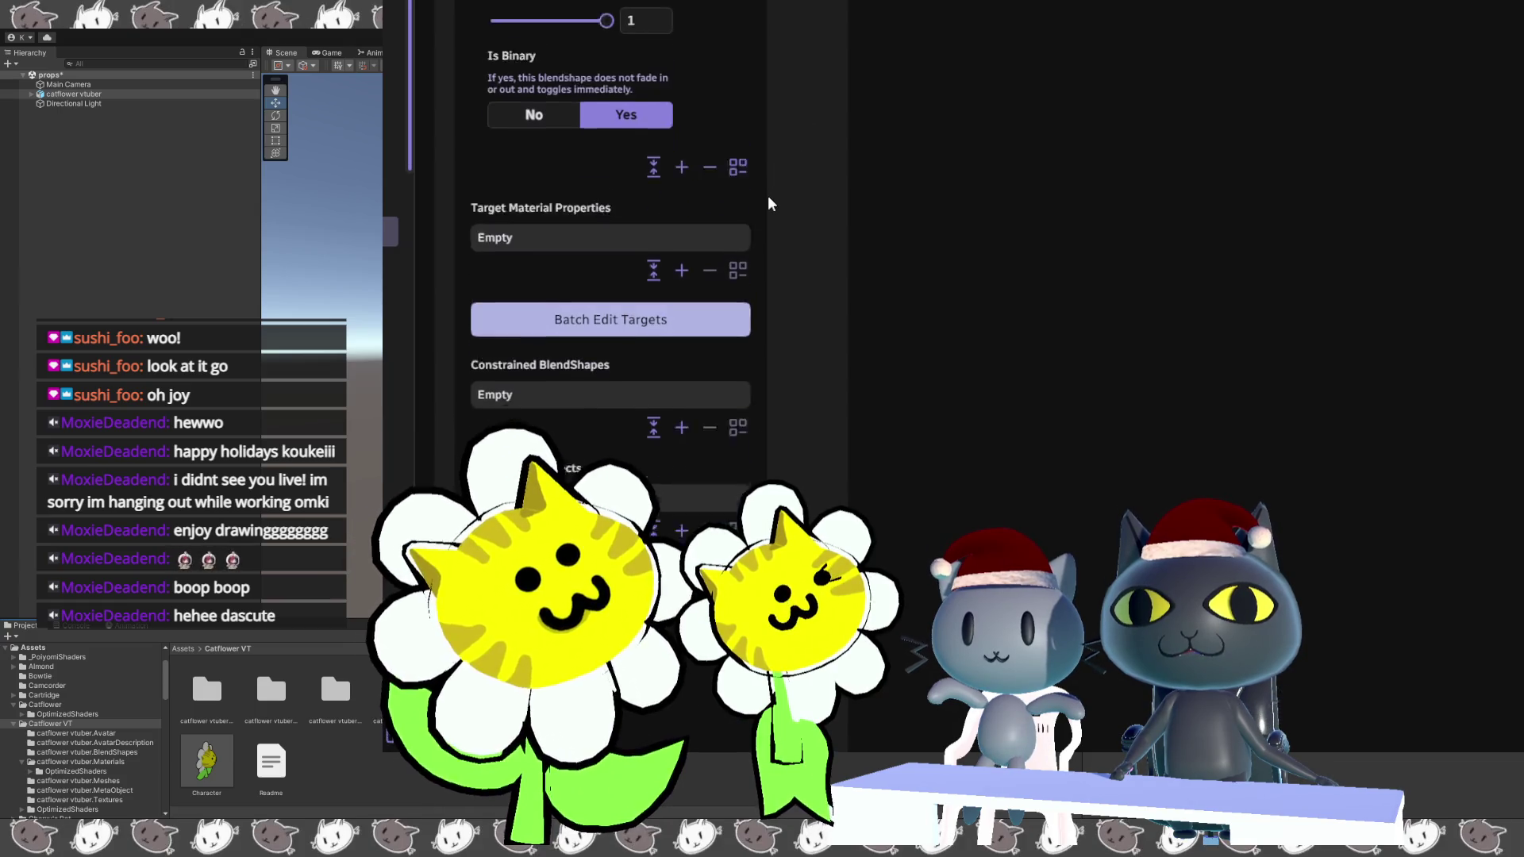
pyautogui.scroll(-8, 768, 199)
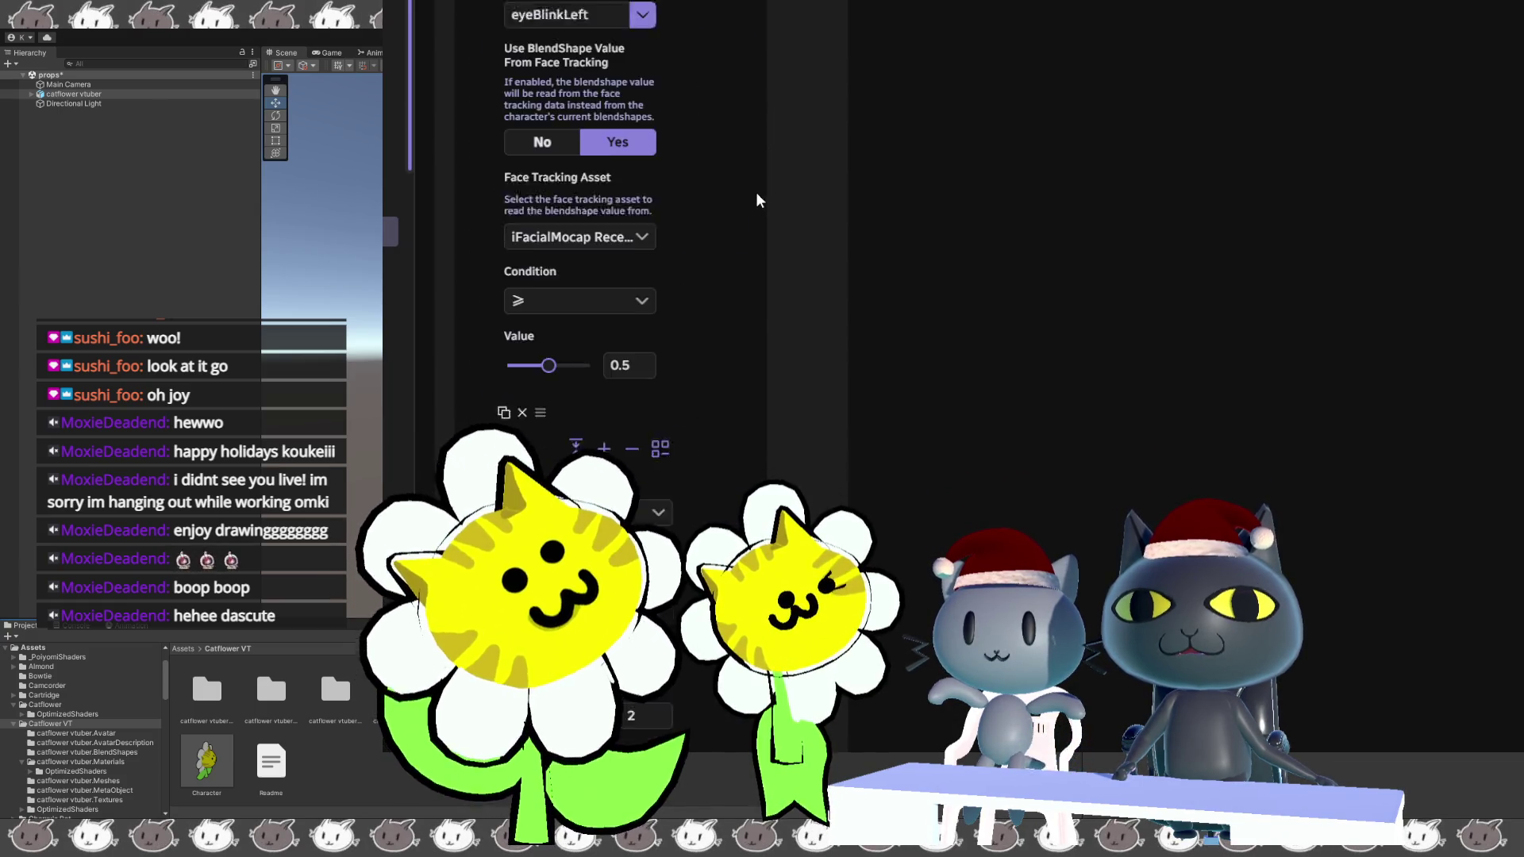
pyautogui.scroll(-2, 772, 370)
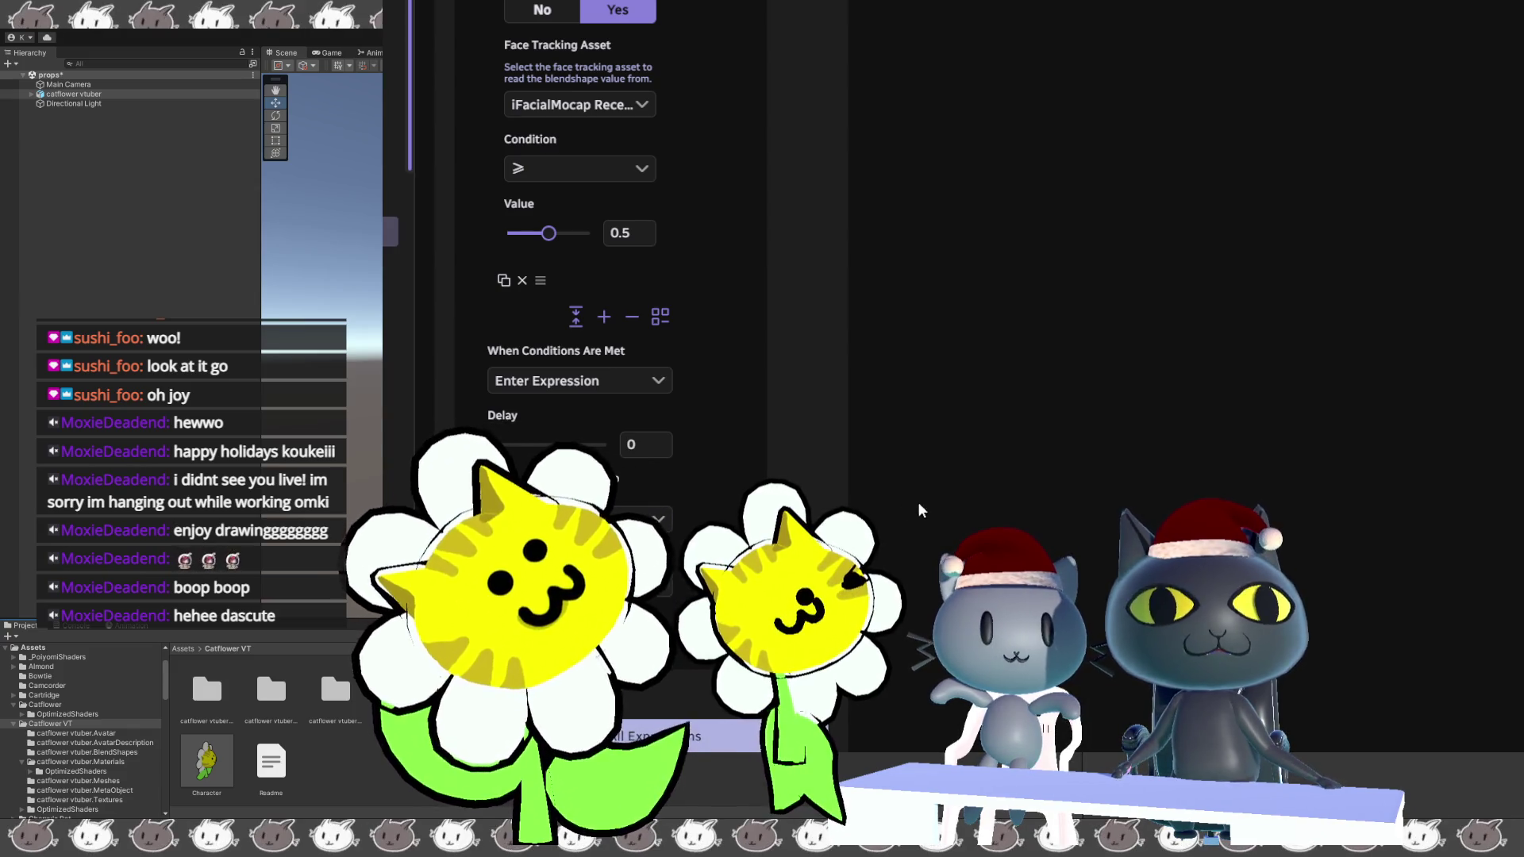
pyautogui.scroll(-4, 918, 531)
pyautogui.scroll(-2, 992, 413)
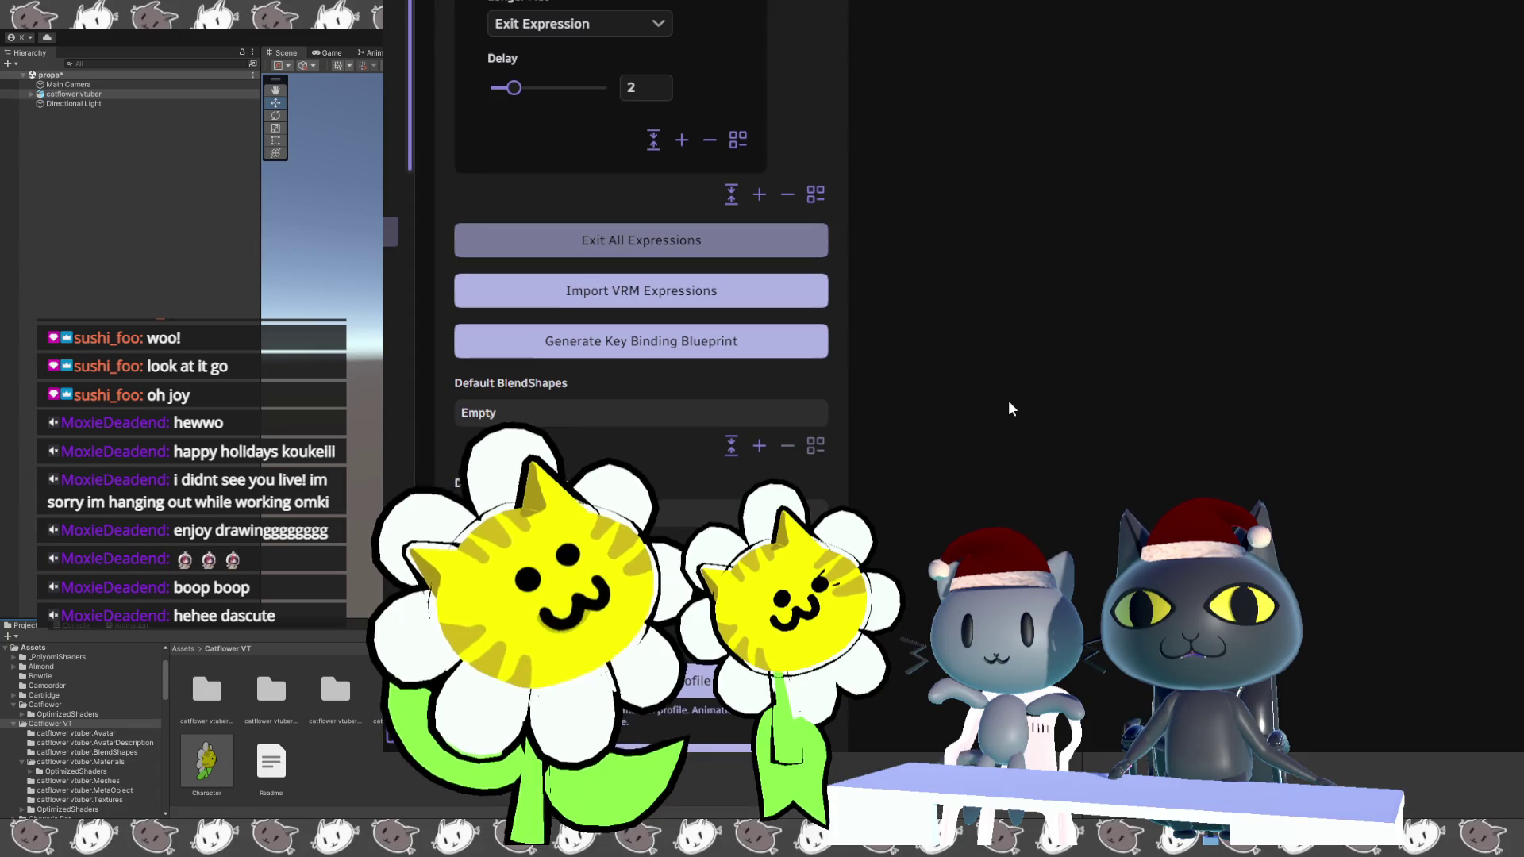
pyautogui.scroll(8, 973, 381)
pyautogui.scroll(15, 954, 375)
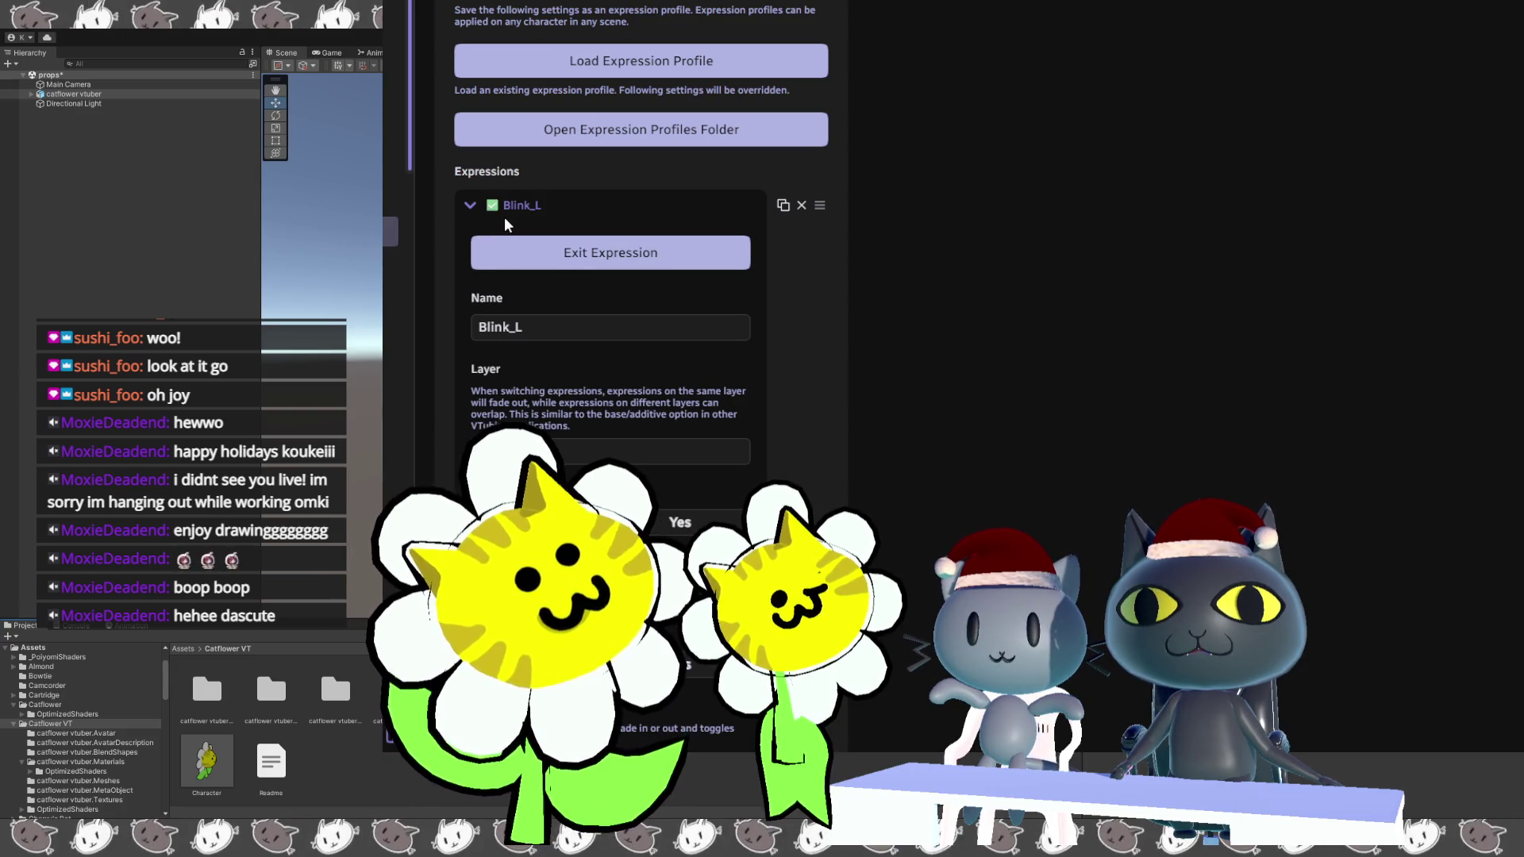
pyautogui.scroll(-10, 889, 400)
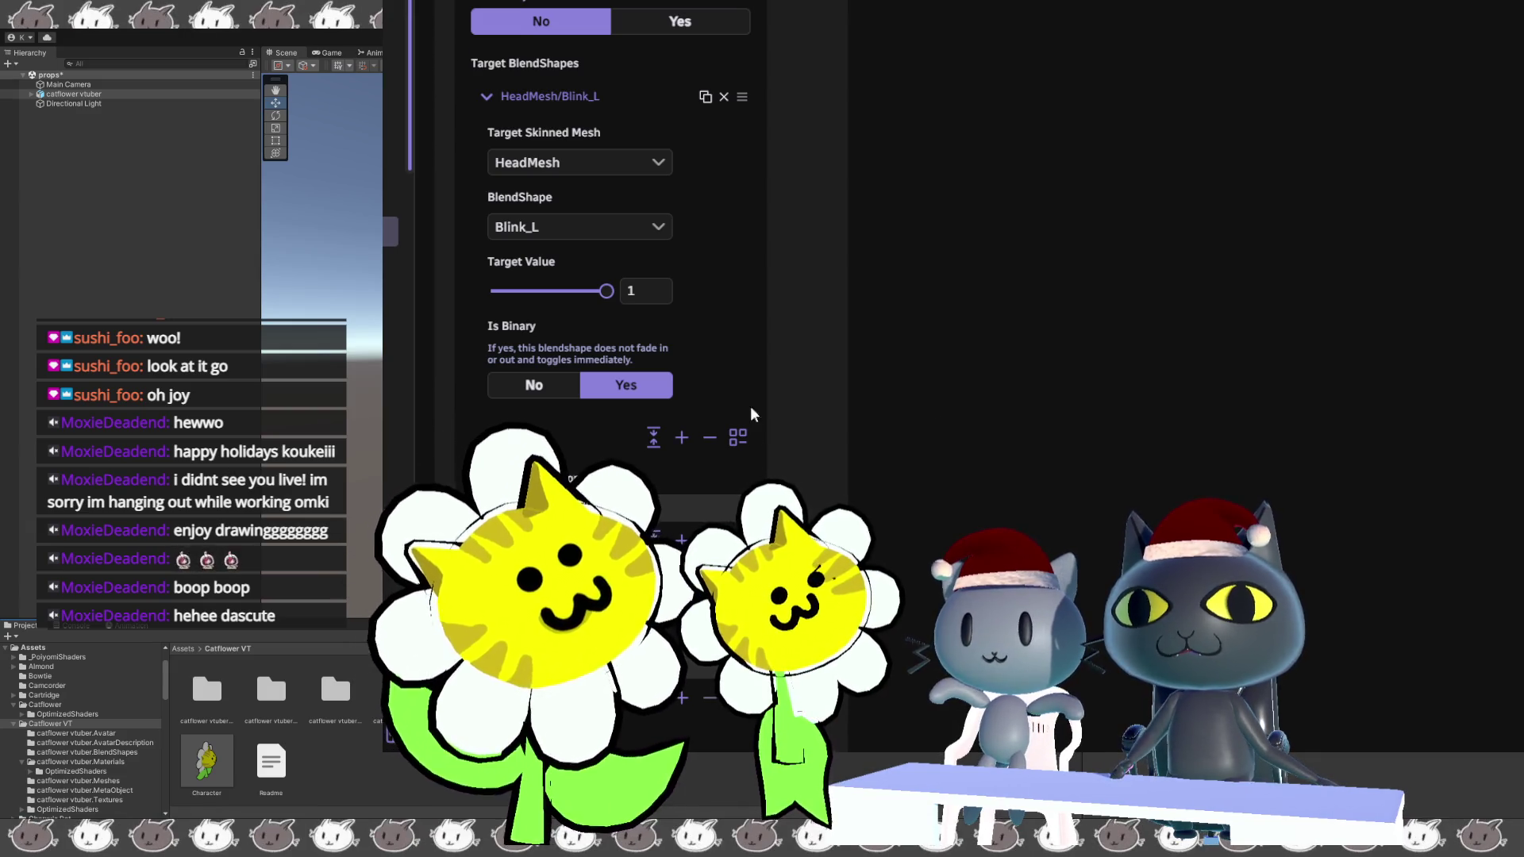
pyautogui.scroll(-3, 751, 341)
pyautogui.scroll(-3, 801, 462)
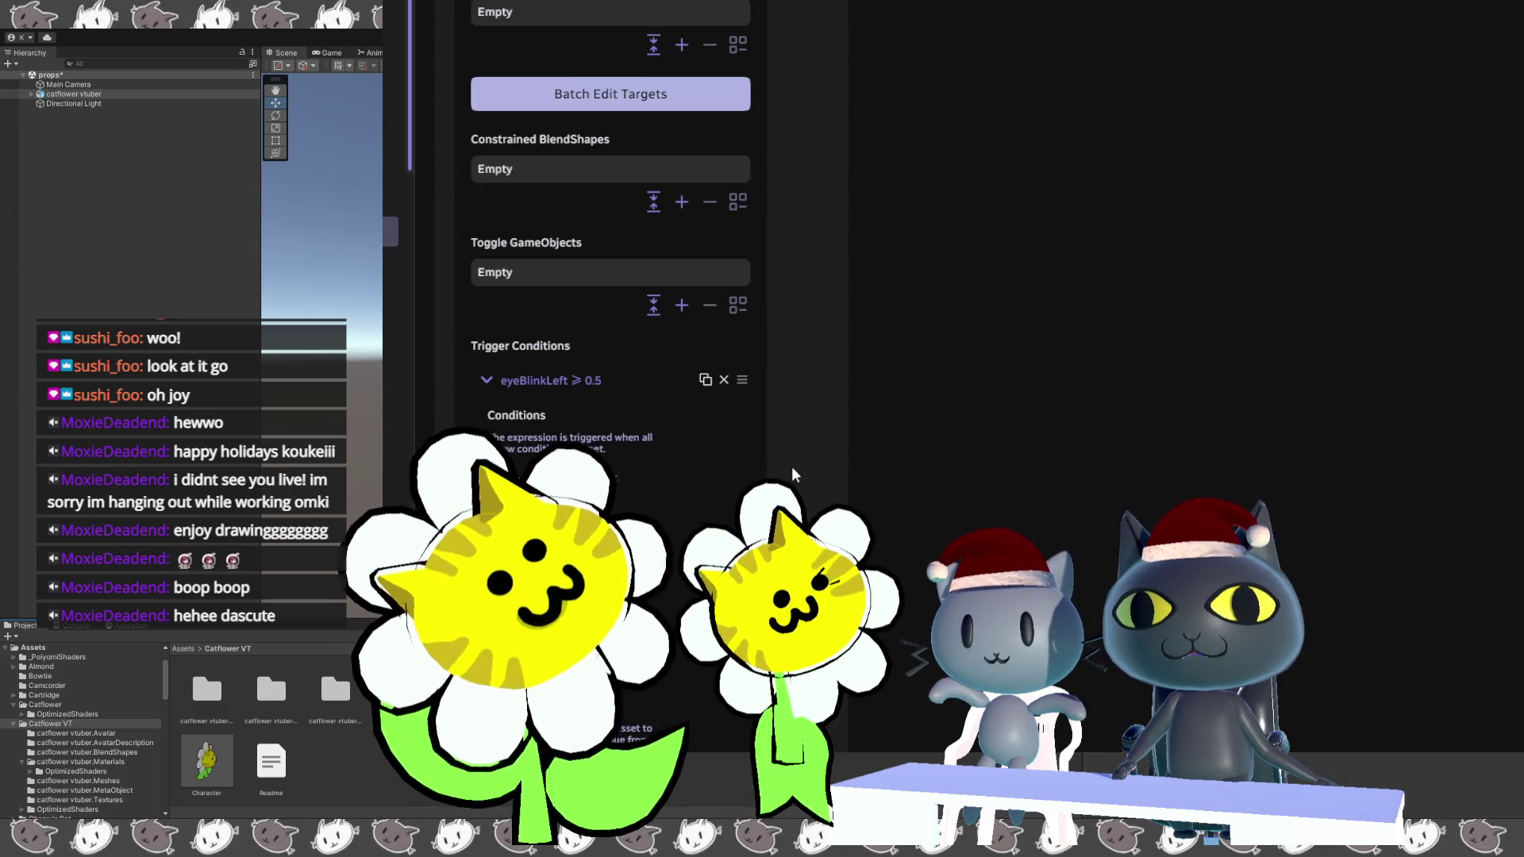
pyautogui.scroll(3, 754, 449)
pyautogui.scroll(-10, 770, 451)
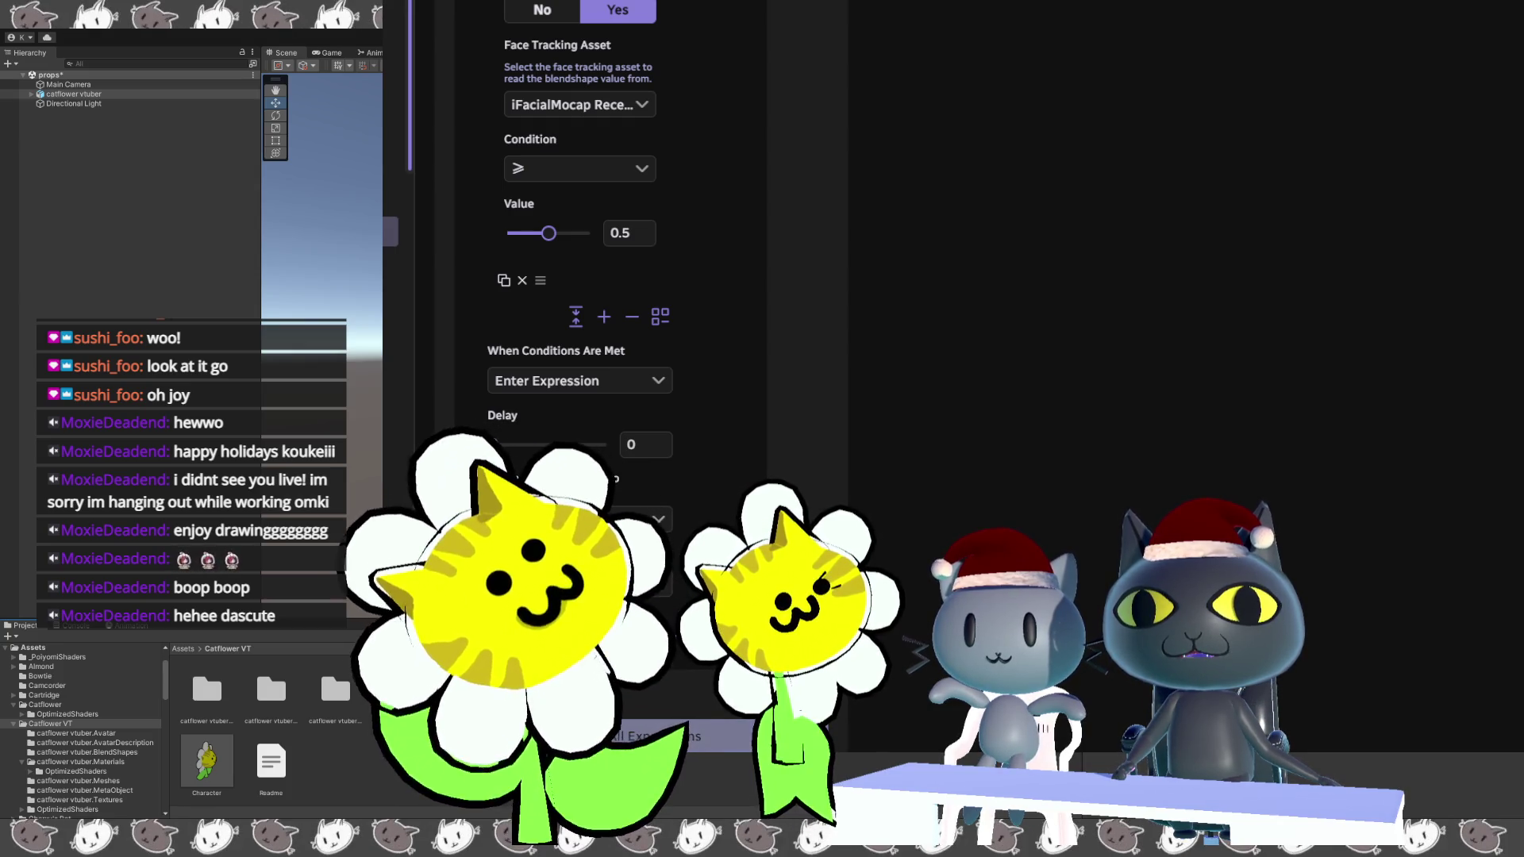
pyautogui.scroll(5, 1084, 318)
pyautogui.scroll(10, 1081, 311)
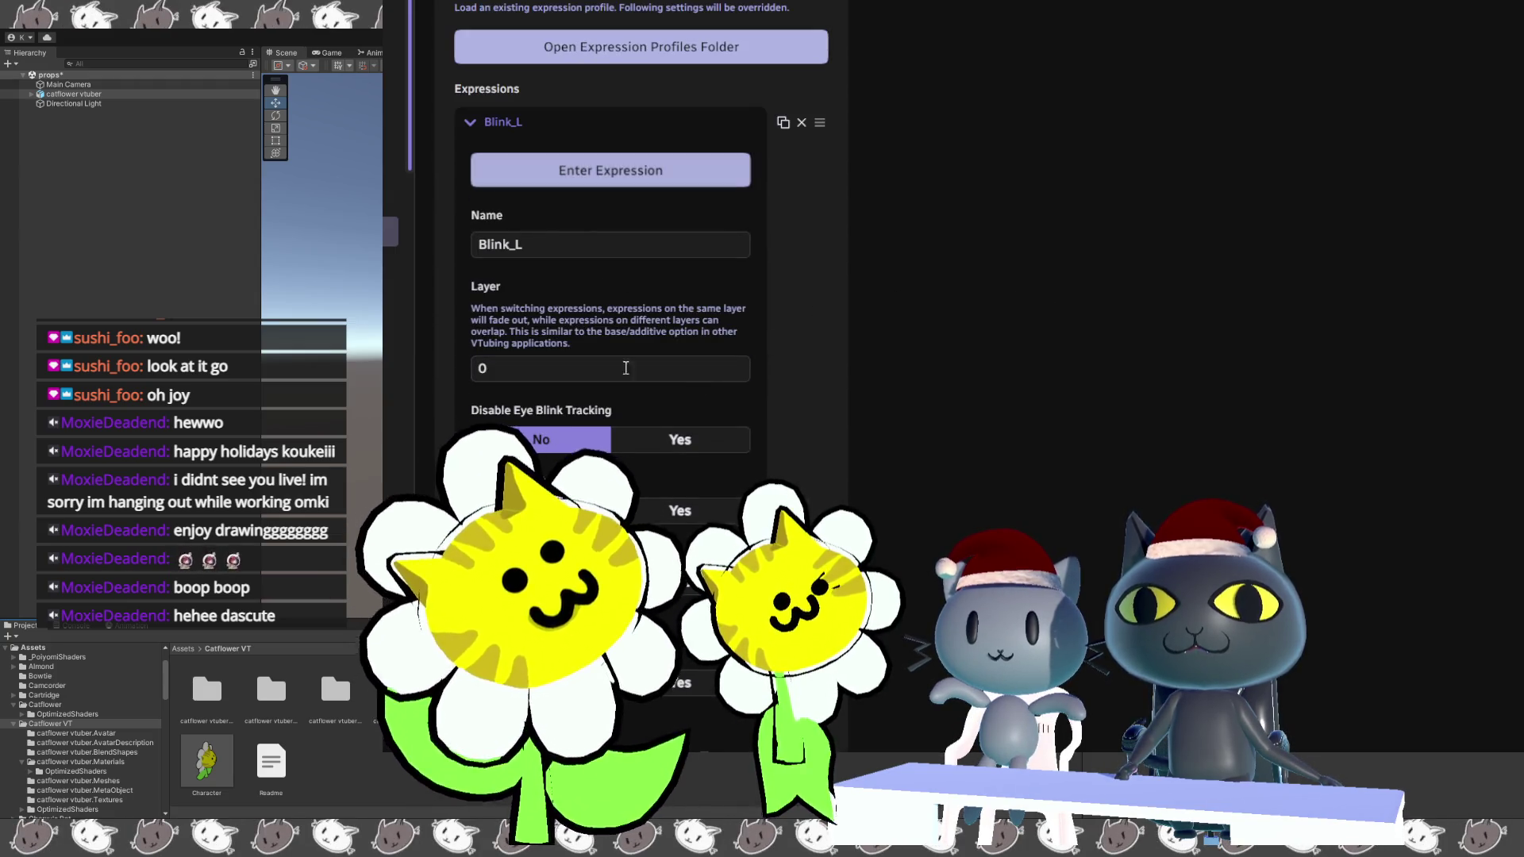
# Leave Disable Eye Blink Tracking at No after briefly setting it to Yes.
pyautogui.click(678, 443)
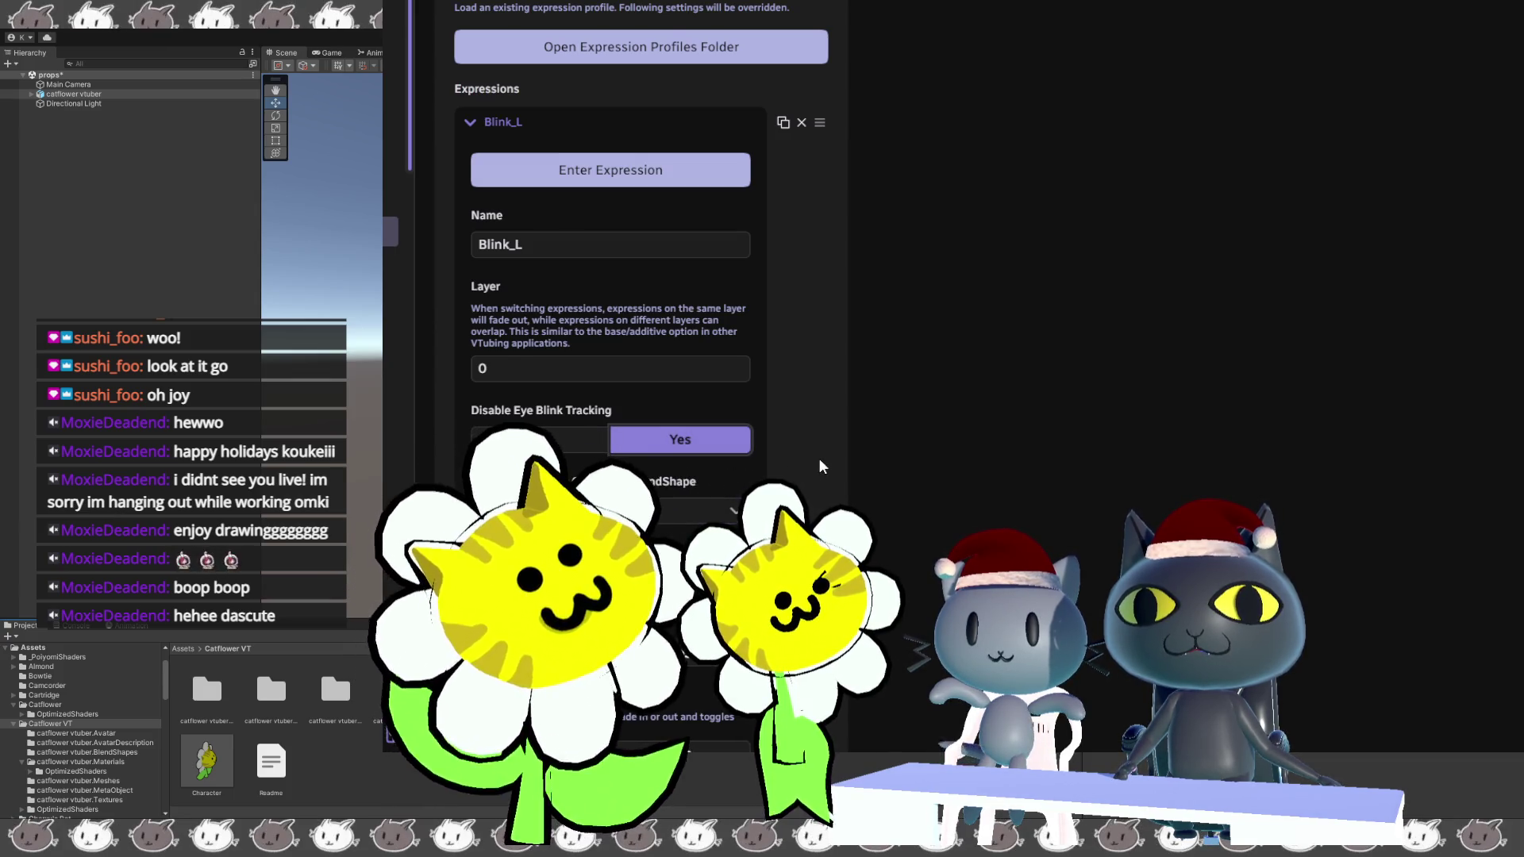
pyautogui.scroll(-3, 769, 396)
pyautogui.click(561, 193)
pyautogui.scroll(4, 718, 151)
# Toggle the Blink_L expression on and off repeatedly to test the wink, leaving it active.
pyautogui.click(693, 255)
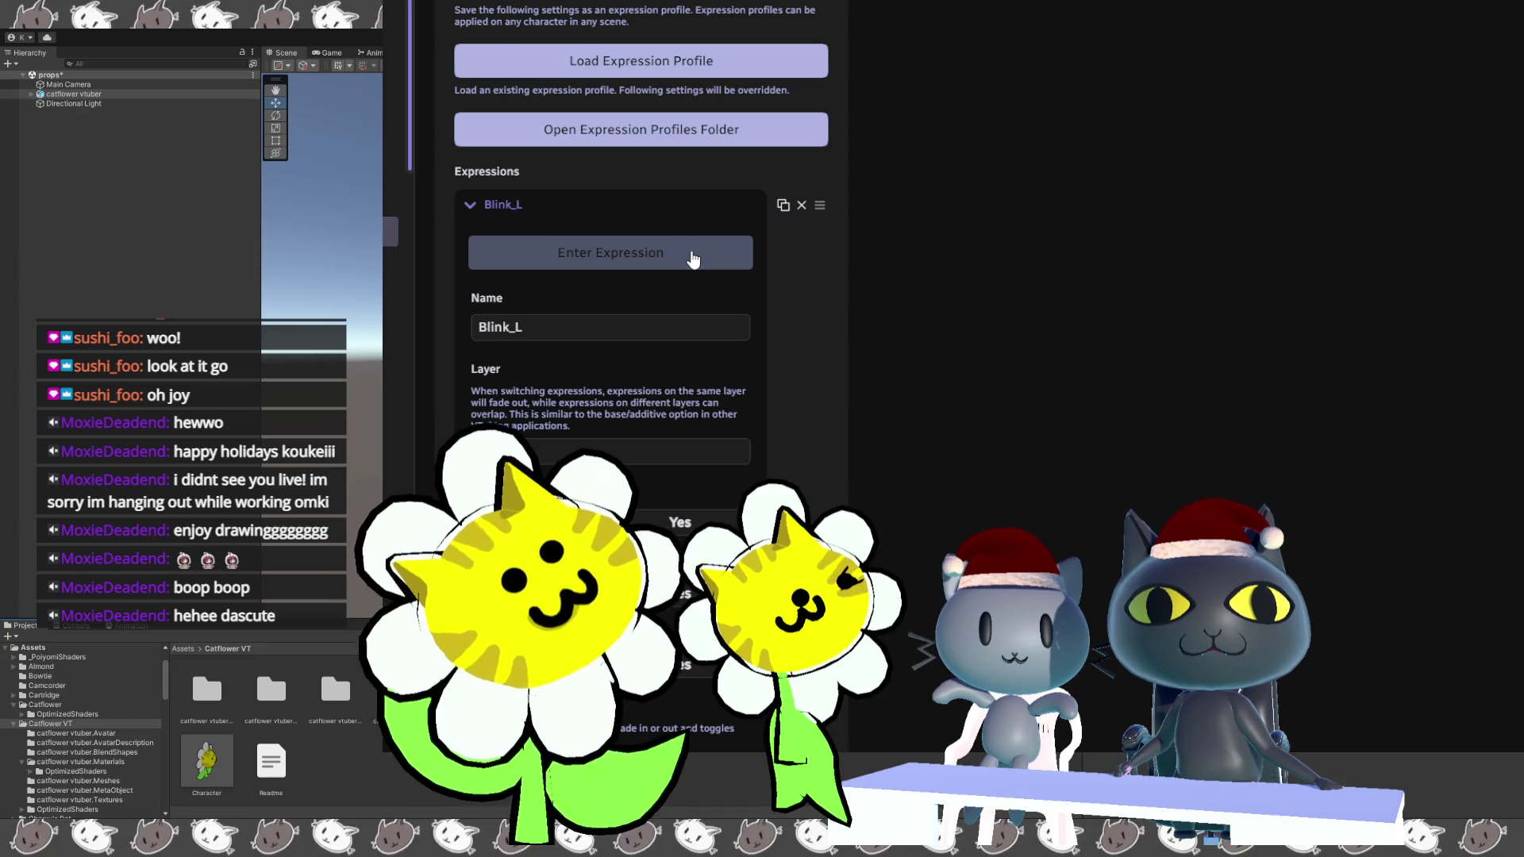
pyautogui.click(693, 258)
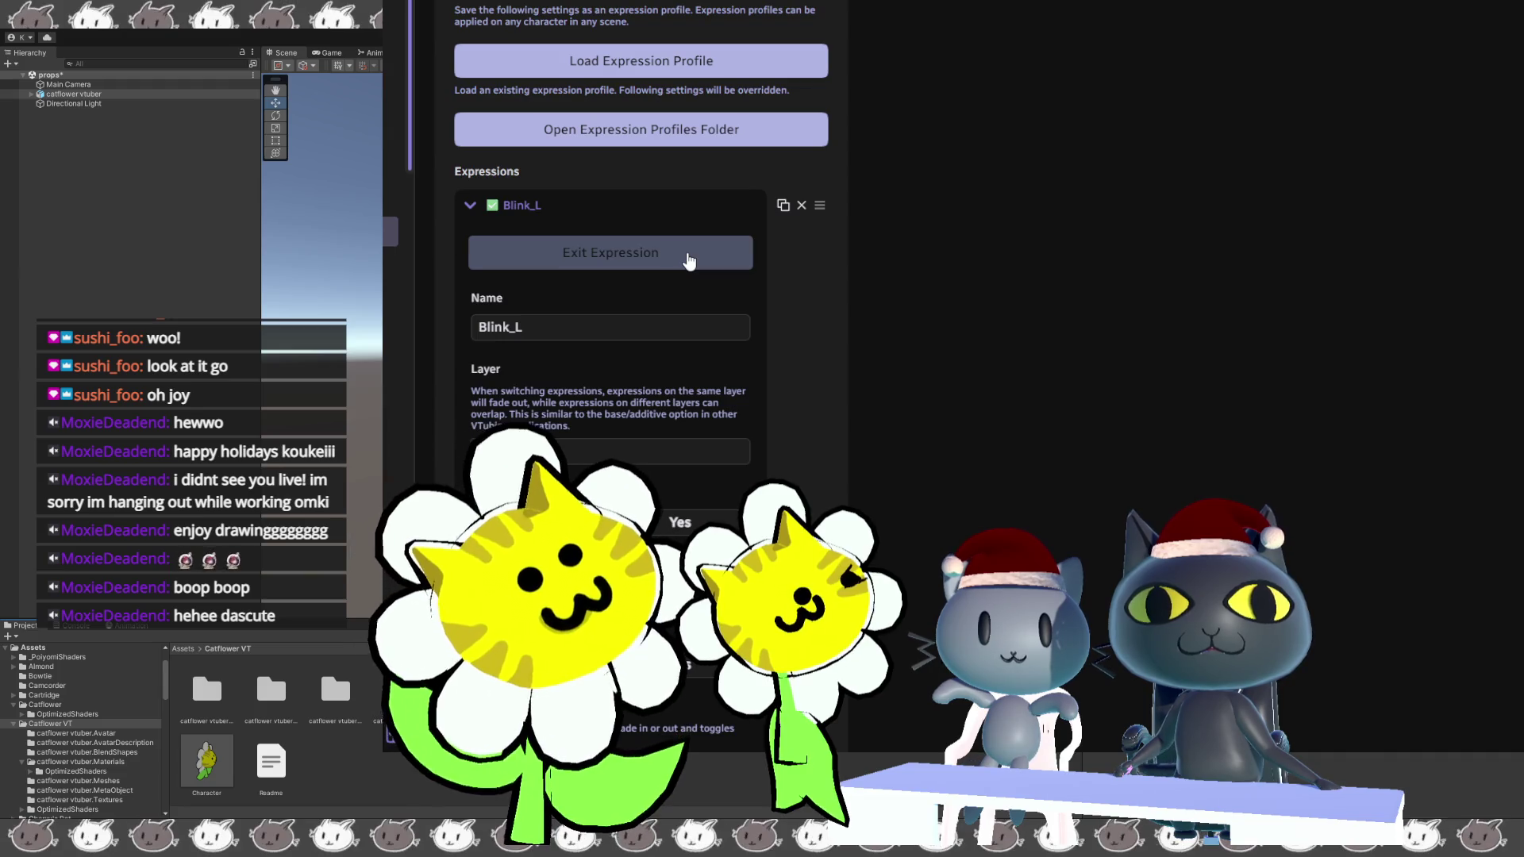
pyautogui.click(688, 258)
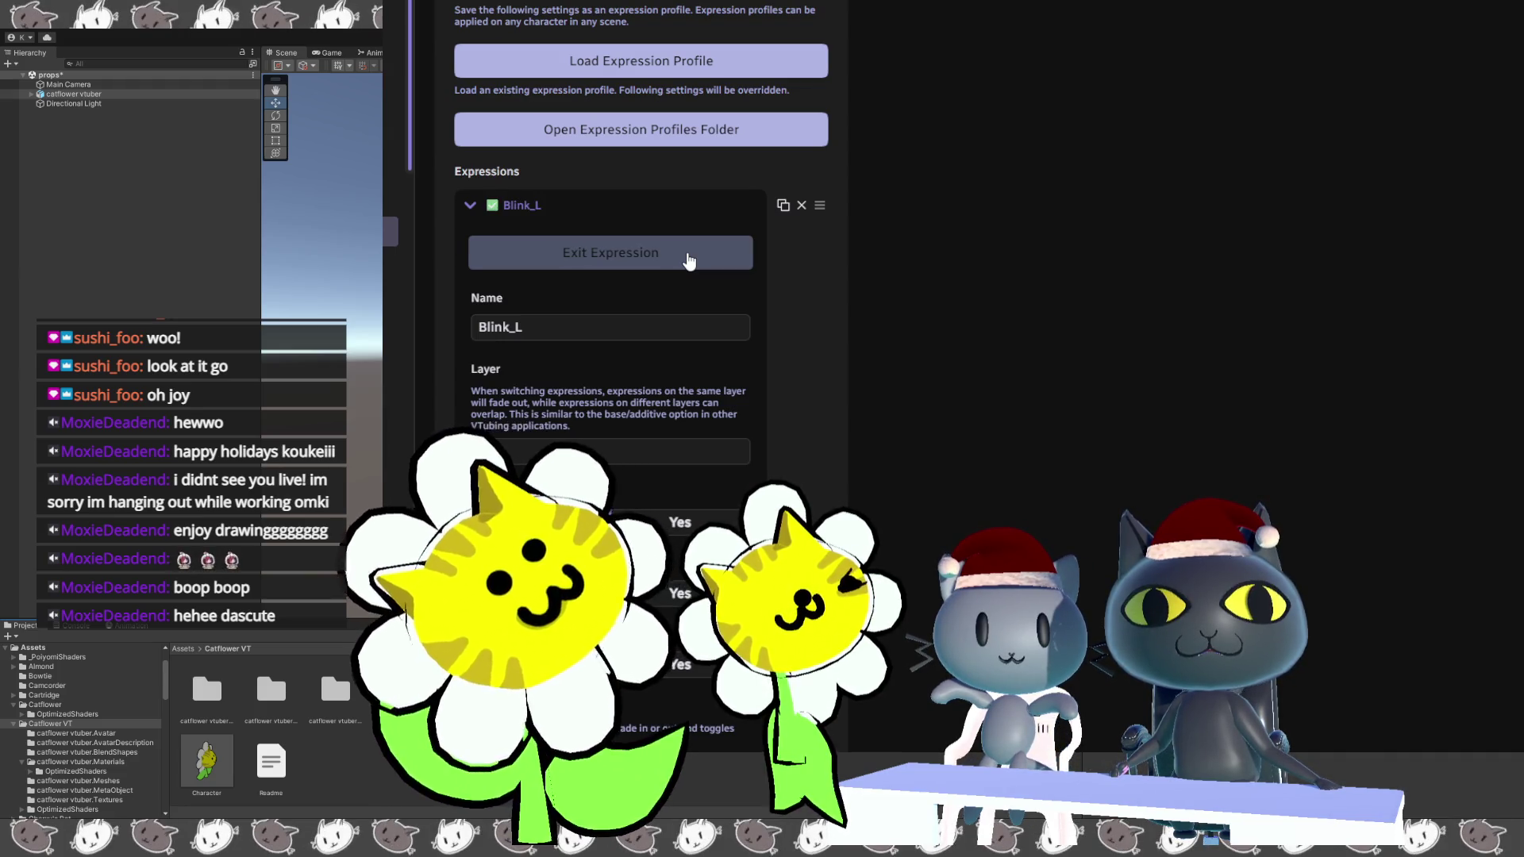
pyautogui.click(689, 259)
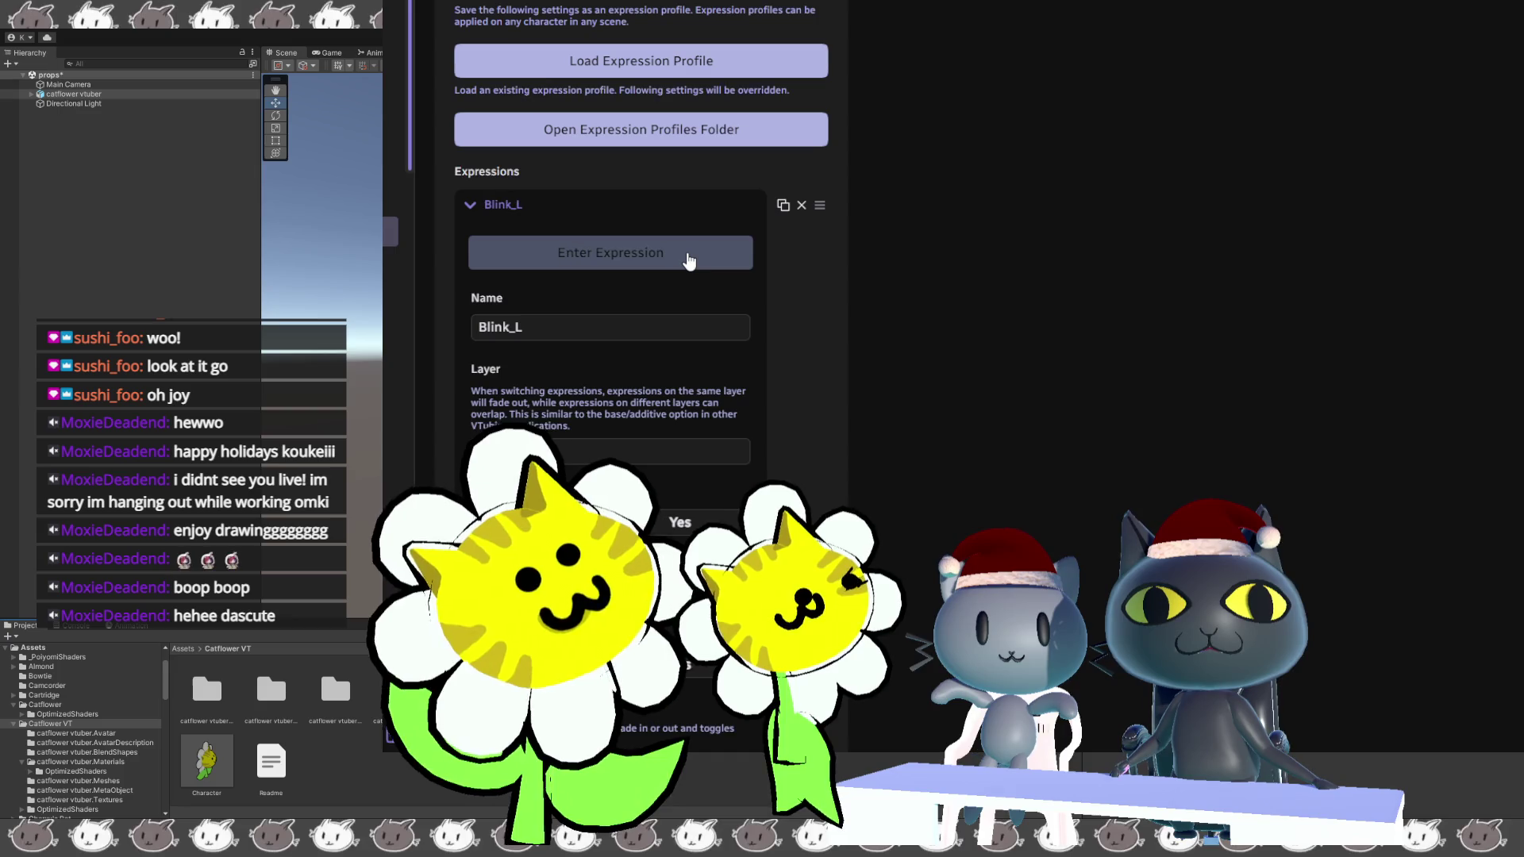
pyautogui.click(689, 259)
pyautogui.click(689, 259)
pyautogui.click(689, 258)
pyautogui.click(689, 259)
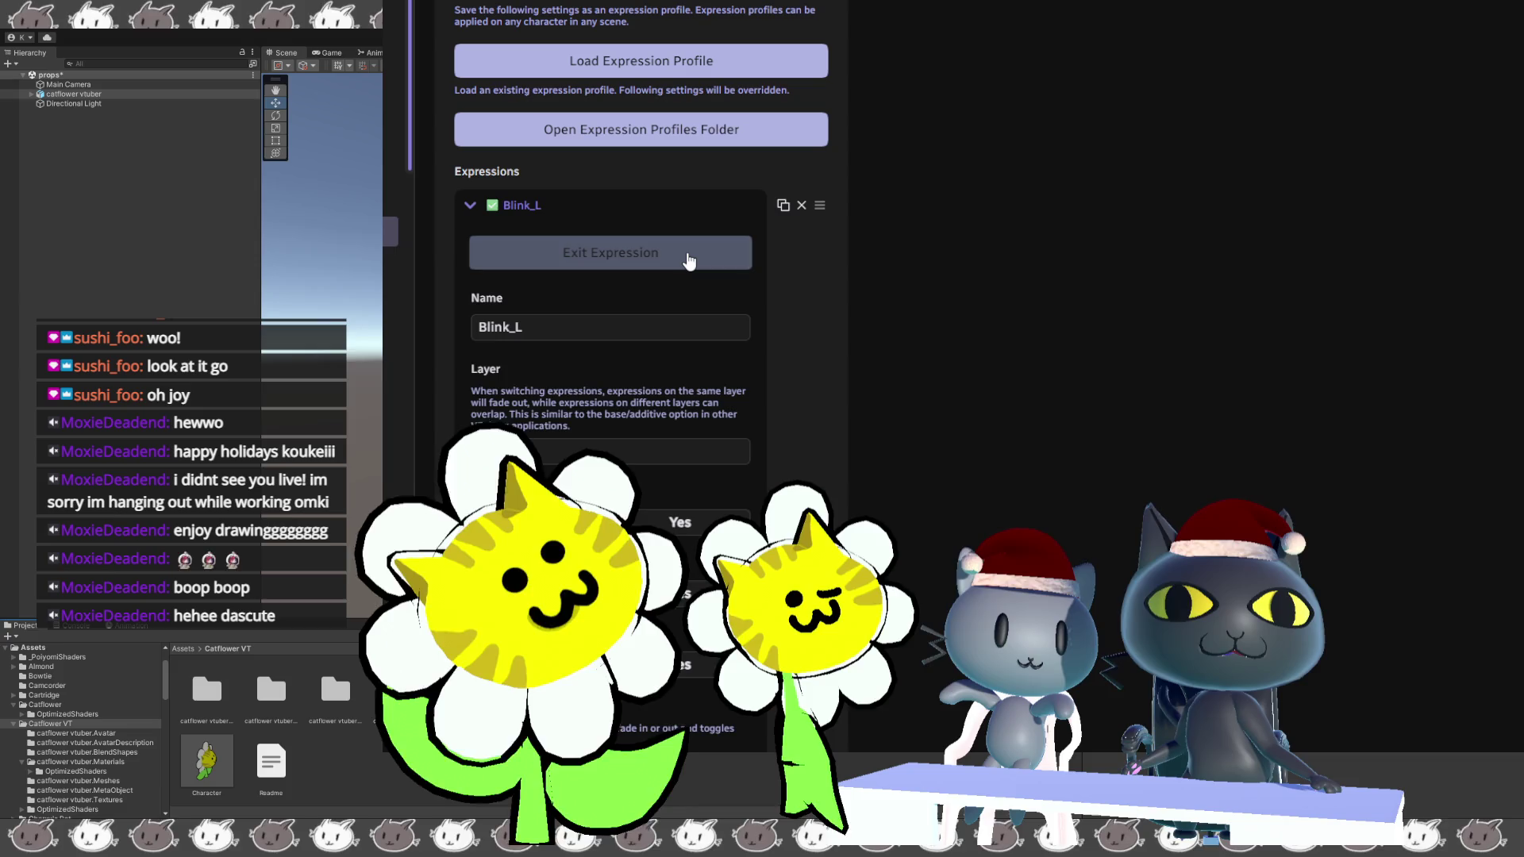
pyautogui.click(689, 259)
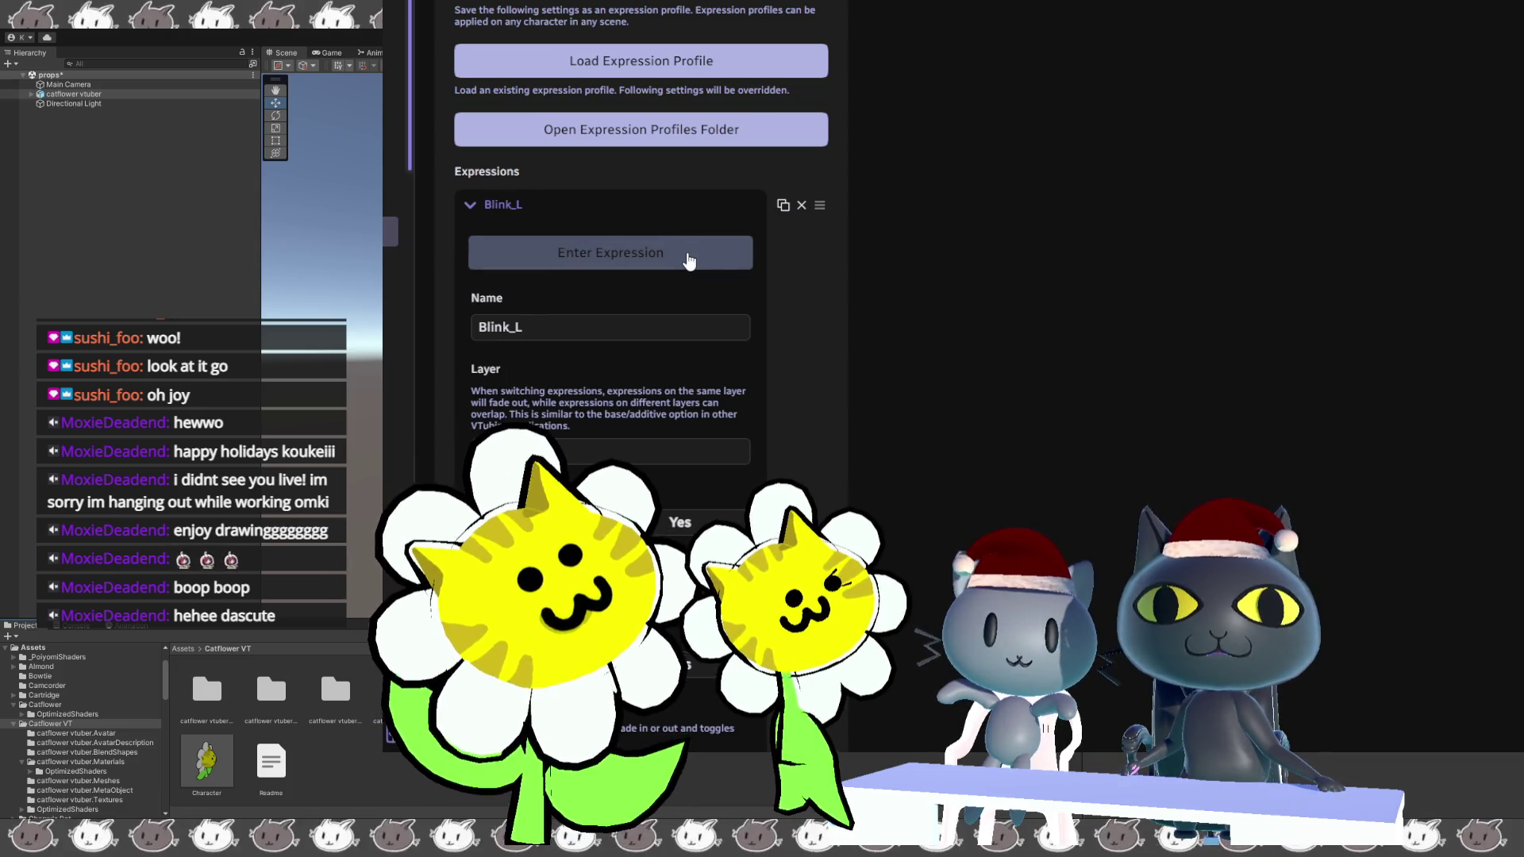
pyautogui.click(689, 258)
pyautogui.click(689, 259)
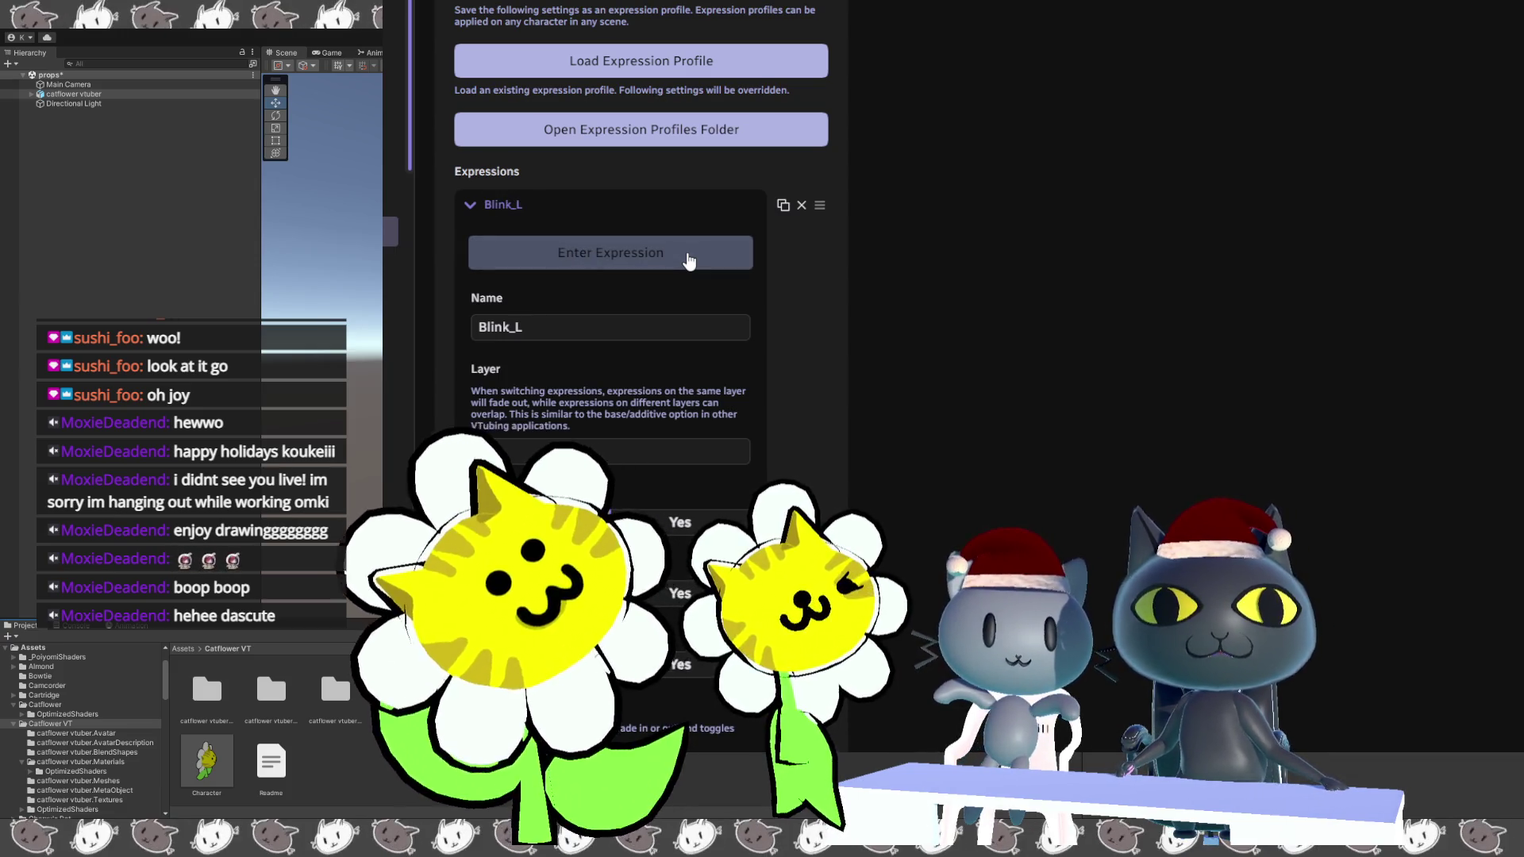
pyautogui.click(689, 259)
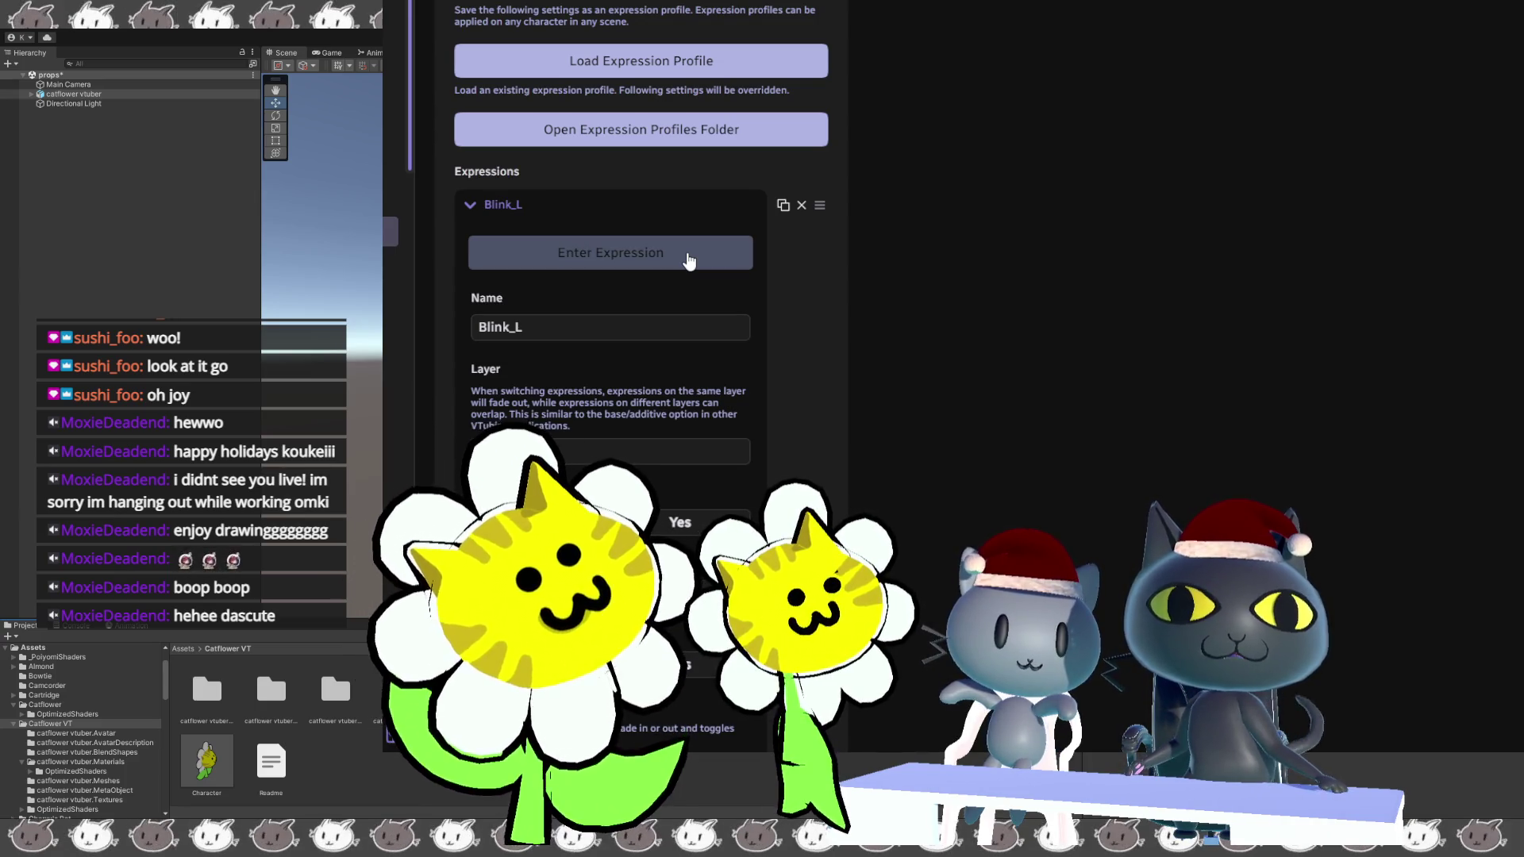
pyautogui.click(688, 259)
pyautogui.click(688, 259)
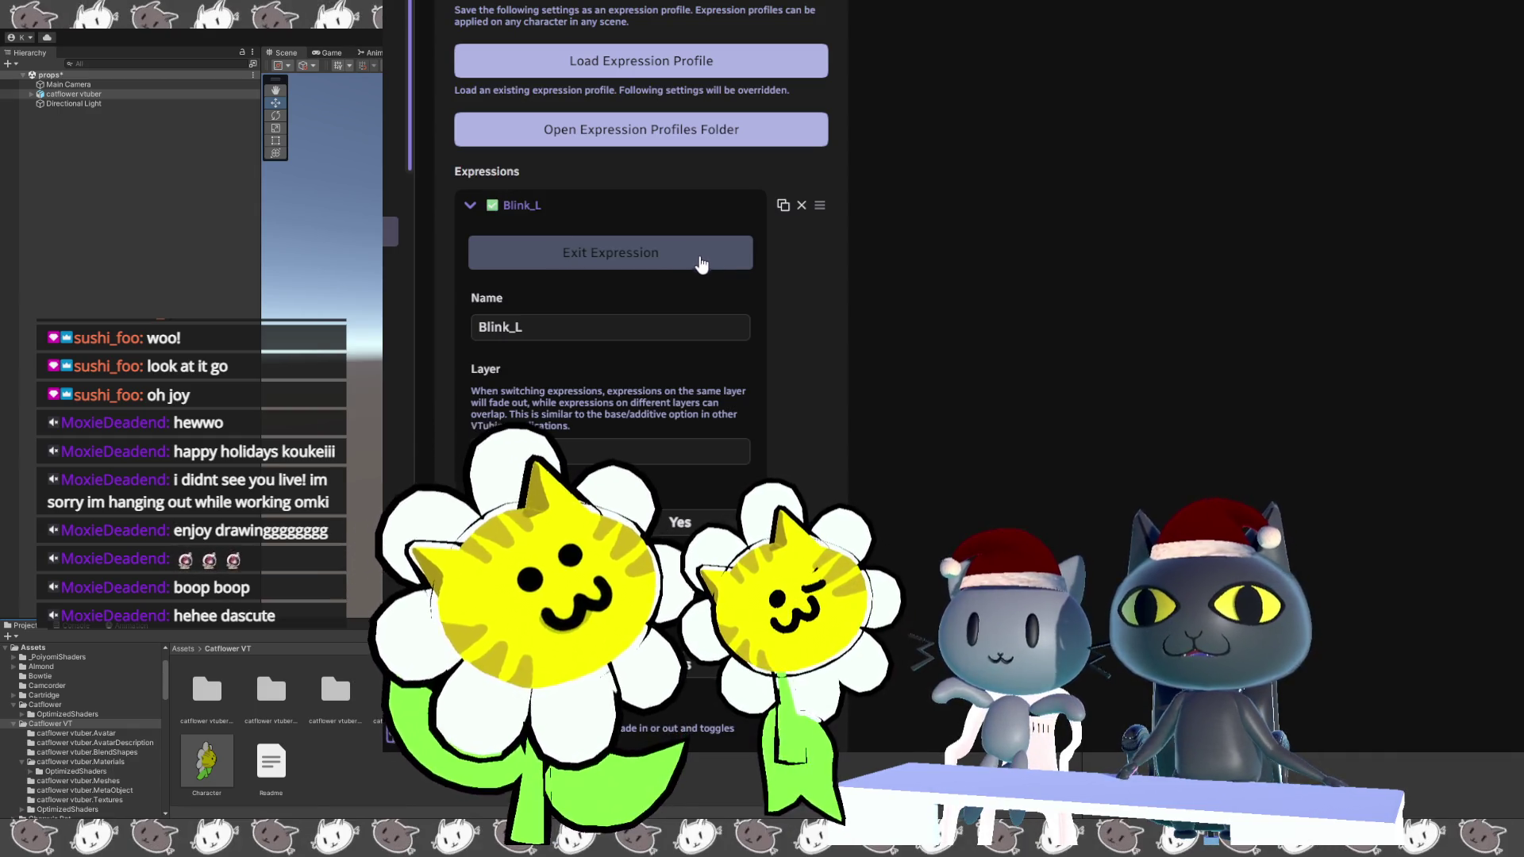
pyautogui.click(701, 264)
pyautogui.click(677, 267)
pyautogui.click(677, 268)
pyautogui.click(812, 131)
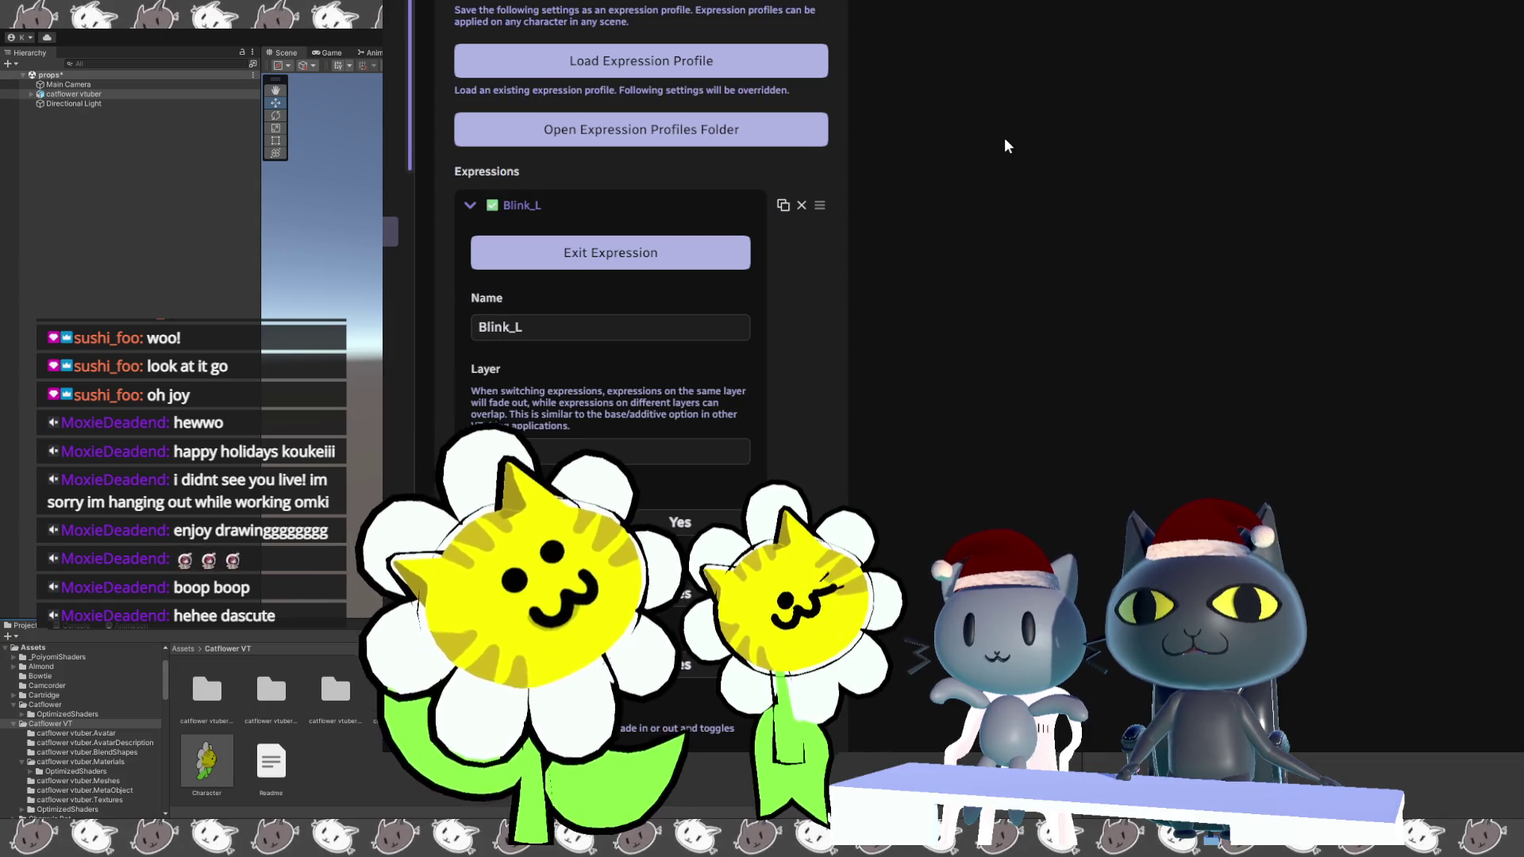
pyautogui.scroll(5, 1012, 144)
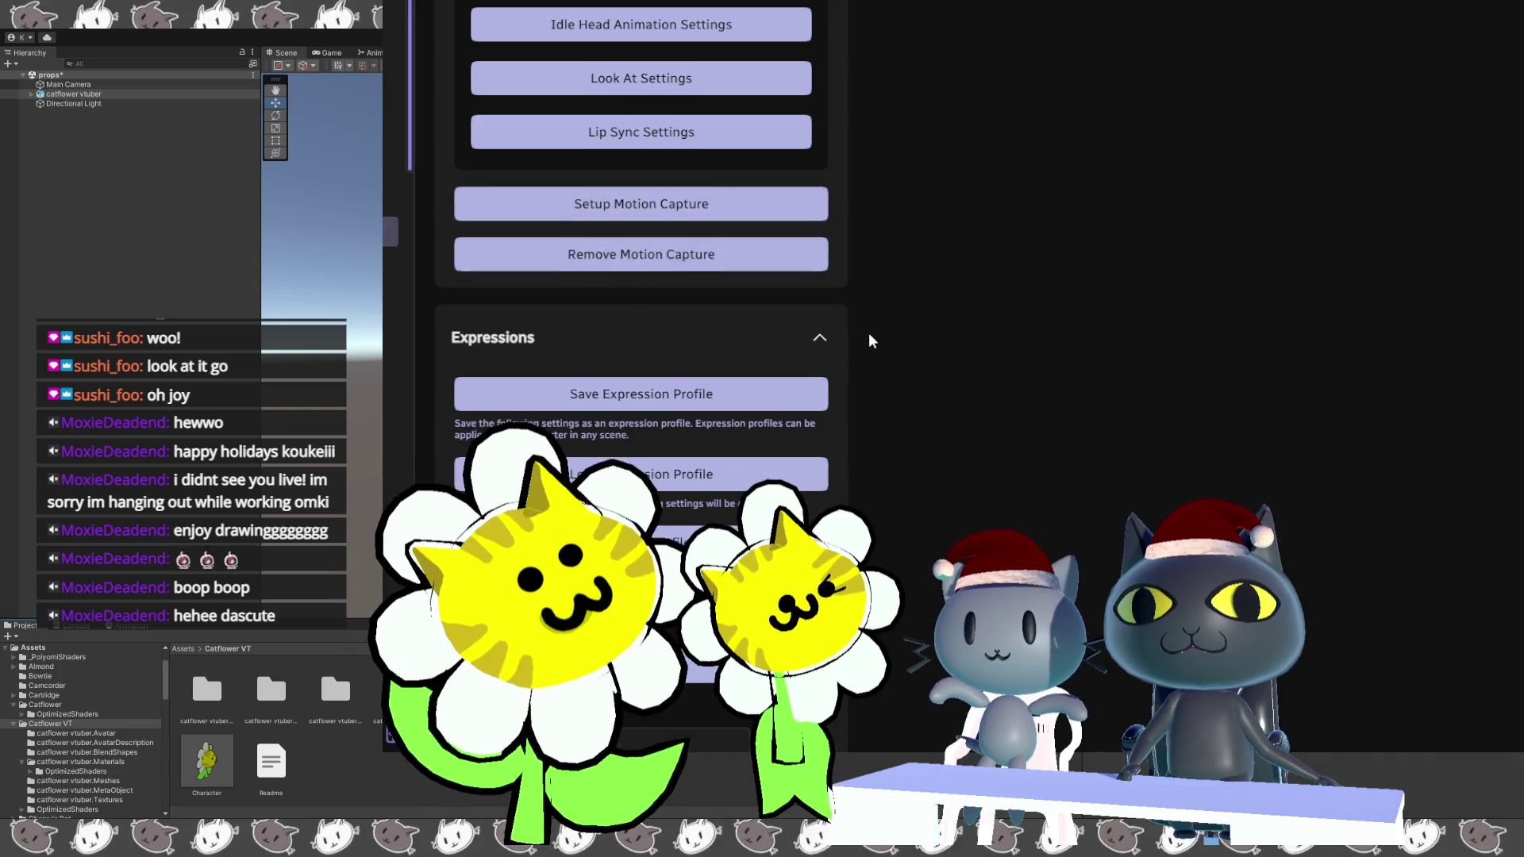
# Collapse the Blink_L entry and exit all expressions.
pyautogui.scroll(-4, 870, 326)
pyautogui.click(469, 289)
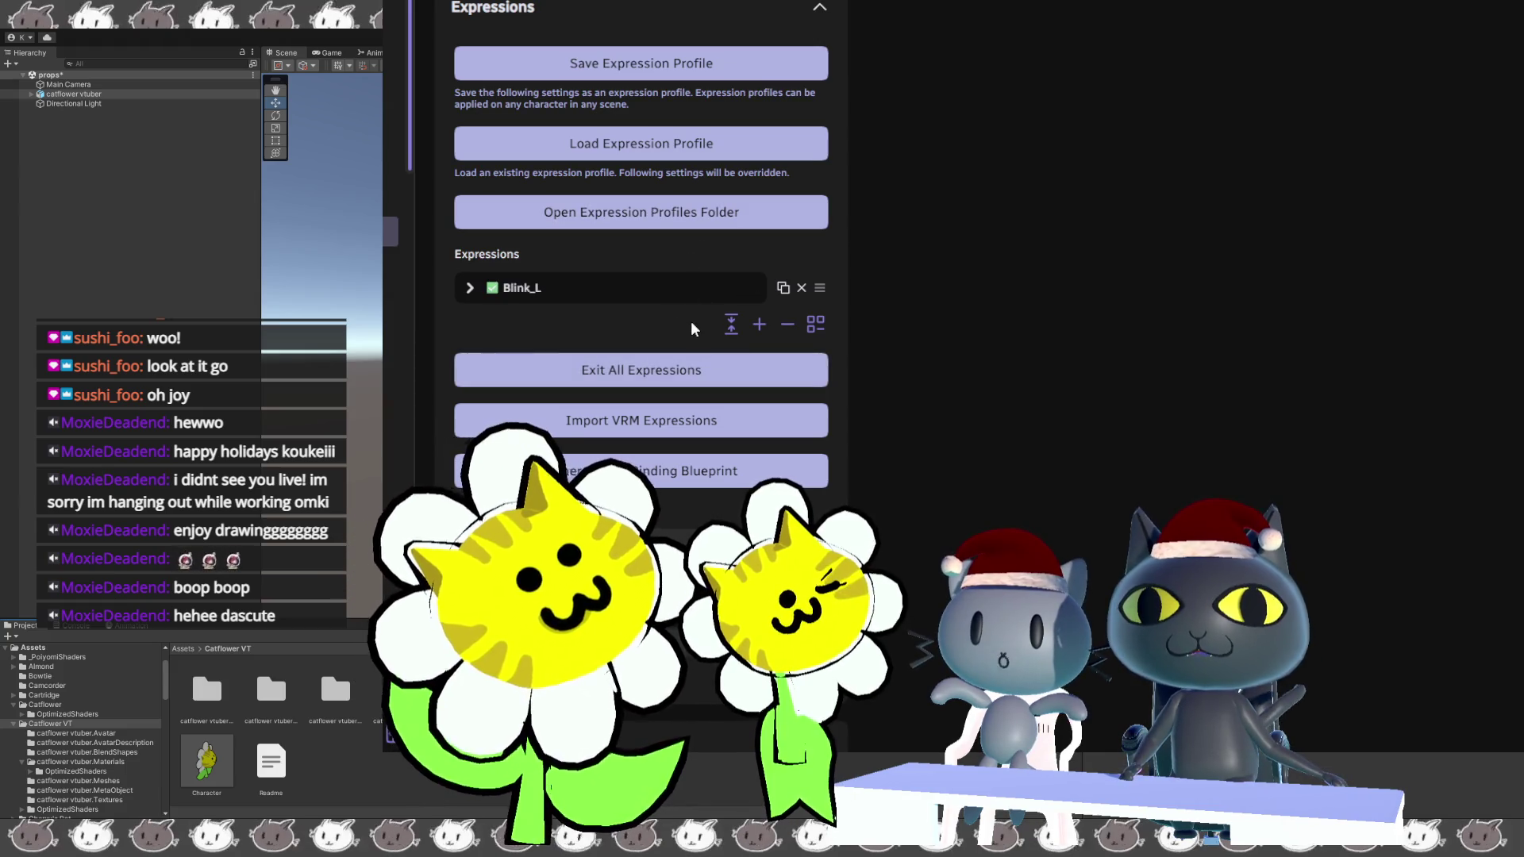
pyautogui.click(741, 368)
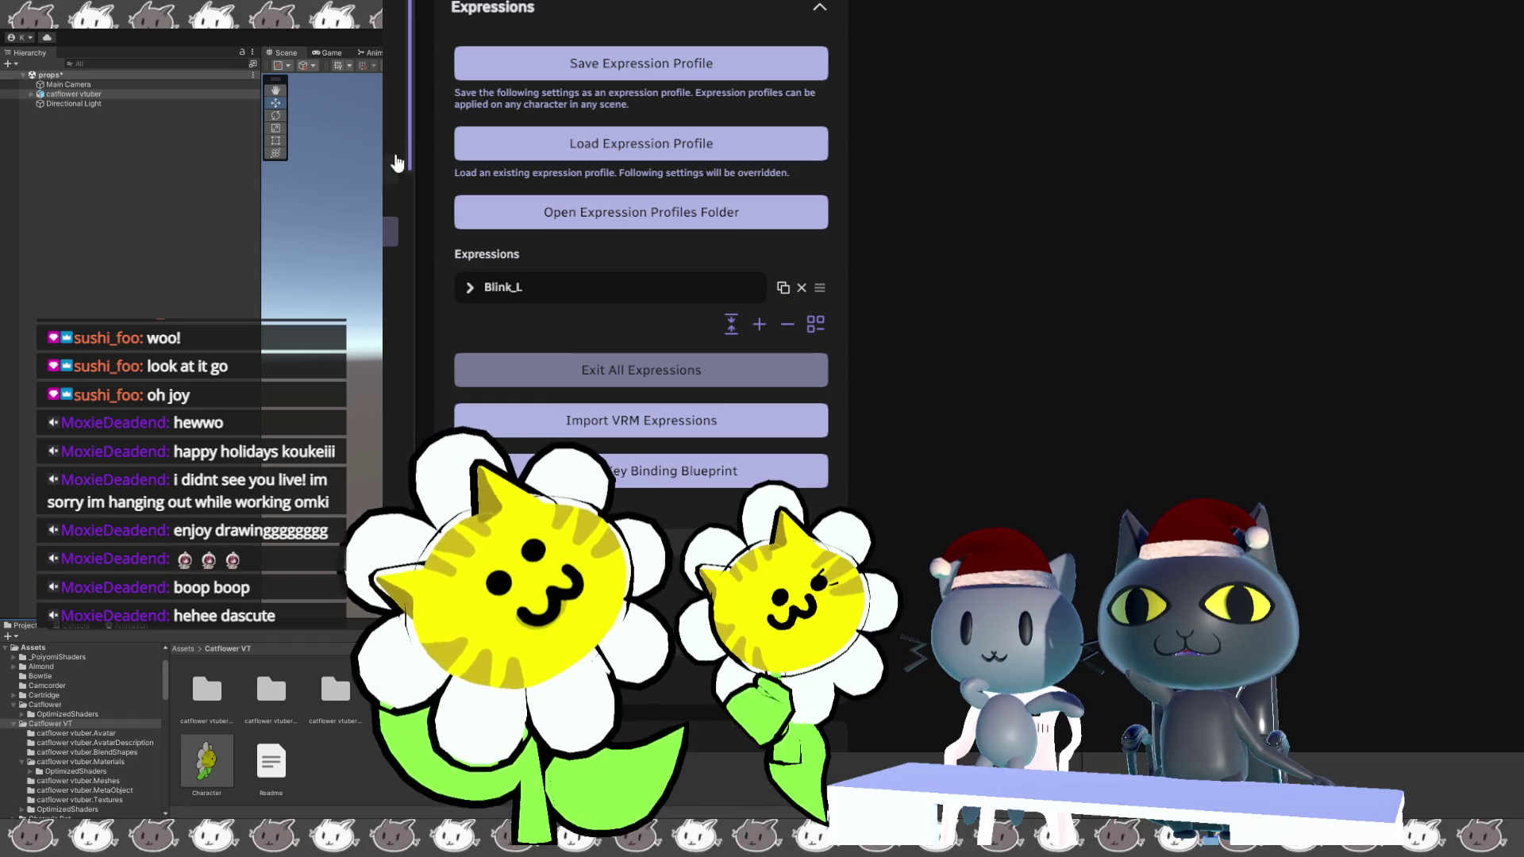
# Open the look-at blueprint (eyes weight 0.33, max angle 135, smooth head time 3.5).
pyautogui.scroll(3, 779, 36)
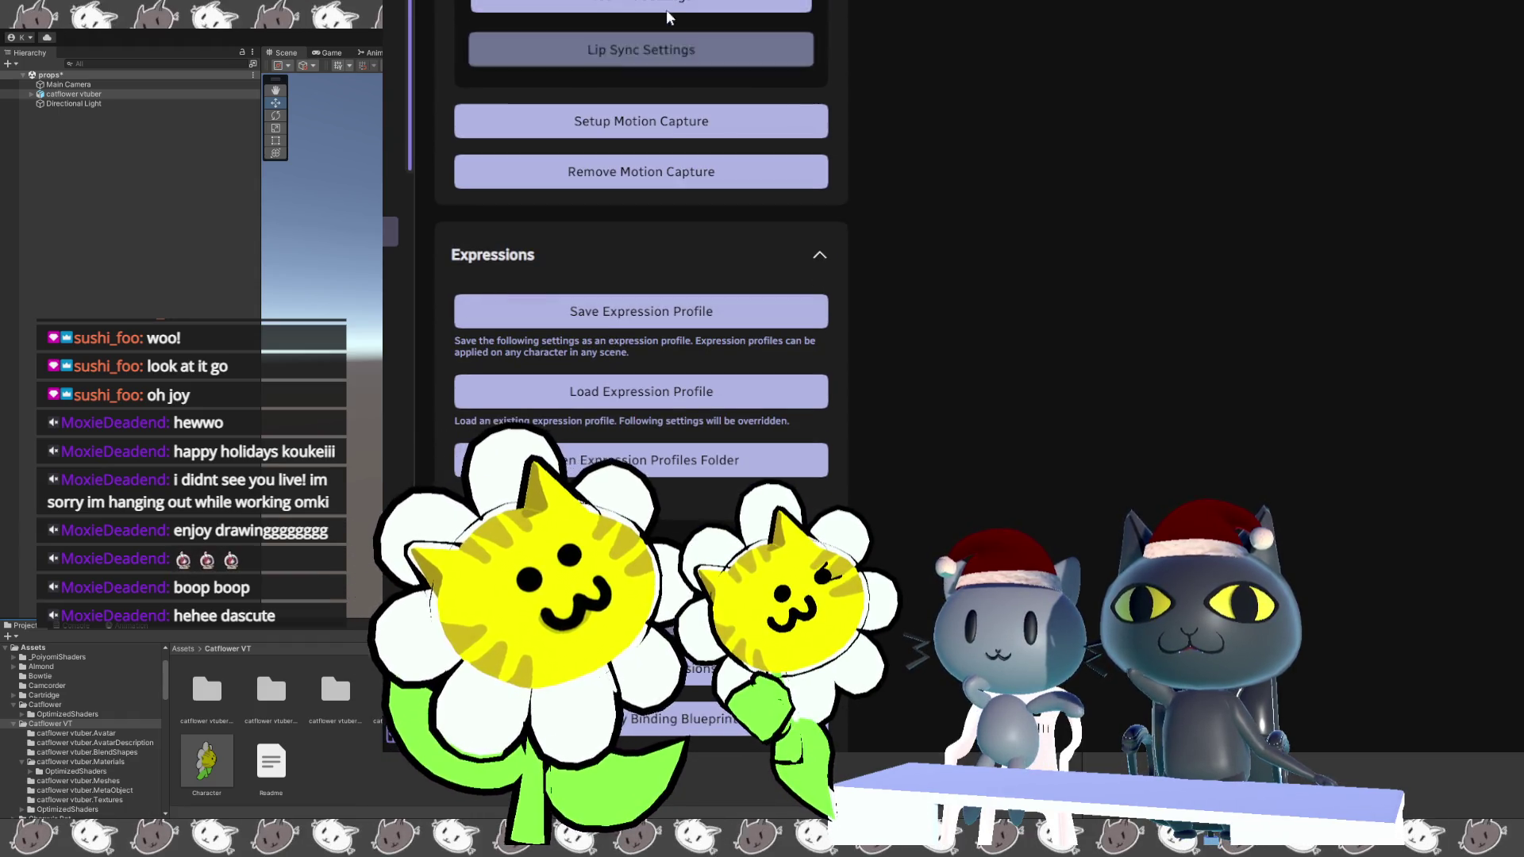
pyautogui.scroll(2, 632, 37)
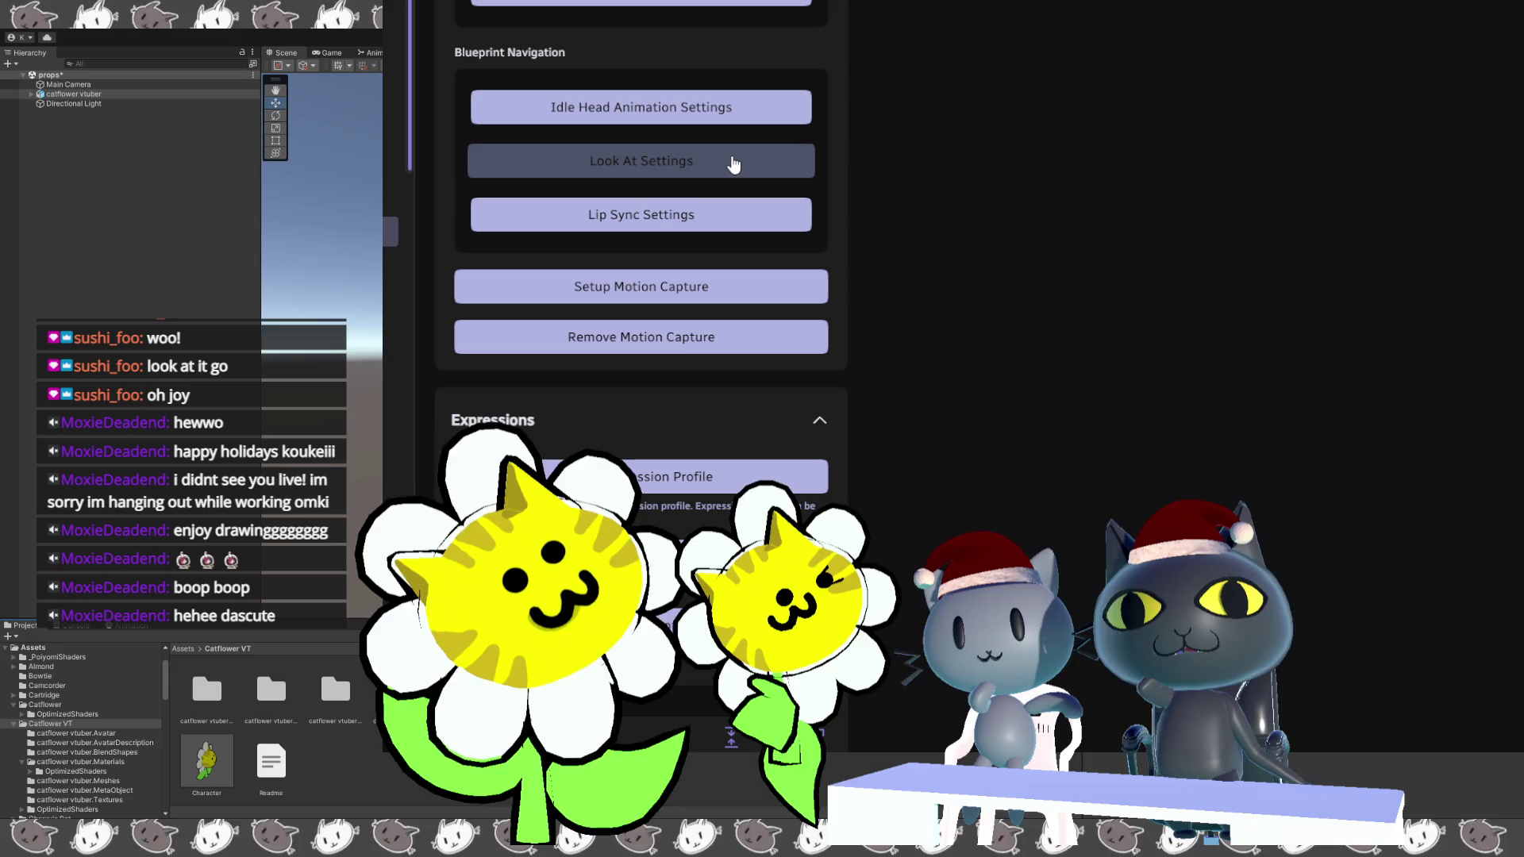
pyautogui.click(733, 163)
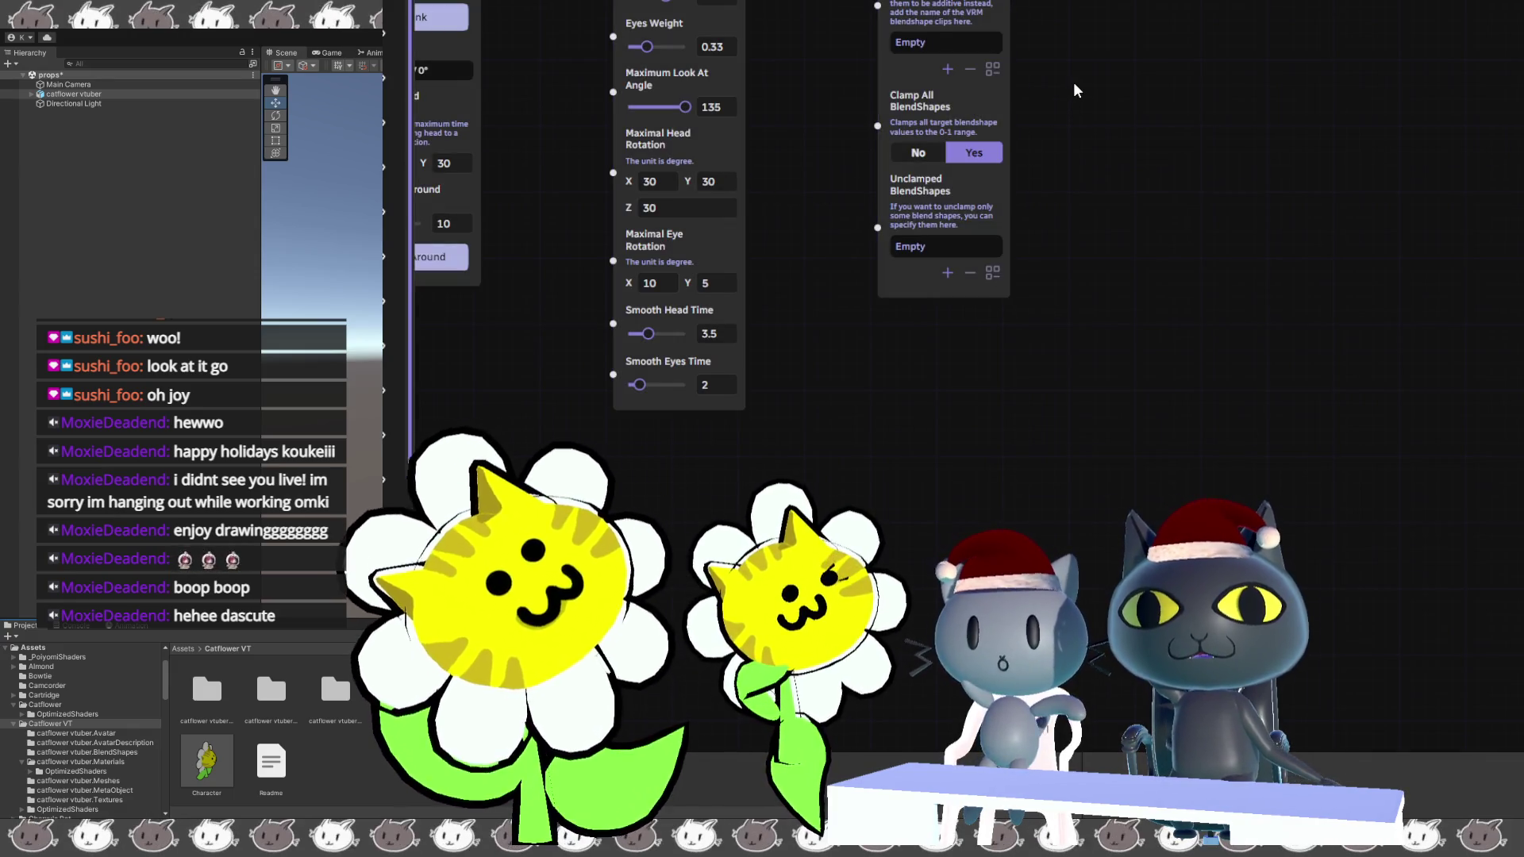
pyautogui.moveTo(1068, 92)
pyautogui.mouseDown()
pyautogui.moveTo(1234, 248)
pyautogui.moveTo(1409, 356)
pyautogui.moveTo(1412, 476)
pyautogui.moveTo(798, 85)
pyautogui.moveTo(878, 217)
pyautogui.moveTo(879, 255)
pyautogui.mouseUp()
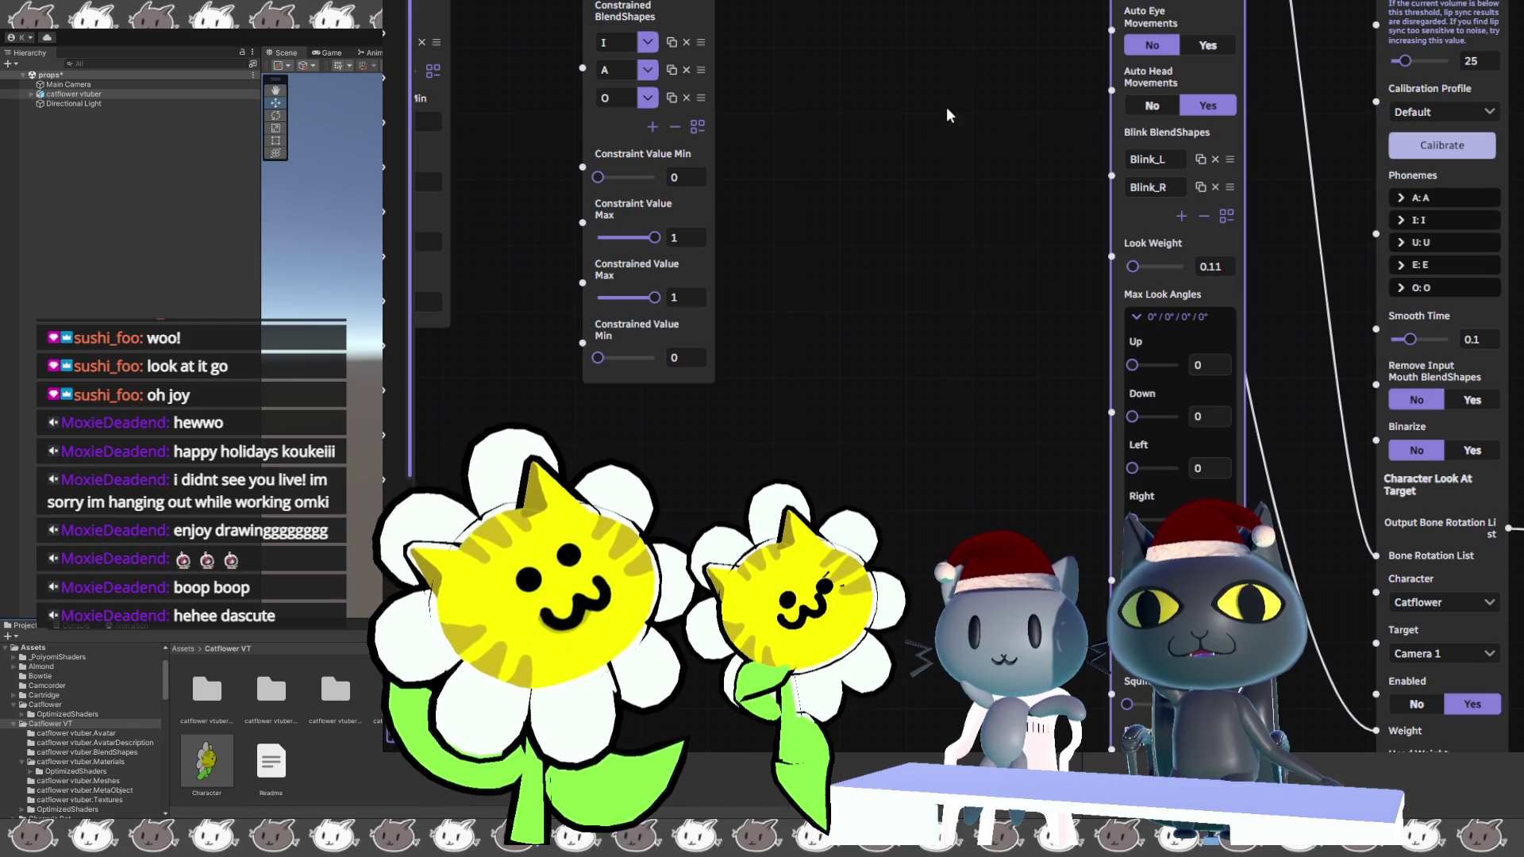
pyautogui.moveTo(882, 73)
pyautogui.mouseDown()
pyautogui.moveTo(907, 95)
pyautogui.moveTo(1127, 86)
pyautogui.moveTo(1239, 113)
pyautogui.moveTo(1384, 268)
pyautogui.moveTo(1520, 317)
pyautogui.moveTo(1523, 464)
pyautogui.moveTo(1523, 159)
pyautogui.moveTo(1255, 51)
pyautogui.moveTo(1047, 27)
pyautogui.moveTo(1283, 170)
pyautogui.moveTo(1323, 231)
pyautogui.moveTo(1500, 321)
pyautogui.moveTo(1523, 357)
pyautogui.moveTo(1523, 406)
pyautogui.moveTo(1127, 29)
pyautogui.moveTo(1399, 177)
pyautogui.moveTo(956, 127)
pyautogui.moveTo(1268, 126)
pyautogui.moveTo(1173, 313)
pyautogui.moveTo(1205, 459)
pyautogui.moveTo(1171, 500)
pyautogui.moveTo(1143, 643)
pyautogui.mouseUp()
pyautogui.moveTo(1111, 119)
pyautogui.mouseDown()
pyautogui.moveTo(952, 381)
pyautogui.moveTo(873, 452)
pyautogui.moveTo(603, 373)
pyautogui.moveTo(477, 301)
pyautogui.mouseUp()
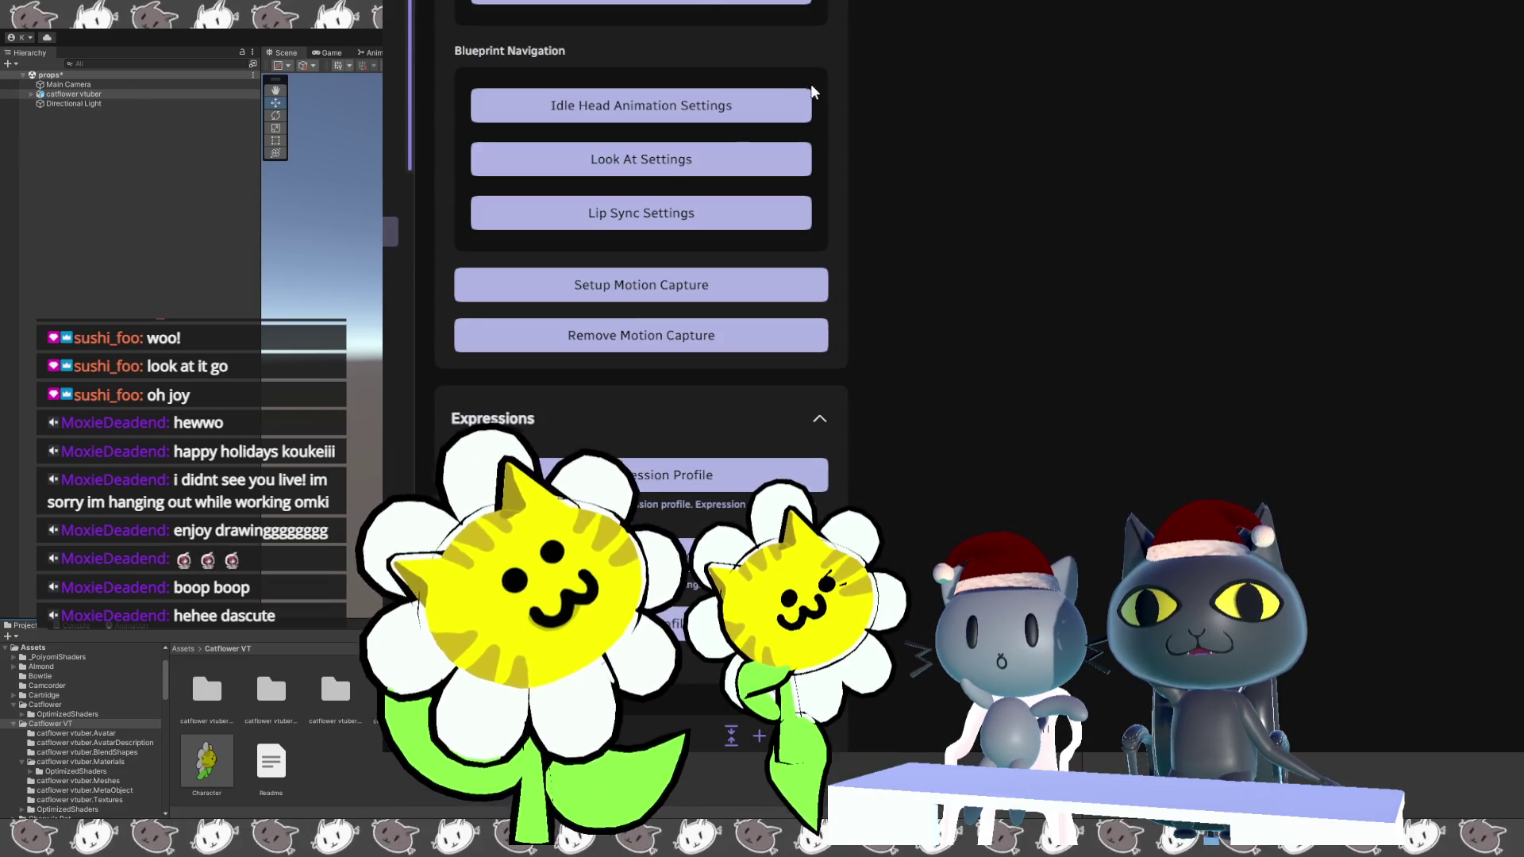
# Remove the old motion capture assets and choose the iFacialMocap face tracking template.
pyautogui.click(807, 287)
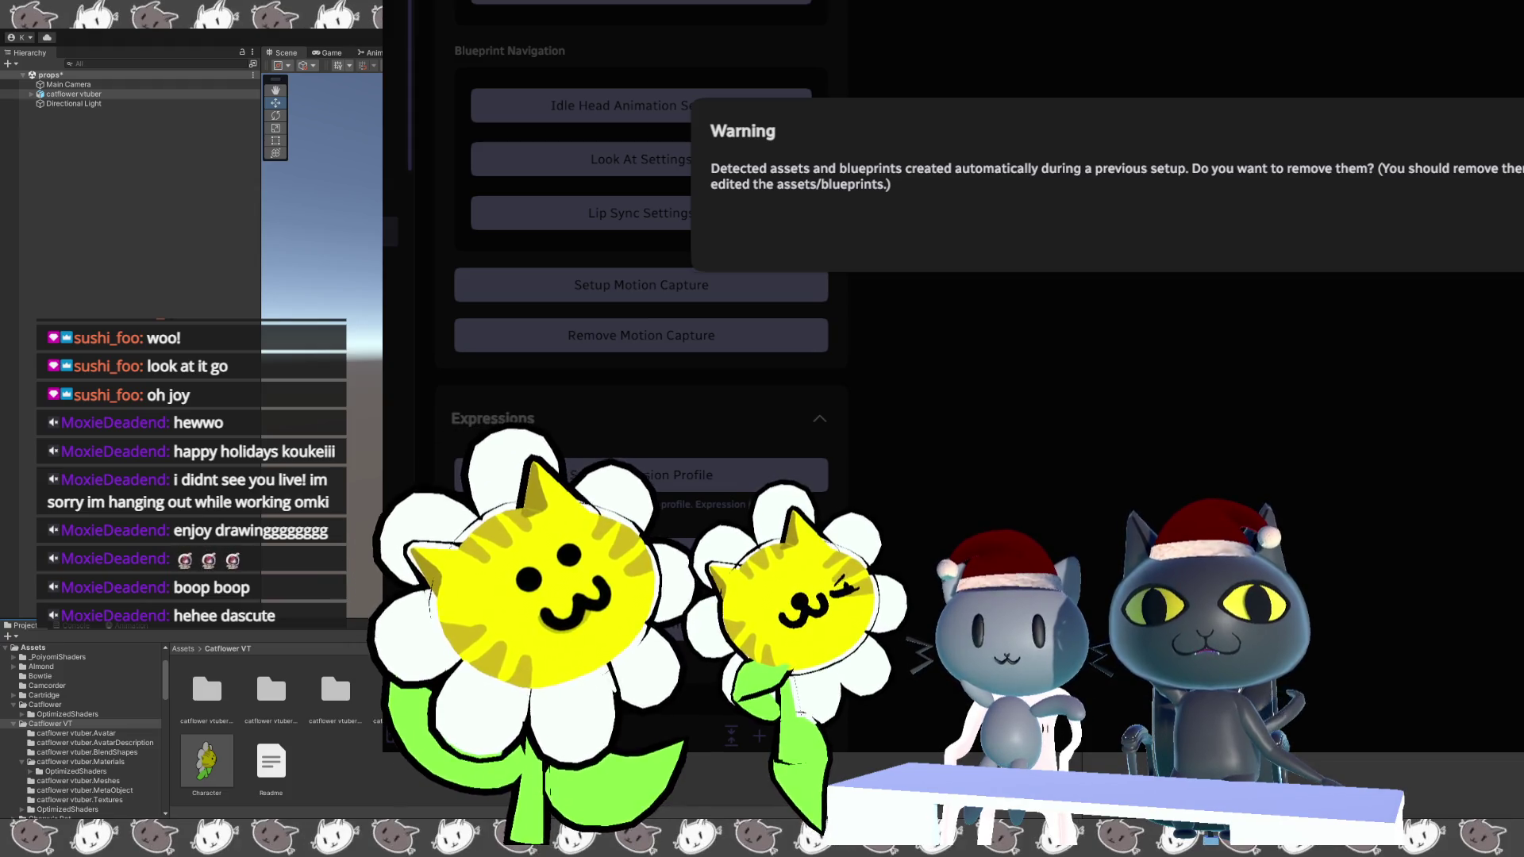
pyautogui.press('Return')
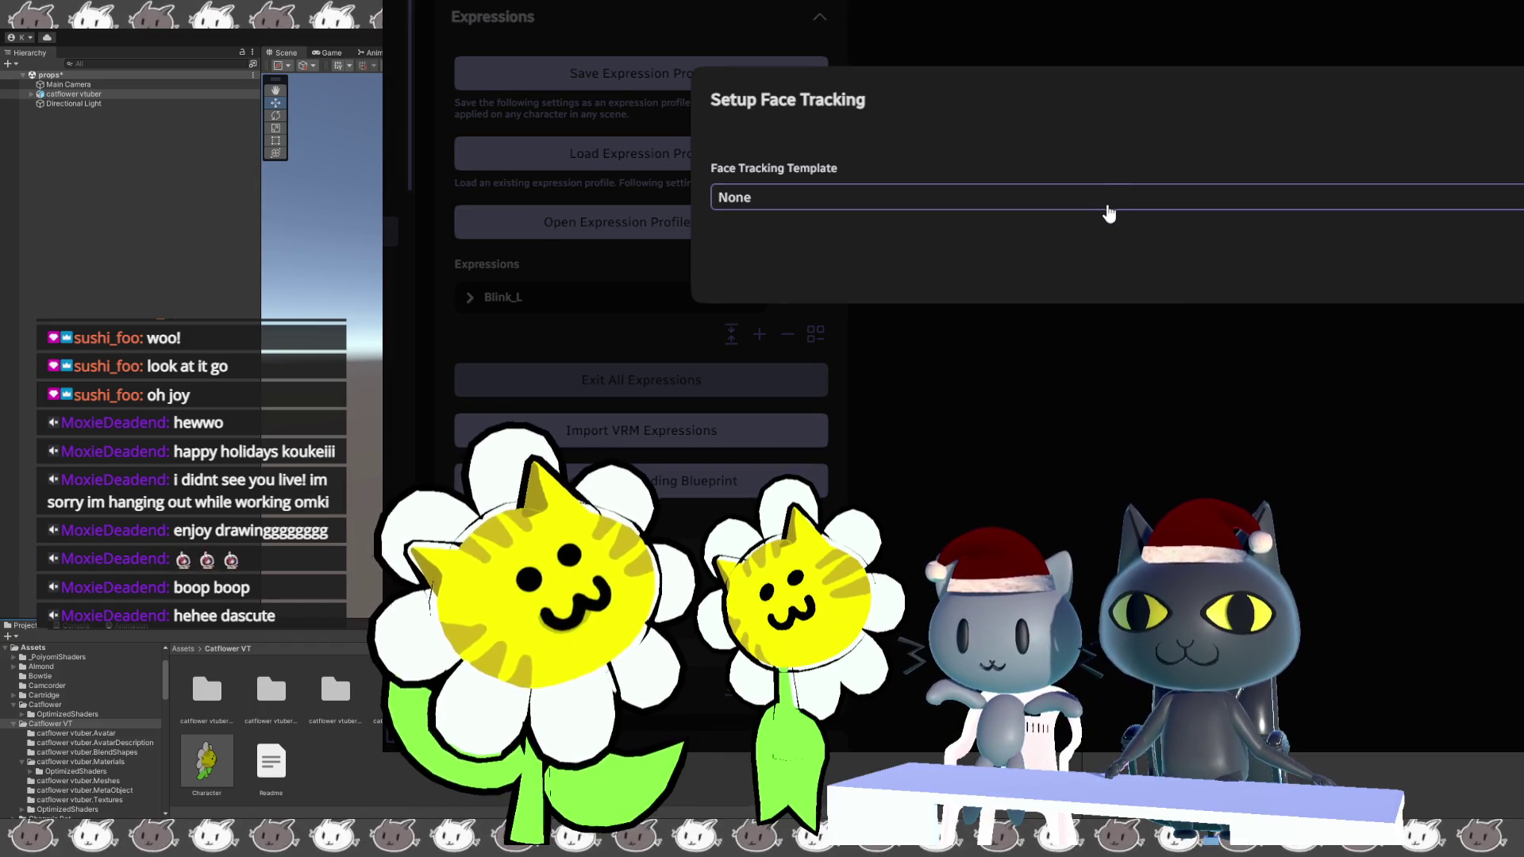
pyautogui.click(1108, 212)
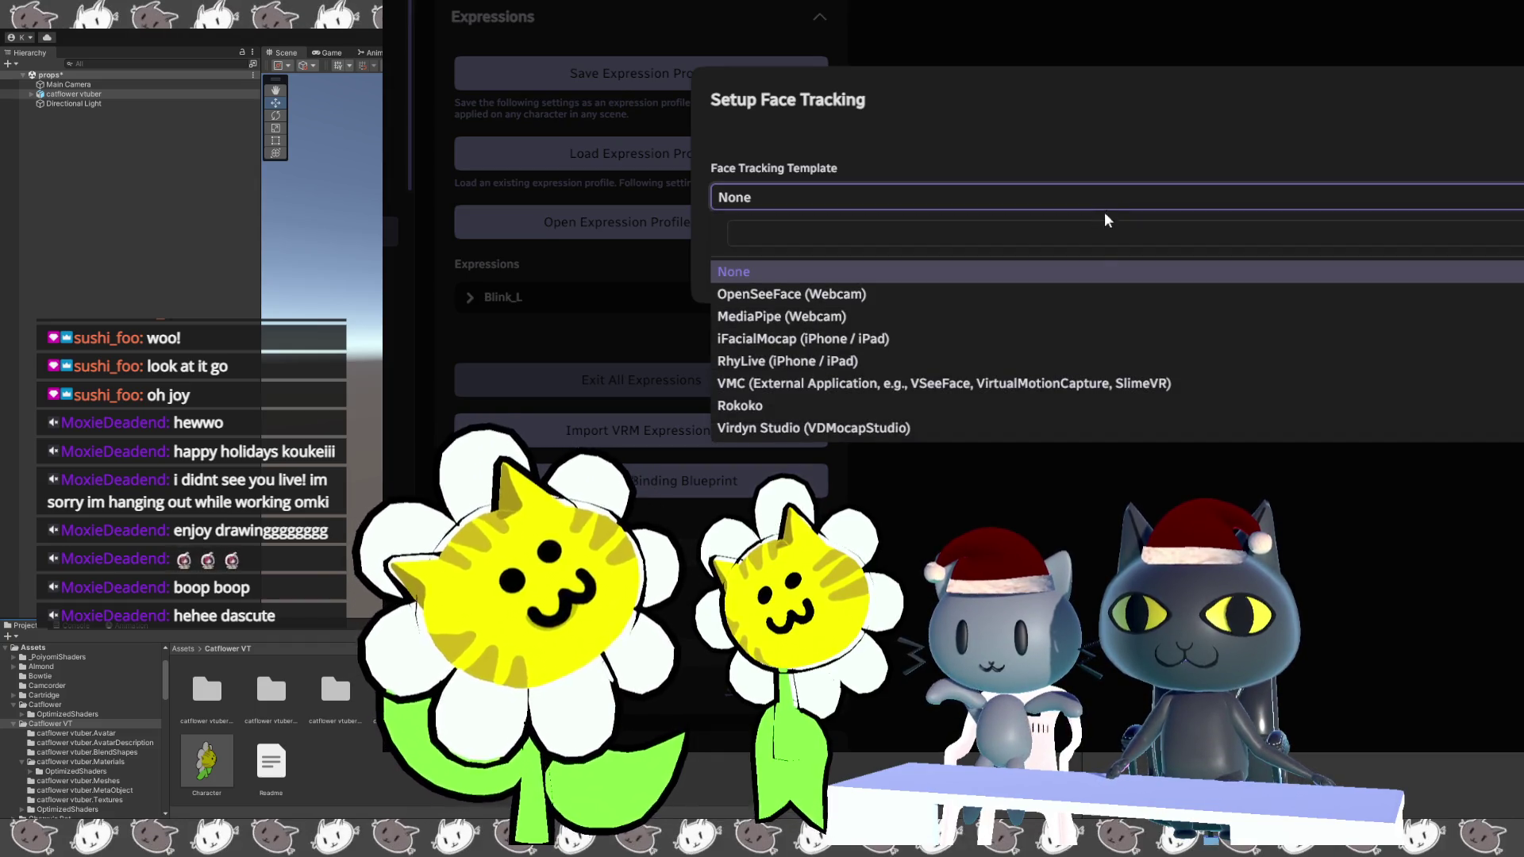
pyautogui.click(1076, 340)
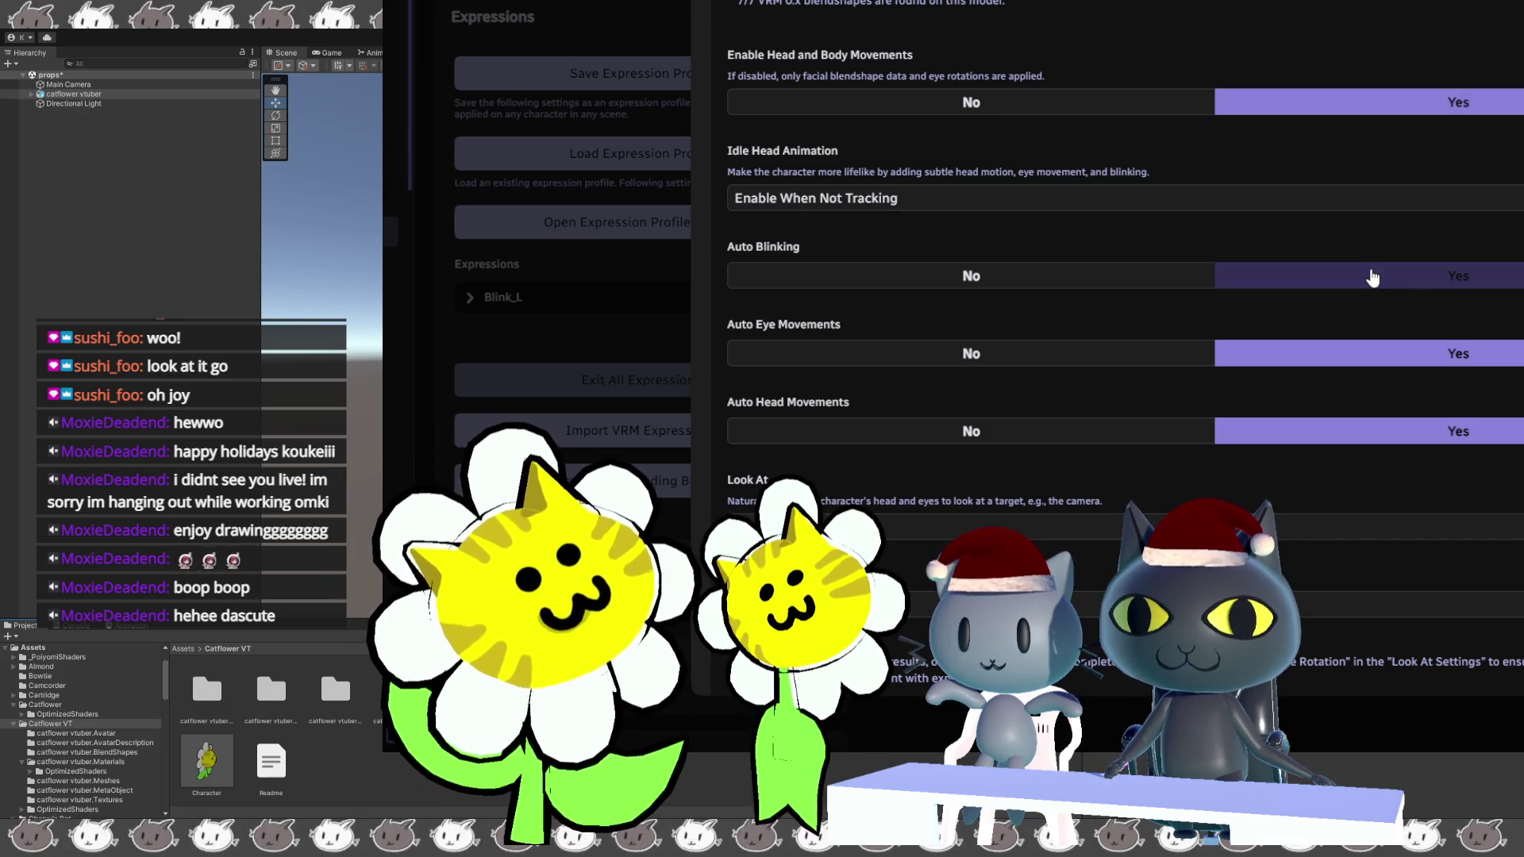
# Keep Look At on Enable When Tracking and close the setup.
pyautogui.scroll(-2, 1372, 277)
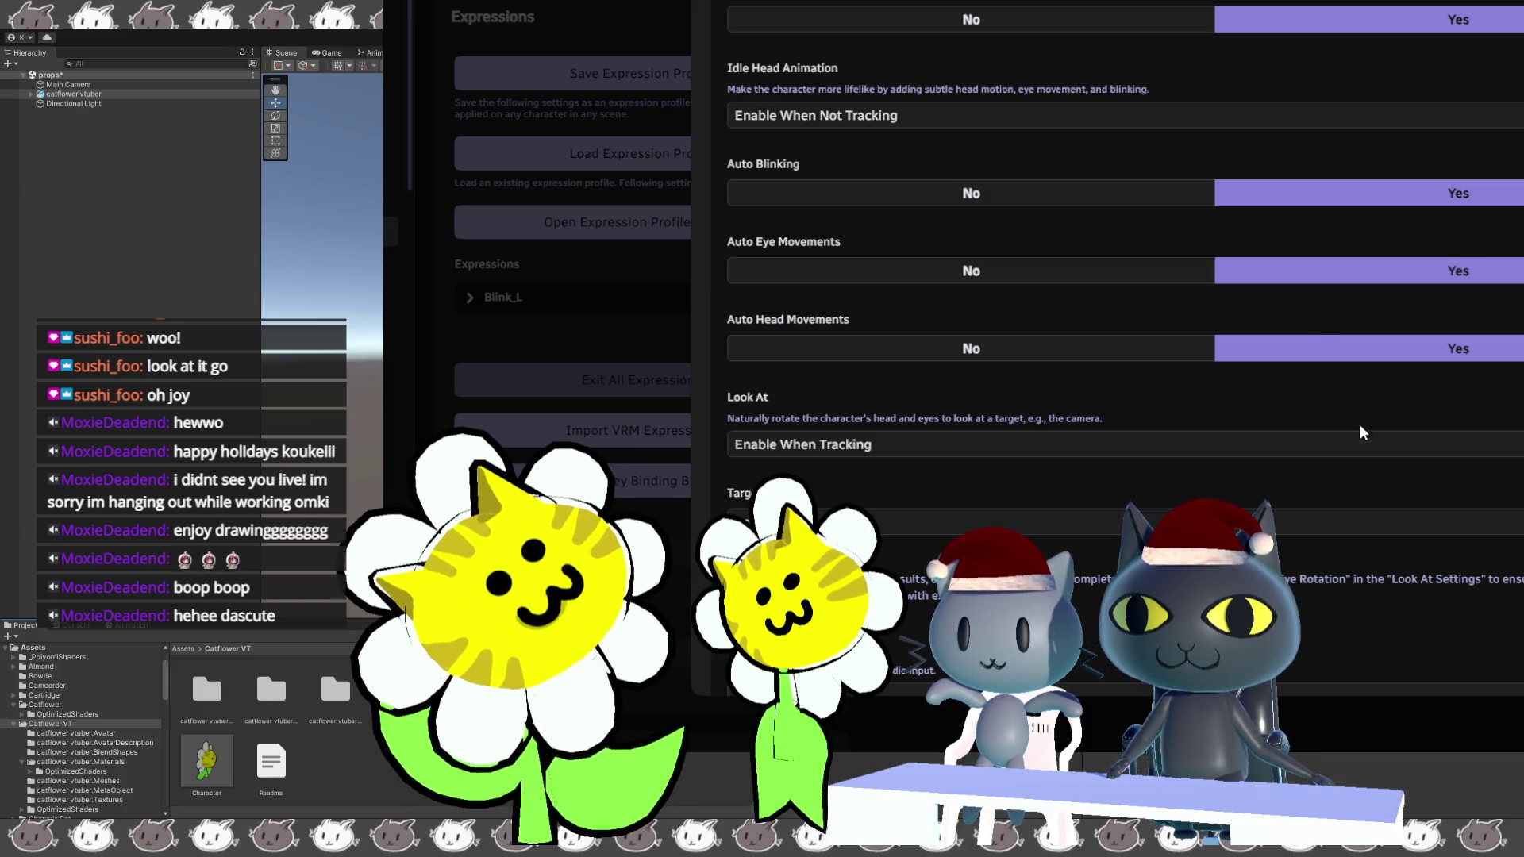
pyautogui.click(1366, 444)
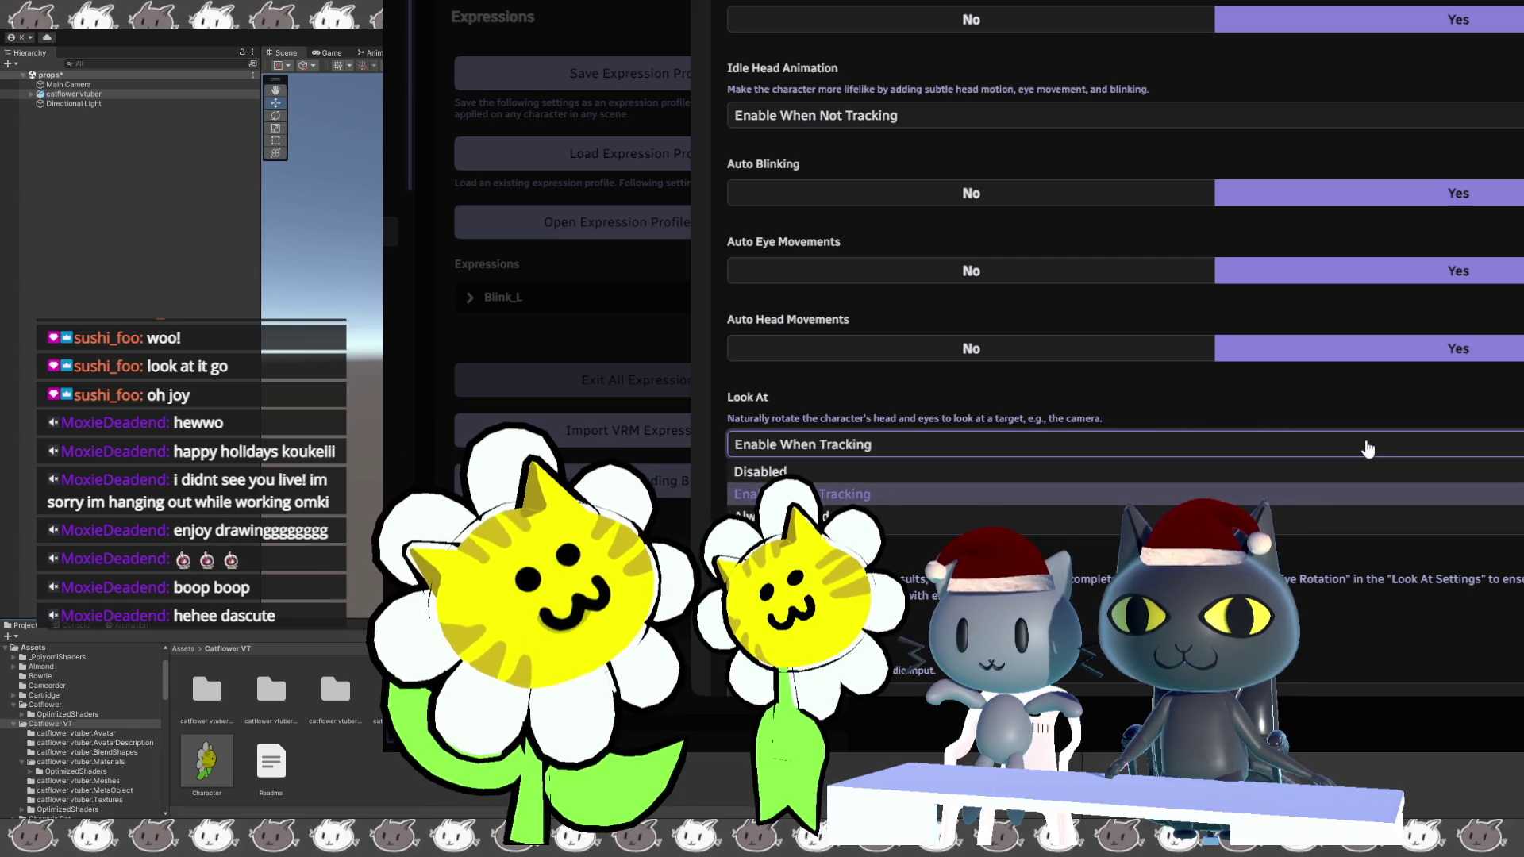
pyautogui.click(1367, 449)
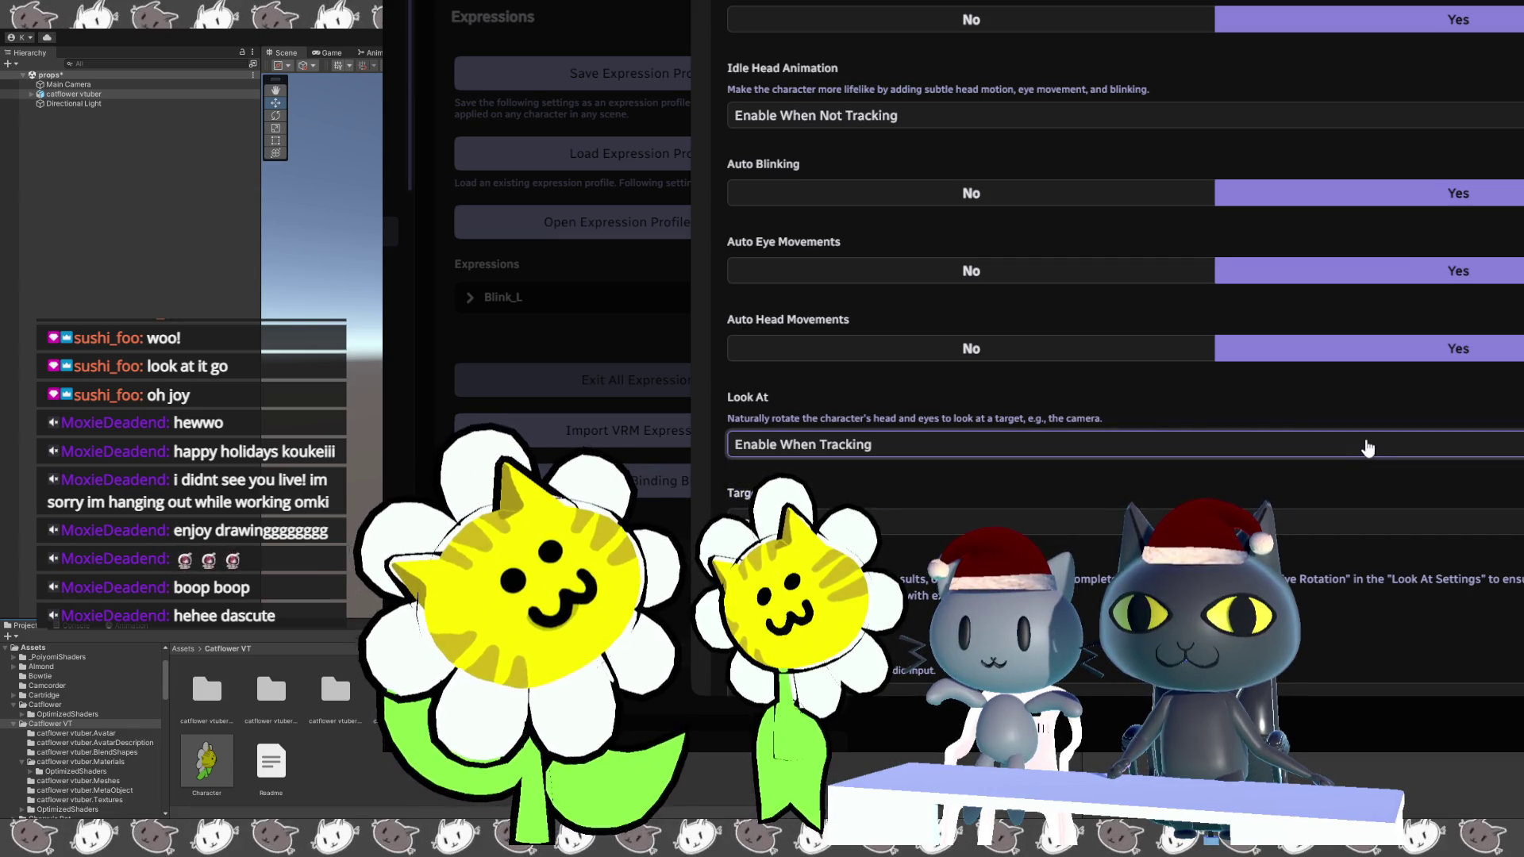
pyautogui.scroll(-2, 1367, 448)
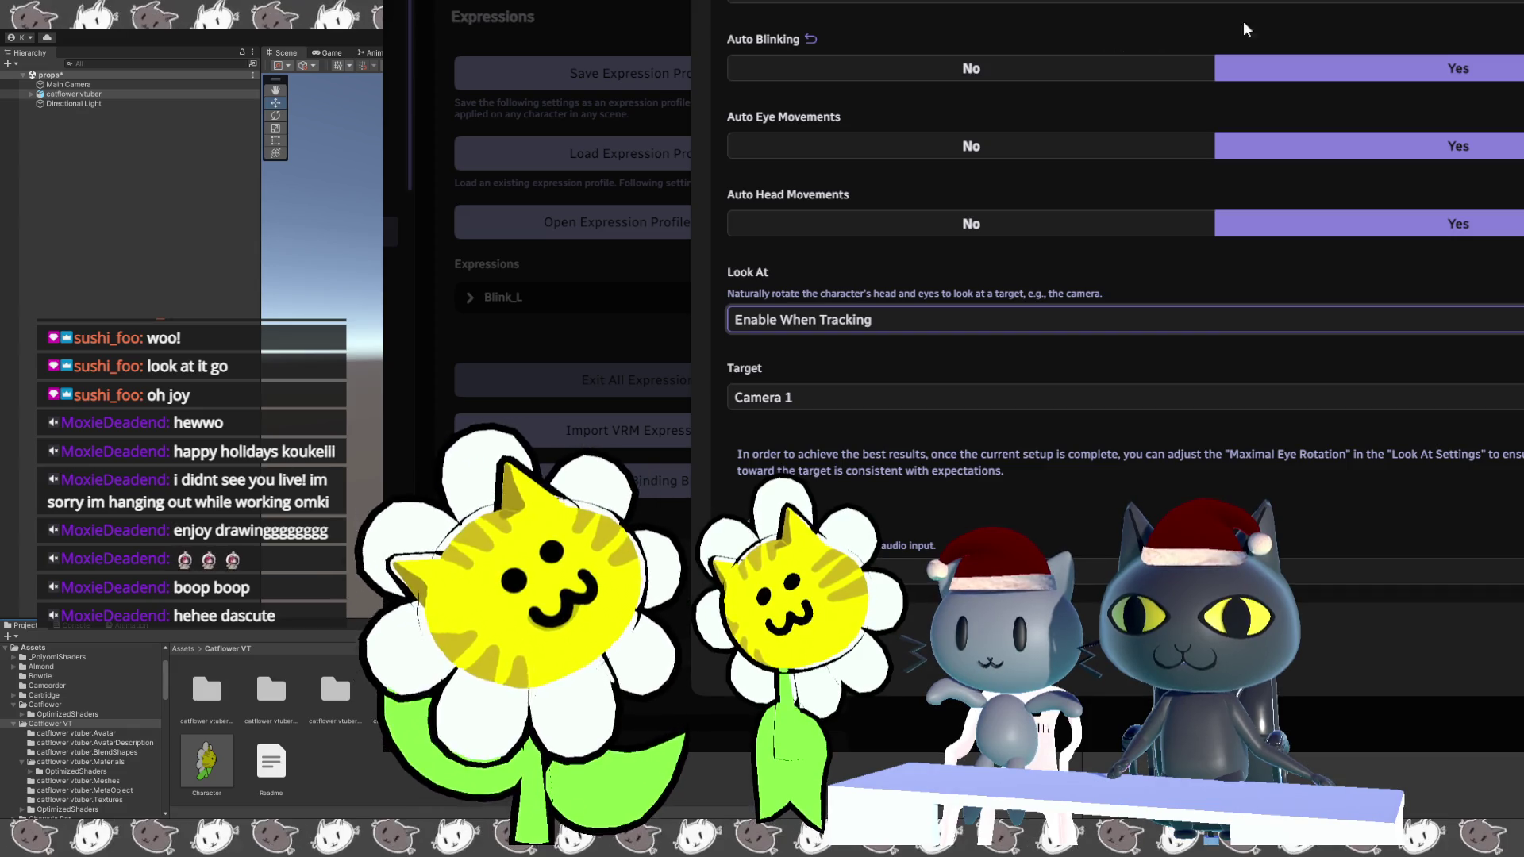
pyautogui.press('Escape')
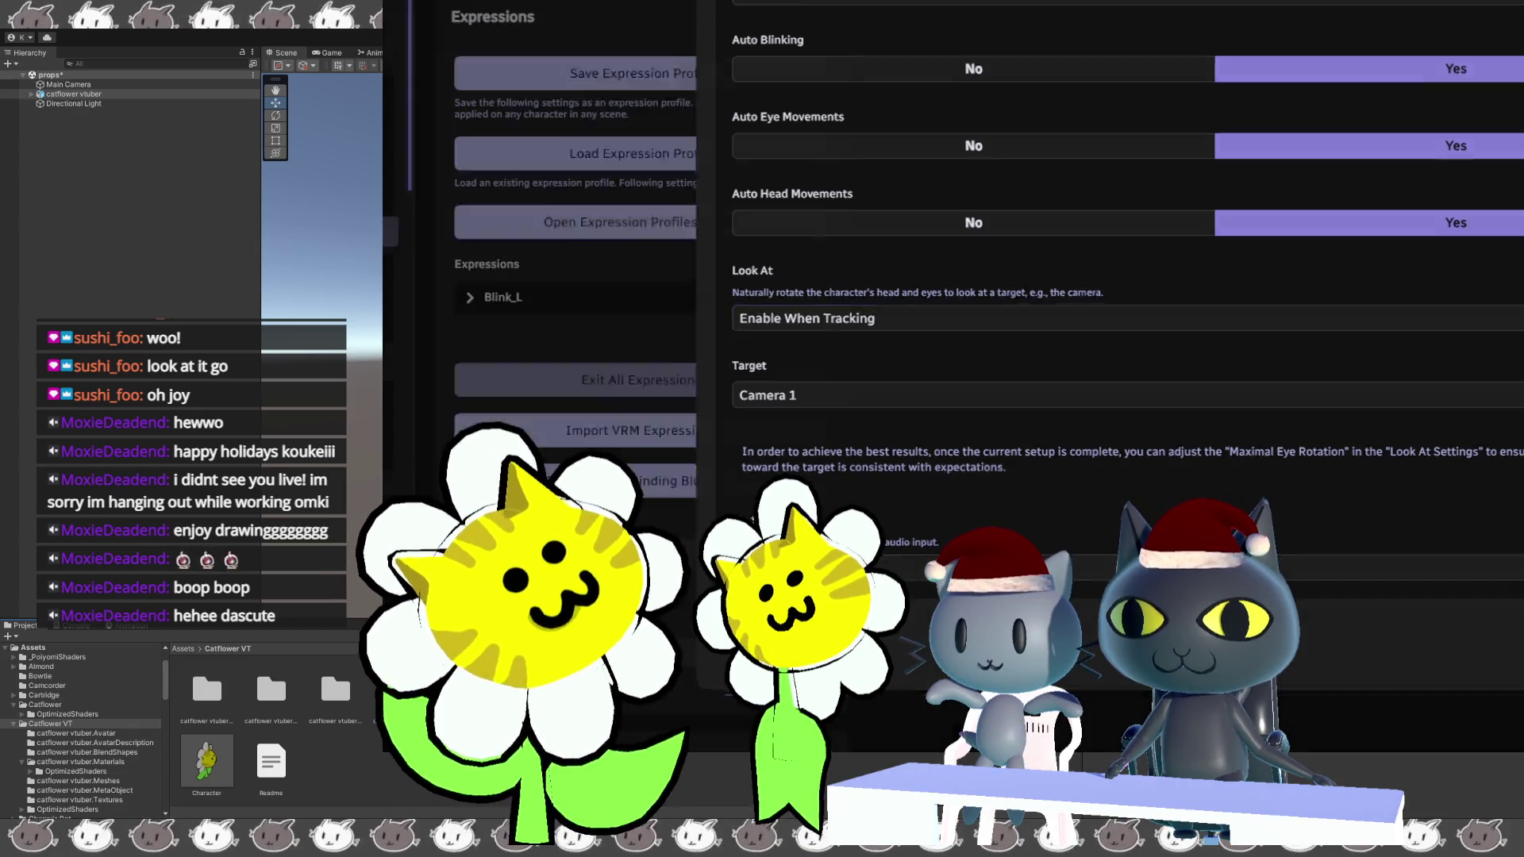
# Scroll the character settings down to Ragdoll and Meshes while the setup processes.
pyautogui.scroll(-15, 1091, 205)
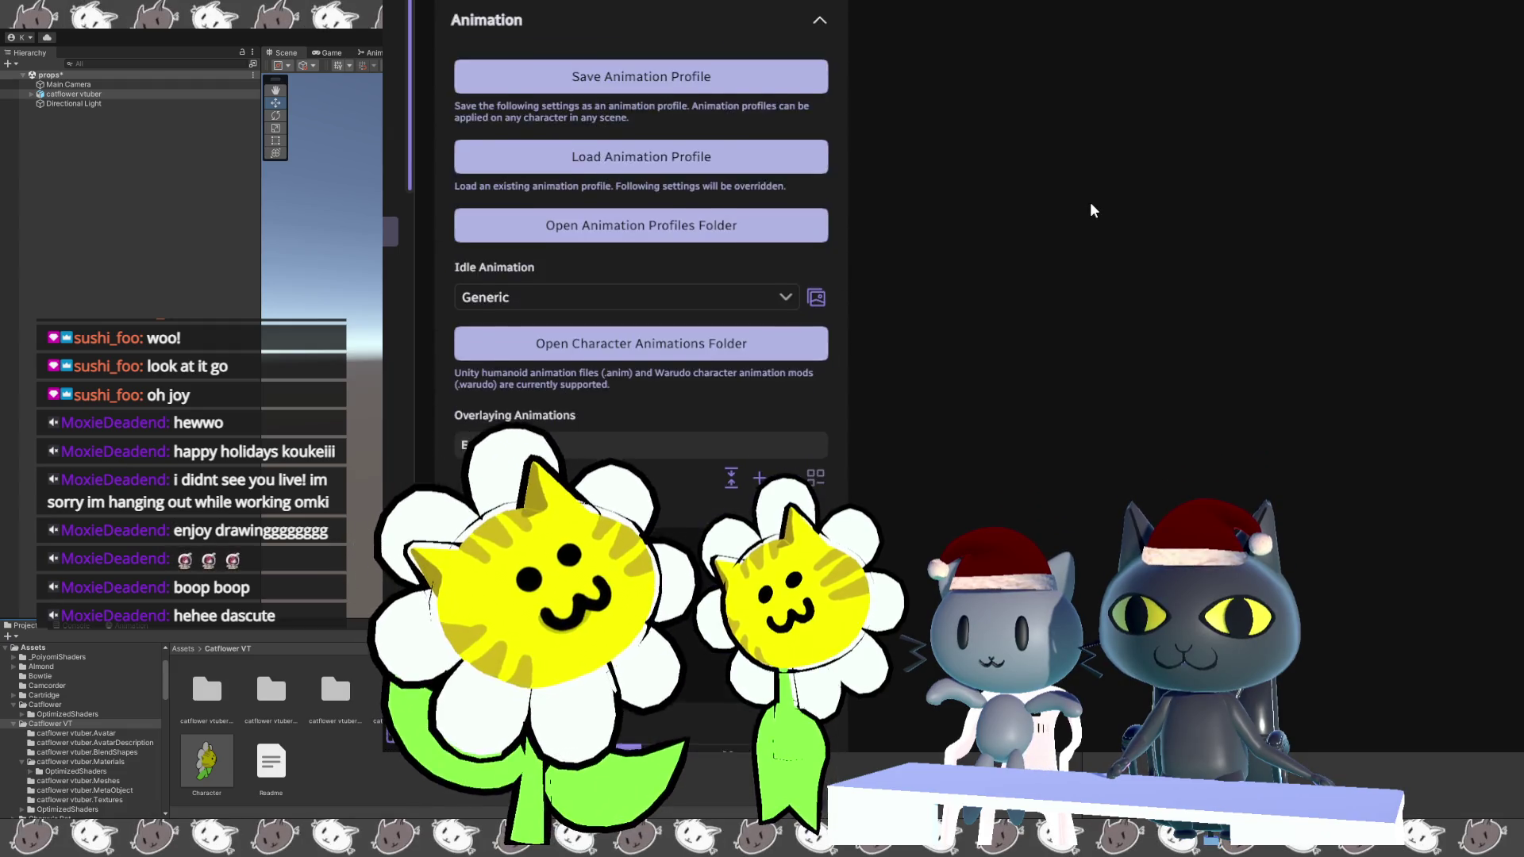
pyautogui.scroll(-8, 1092, 209)
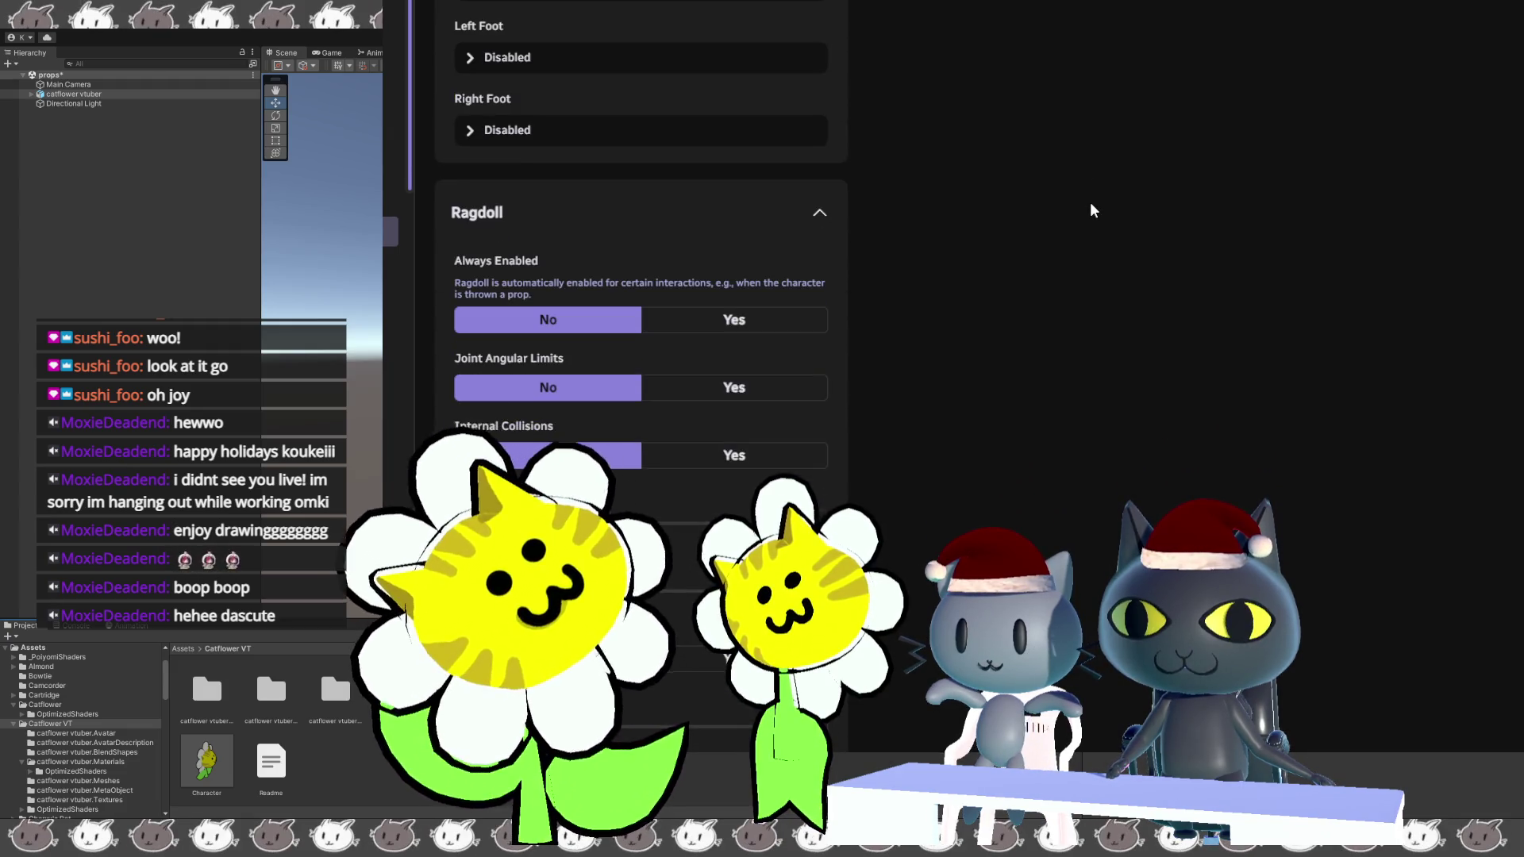
pyautogui.scroll(-10, 1090, 207)
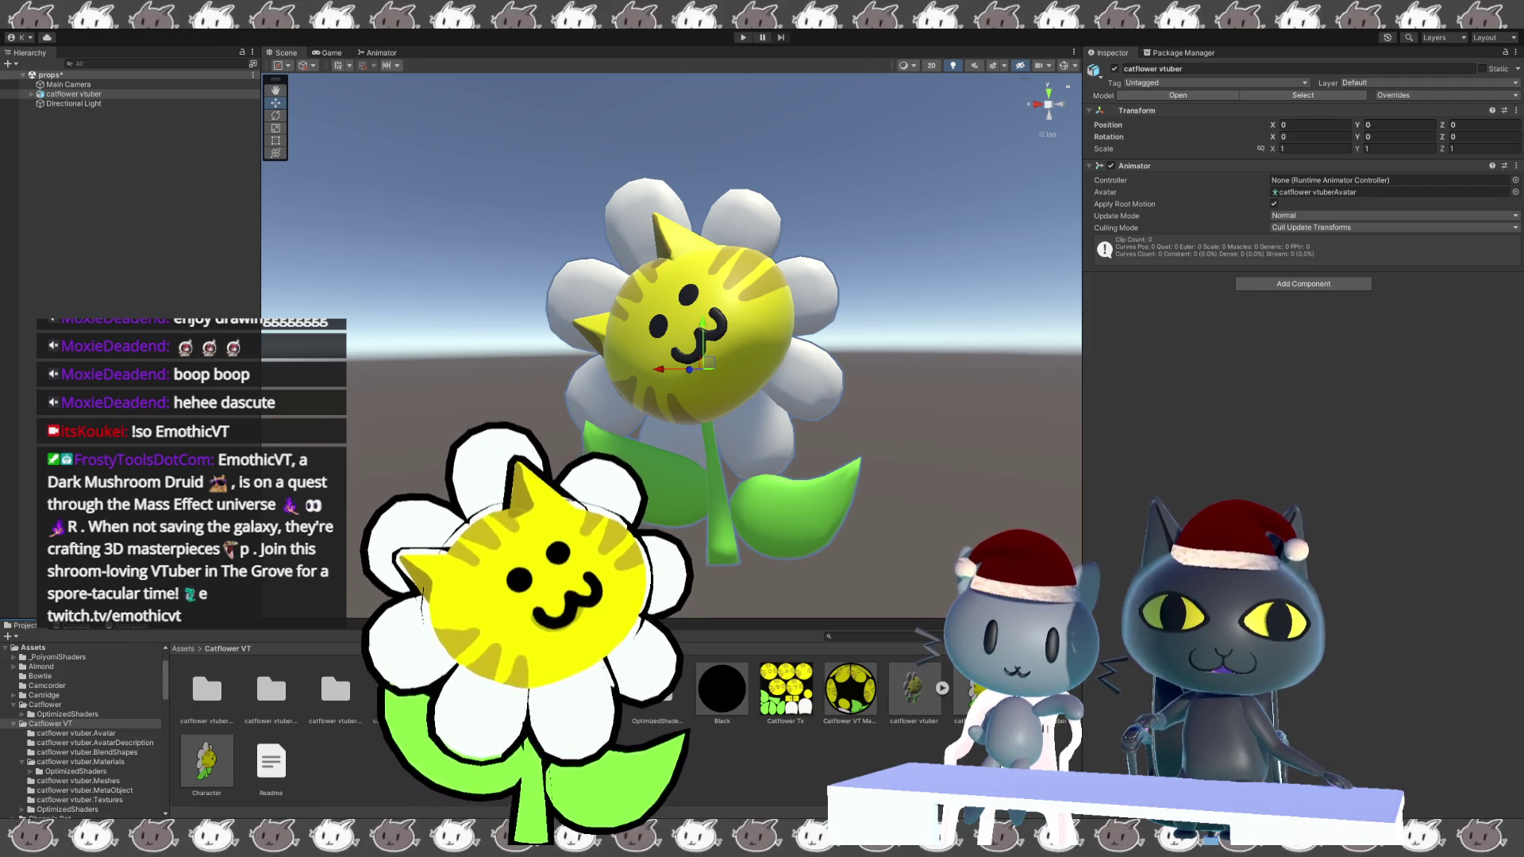
# Switch to Blender and trim the HeadMesh object's name to 'Head' in the Outliner.
pyautogui.hotkey('alt', 'Tab')
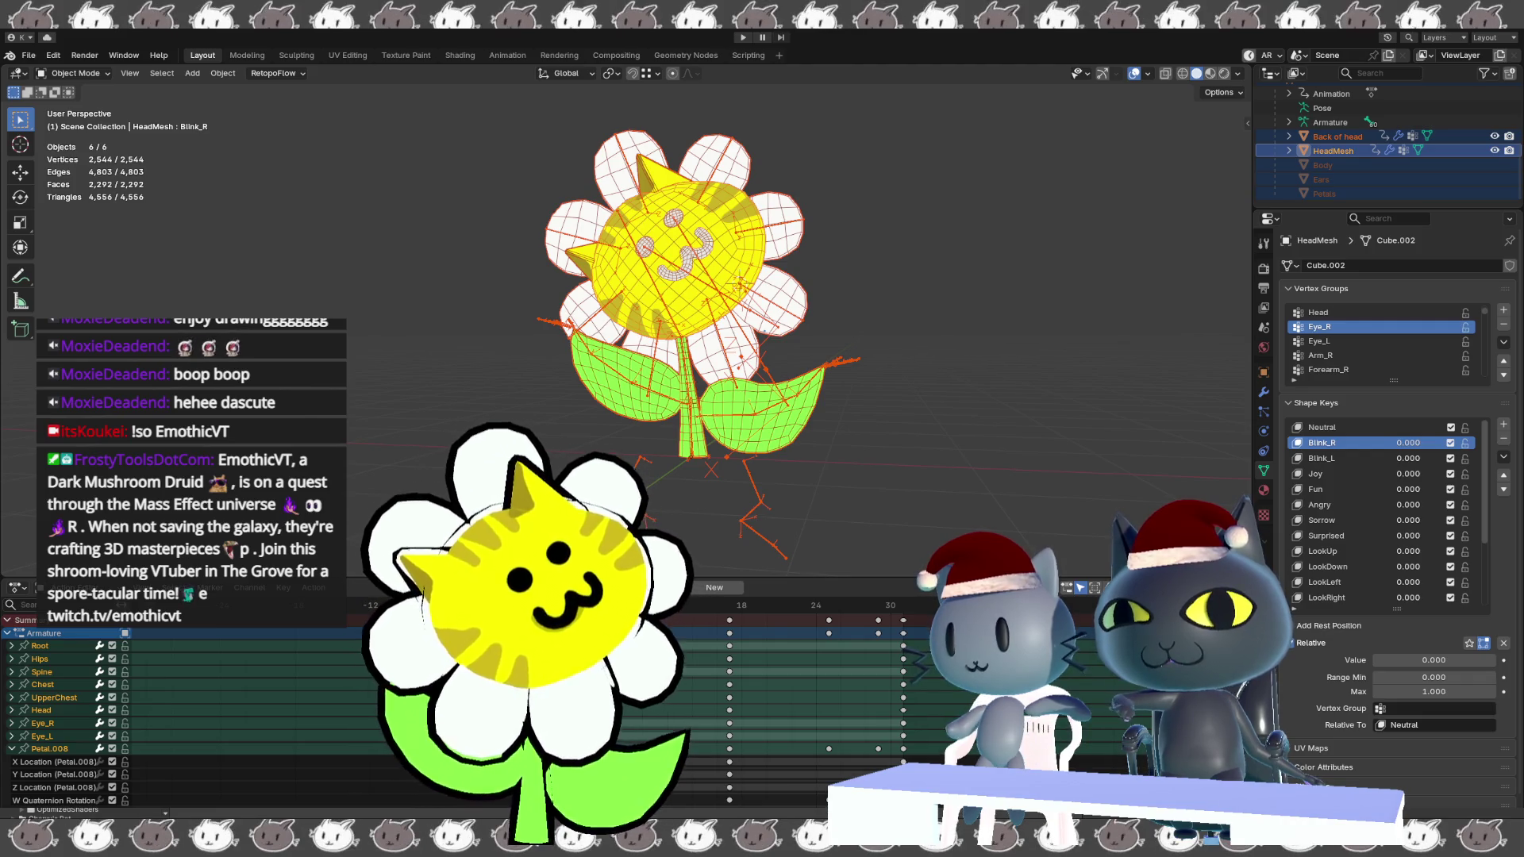
pyautogui.doubleClick(1348, 152)
pyautogui.press('BackSpace')
pyautogui.press('BackSpace')
pyautogui.press('Return')
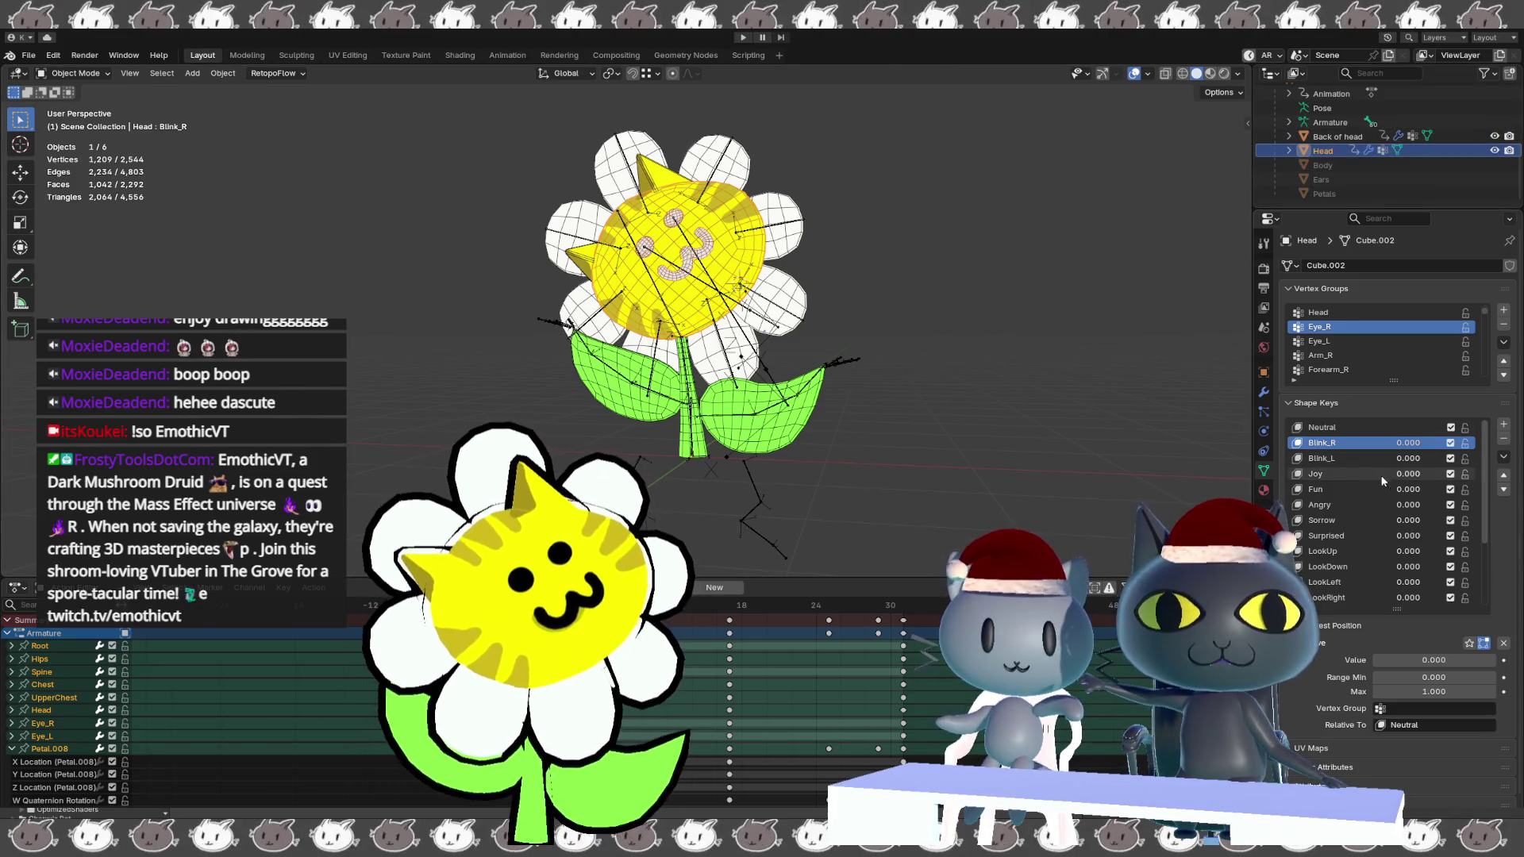
pyautogui.click(666, 293)
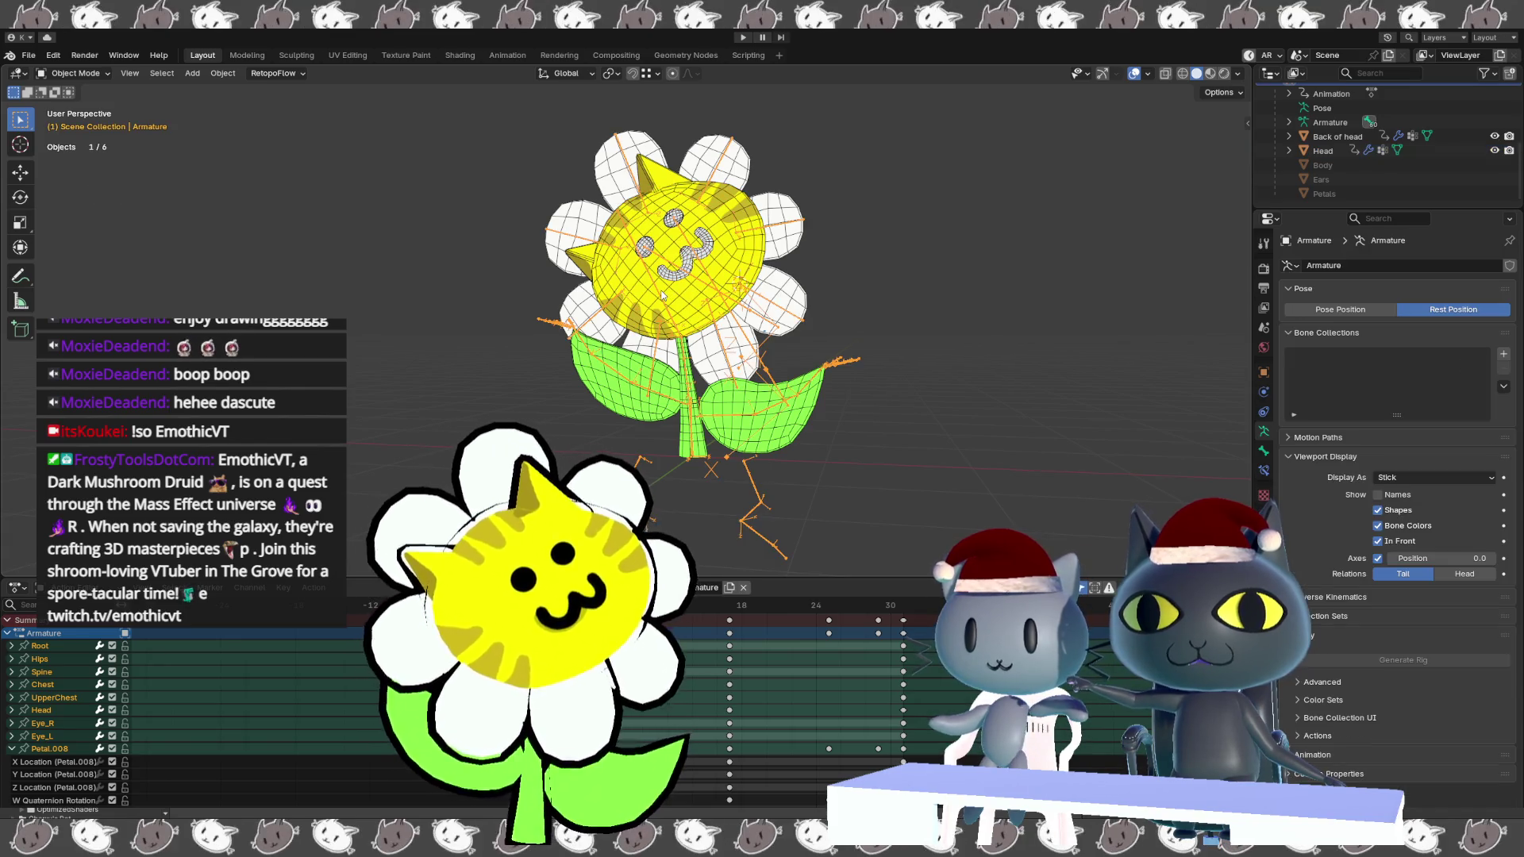
# In Edit Mode, rename the armature's Head bone to 'Head.001' in the Bone tab.
pyautogui.press('Tab')
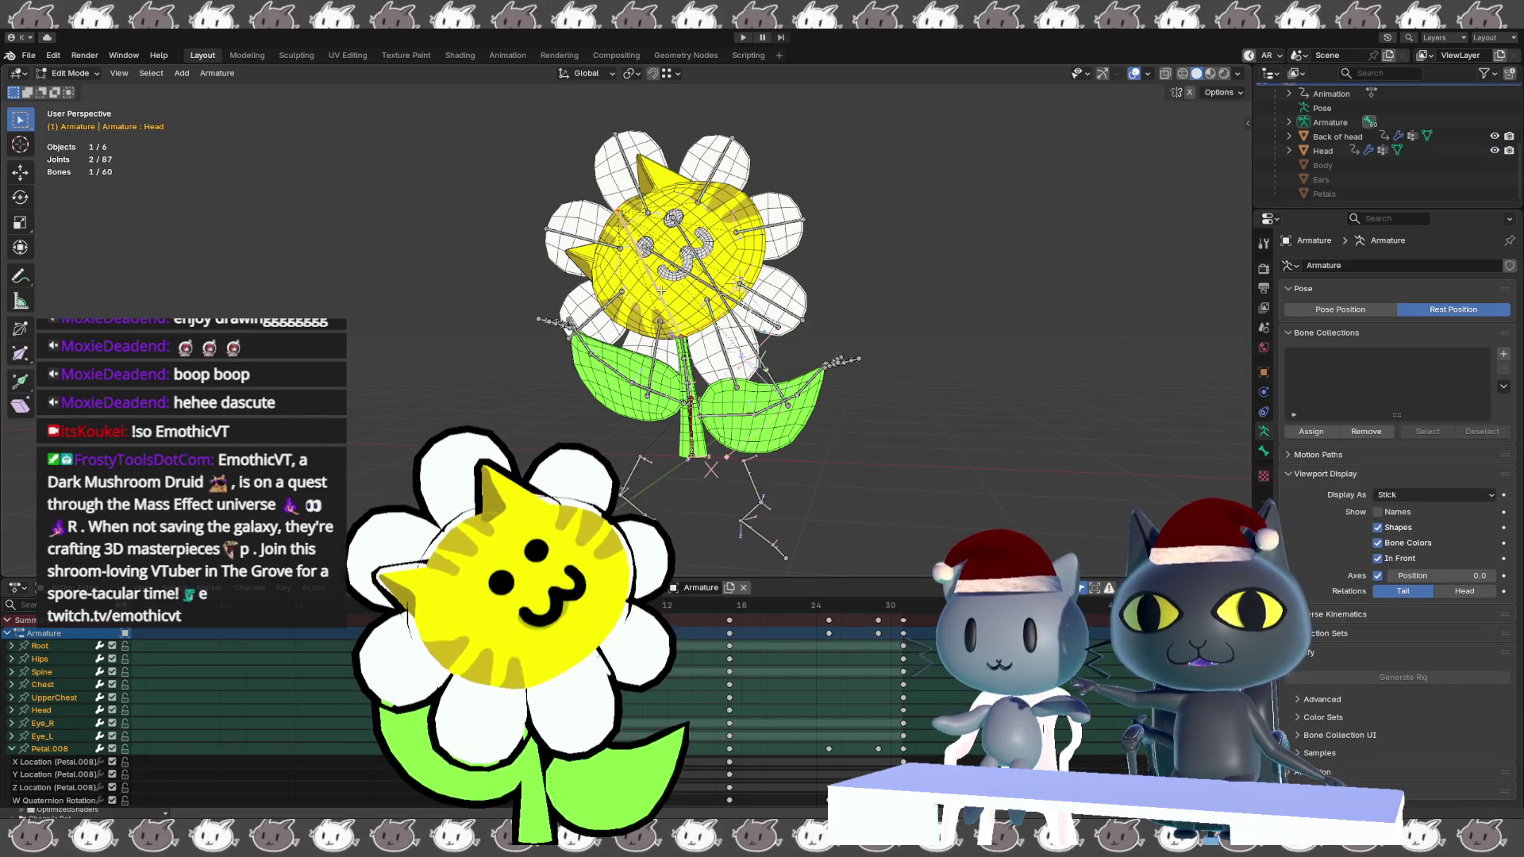
pyautogui.click(1263, 451)
pyautogui.click(1335, 265)
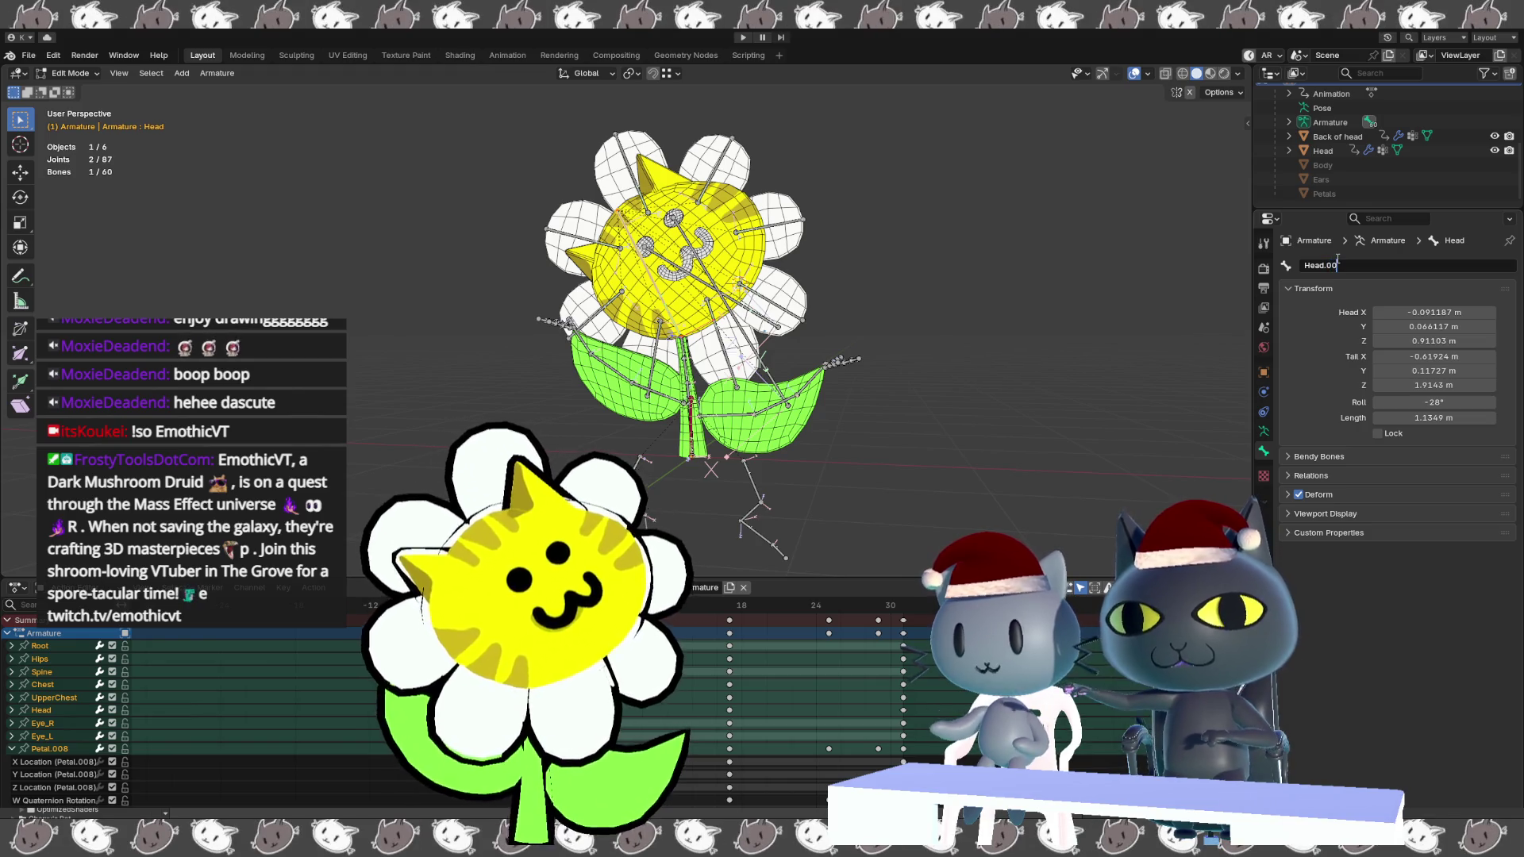
pyautogui.write('1')
pyautogui.press('Return')
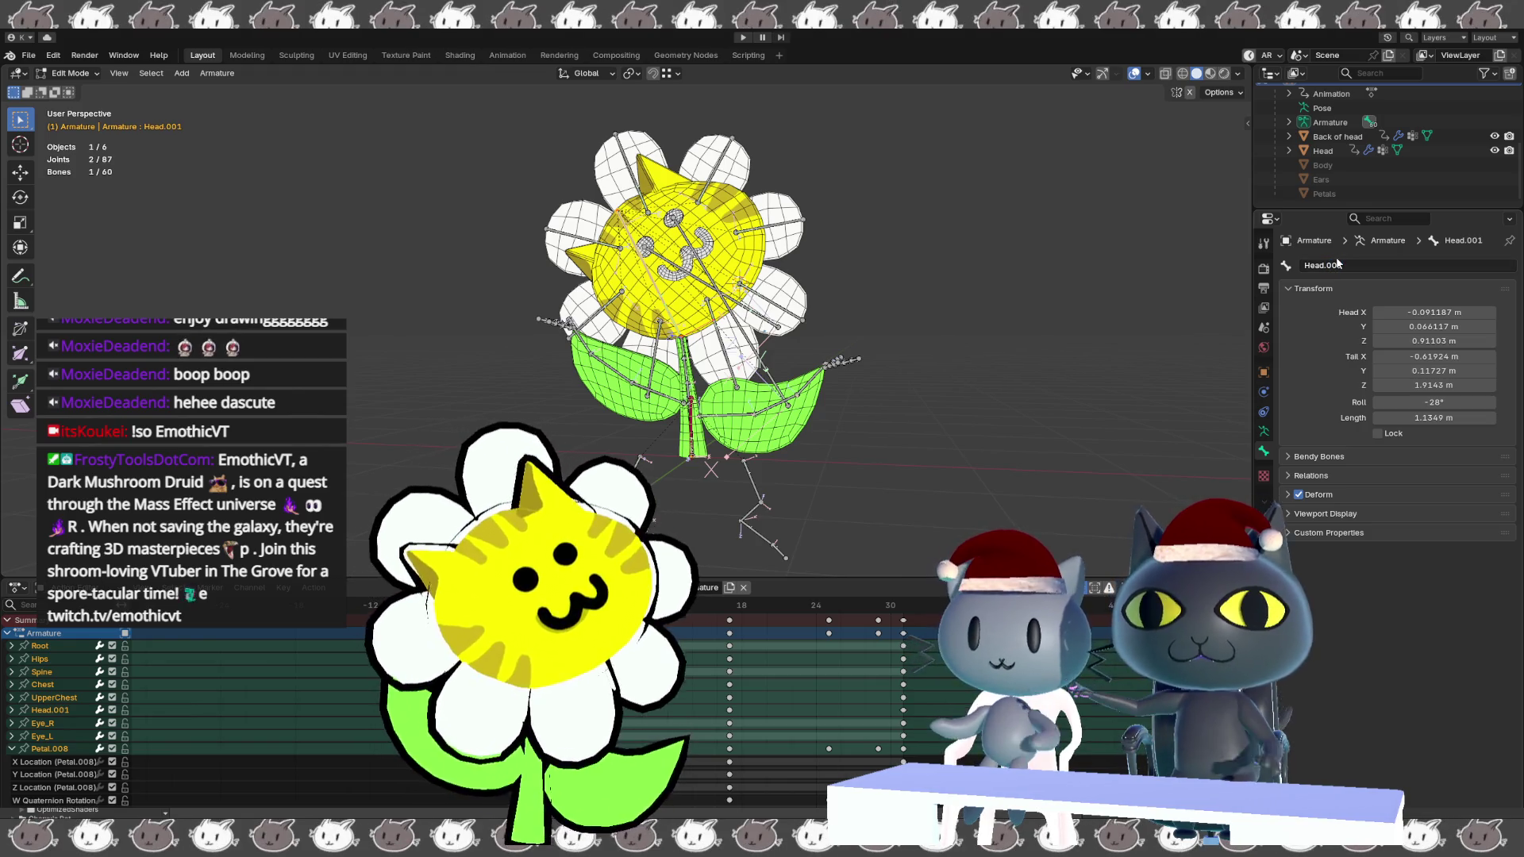
# Switch to front orthographic view and deselect all bones.
pyautogui.press('KP_3')
pyautogui.press('KP_1')
pyautogui.hotkey('alt', 'a')
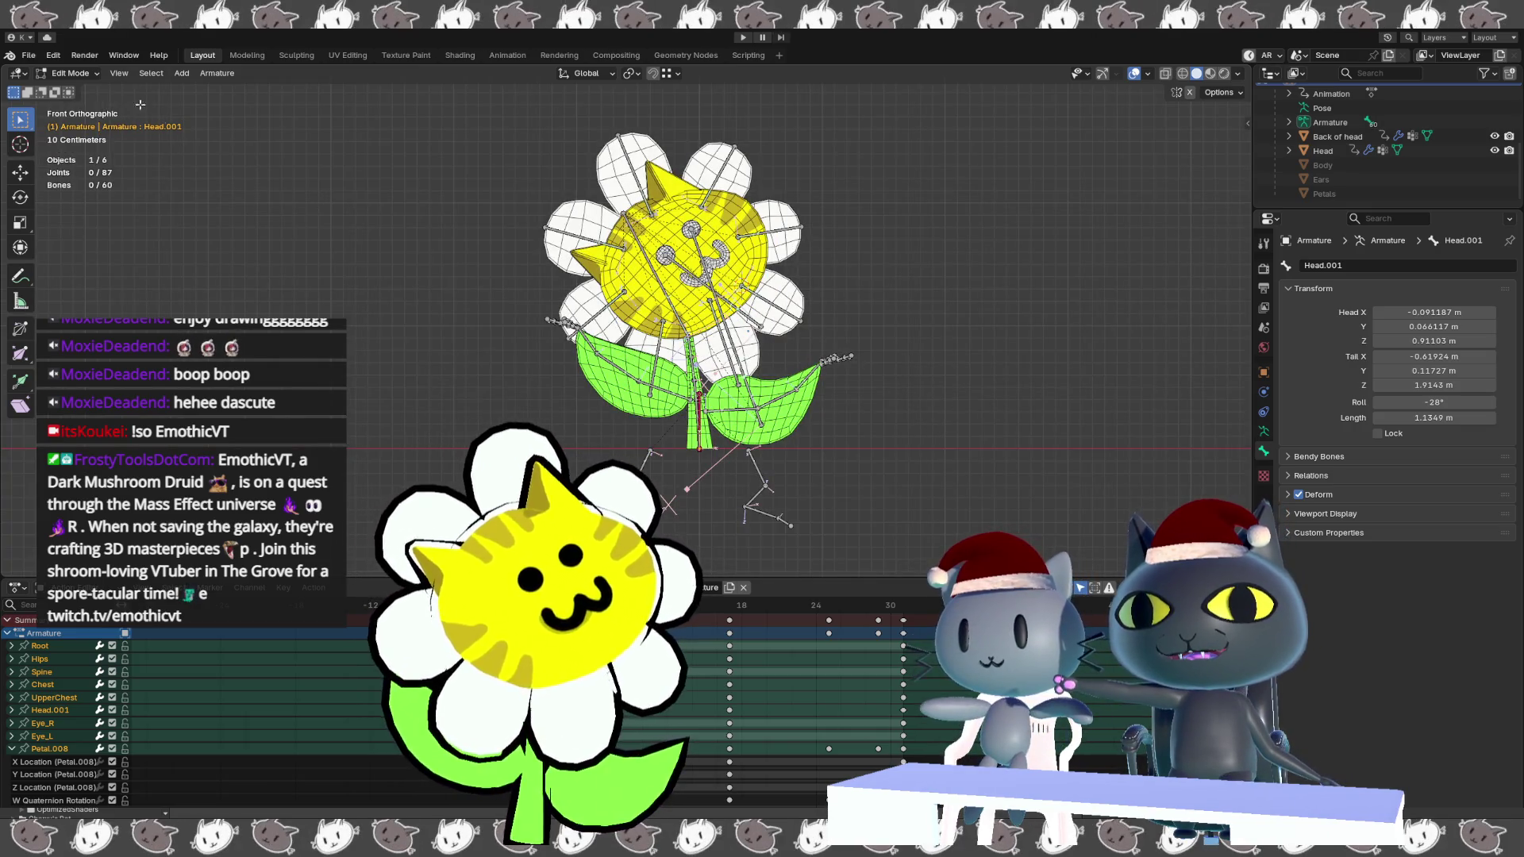
# Save the blend file and box-select every bone in the rig.
pyautogui.click(30, 57)
pyautogui.click(44, 149)
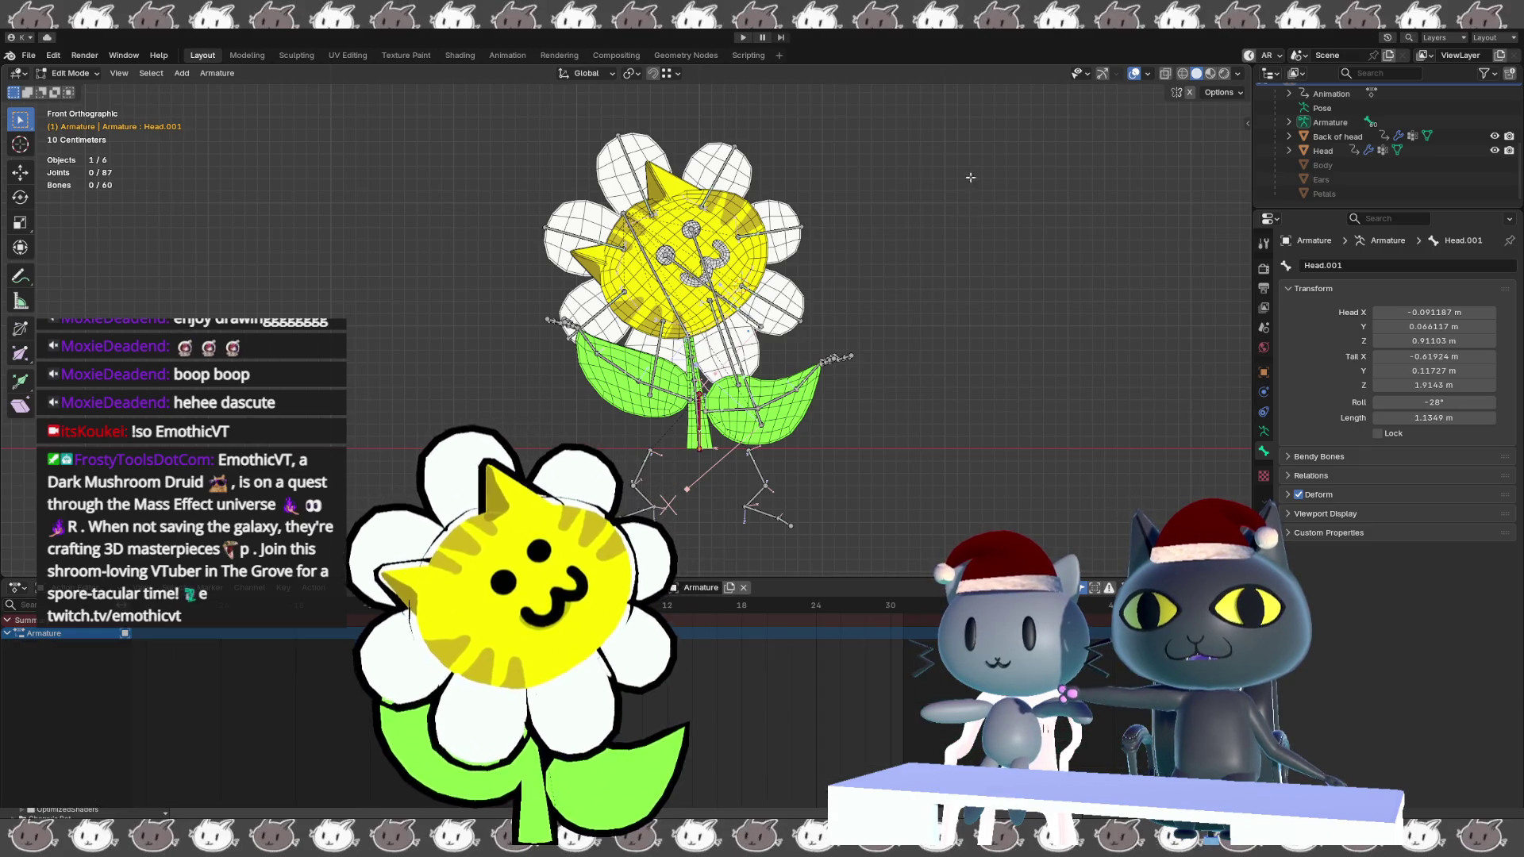
pyautogui.moveTo(973, 117)
pyautogui.mouseDown()
pyautogui.moveTo(776, 212)
pyautogui.moveTo(485, 450)
pyautogui.moveTo(436, 543)
pyautogui.mouseUp()
pyautogui.scroll(3, 1349, 179)
pyautogui.scroll(2, 1350, 180)
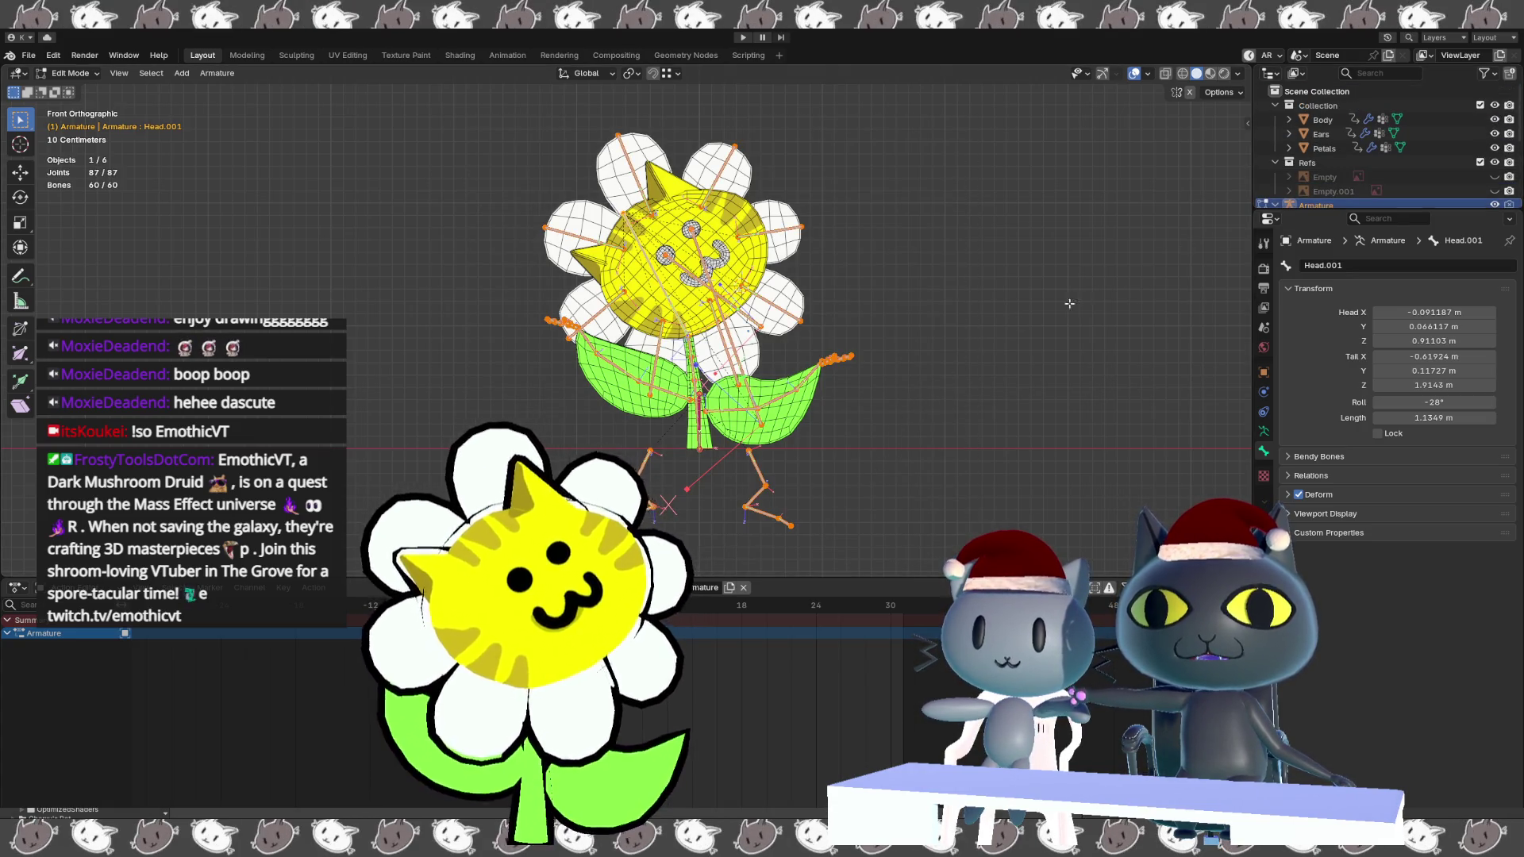
# Return to Object Mode and box-select all six objects of the flower model.
pyautogui.press('Tab')
pyautogui.click(1023, 271)
pyautogui.moveTo(955, 92)
pyautogui.mouseDown()
pyautogui.moveTo(598, 326)
pyautogui.moveTo(426, 564)
pyautogui.mouseUp()
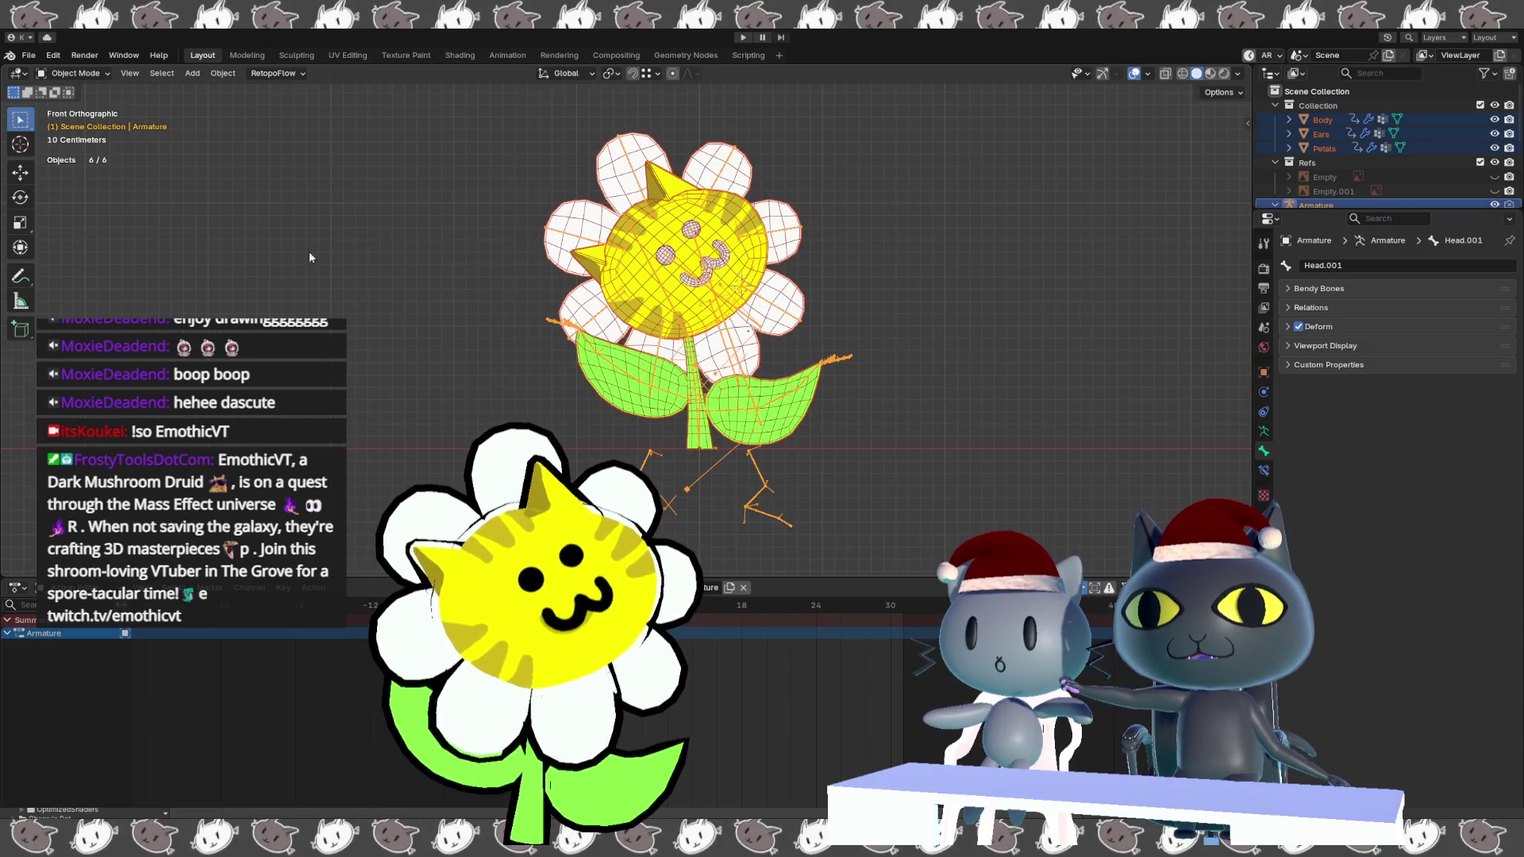
pyautogui.click(29, 56)
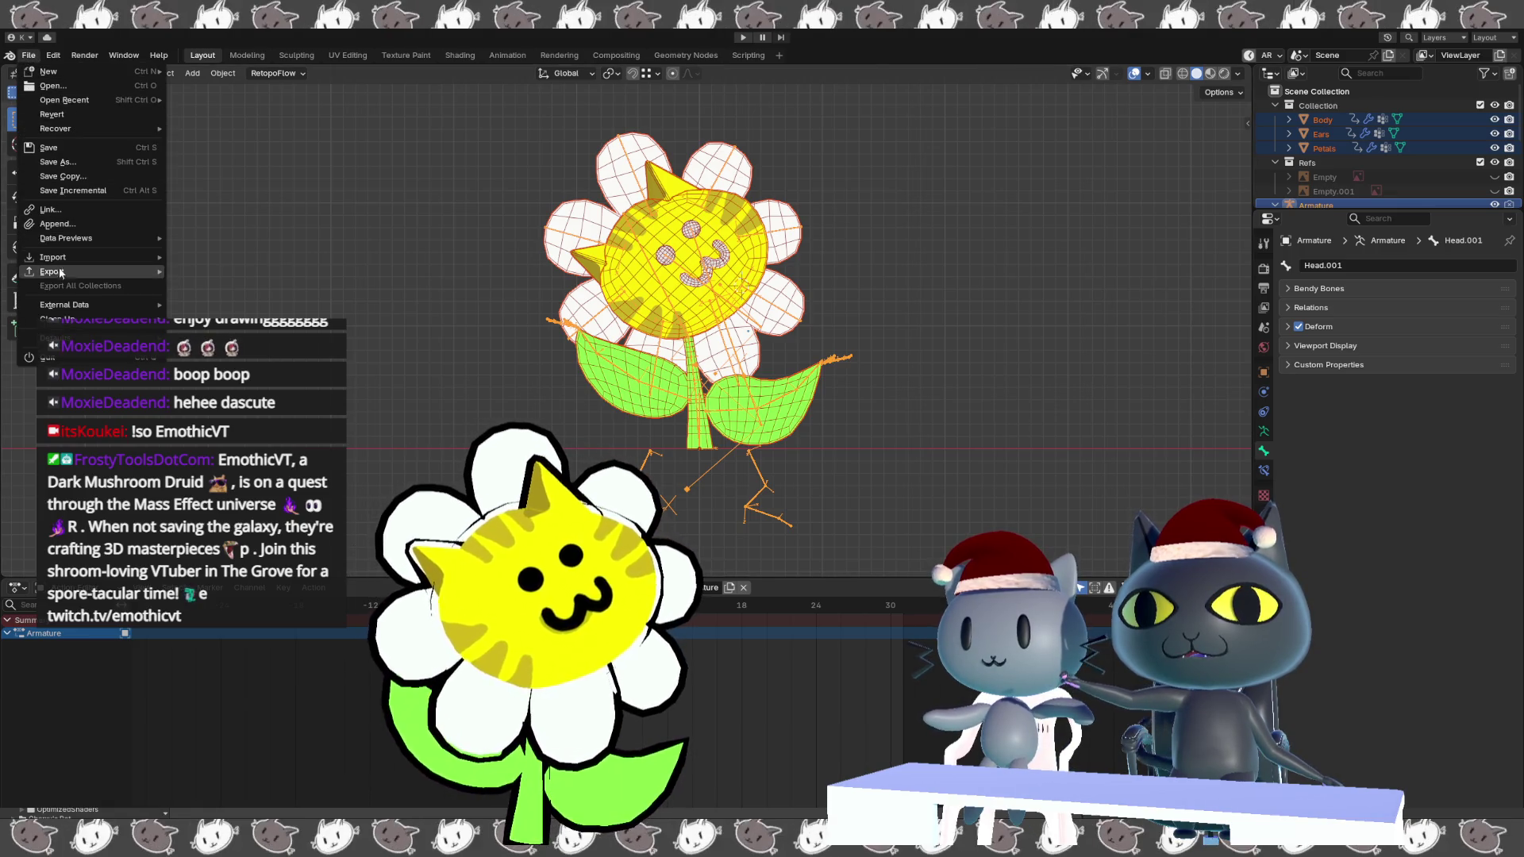
# Export the selected flower model and rig from Blender, then switch back to Unity.
pyautogui.moveTo(60, 272)
pyautogui.click(294, 445)
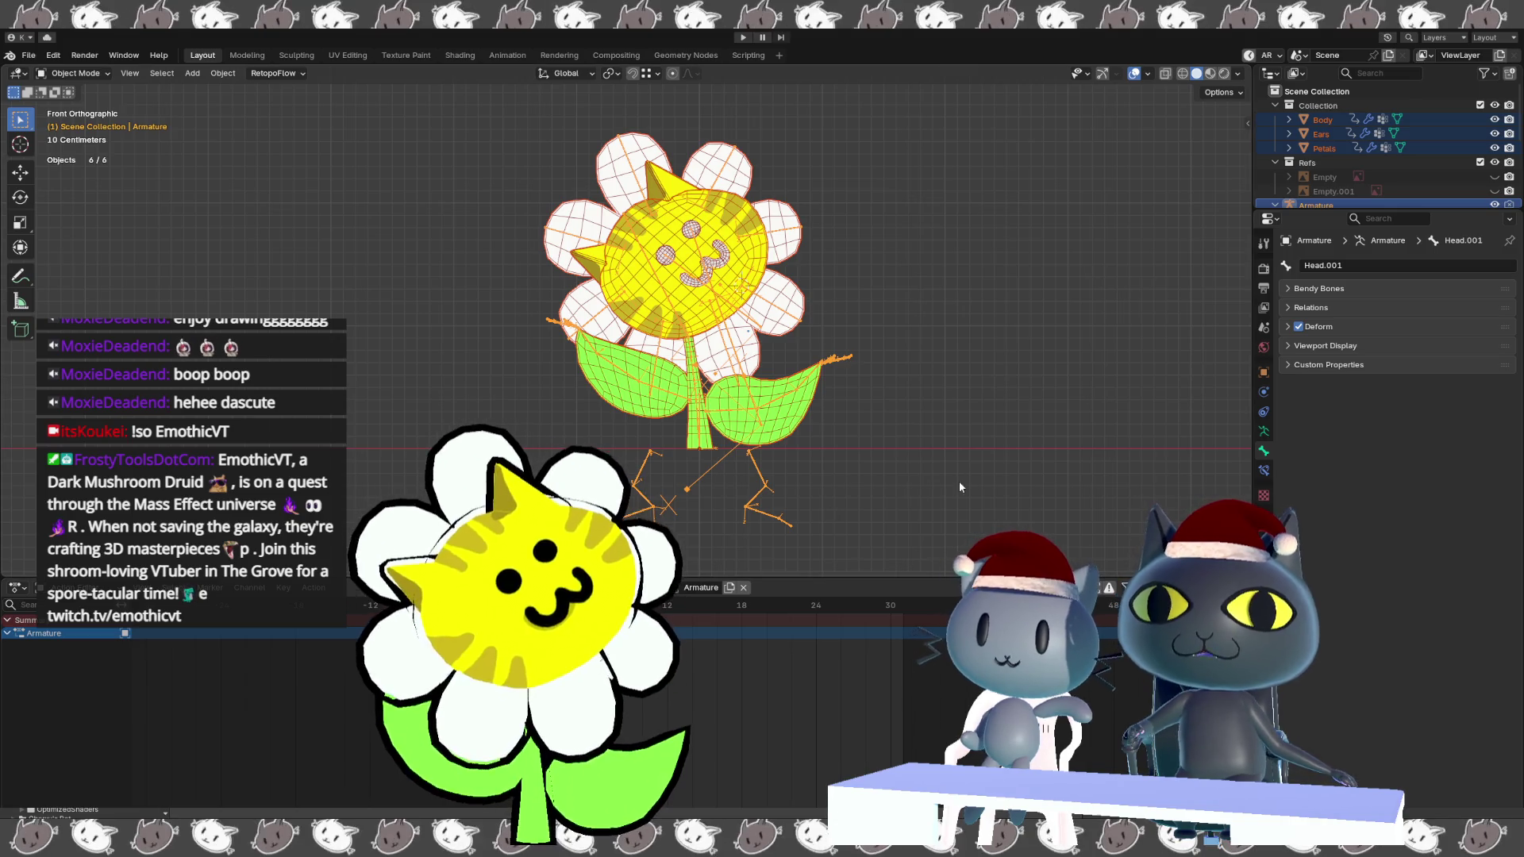
pyautogui.click(1266, 432)
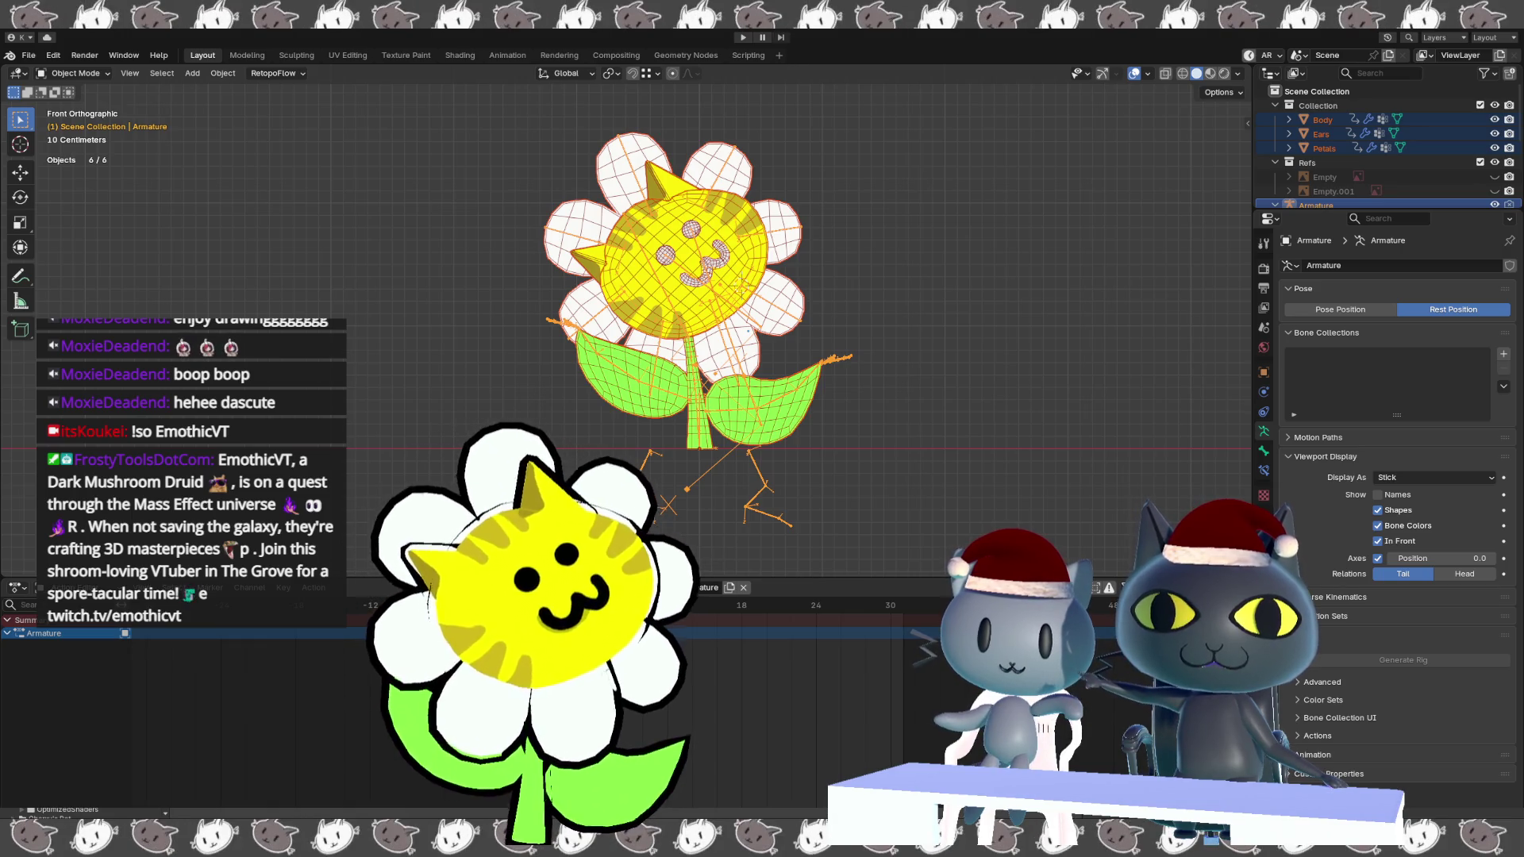
pyautogui.hotkey('alt', 'Tab')
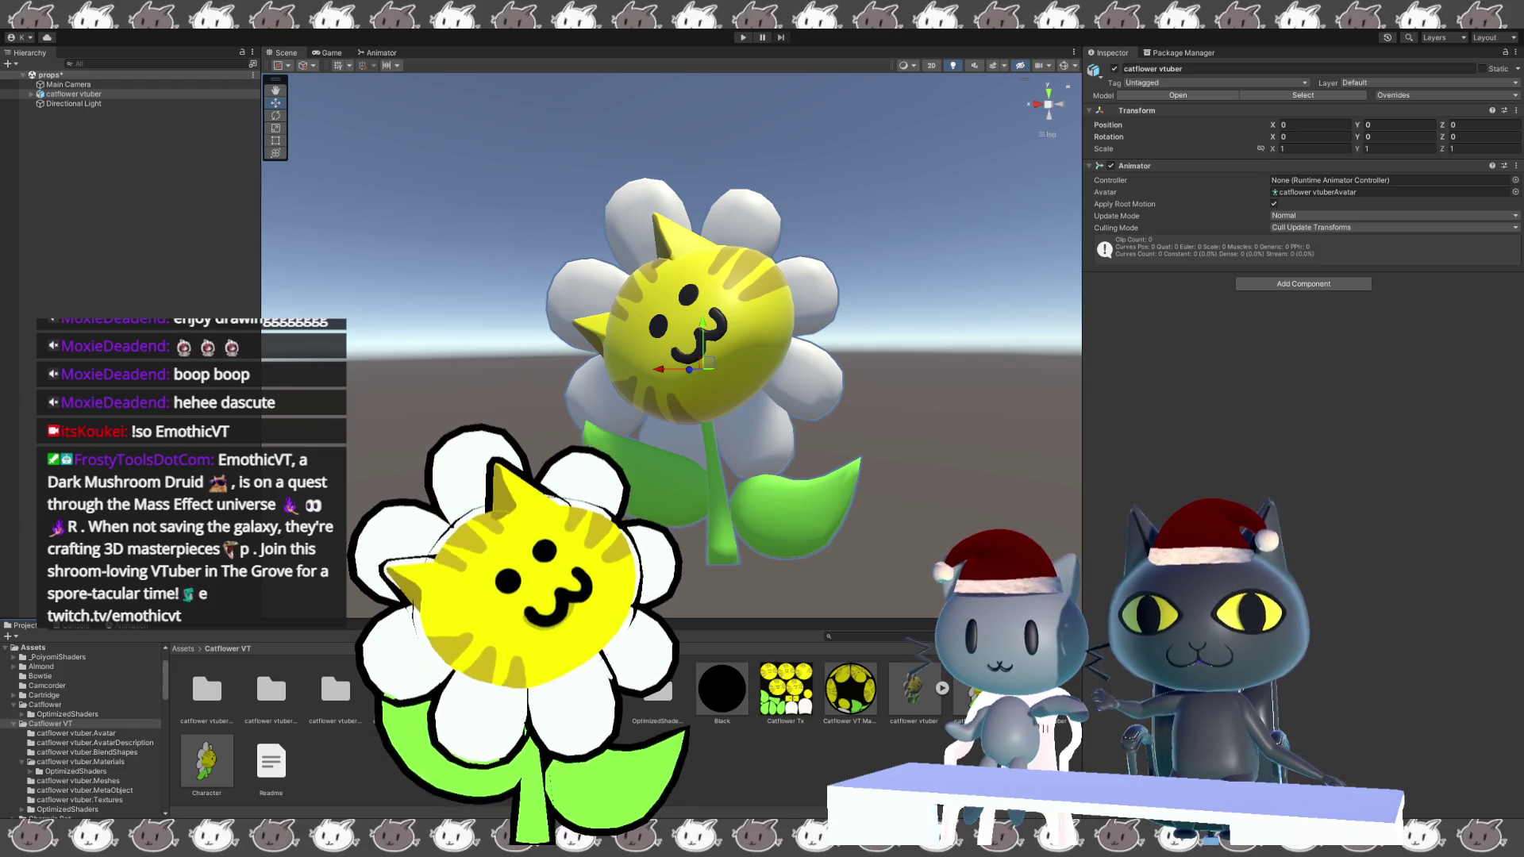
# Swap the scene's old catflower vtuber for the reimported model and select its prefab asset.
pyautogui.click(839, 607)
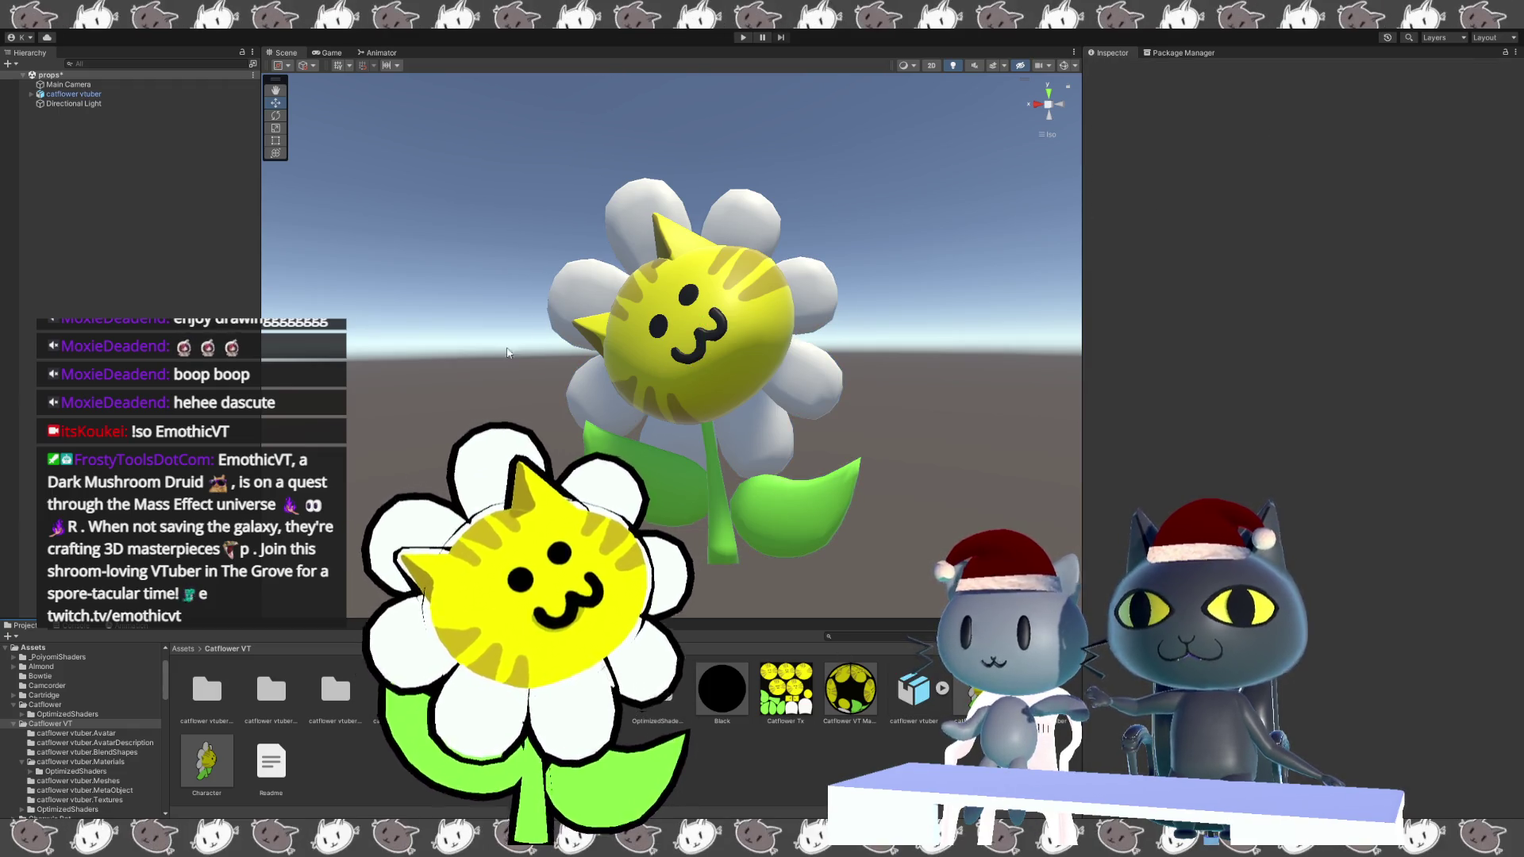
pyautogui.click(127, 95)
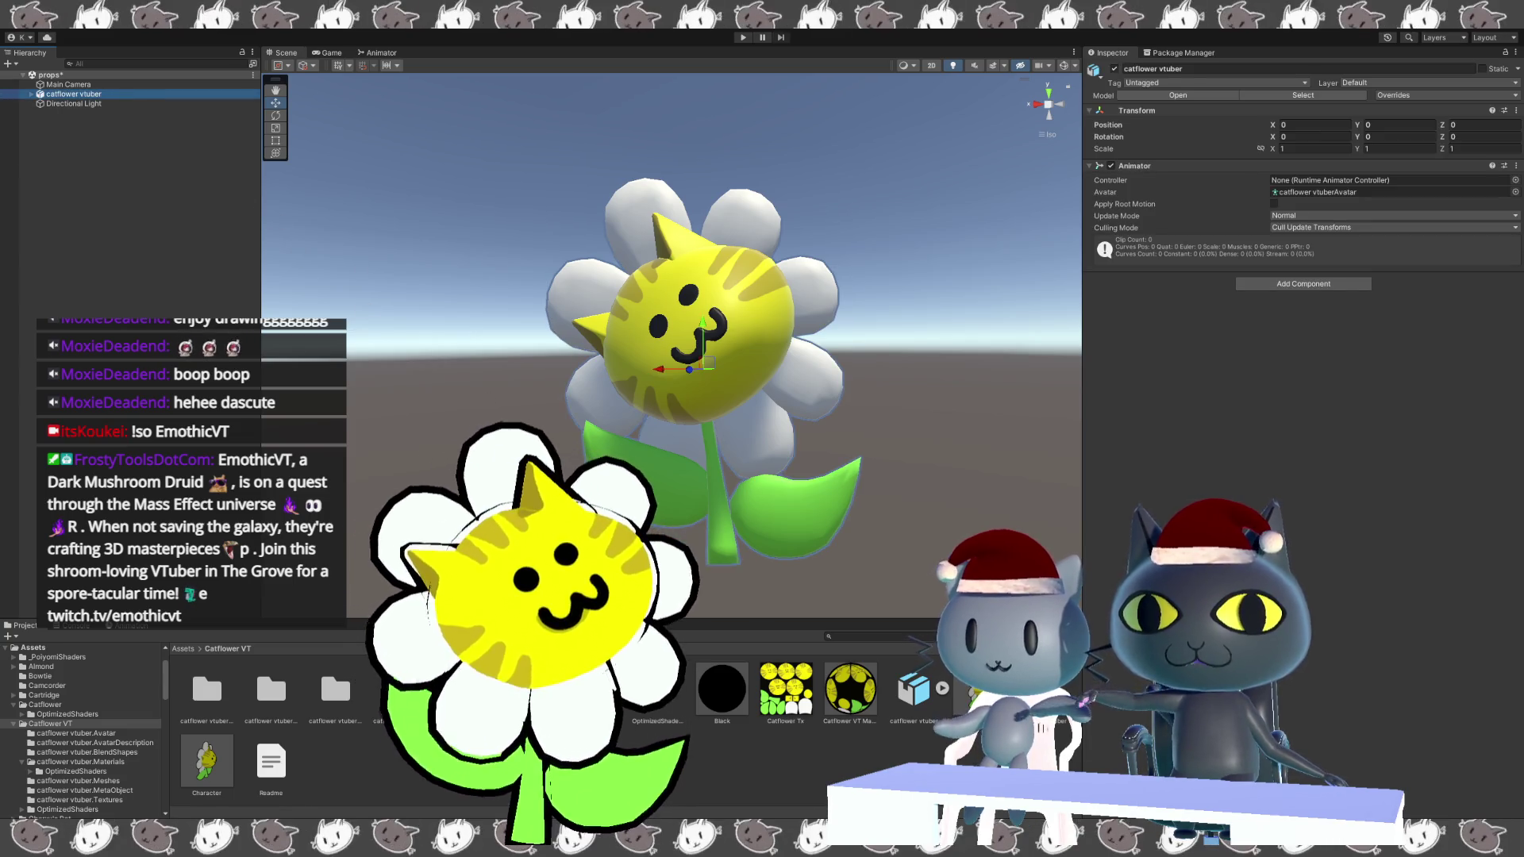
pyautogui.press('Delete')
pyautogui.moveTo(953, 703)
pyautogui.mouseDown()
pyautogui.moveTo(833, 535)
pyautogui.moveTo(746, 570)
pyautogui.moveTo(730, 610)
pyautogui.moveTo(730, 588)
pyautogui.mouseUp()
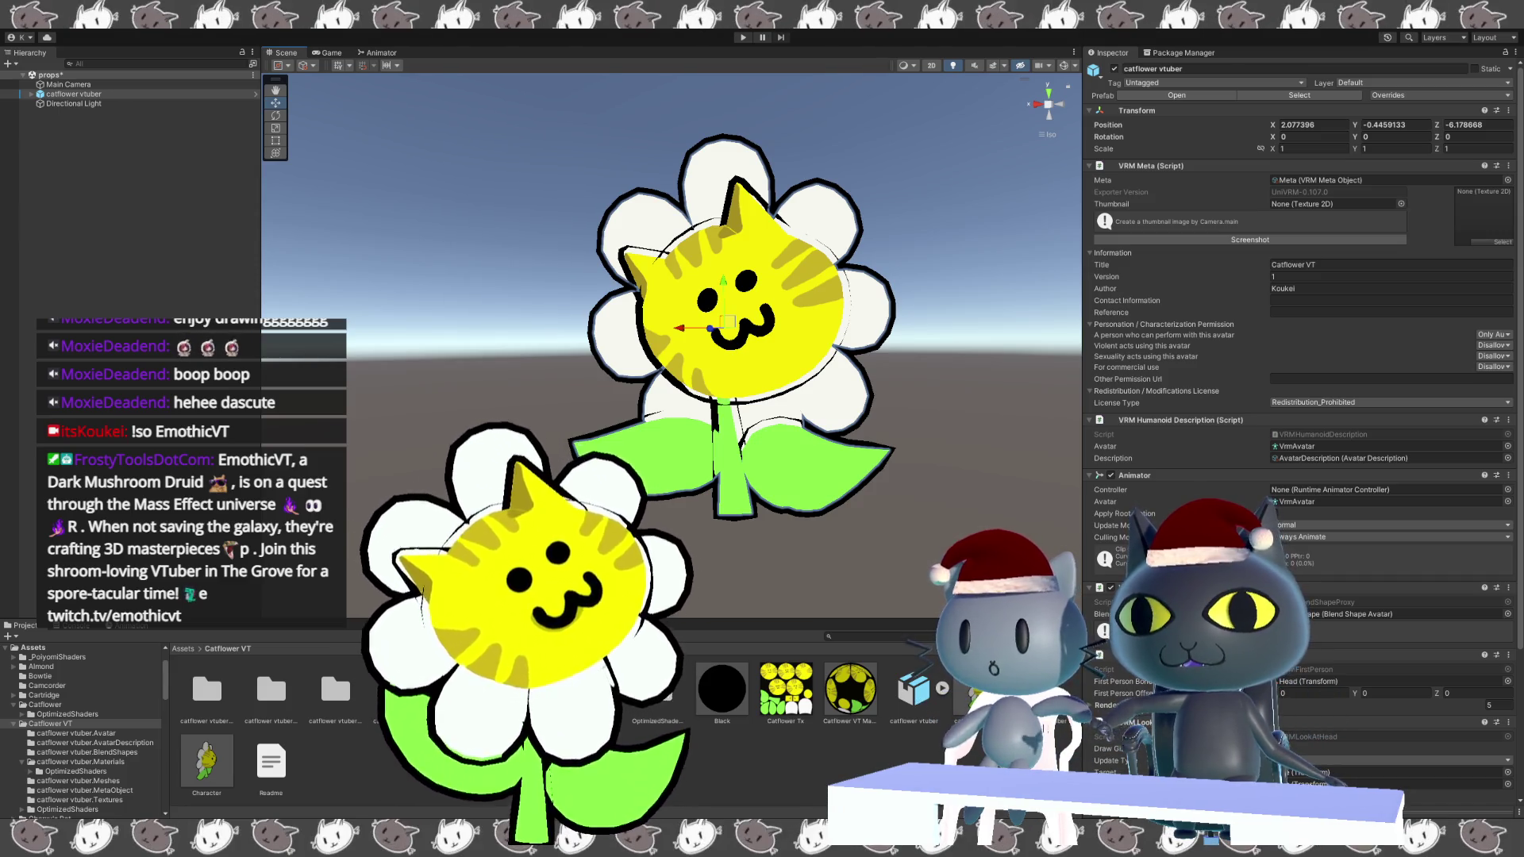
pyautogui.hotkey('ctrl', 'shift', 'd')
pyautogui.click(977, 689)
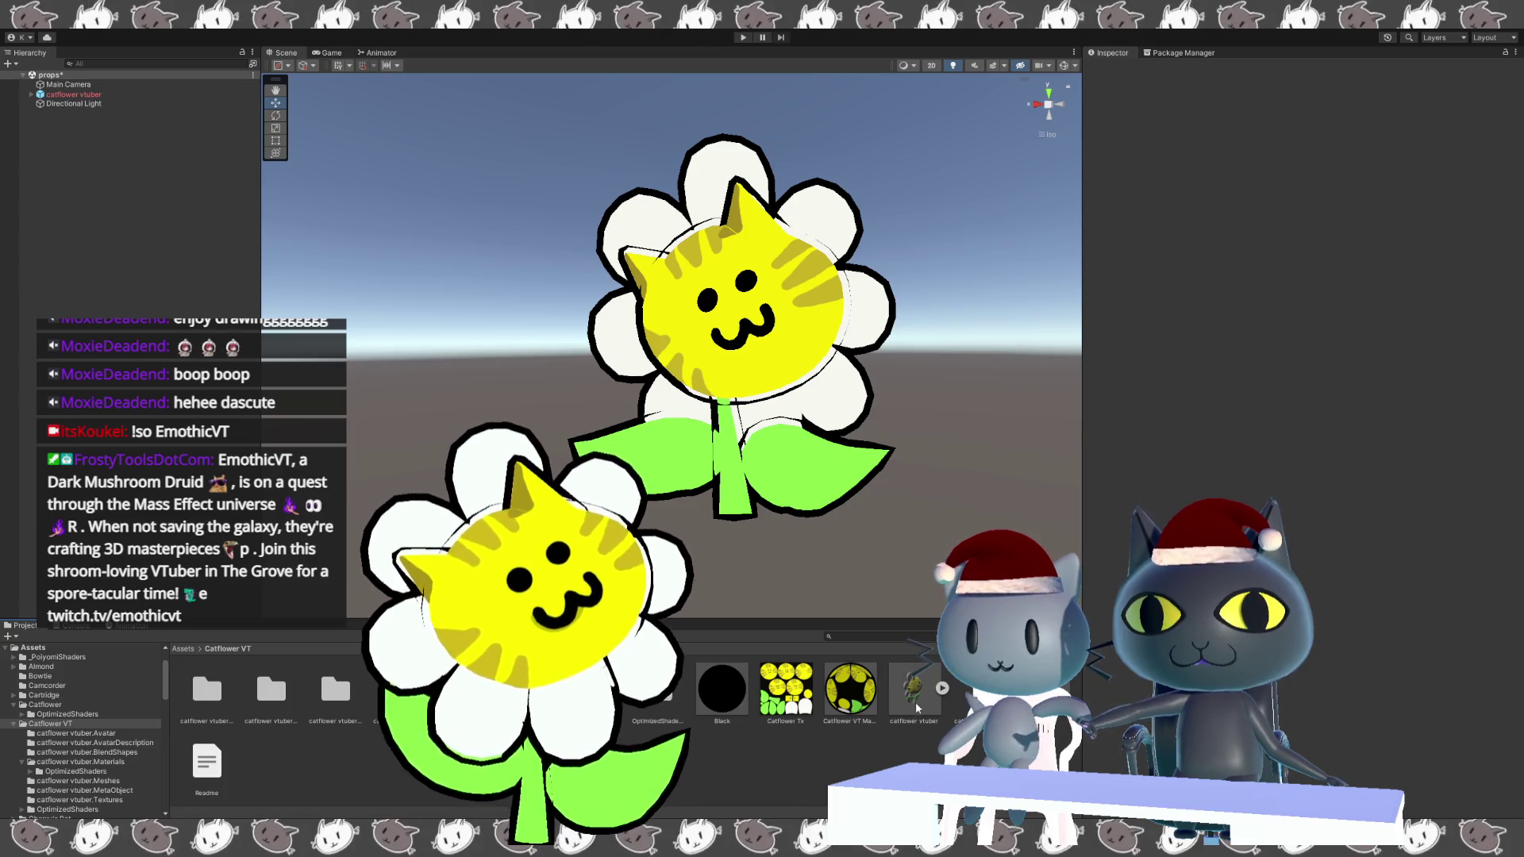
# Enable Import Animation on the catflower vtuber FBX and apply the change.
pyautogui.click(915, 697)
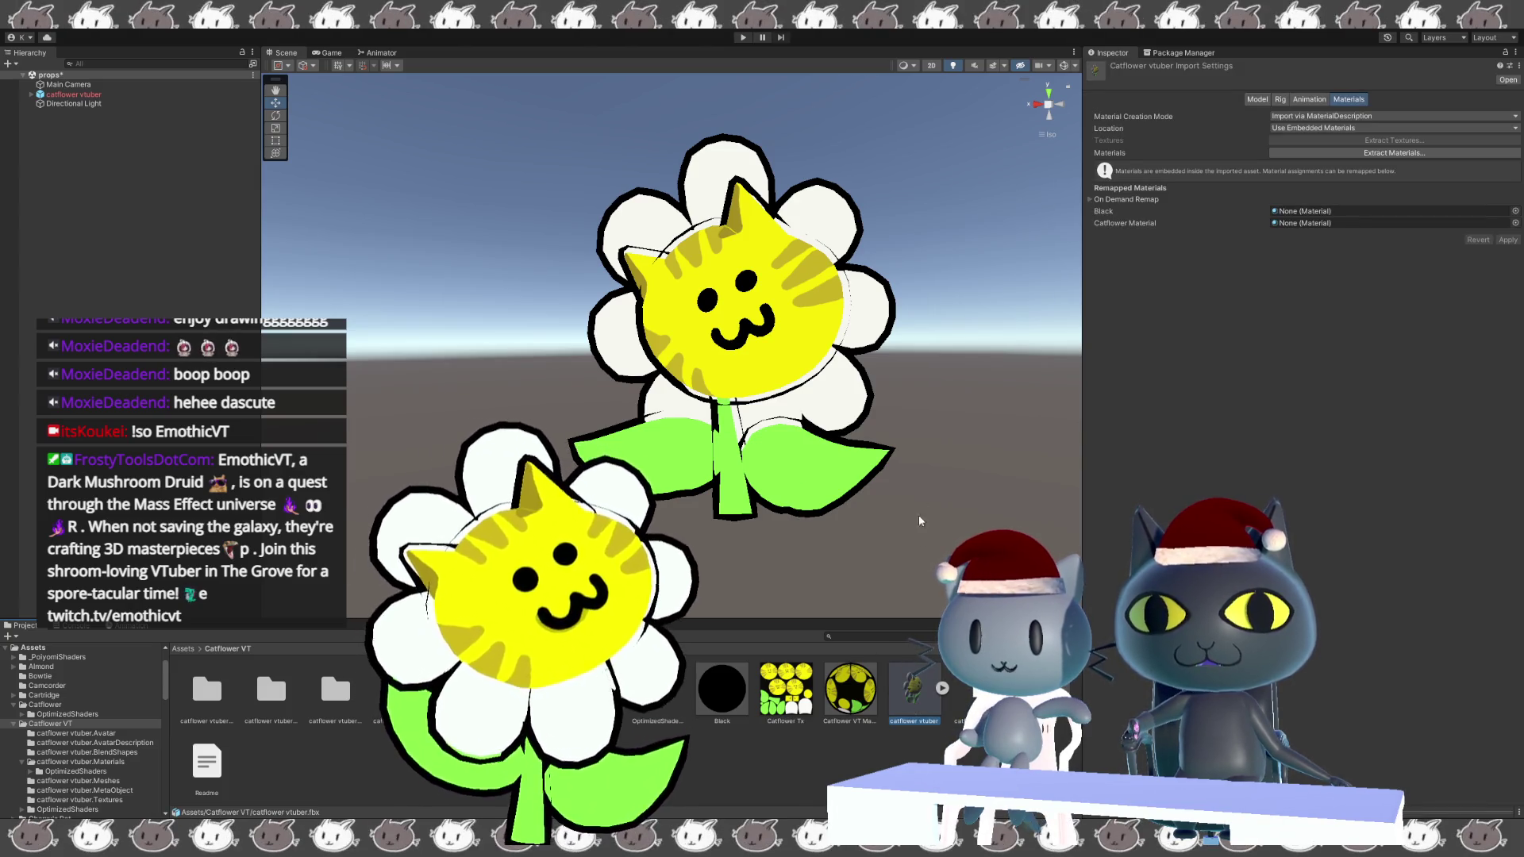
pyautogui.click(1257, 99)
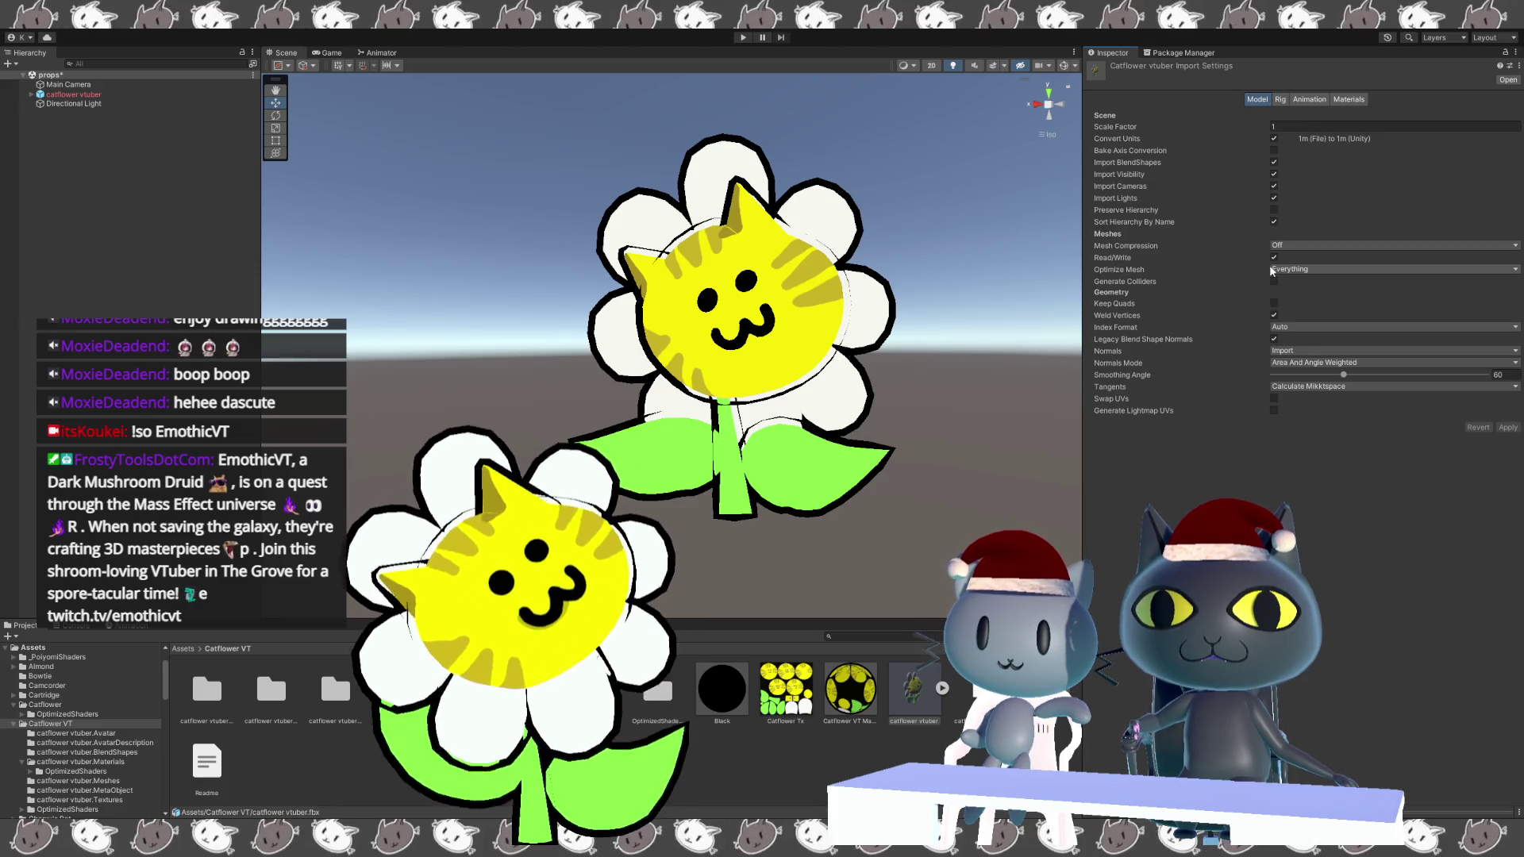
pyautogui.click(1279, 101)
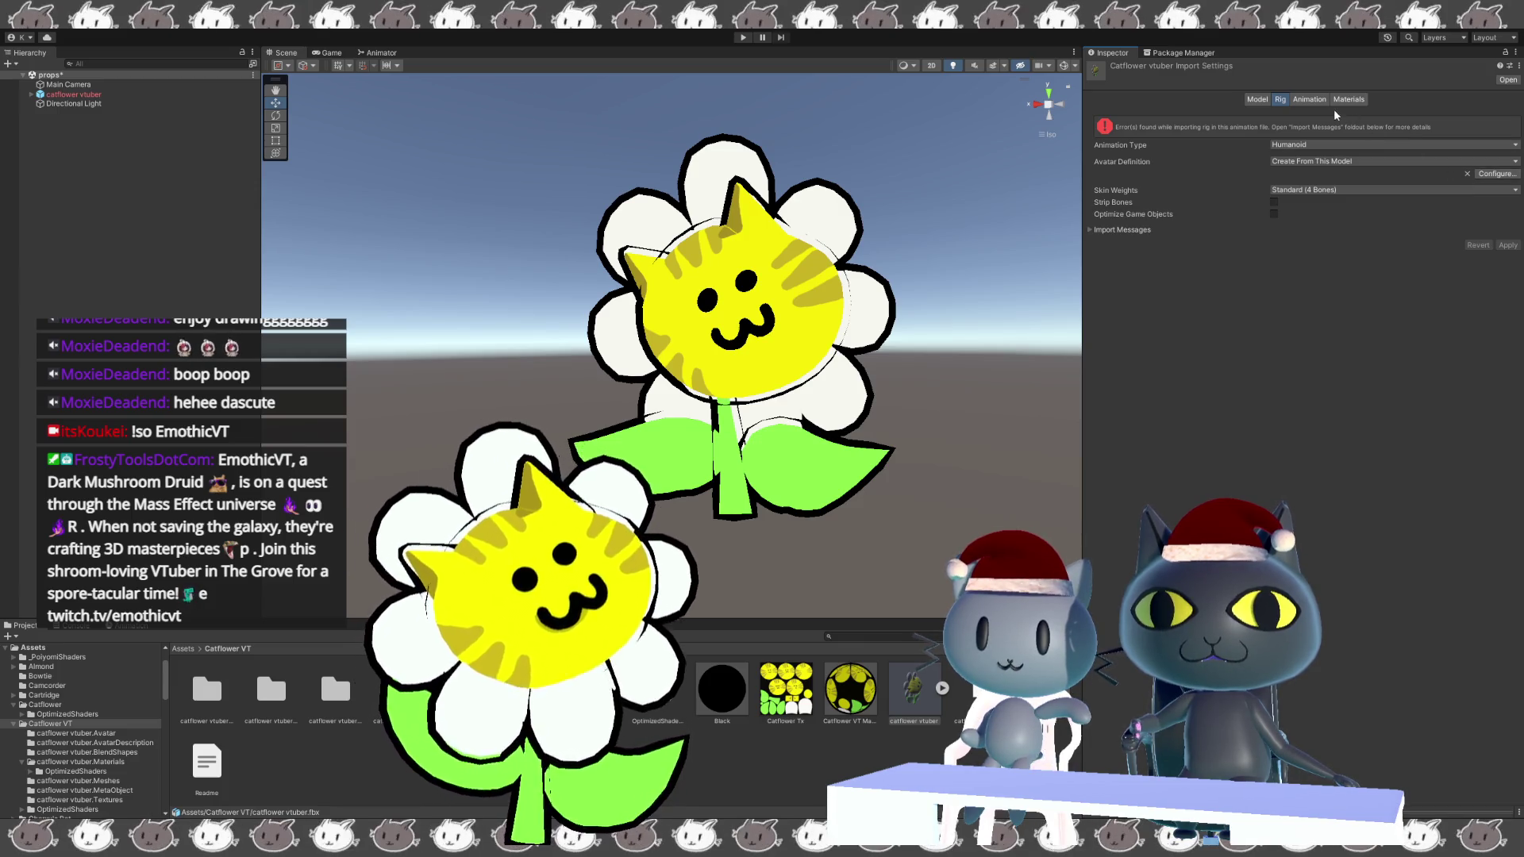
pyautogui.click(1304, 102)
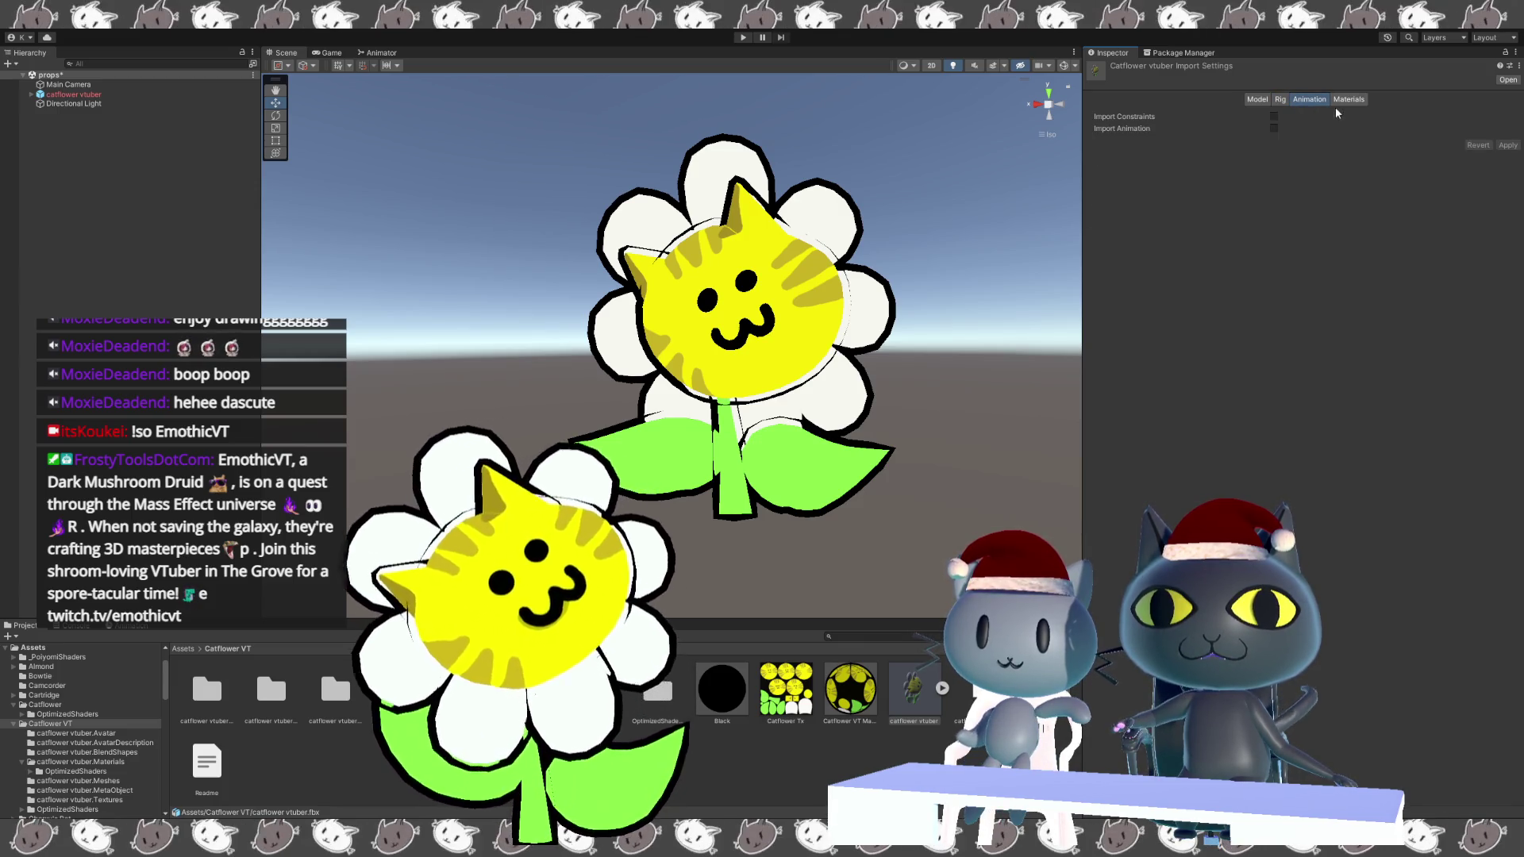
pyautogui.click(1274, 128)
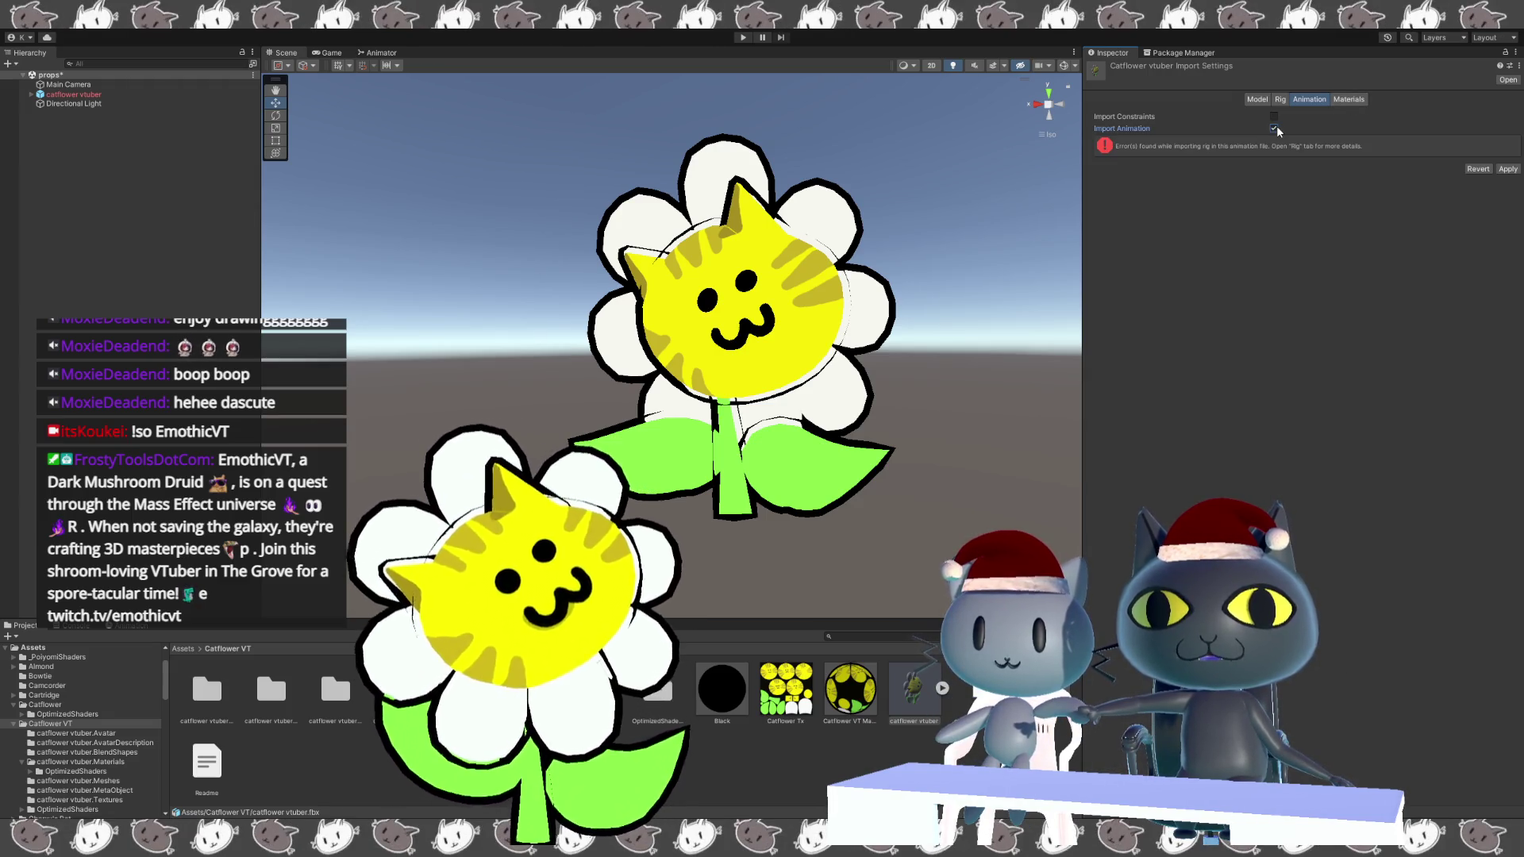
pyautogui.click(1504, 168)
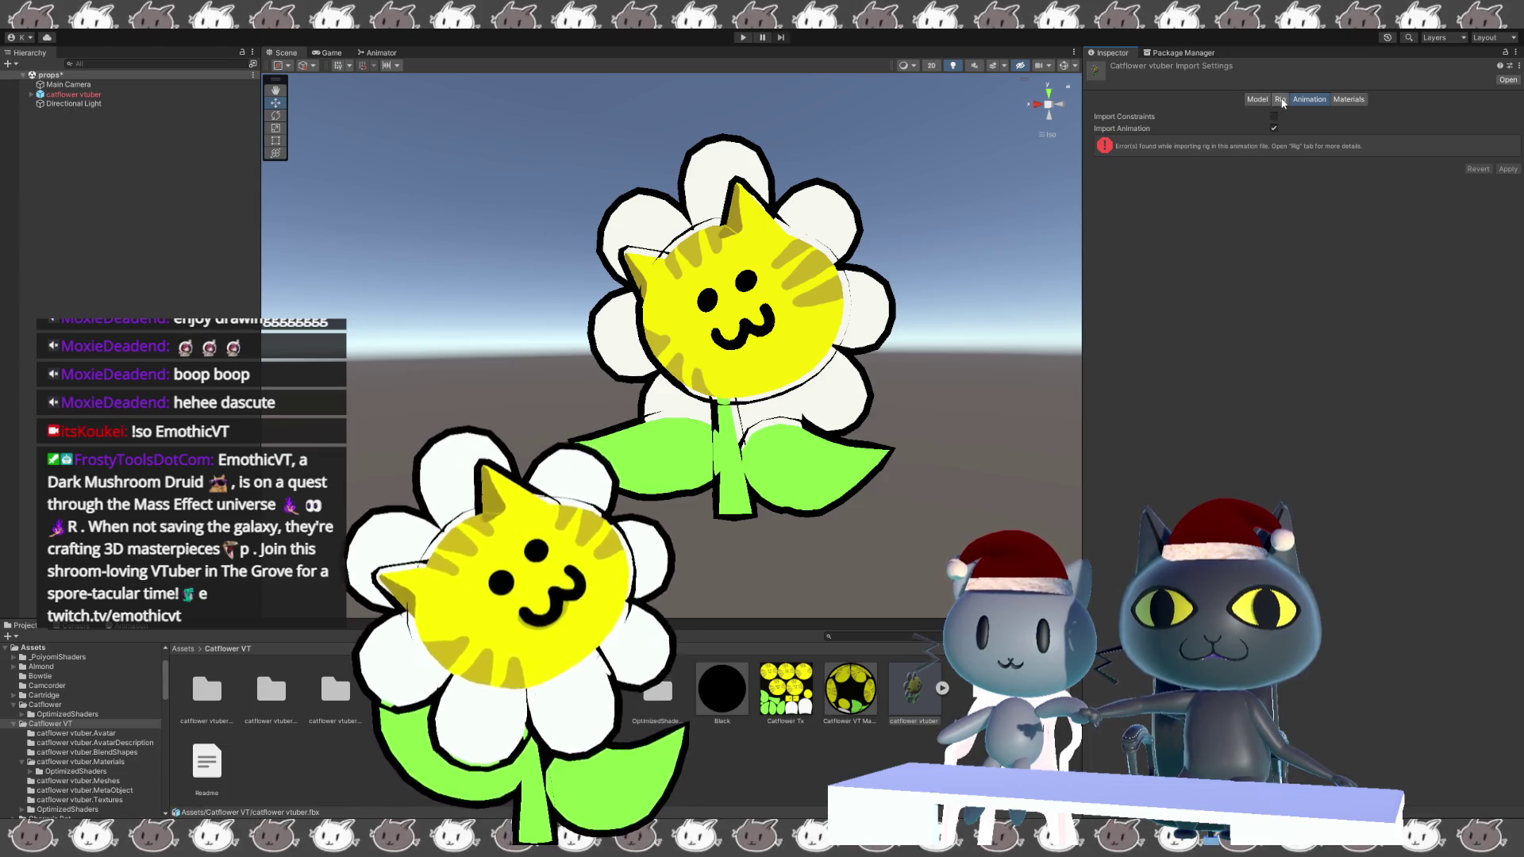
# Review the Rig and Materials import options, then enter the Humanoid avatar configuration.
pyautogui.click(1280, 100)
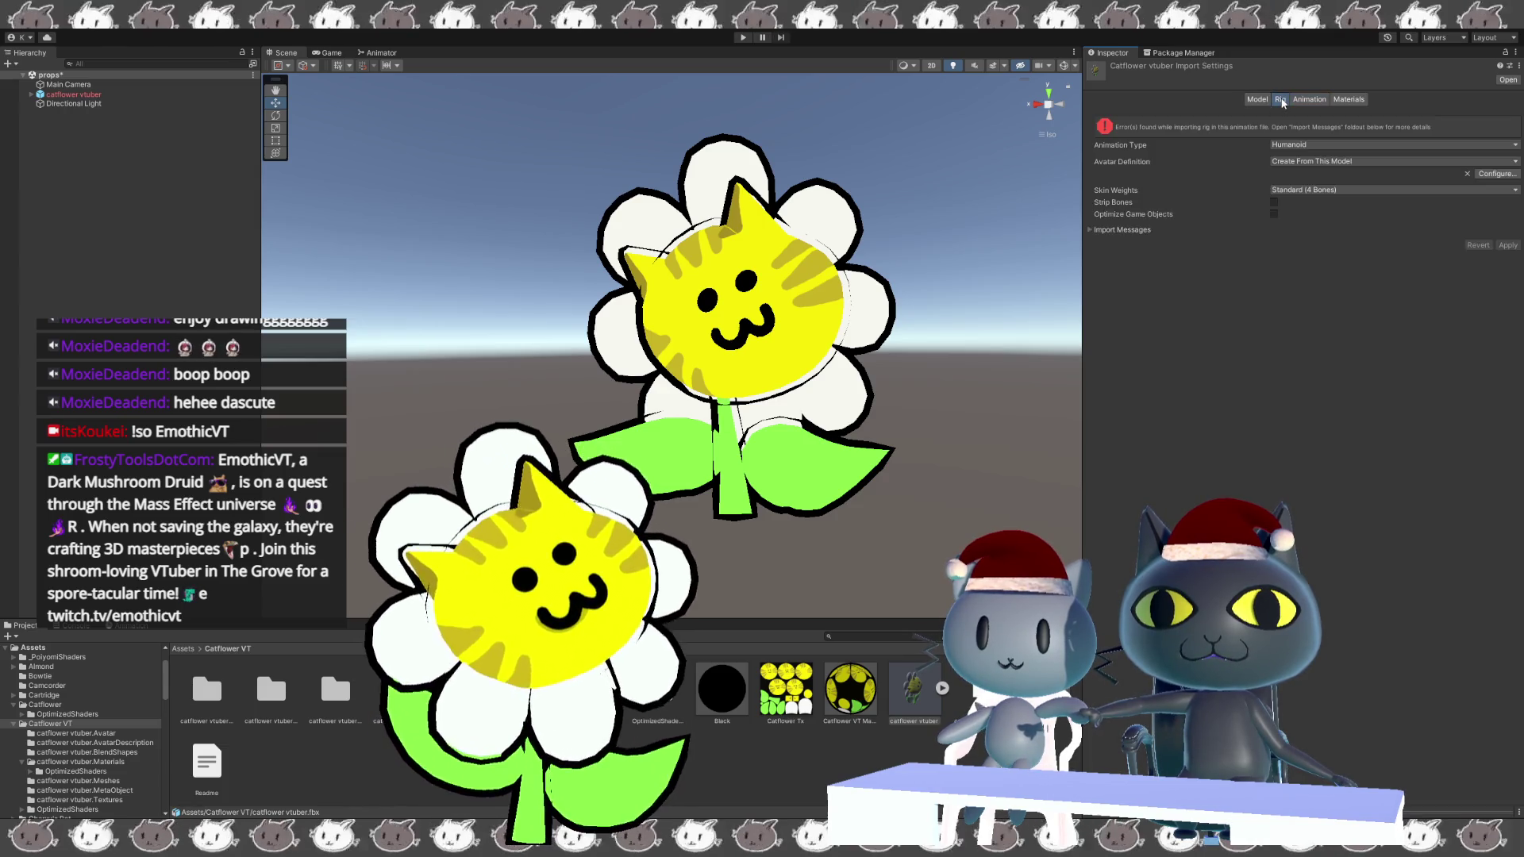
pyautogui.click(1350, 101)
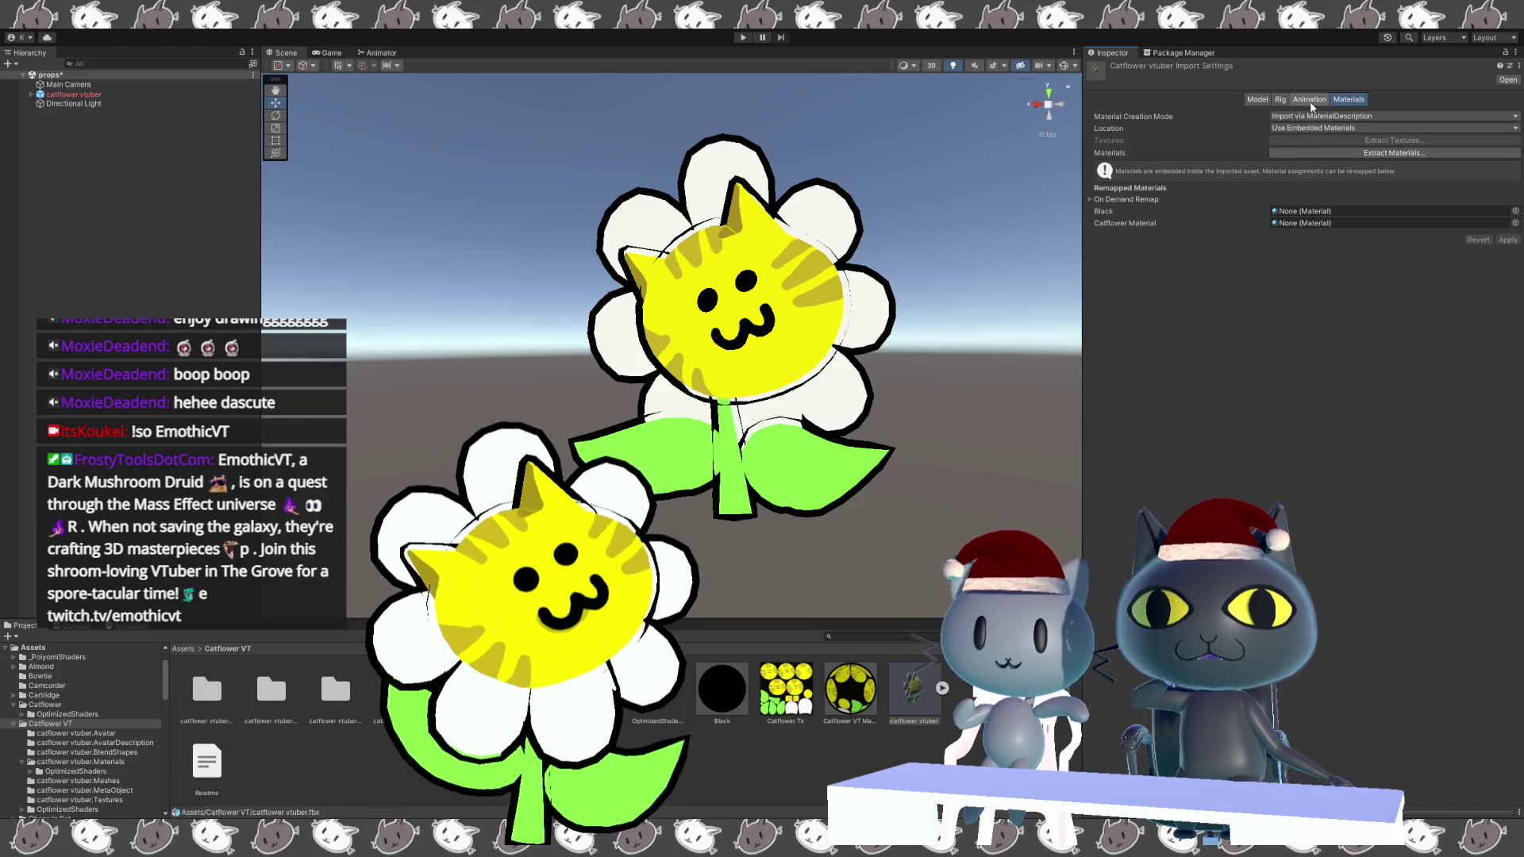
pyautogui.click(1280, 100)
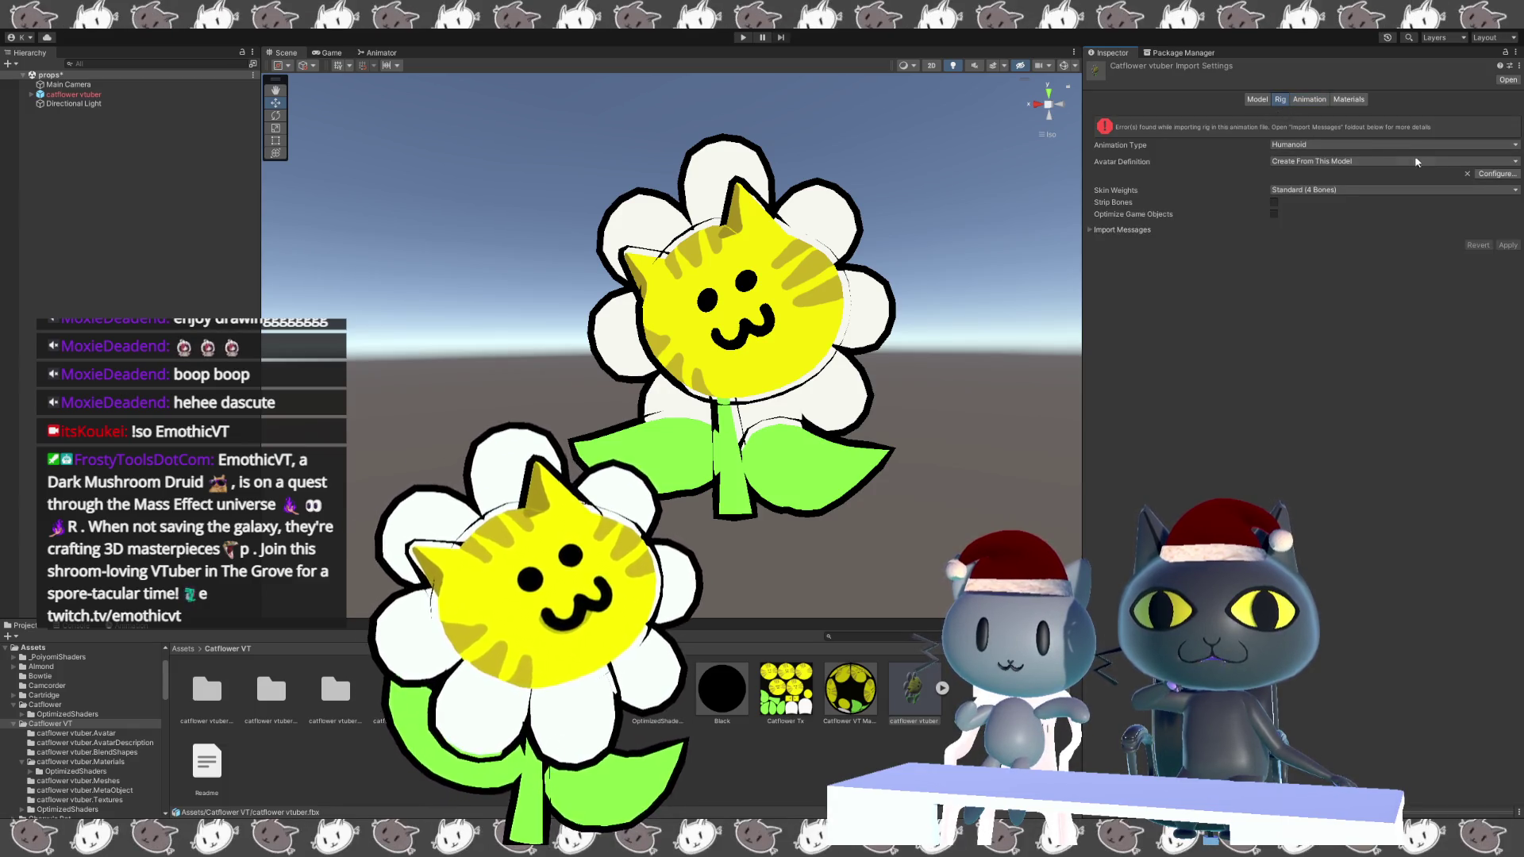
pyautogui.click(1499, 175)
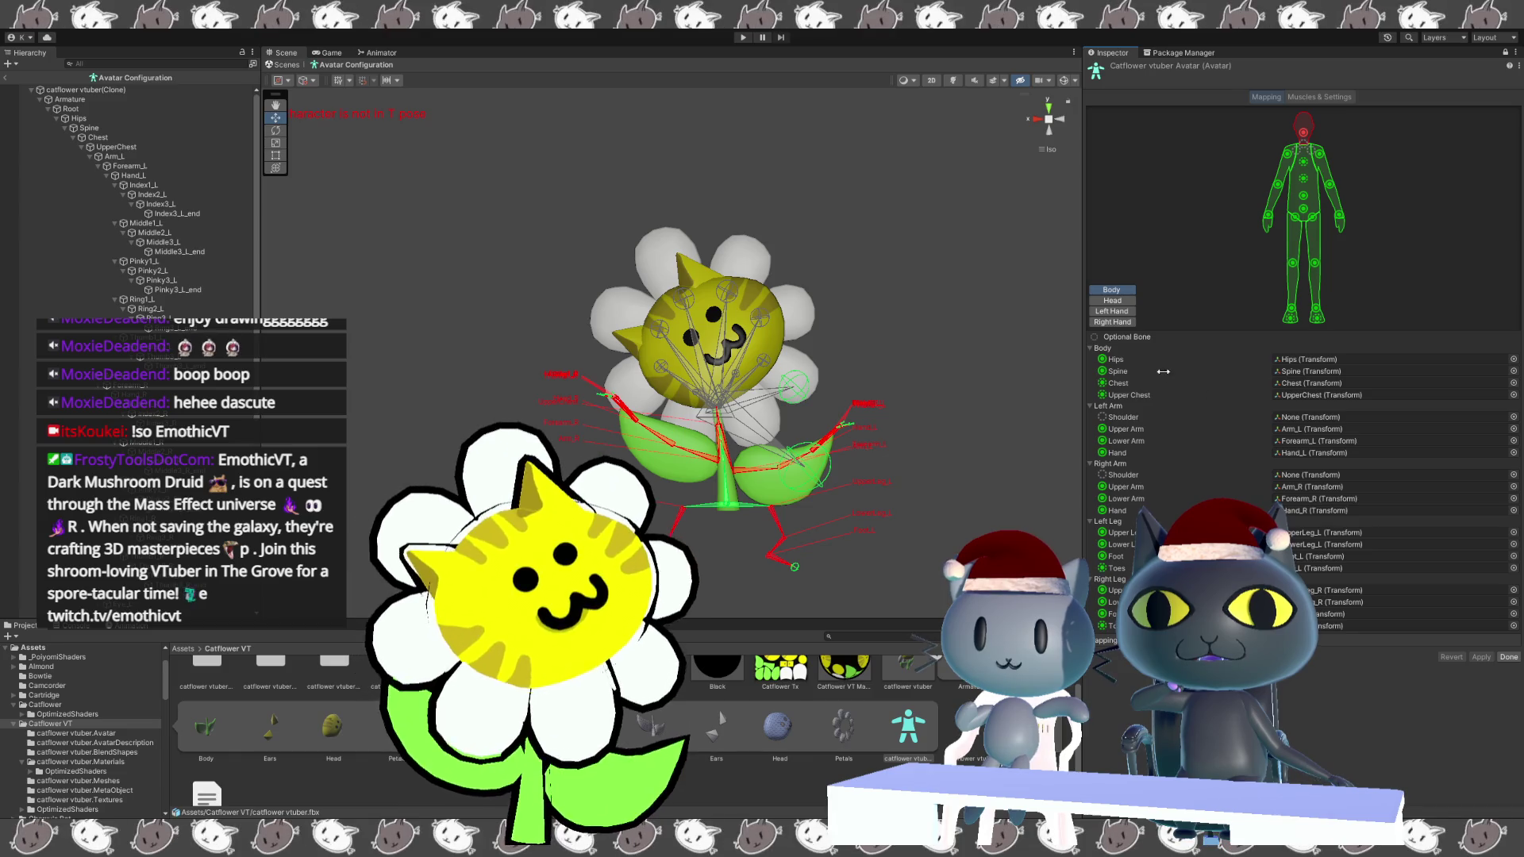
# Look up which bone the avatar's Head mapping slot uses.
pyautogui.click(1114, 300)
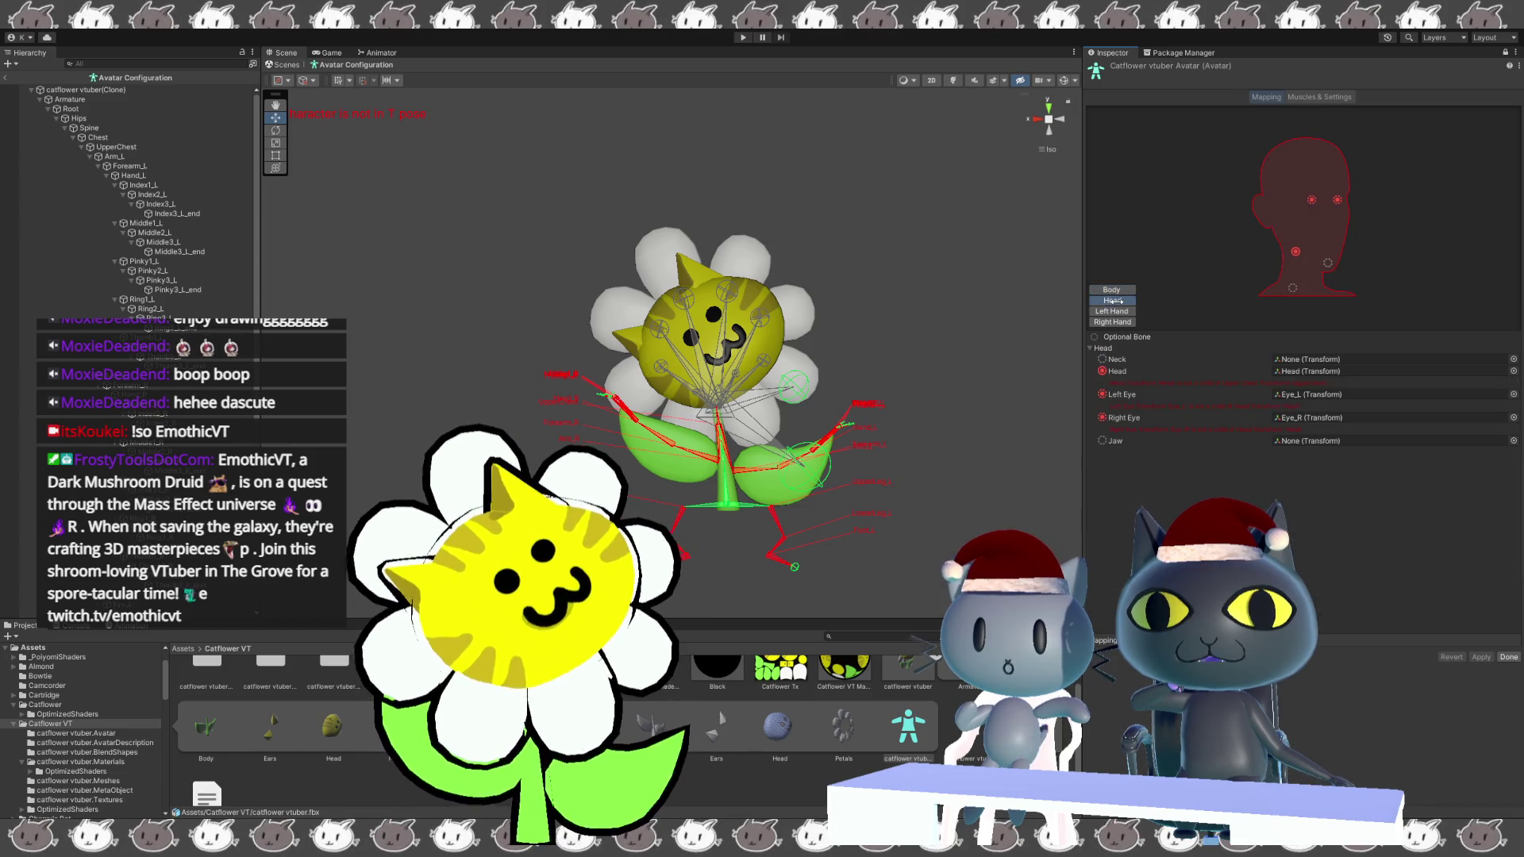
pyautogui.click(1322, 371)
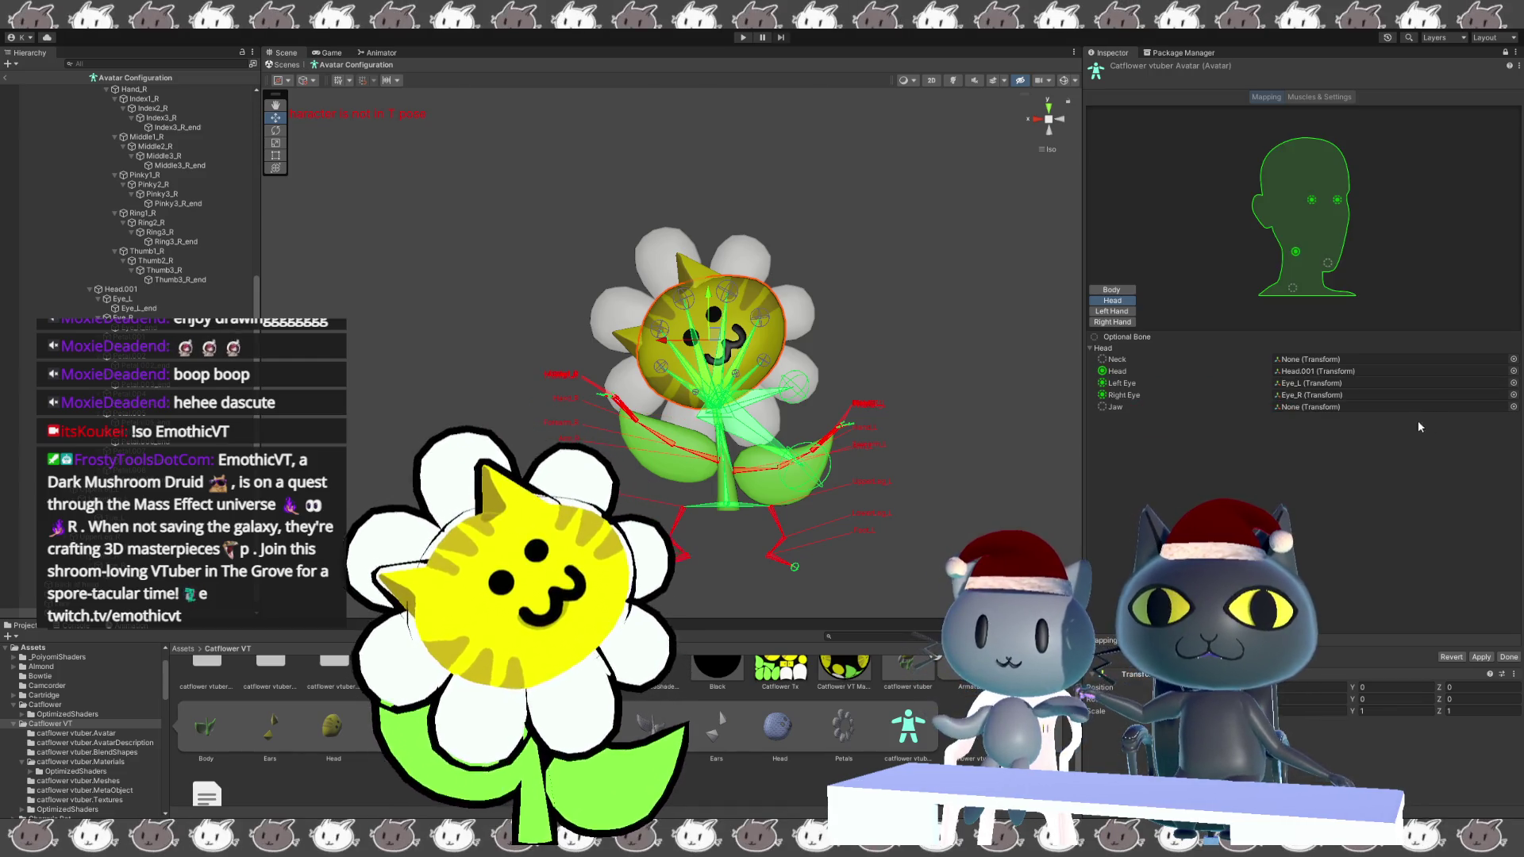
pyautogui.scroll(10, 123, 285)
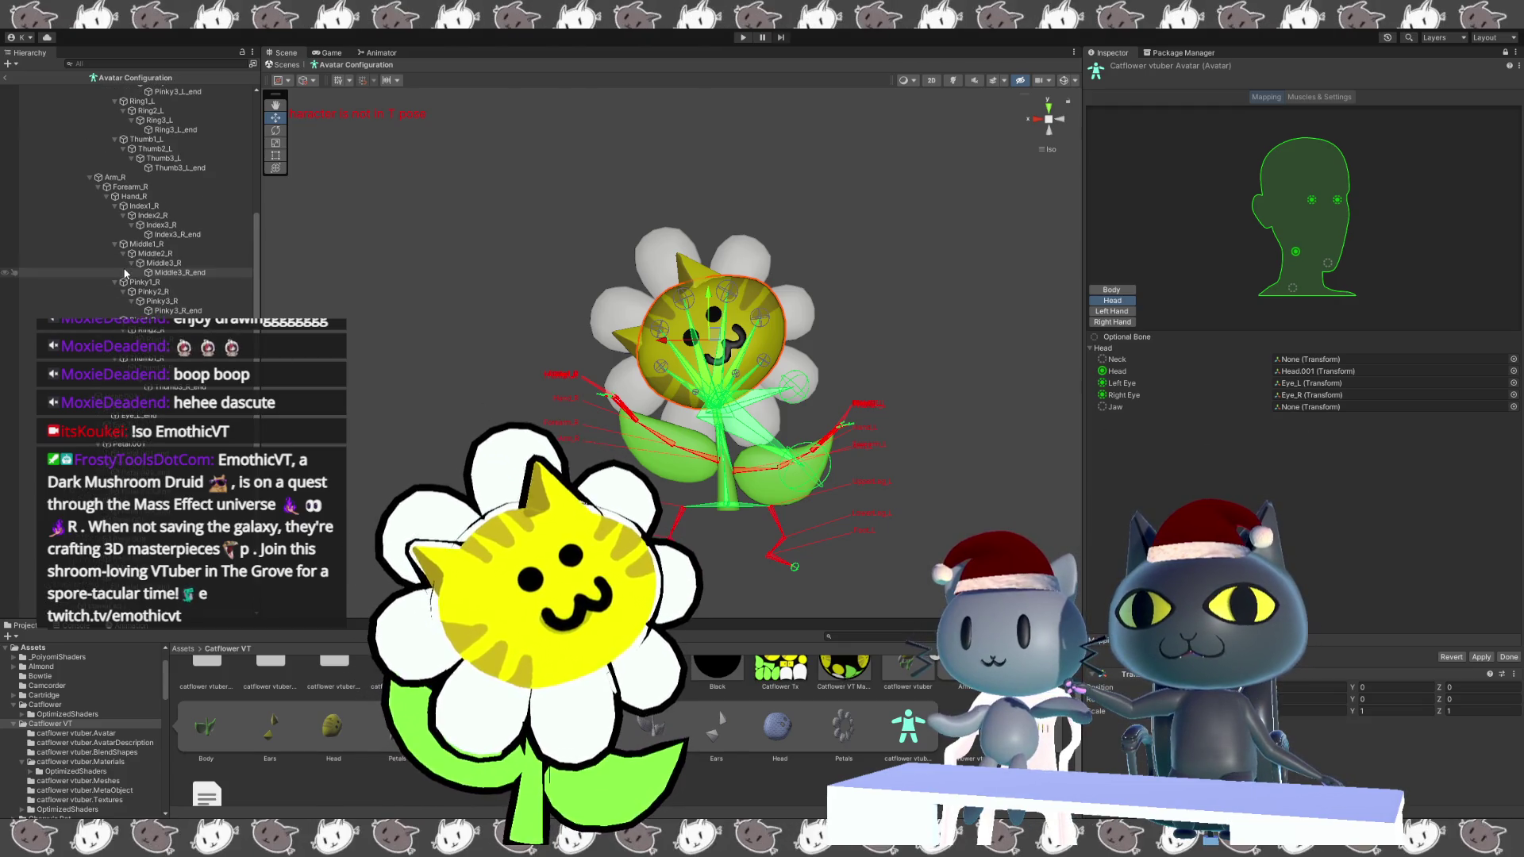
pyautogui.scroll(-2, 124, 274)
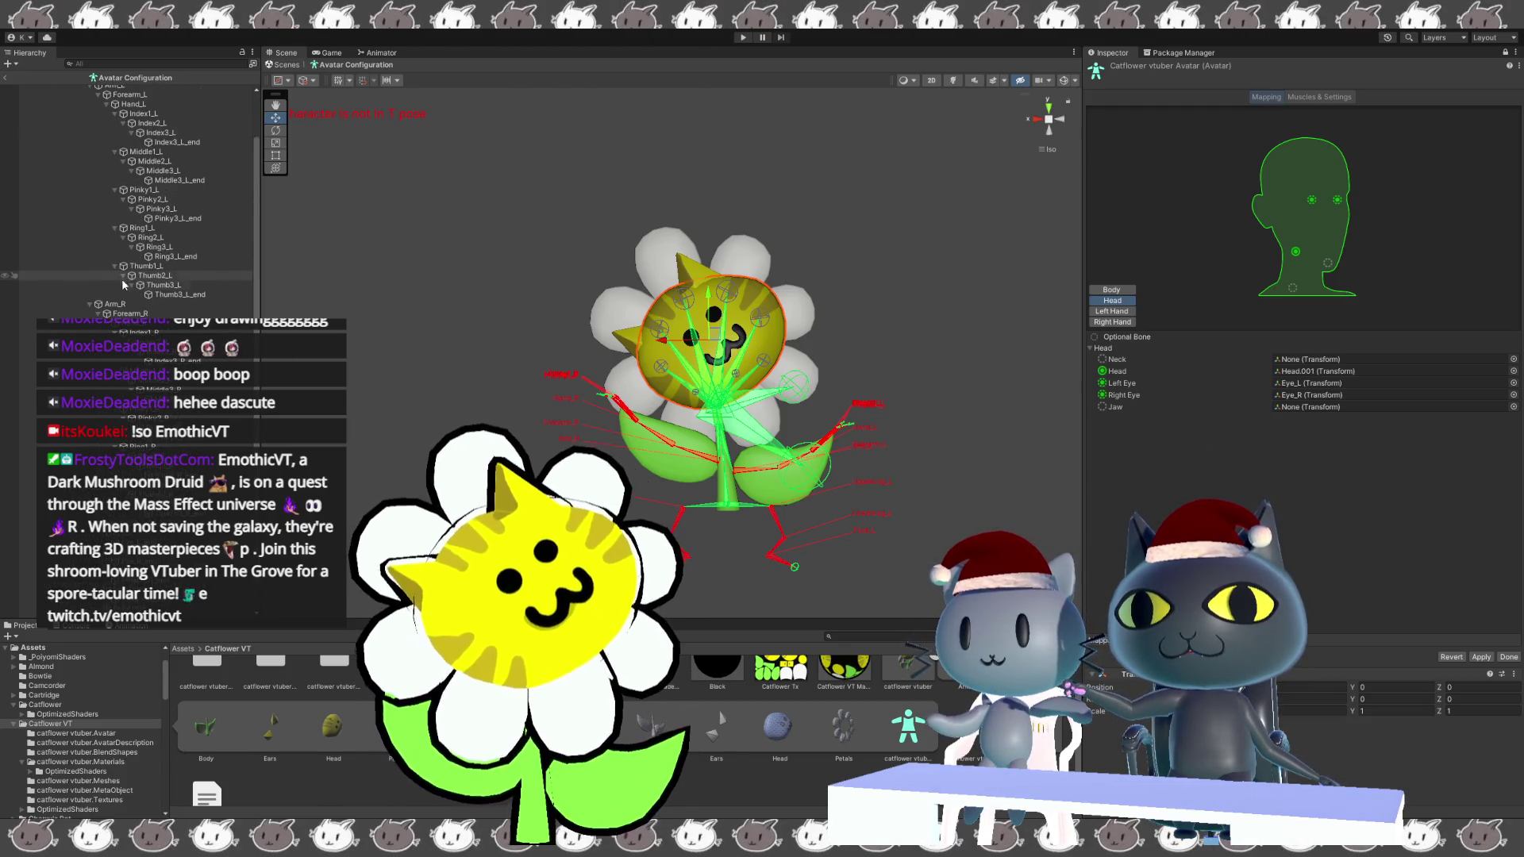
pyautogui.scroll(2, 126, 273)
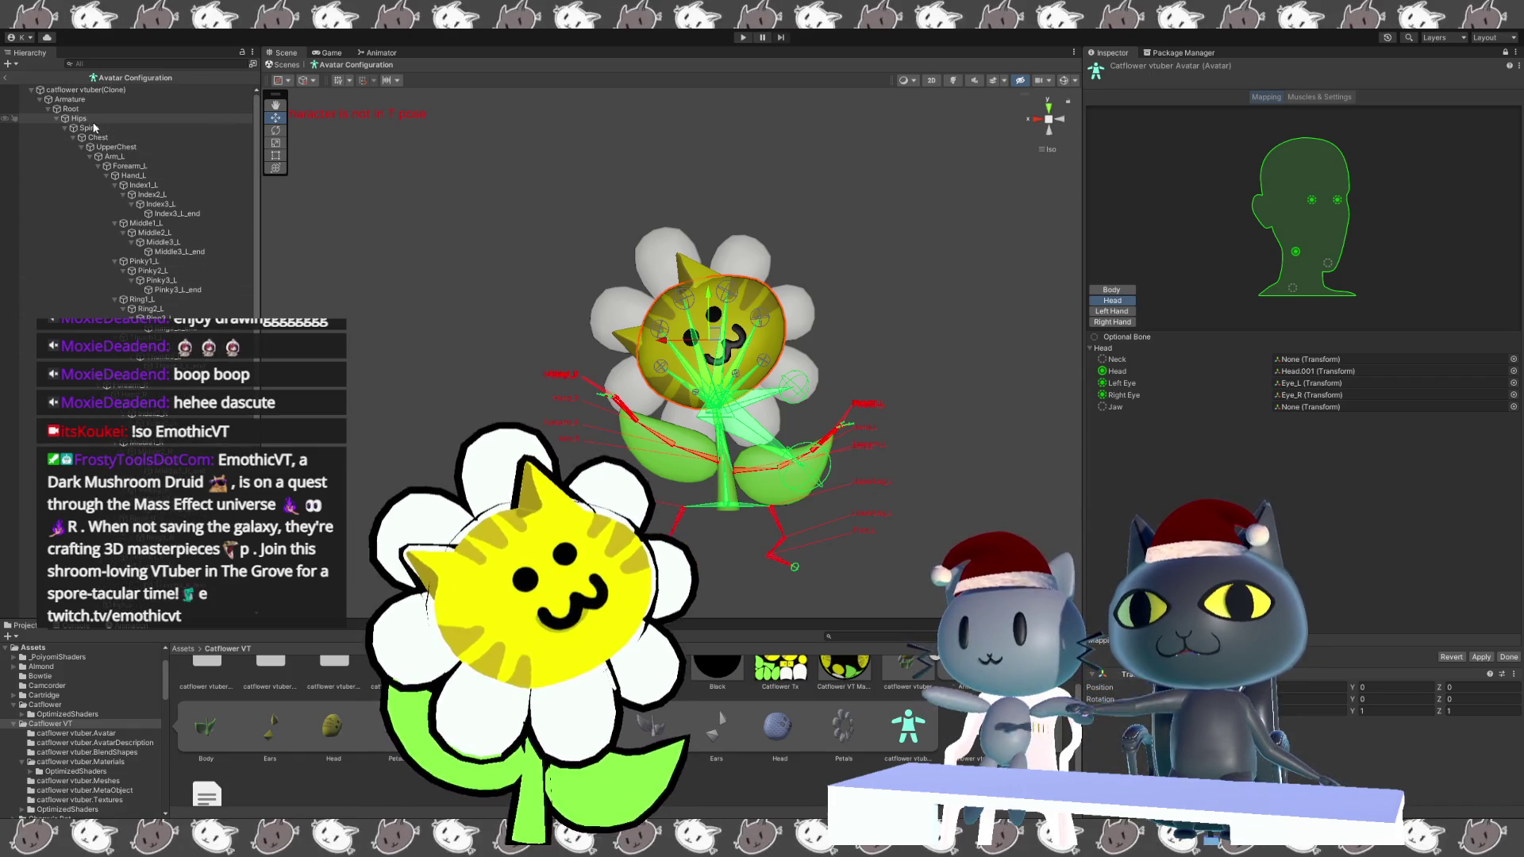
# Search 'head' to select and frame the Head bone, inspect it, then exit avatar setup.
pyautogui.click(120, 62)
pyautogui.write('head')
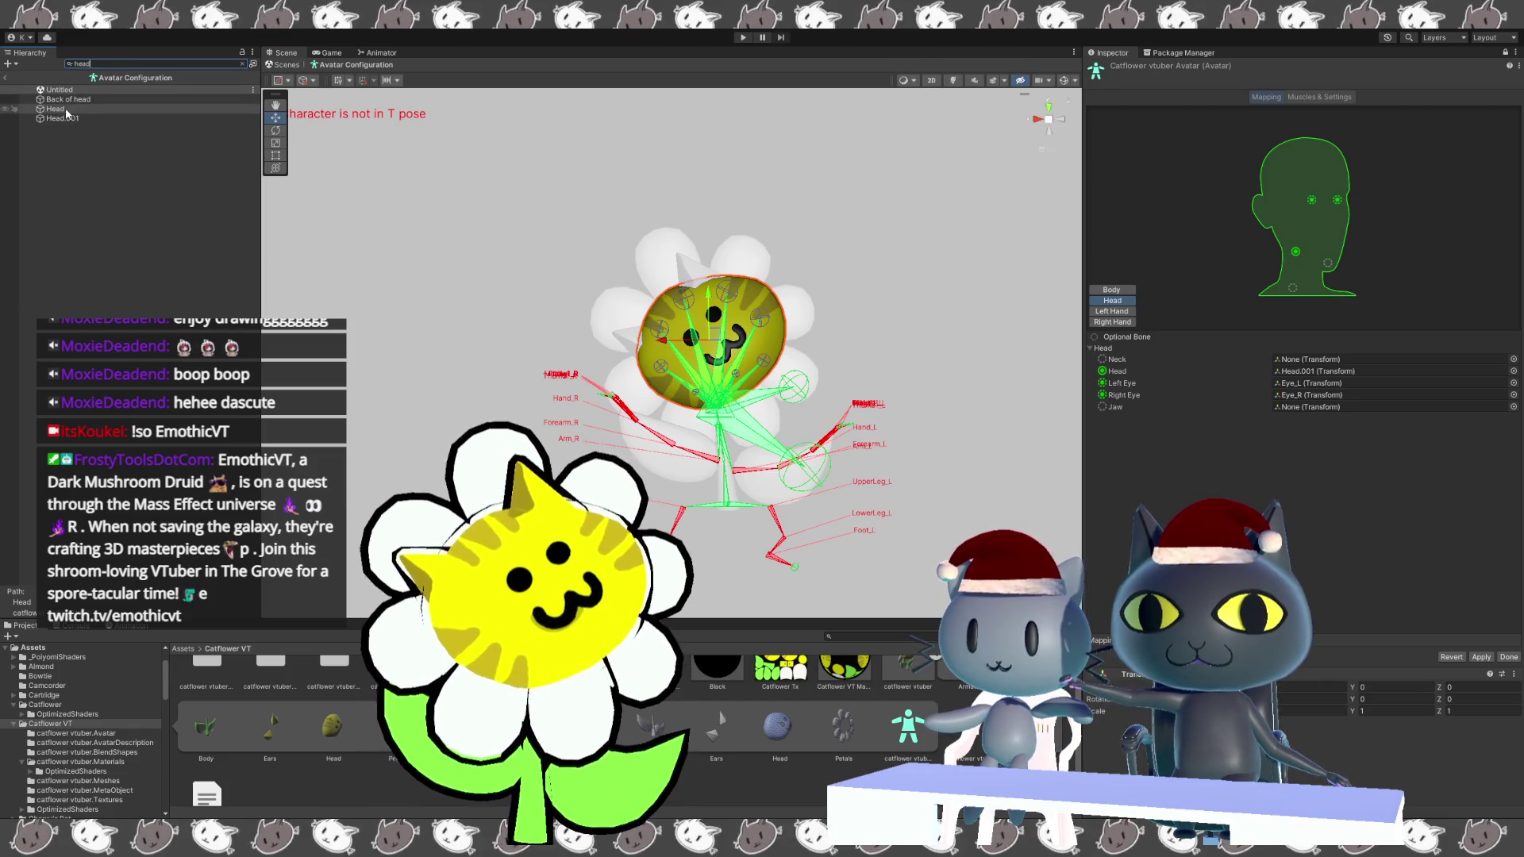
pyautogui.click(65, 111)
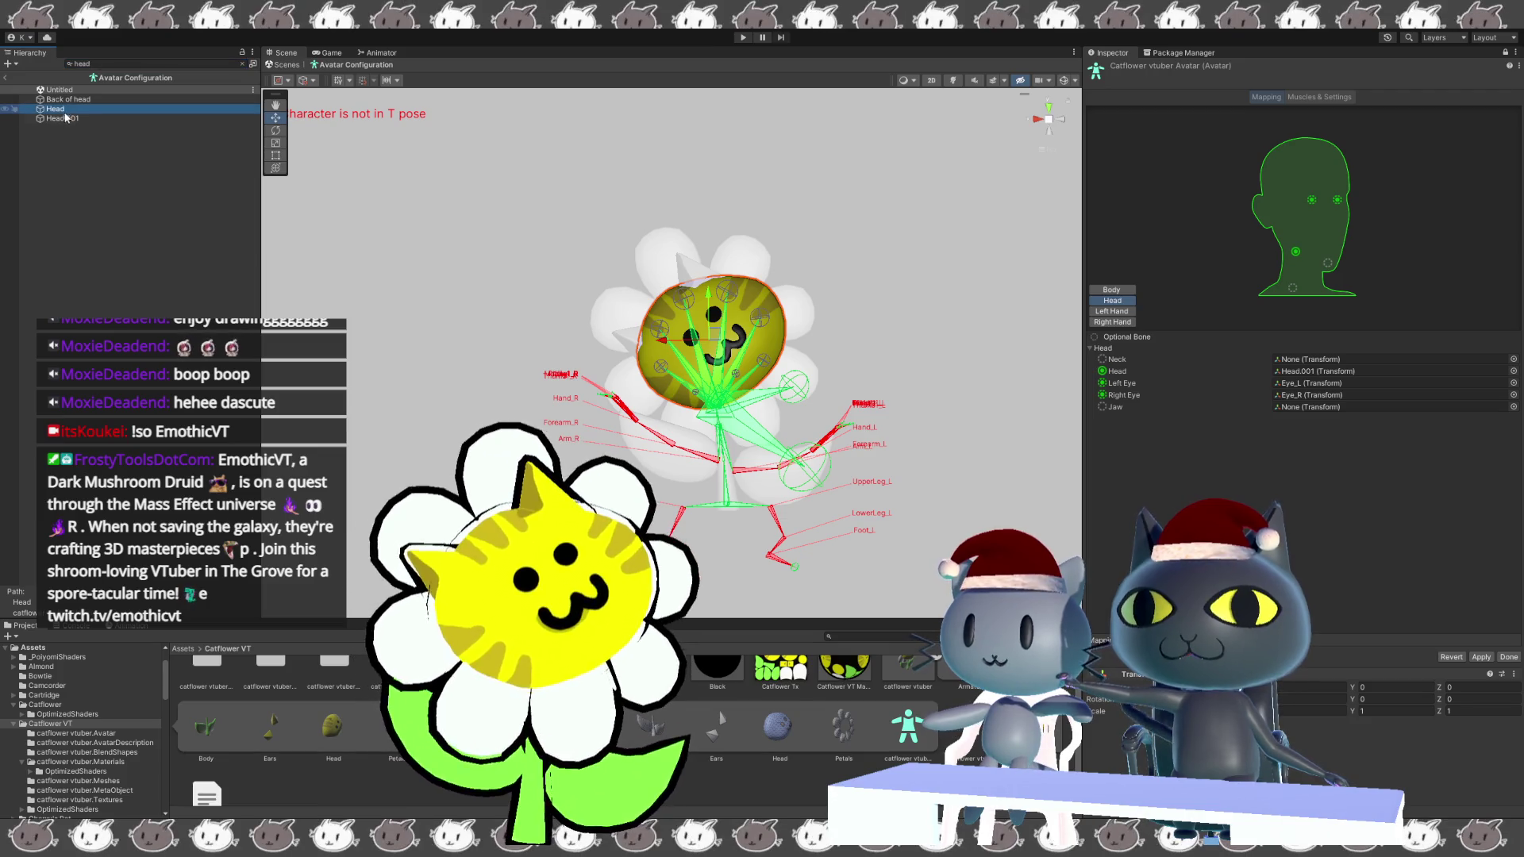
pyautogui.press('f')
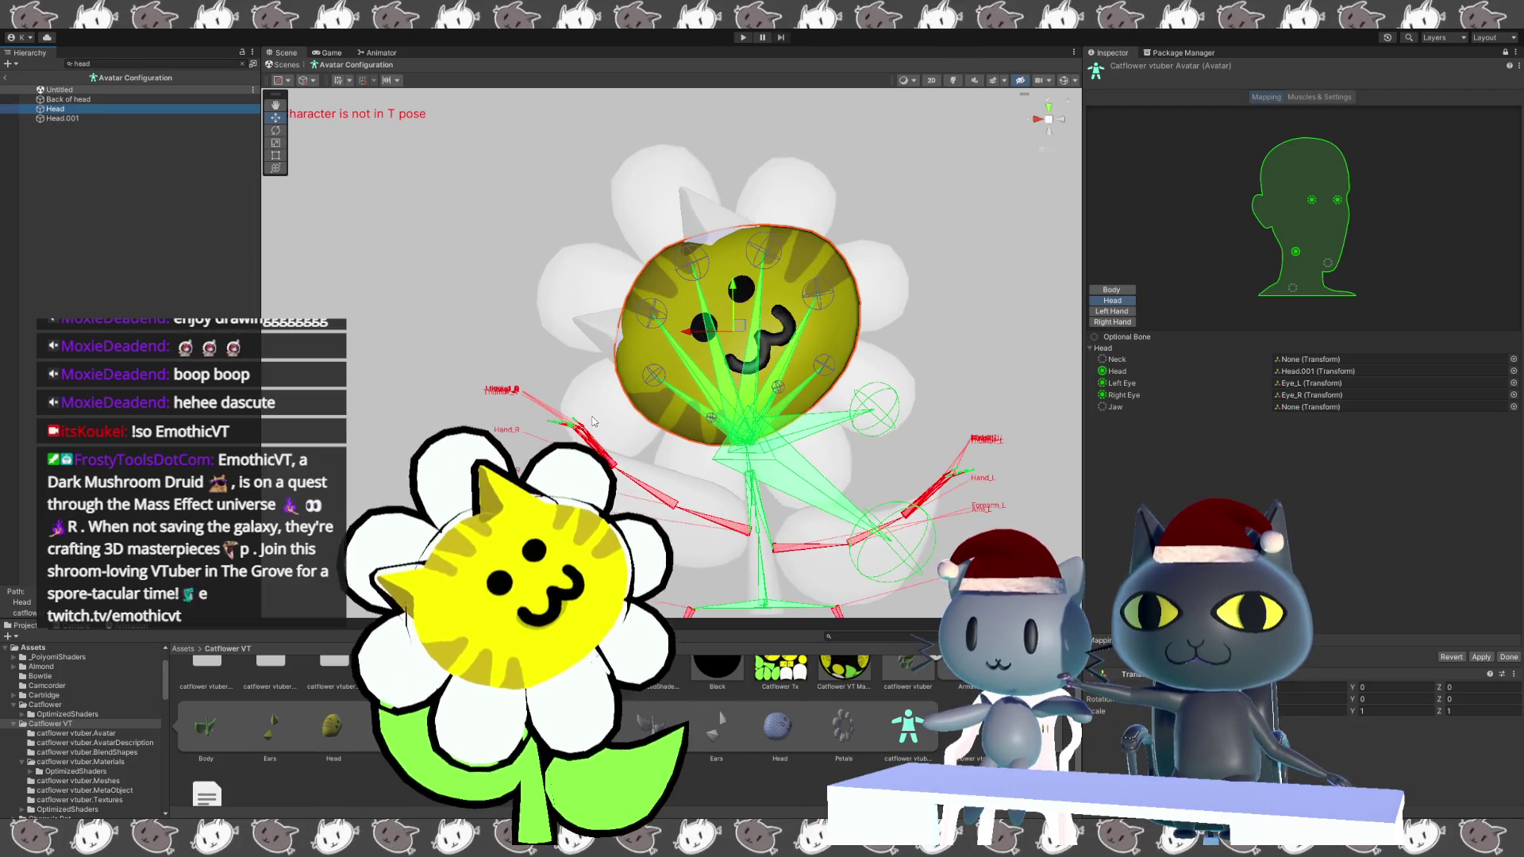
pyautogui.scroll(3, 694, 410)
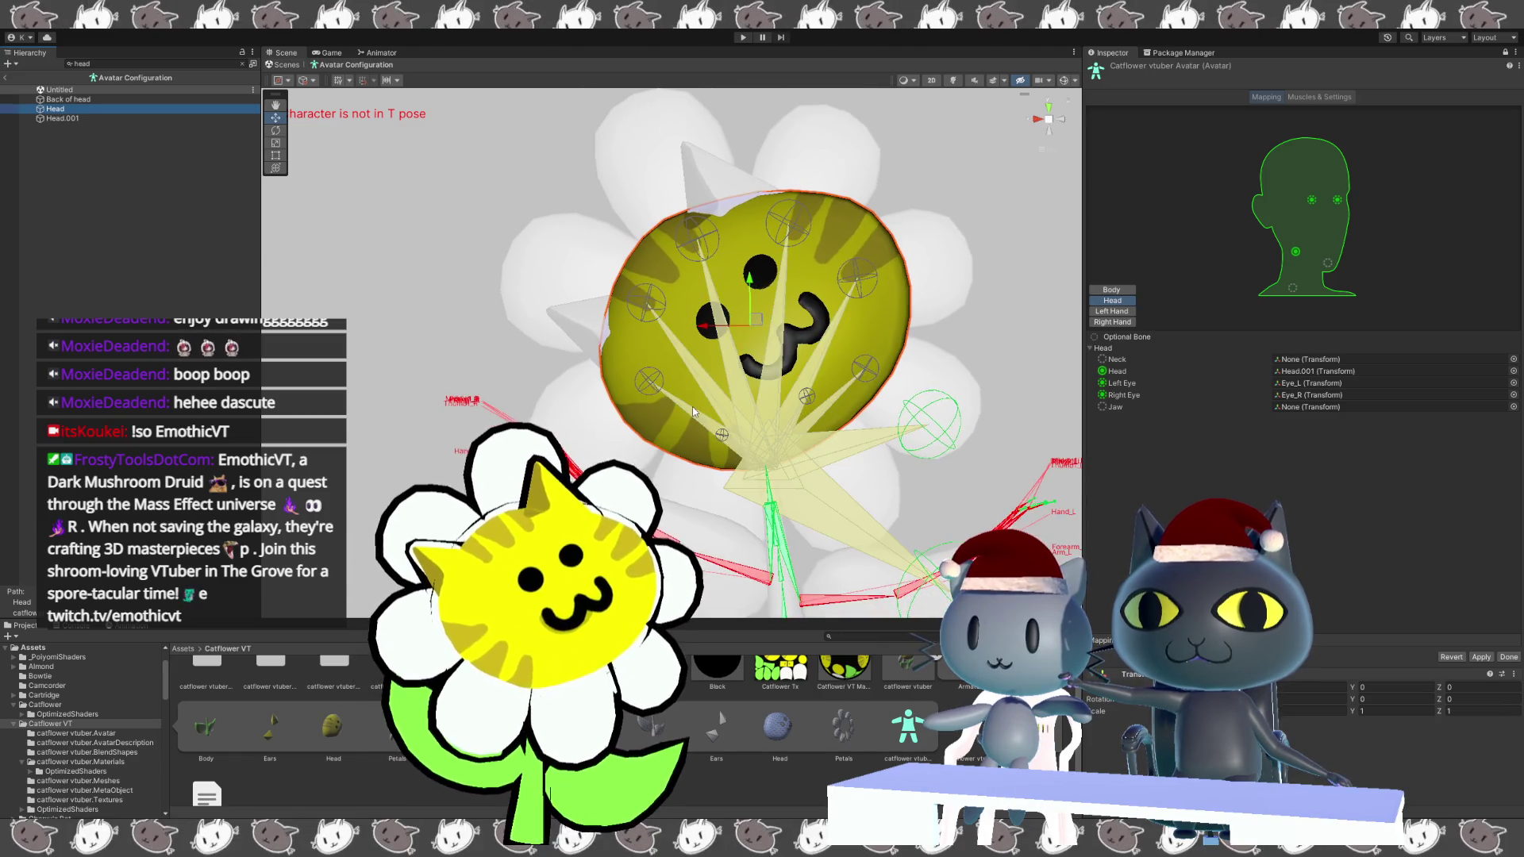
pyautogui.scroll(-5, 693, 406)
pyautogui.scroll(-2, 911, 394)
pyautogui.keyDown('alt'); pyautogui.moveTo(925, 349); pyautogui.dragTo(351, 362); pyautogui.keyUp('alt')
pyautogui.scroll(2, 351, 362)
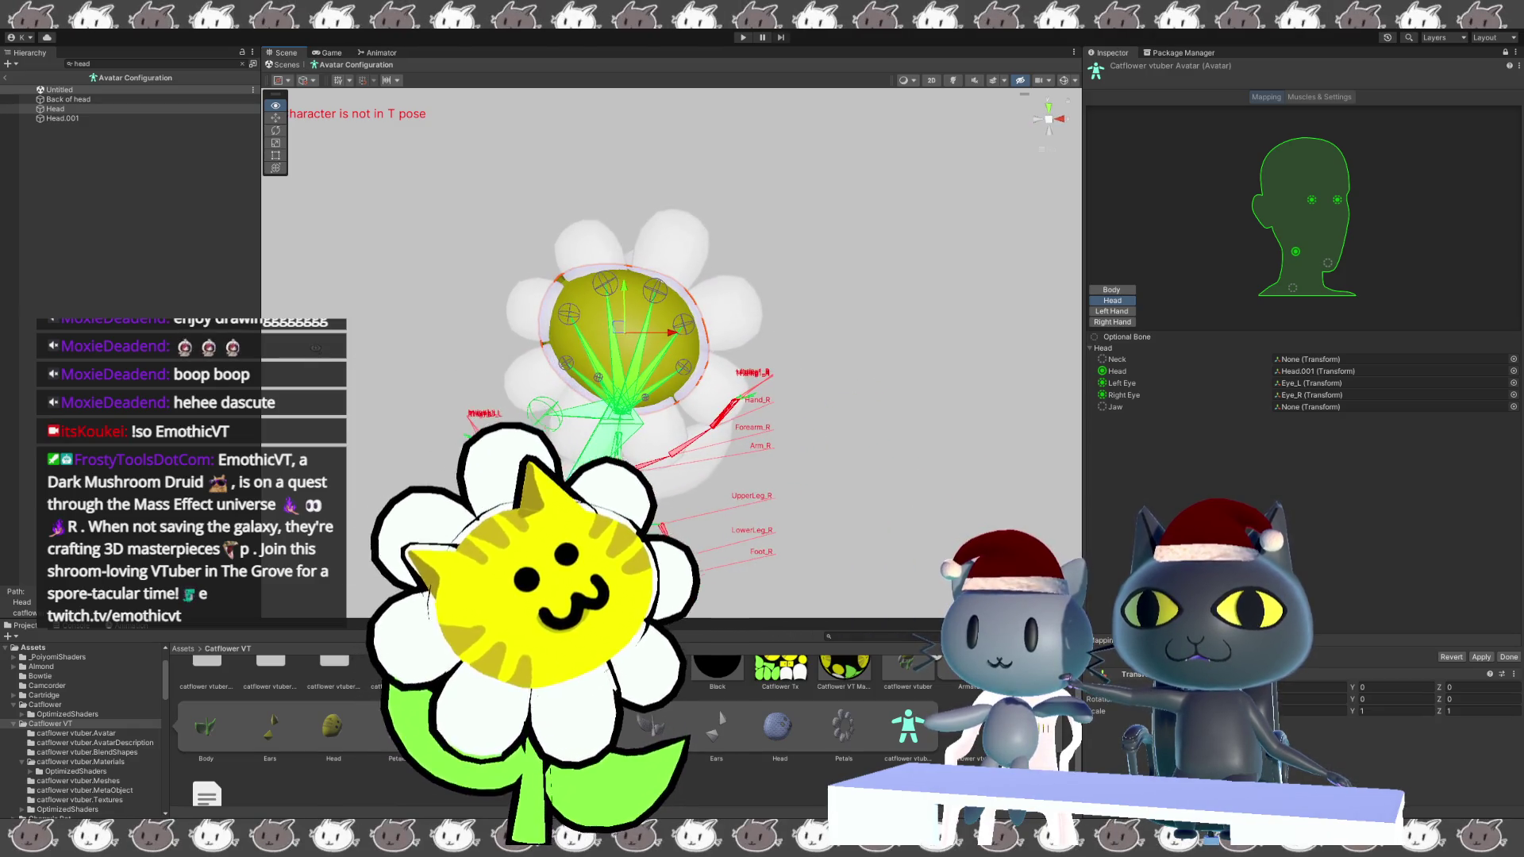
pyautogui.moveTo(482, 337); pyautogui.dragTo(520, 347, button='middle')
pyautogui.scroll(3, 546, 360)
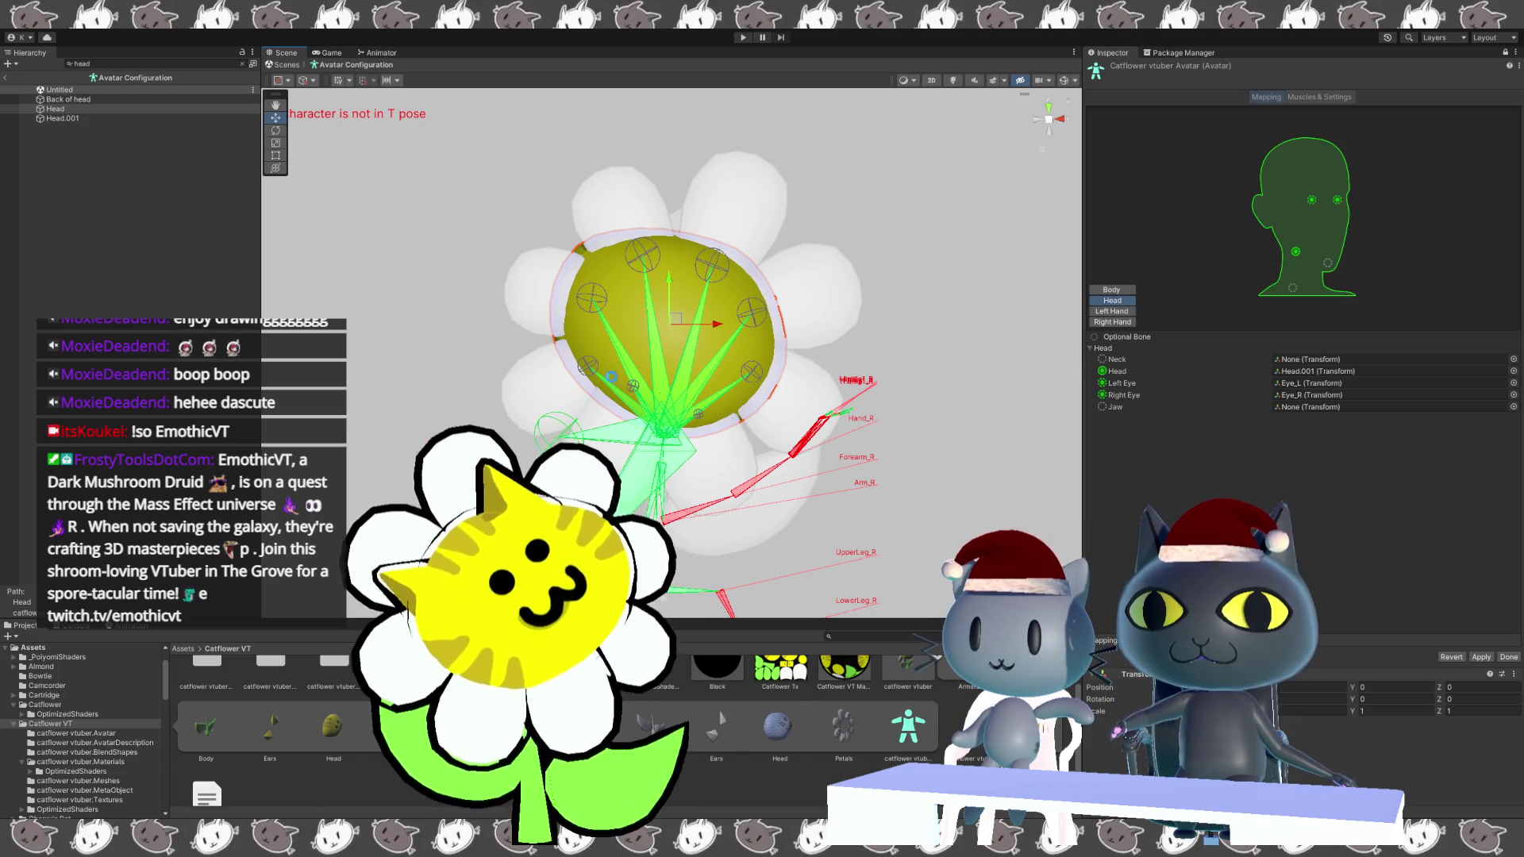
pyautogui.click(6, 76)
pyautogui.click(76, 93)
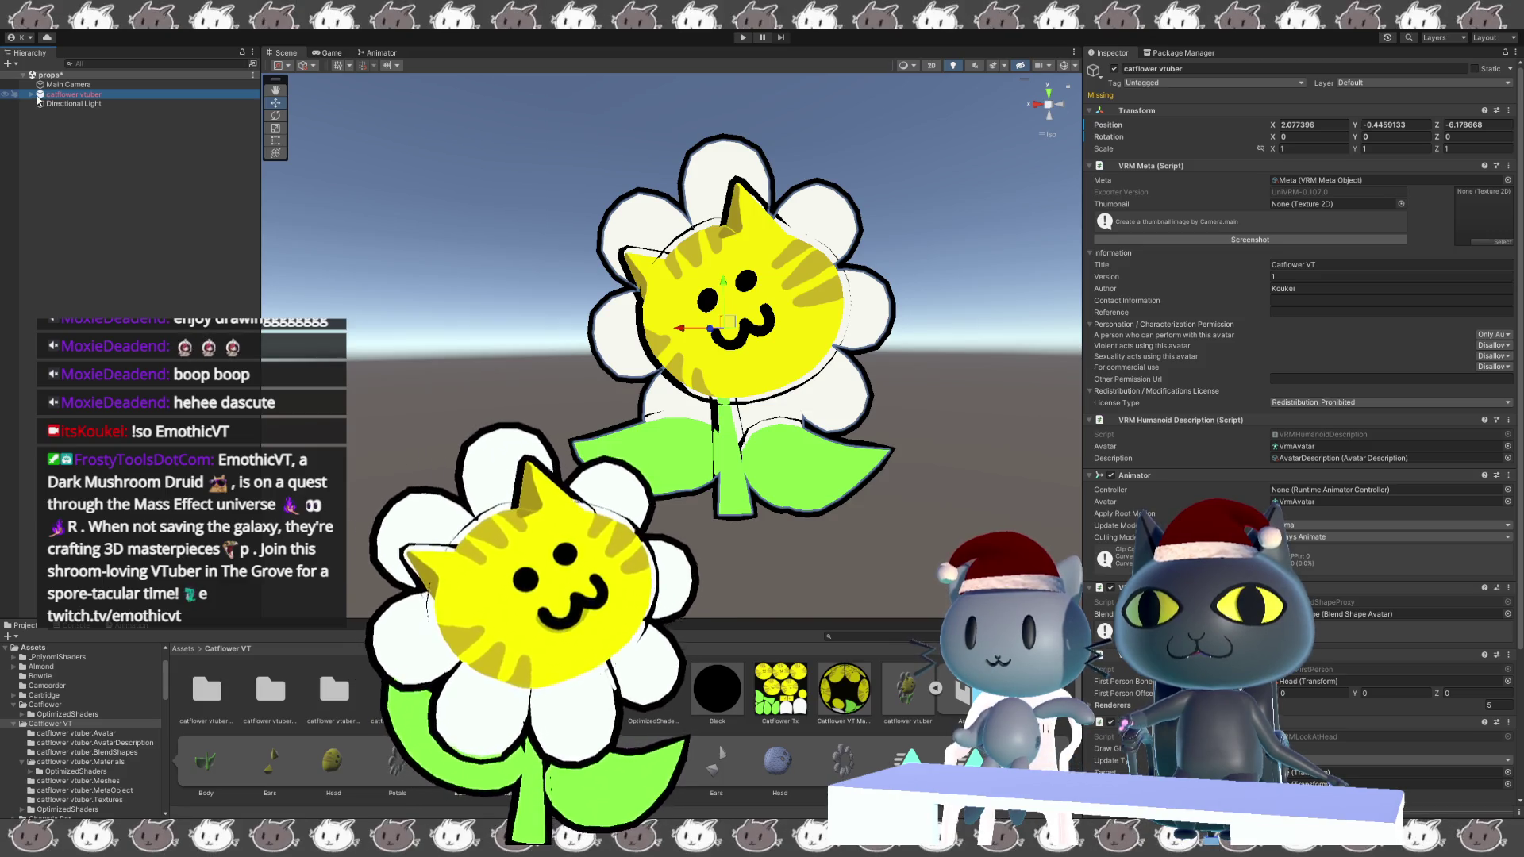
# Reopen the avatar configuration and review the head, left hand, right hand and body bone mappings.
pyautogui.click(907, 688)
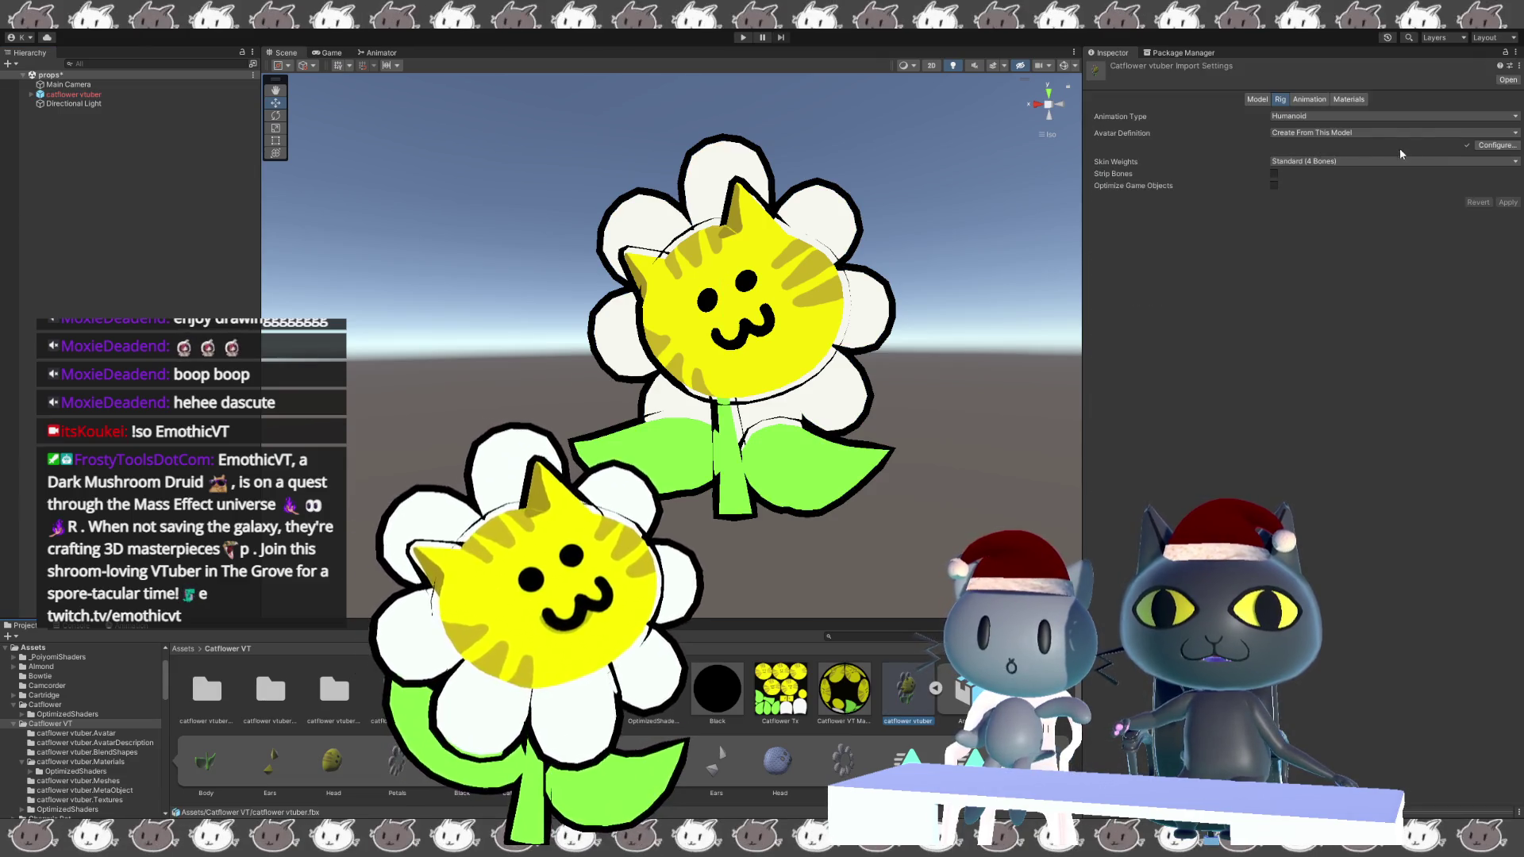
pyautogui.click(1497, 146)
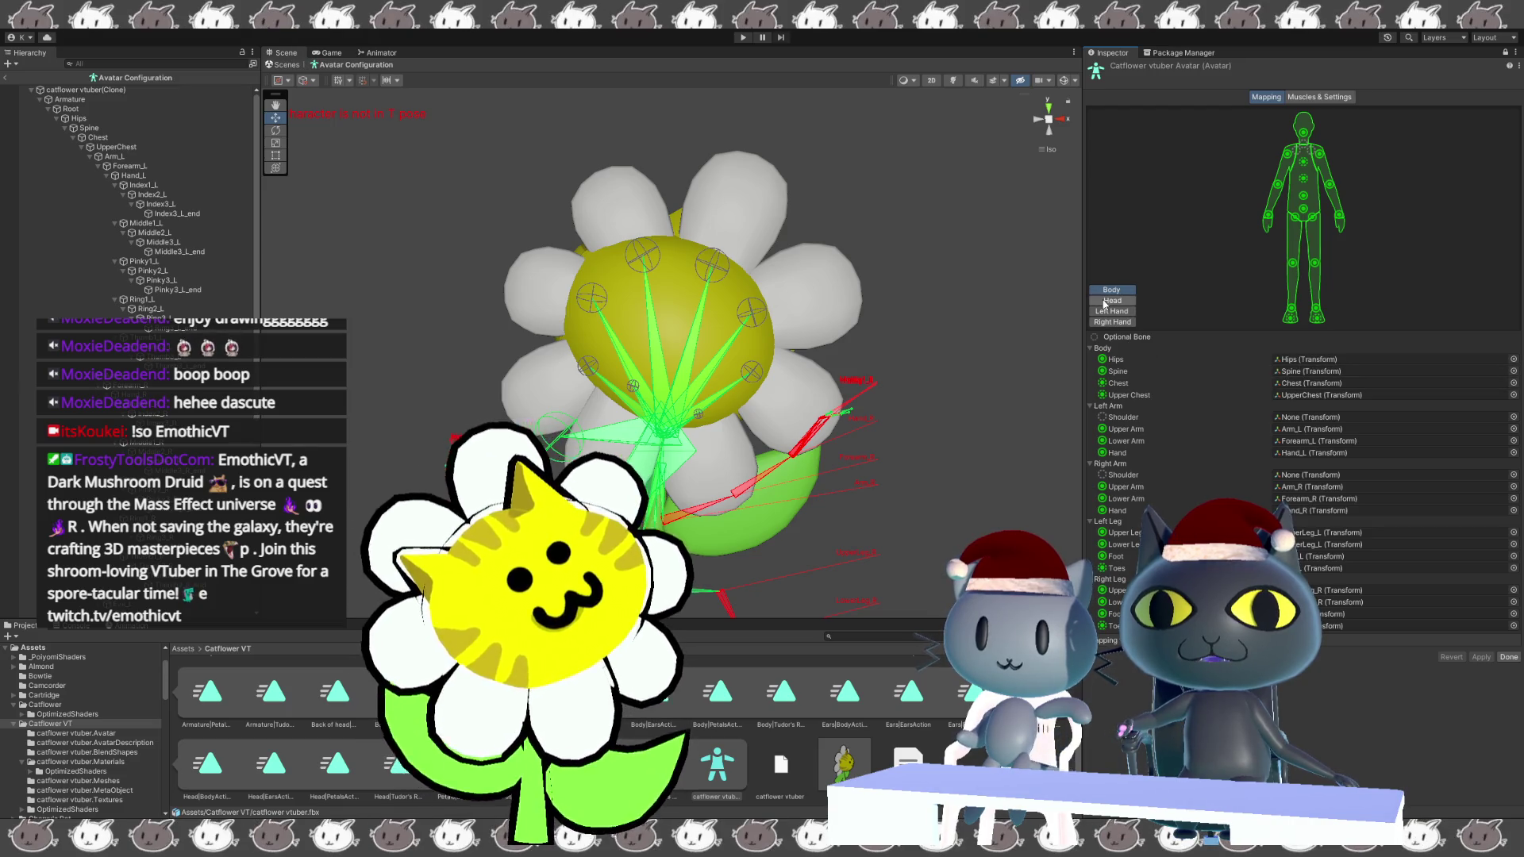
pyautogui.click(1107, 301)
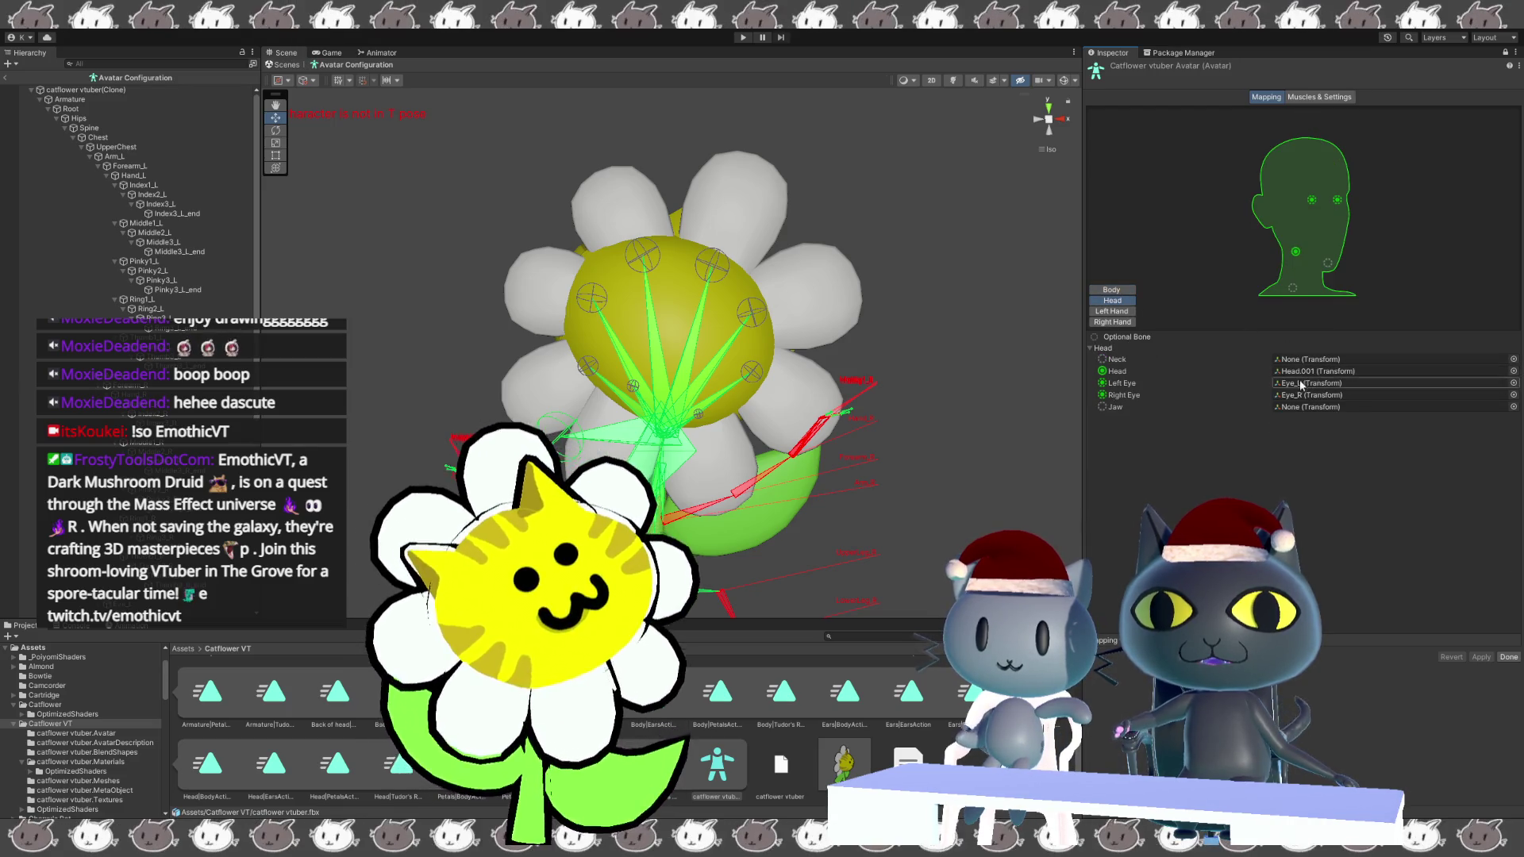
pyautogui.click(1108, 312)
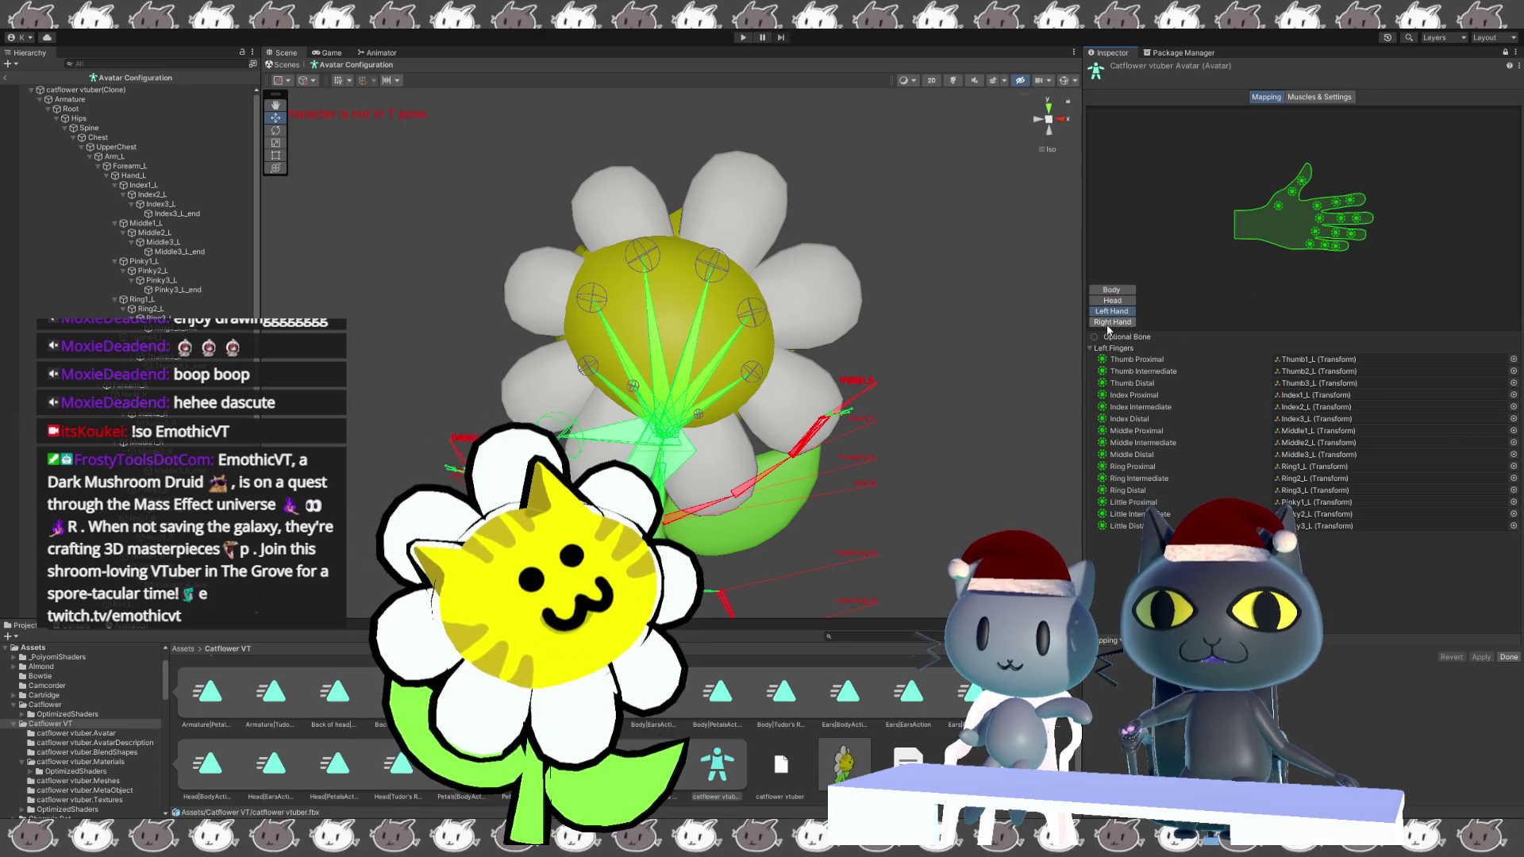
pyautogui.click(1109, 323)
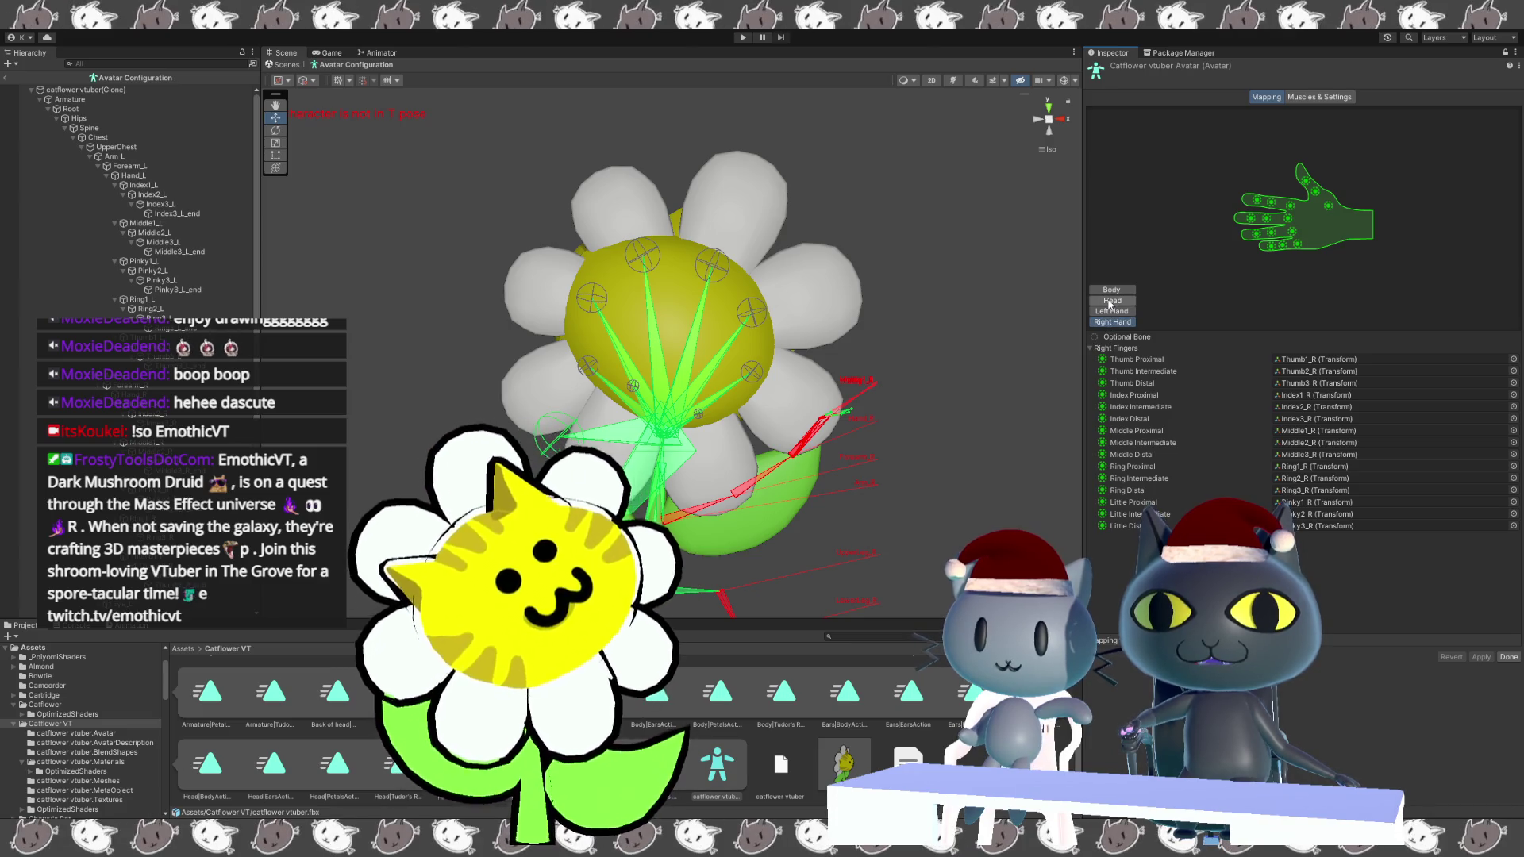
pyautogui.click(1111, 300)
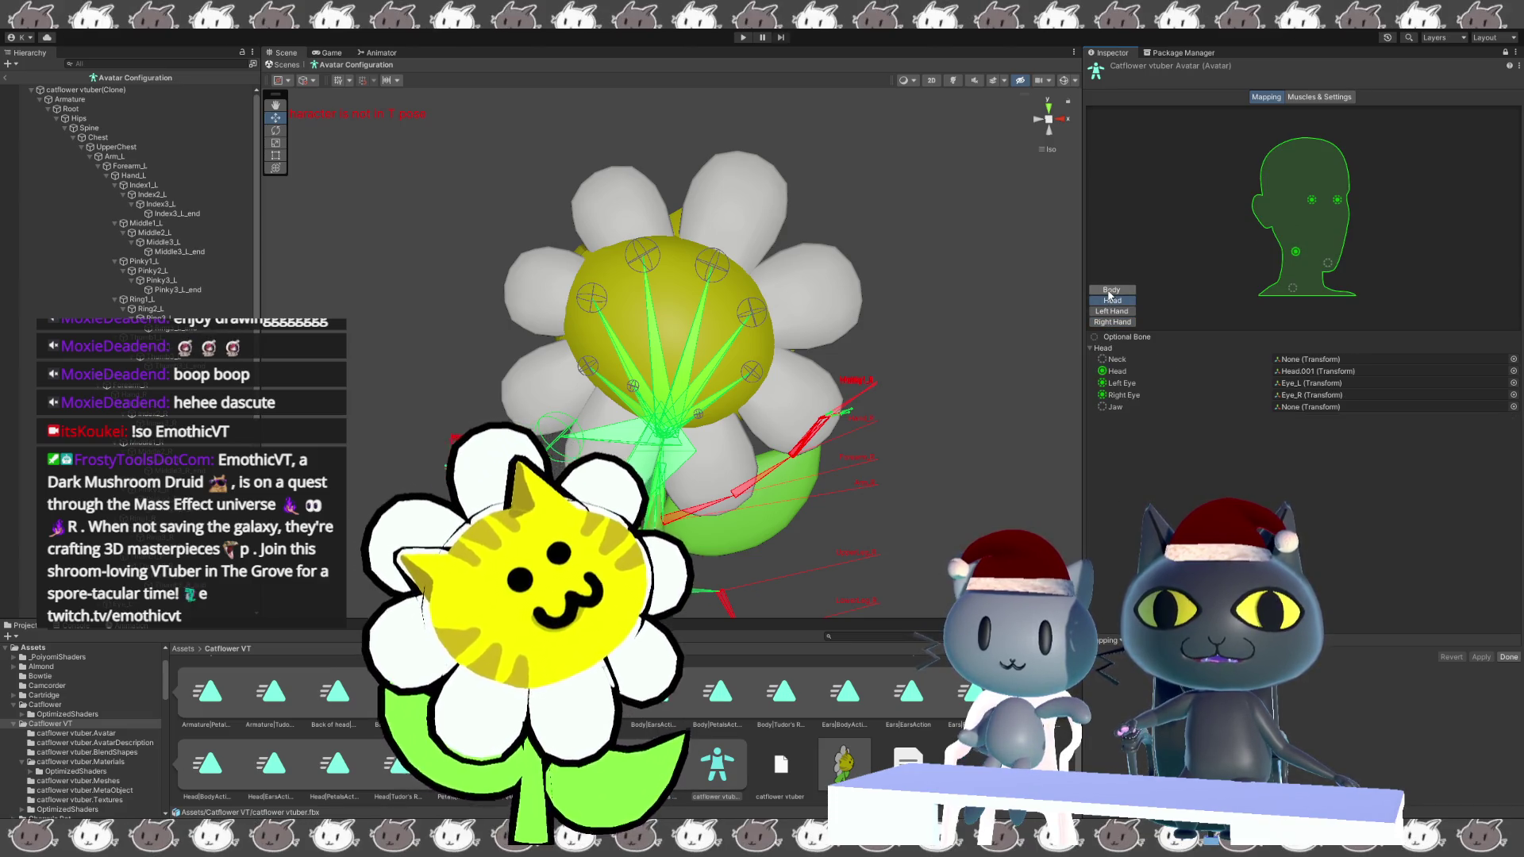
pyautogui.click(1110, 290)
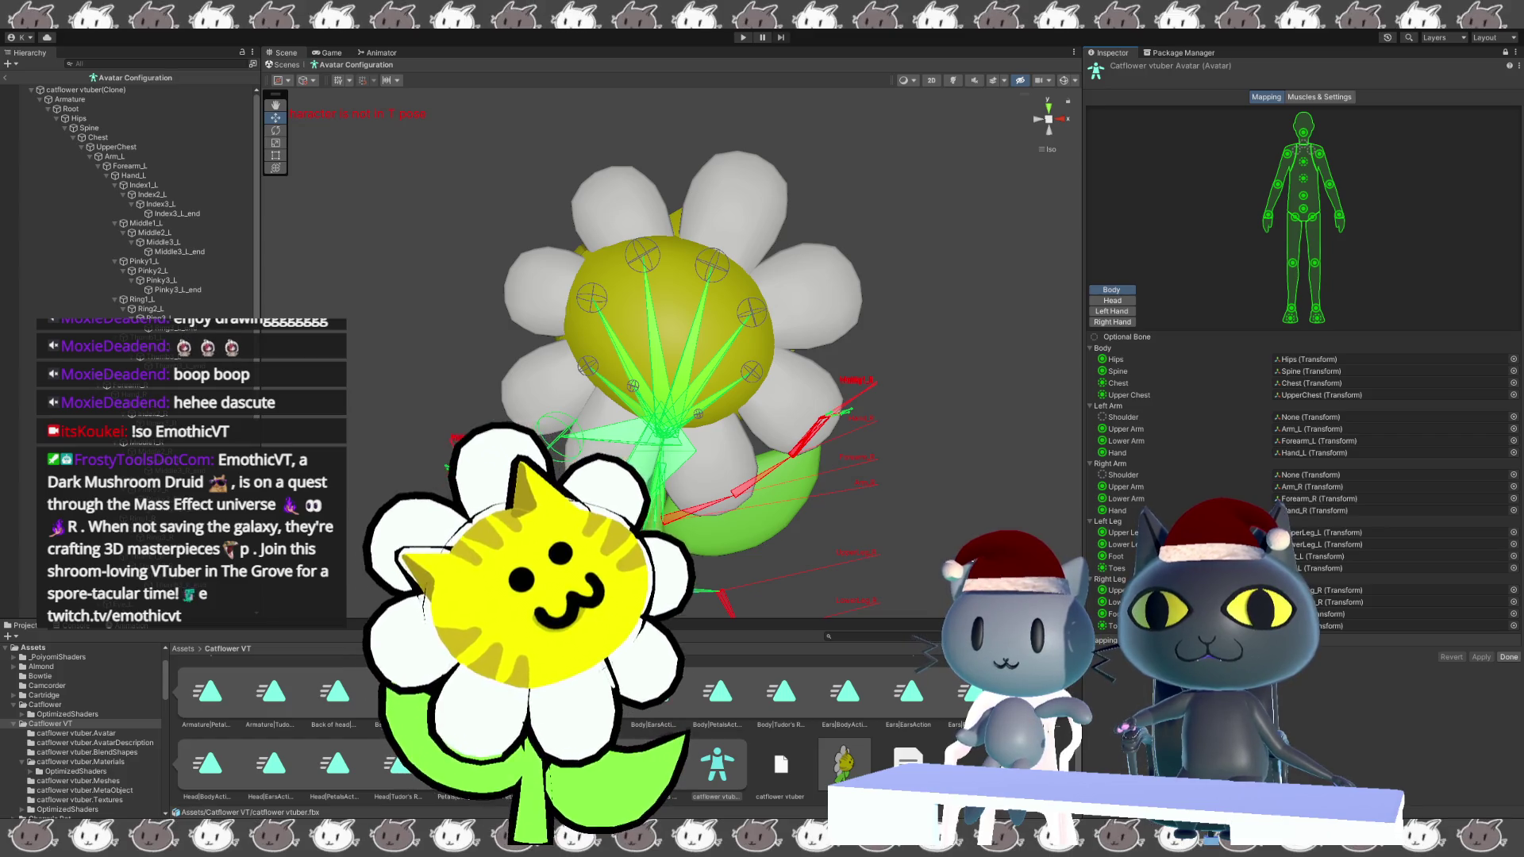
# Enforce a T-pose on the avatar and orbit around it to inspect.
pyautogui.click(1143, 640)
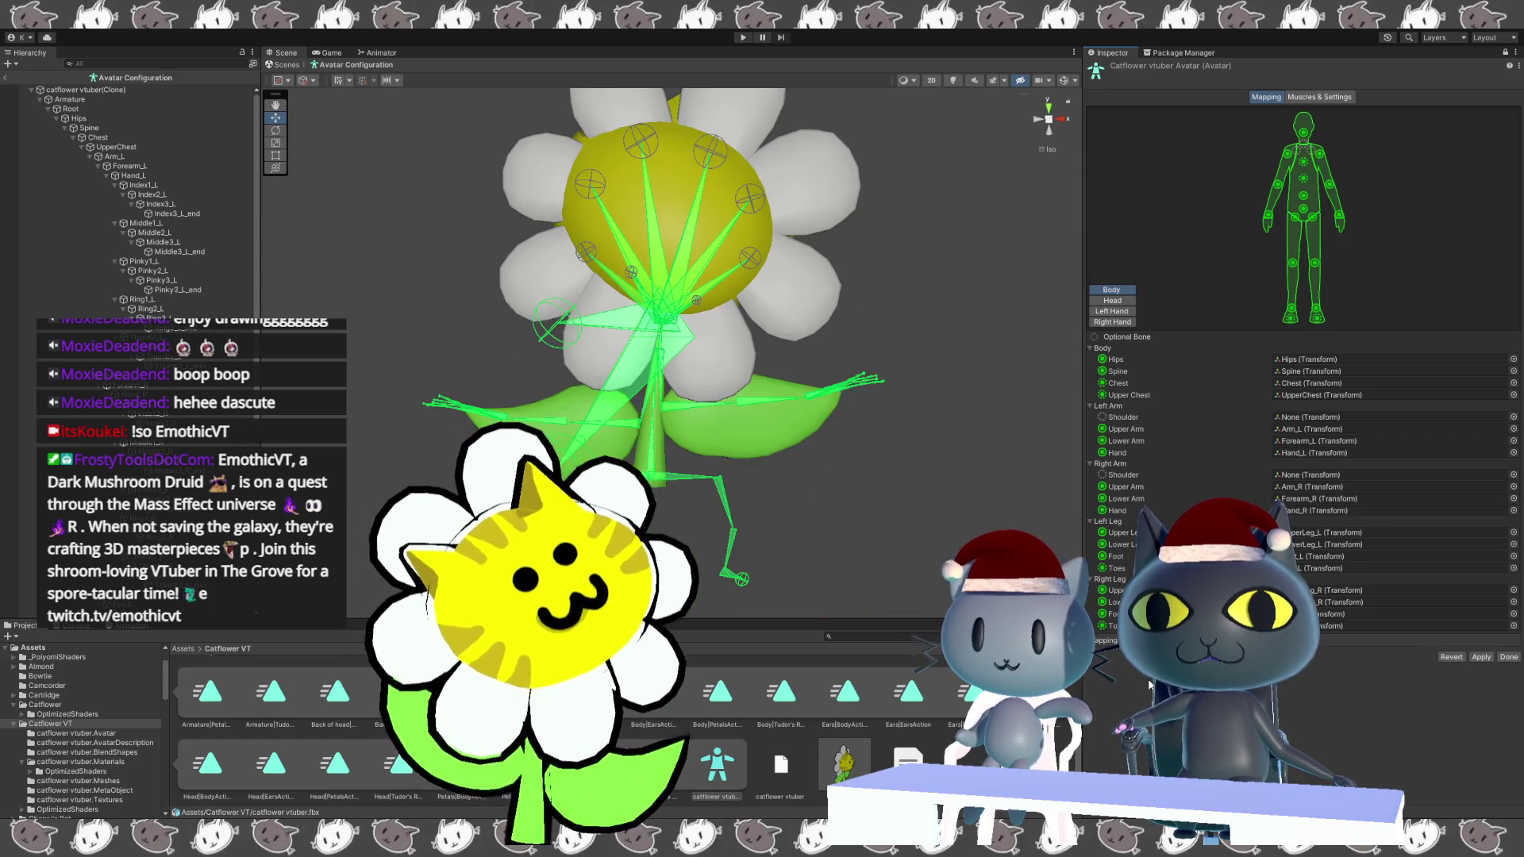
pyautogui.moveTo(834, 469)
pyautogui.keyDown('alt'); pyautogui.mouseDown()
pyautogui.moveTo(952, 469)
pyautogui.moveTo(694, 476)
pyautogui.moveTo(711, 475)
pyautogui.mouseUp(); pyautogui.keyUp('alt')
pyautogui.moveTo(780, 466)
pyautogui.keyDown('alt'); pyautogui.mouseDown()
pyautogui.moveTo(889, 445)
pyautogui.moveTo(992, 357)
pyautogui.mouseUp(); pyautogui.keyUp('alt')
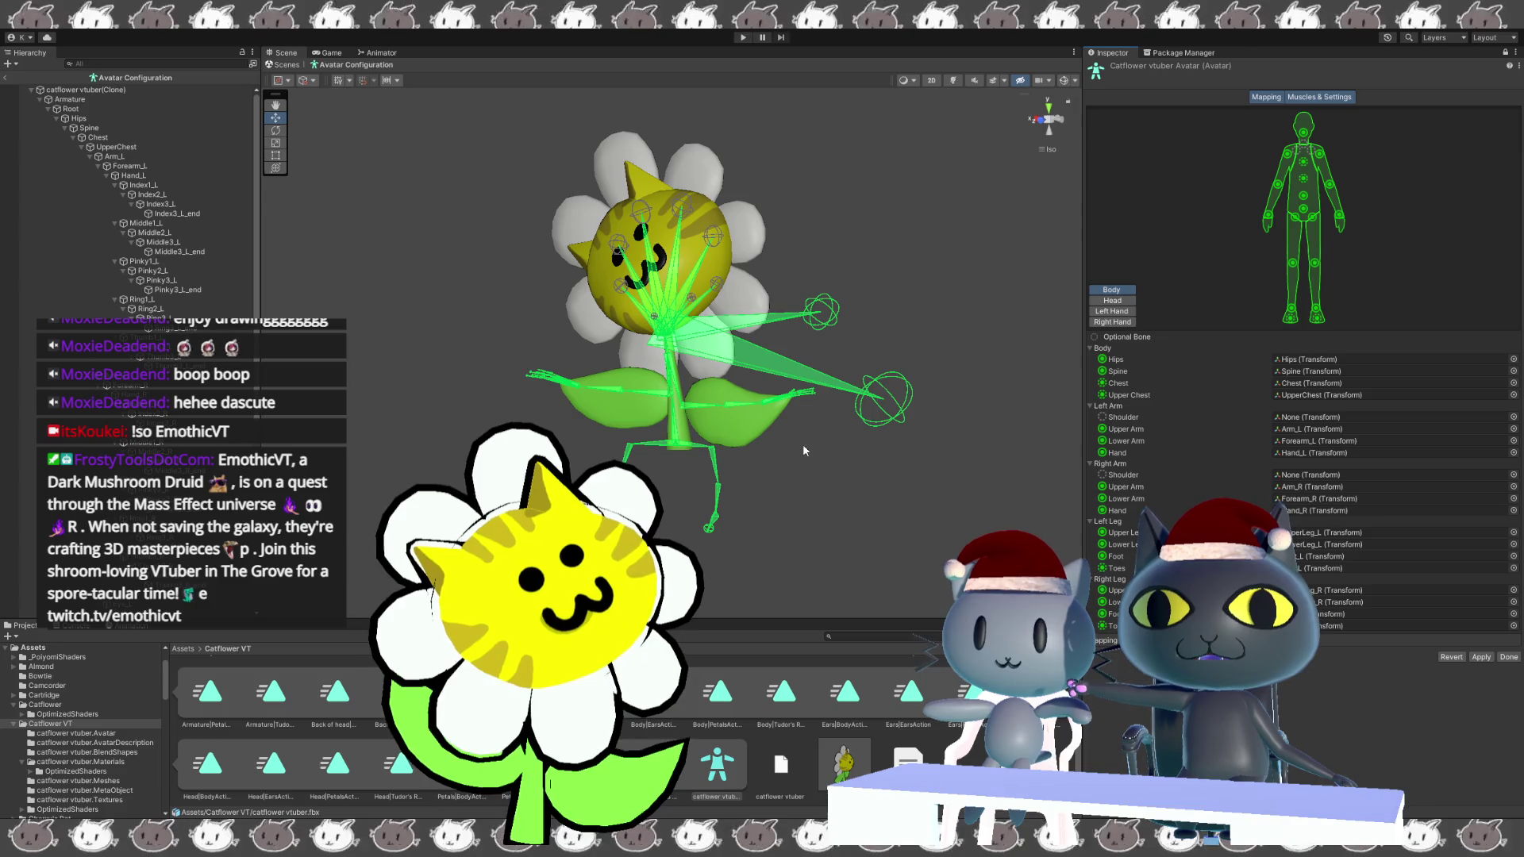
# Preview the Open Close muscle slider in Muscles & Settings, reset it, and finish the avatar configuration.
pyautogui.click(1319, 96)
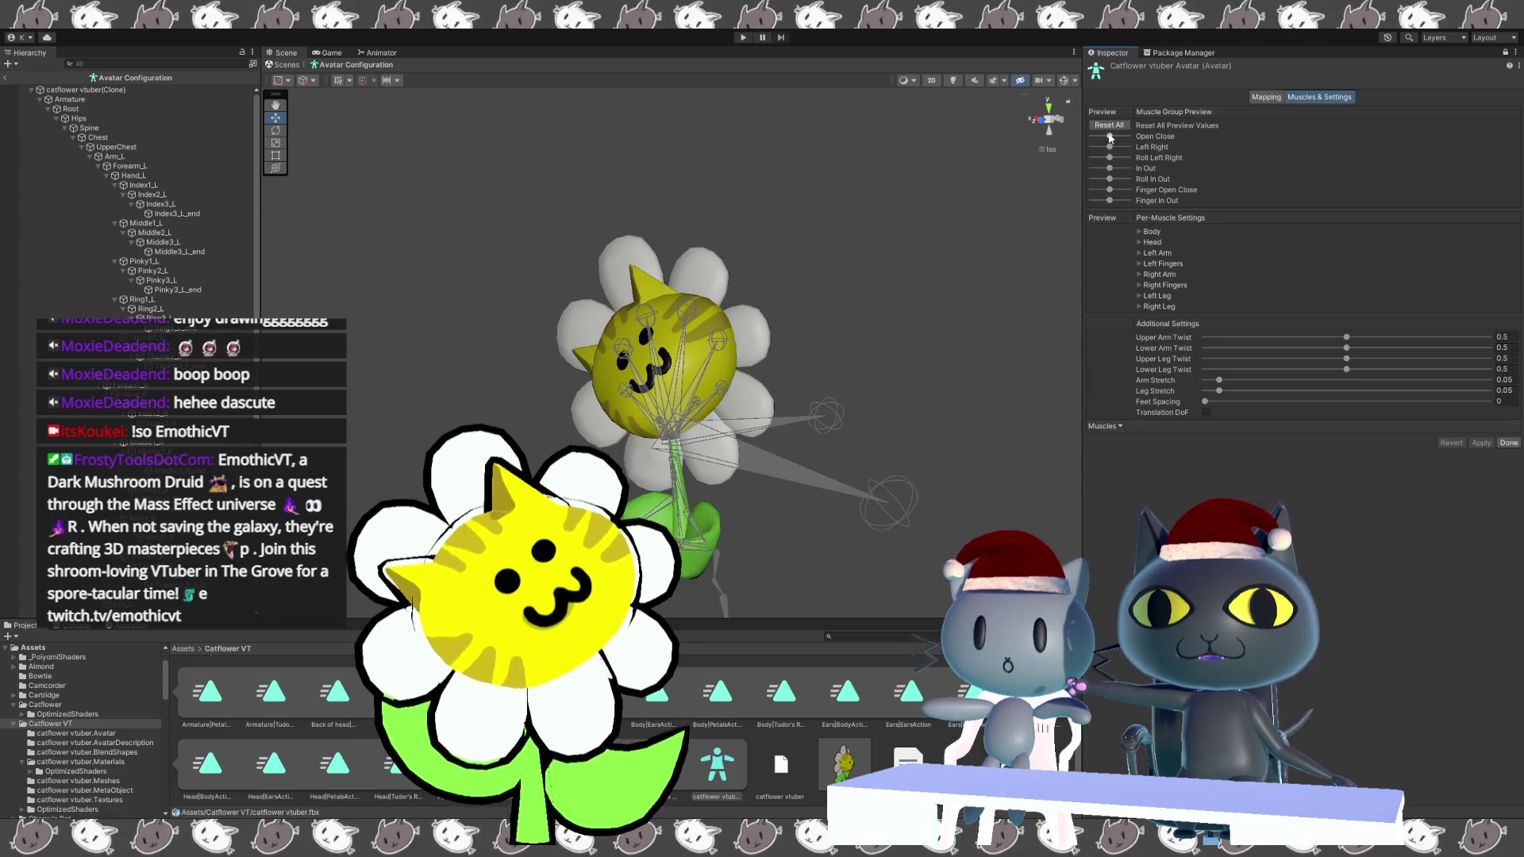
pyautogui.moveTo(922, 255); pyautogui.dragTo(966, 187, button='middle')
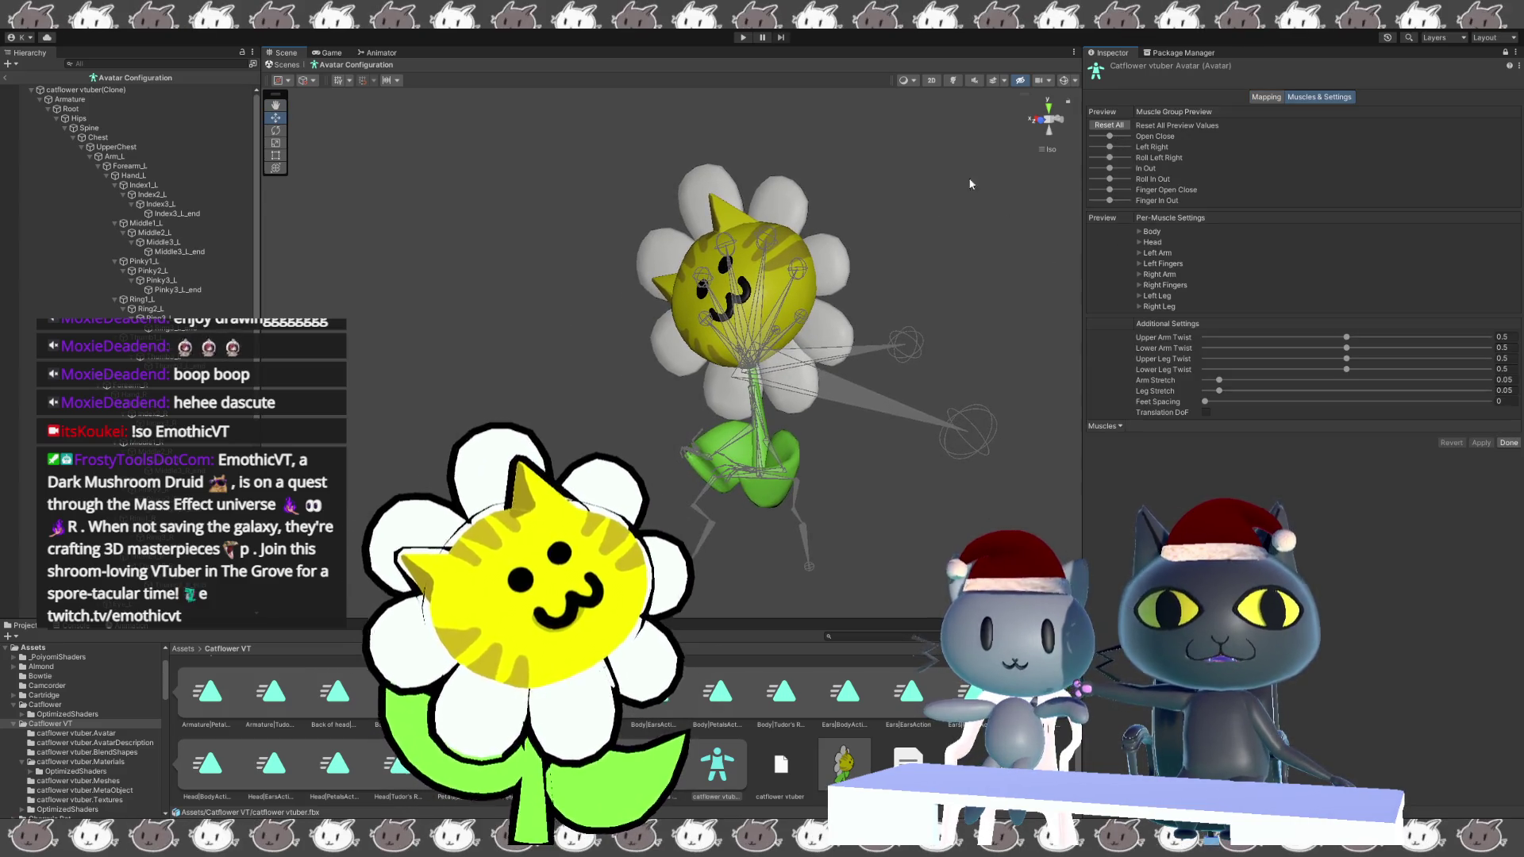
pyautogui.moveTo(1110, 137)
pyautogui.mouseDown()
pyautogui.moveTo(1127, 138)
pyautogui.moveTo(1101, 138)
pyautogui.moveTo(1122, 150)
pyautogui.moveTo(1114, 171)
pyautogui.mouseUp()
pyautogui.click(1109, 158)
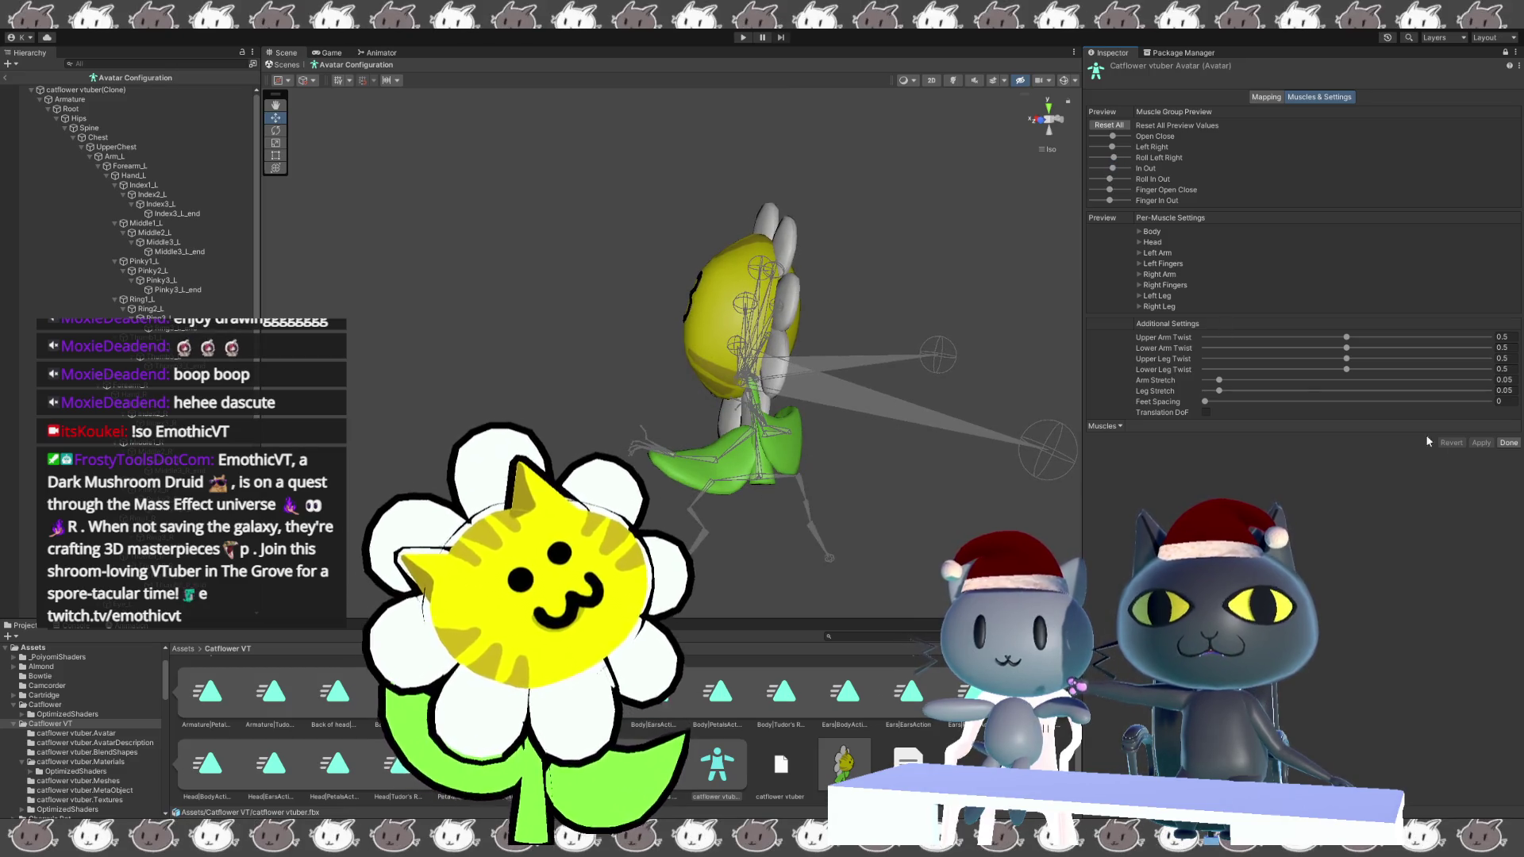
pyautogui.click(1508, 442)
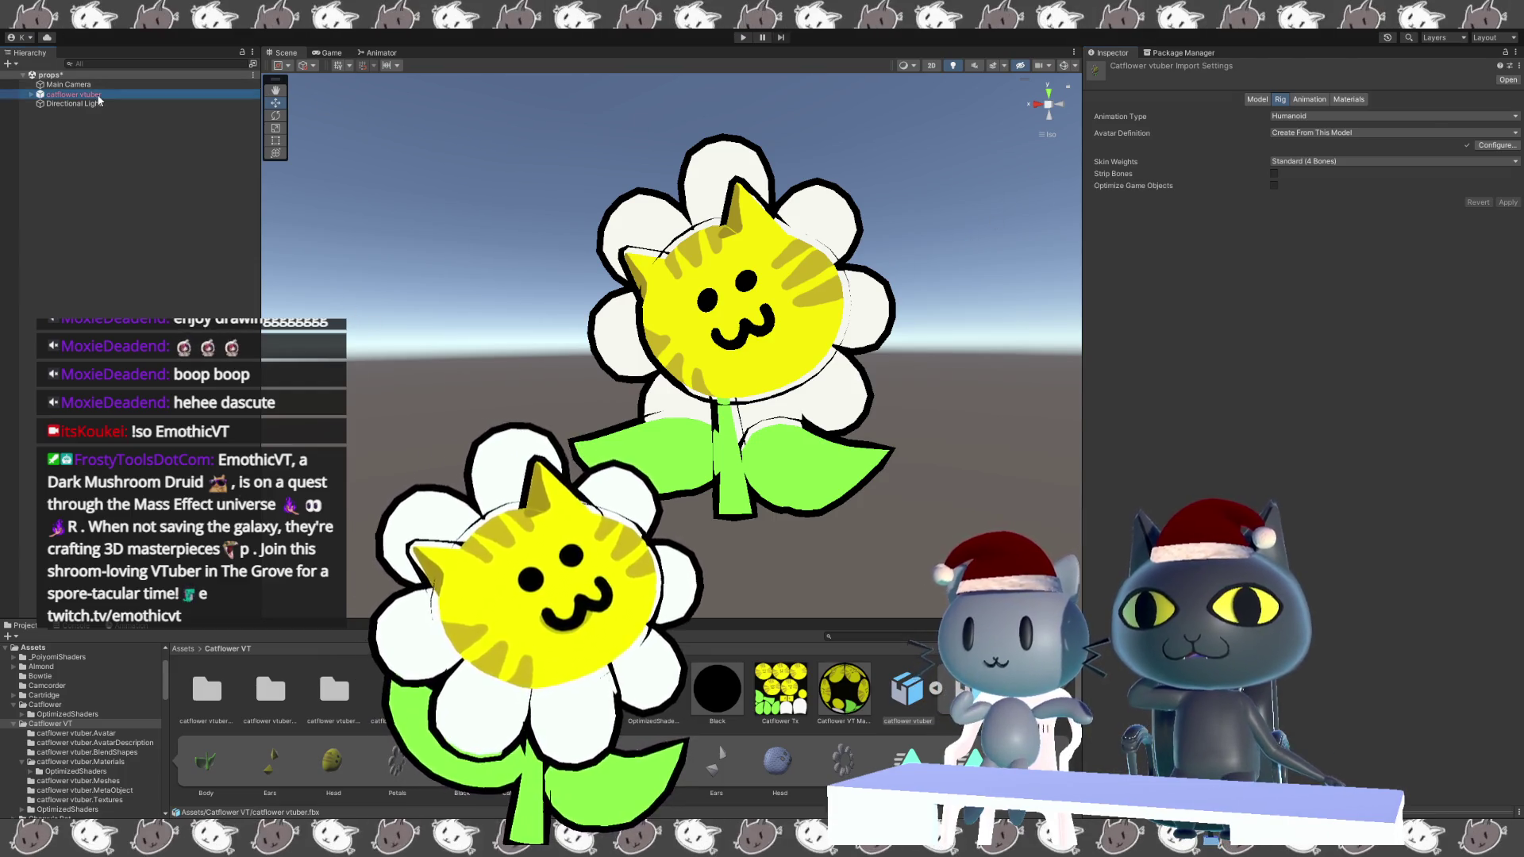
# Replace the old catflower vtuber in the scene with a fresh instance from the FBX.
pyautogui.click(73, 95)
pyautogui.press('Delete')
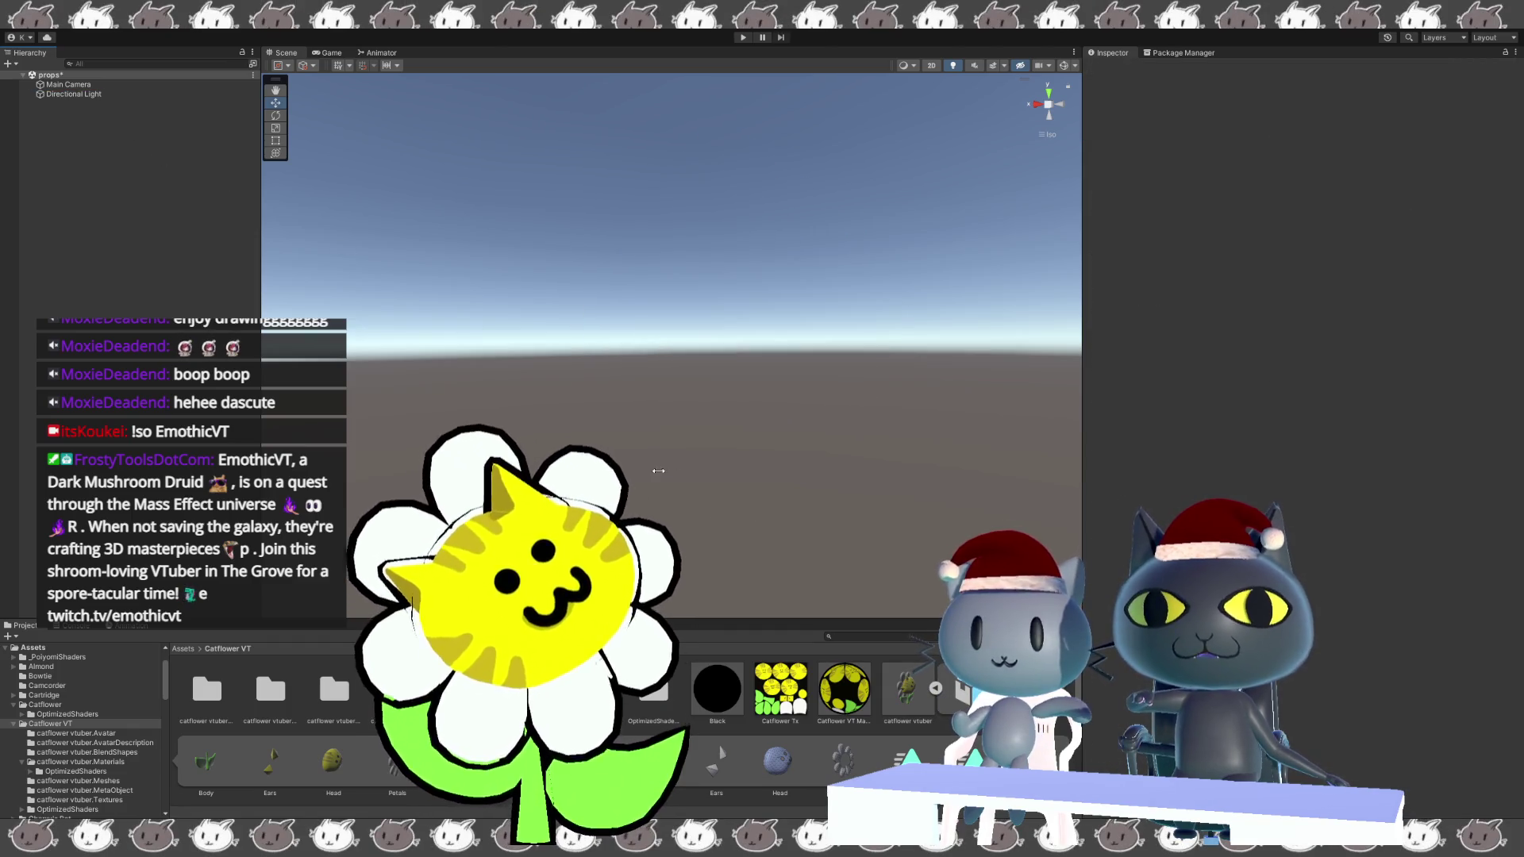
pyautogui.click(910, 712)
pyautogui.click(1309, 99)
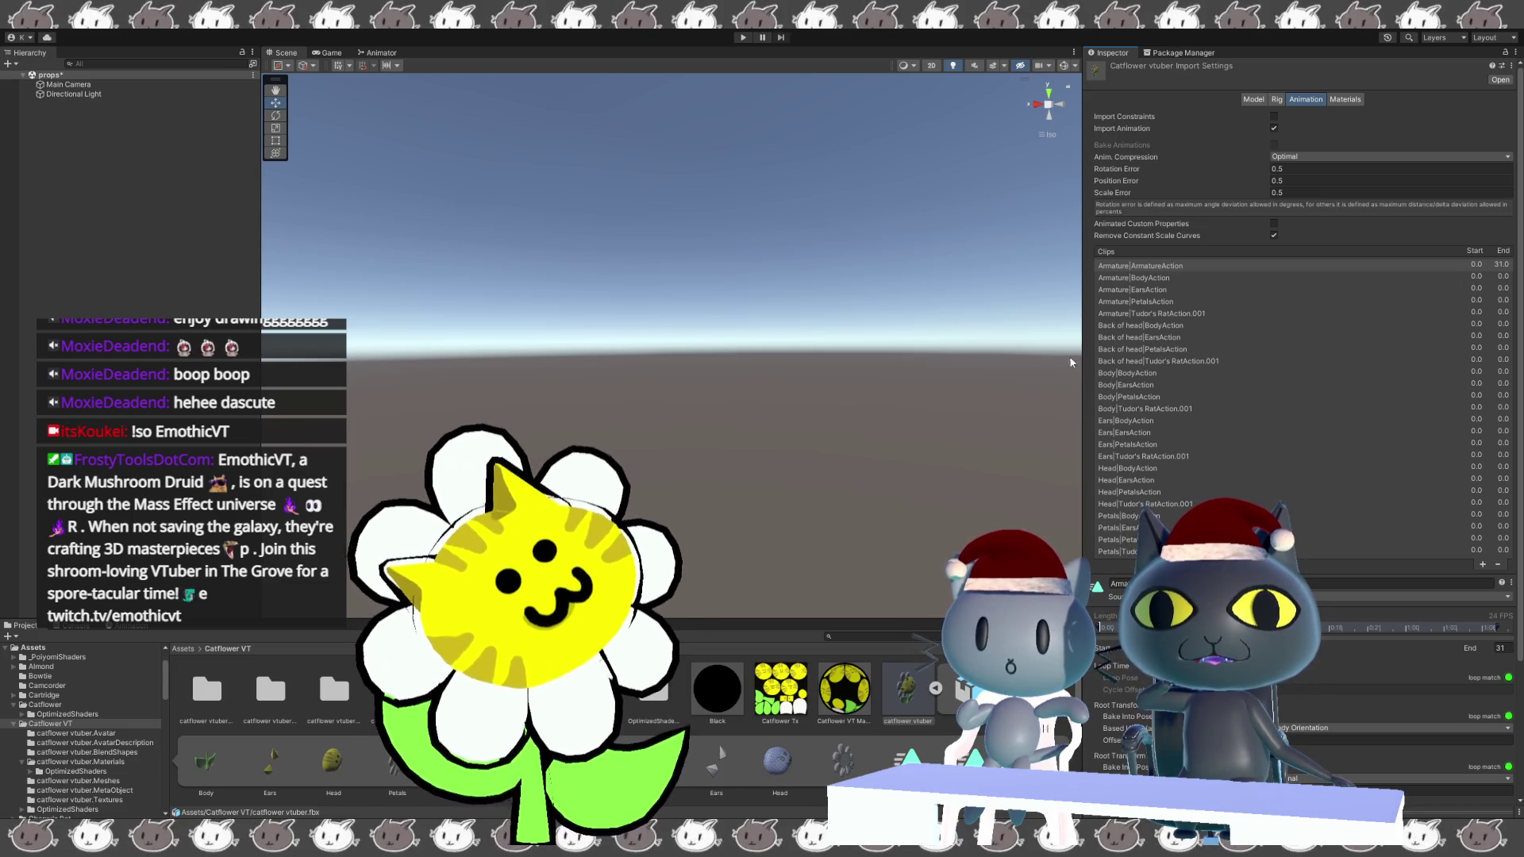
pyautogui.moveTo(907, 688)
pyautogui.mouseDown()
pyautogui.moveTo(873, 603)
pyautogui.moveTo(783, 508)
pyautogui.moveTo(762, 530)
pyautogui.mouseUp()
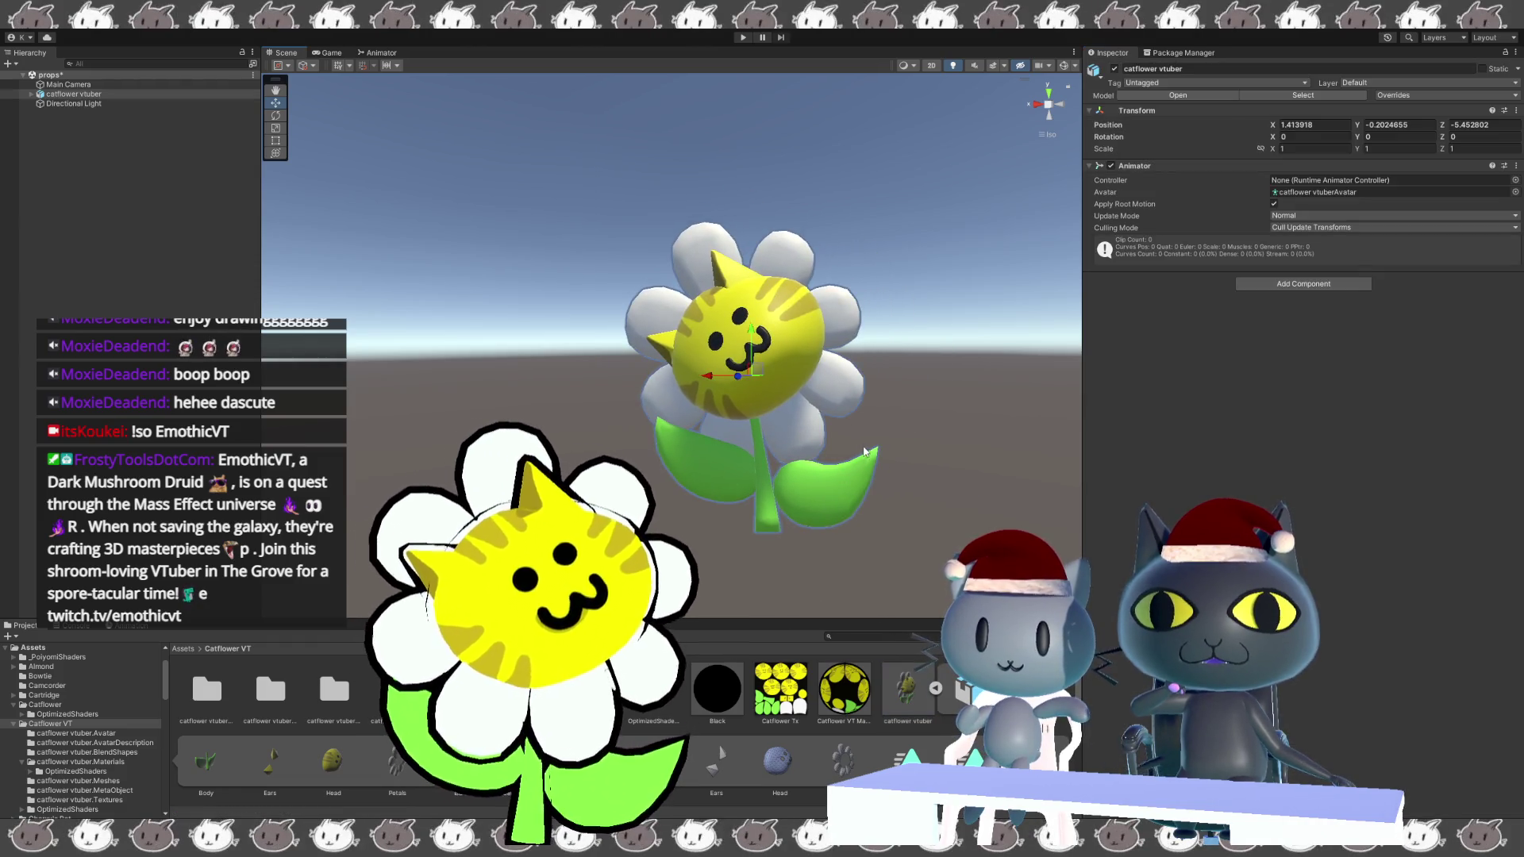
# Delete the extra clips, keeping Armature|ArmatureAction with Loop Time and Loop Pose, and apply.
pyautogui.click(907, 687)
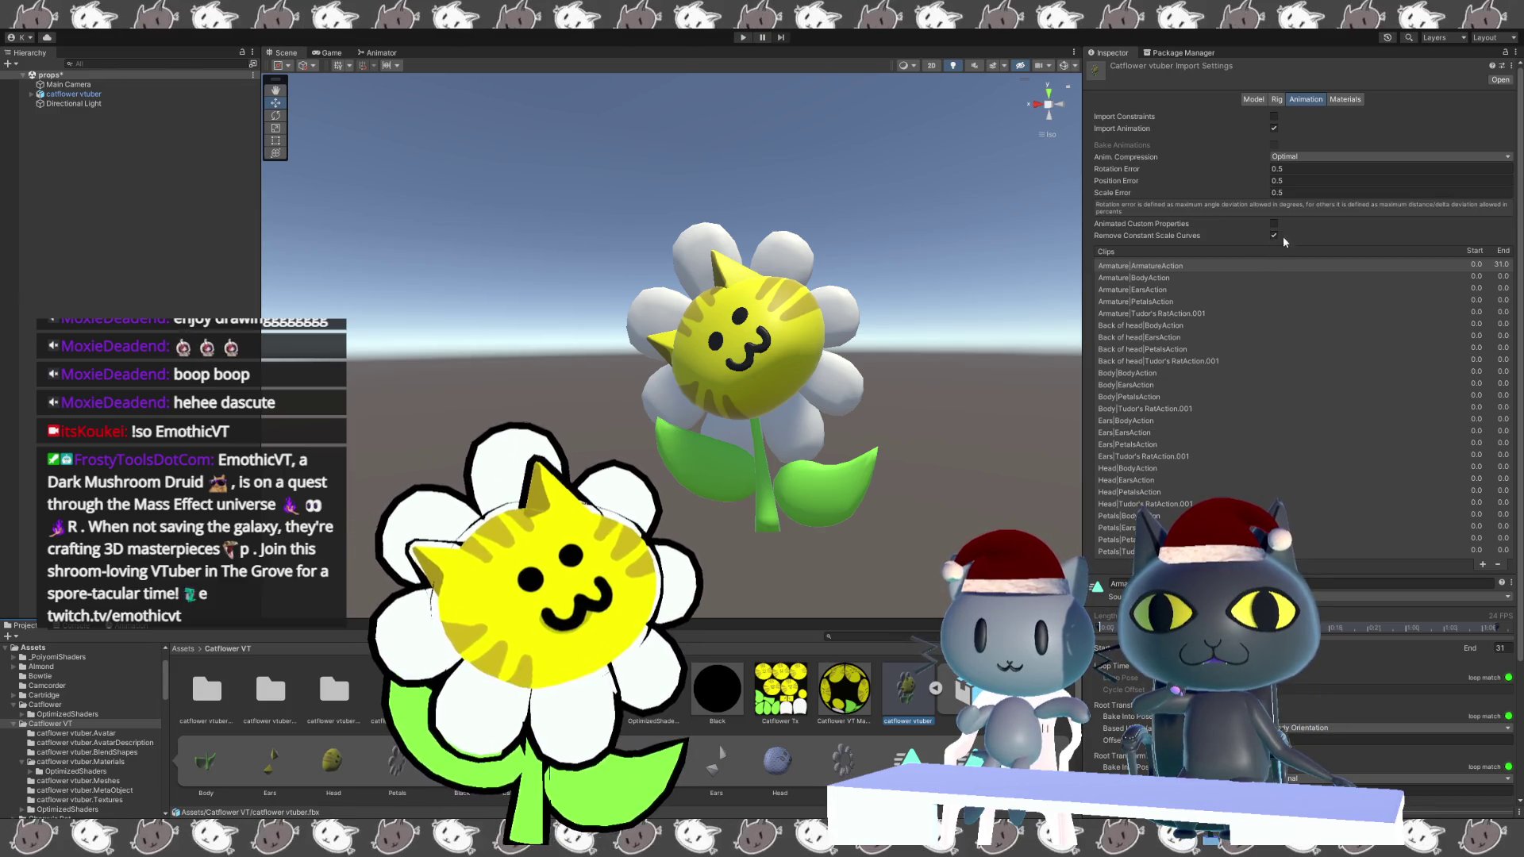
pyautogui.scroll(-2, 1490, 227)
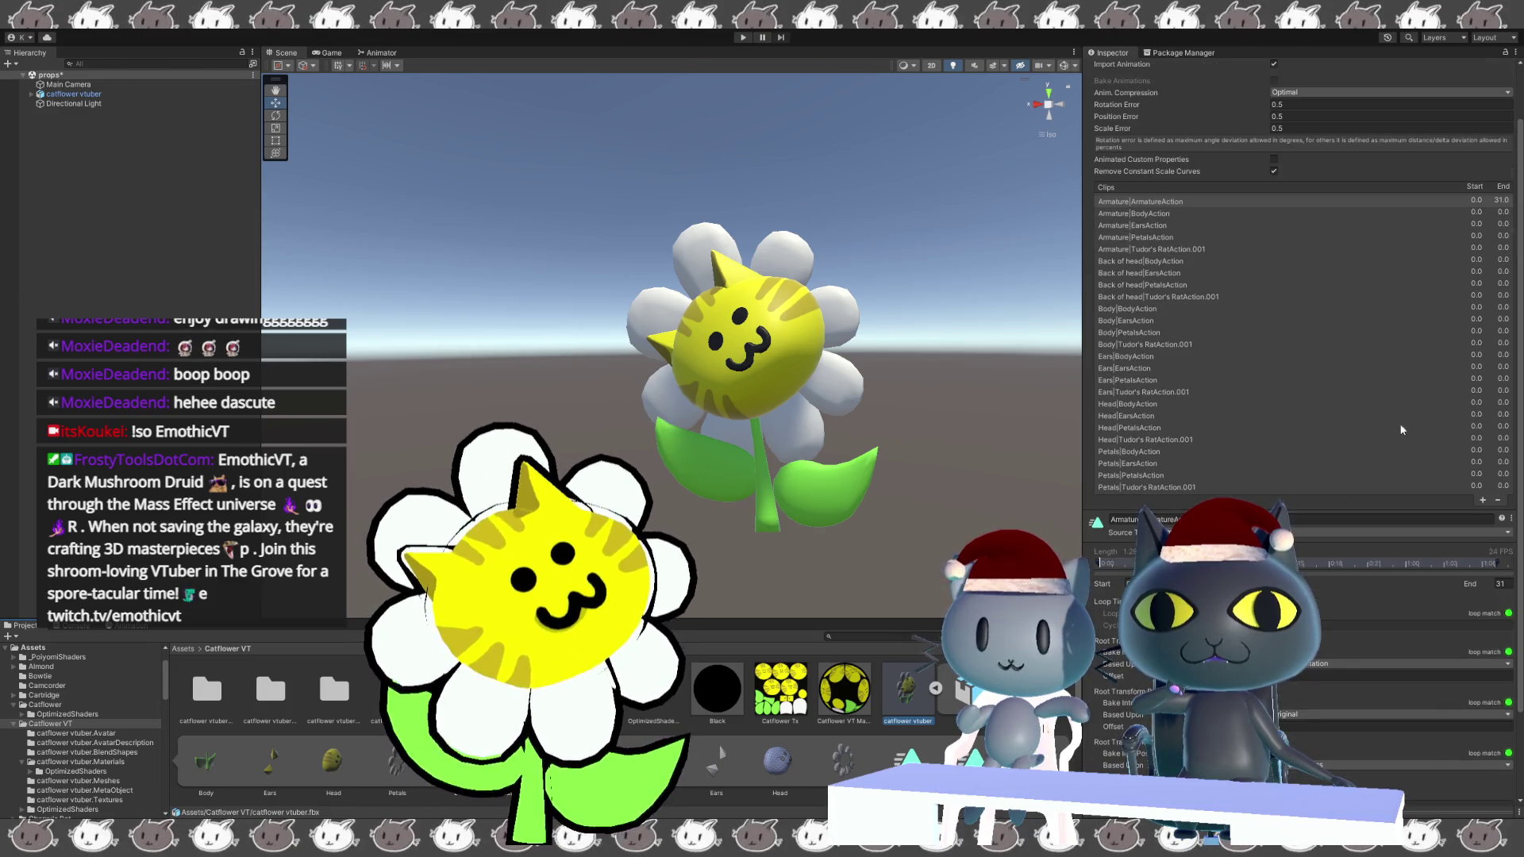
pyautogui.click(1487, 216)
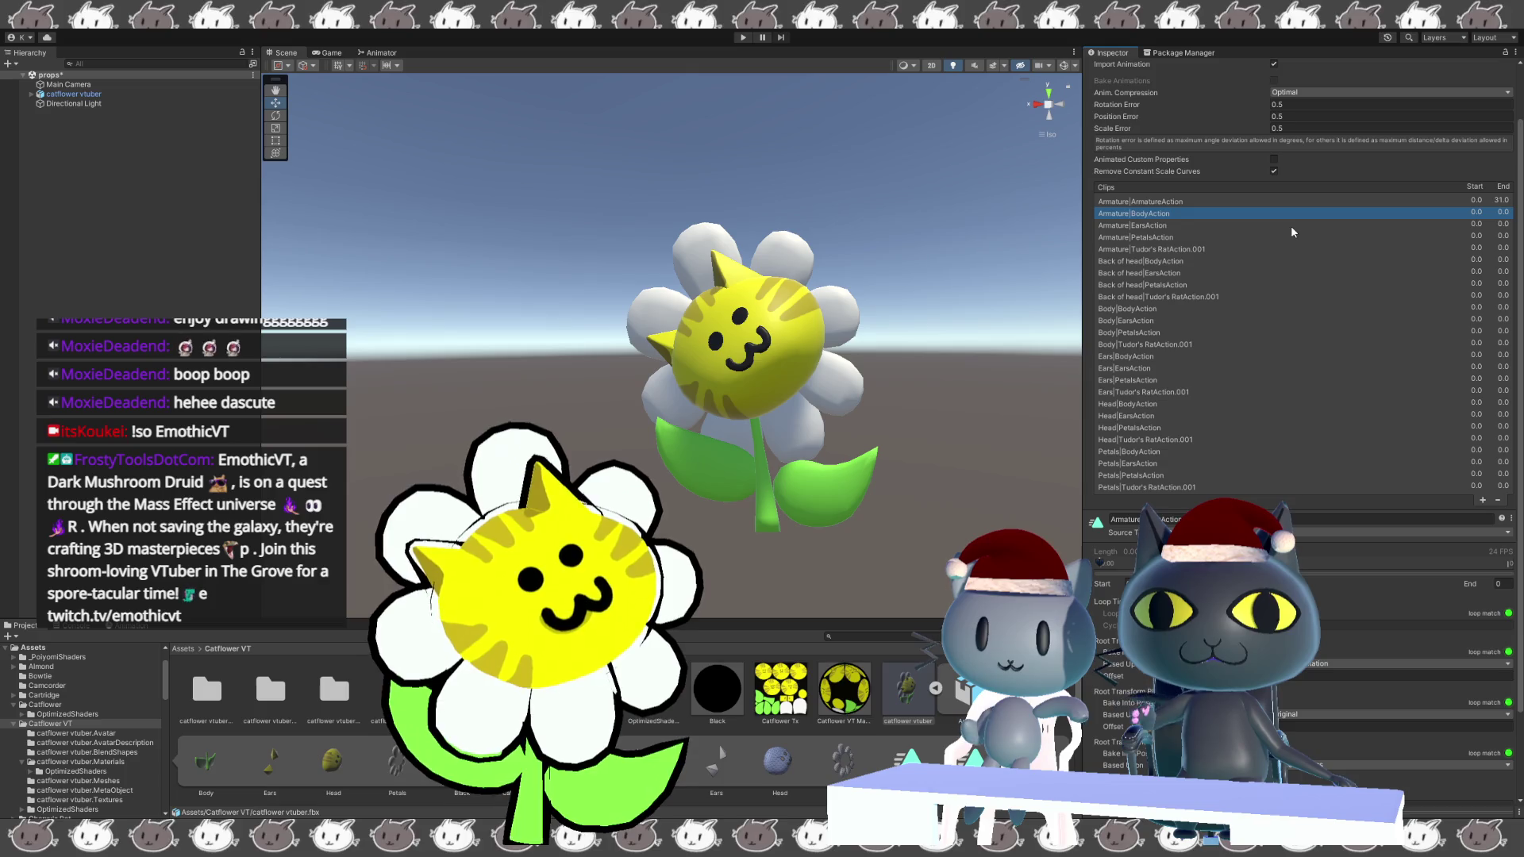
pyautogui.press('Delete')
pyautogui.press('Delete')
pyautogui.press('Delete')
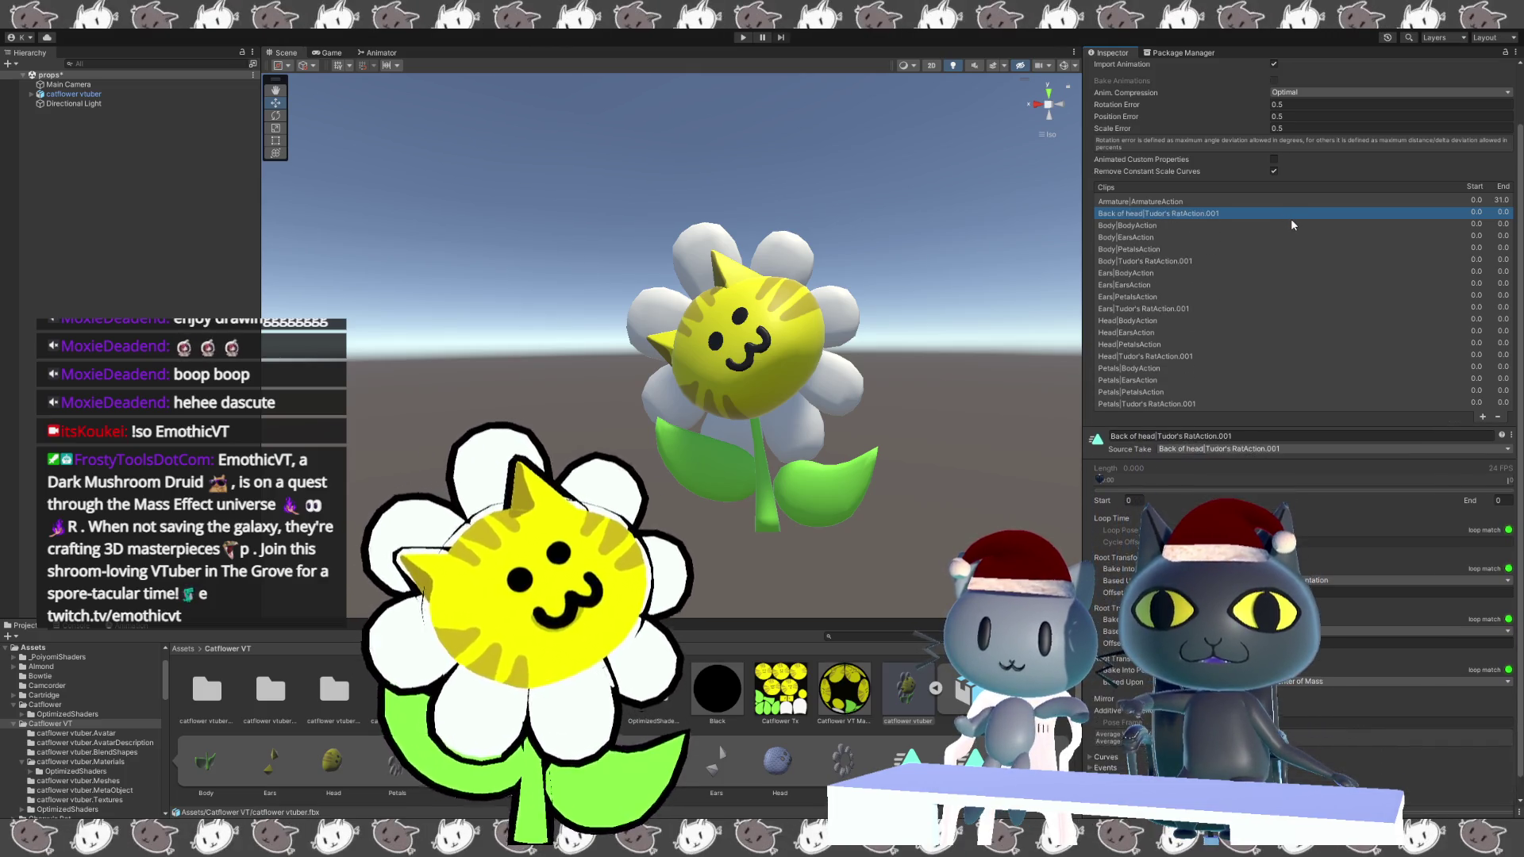
pyautogui.press('Delete')
pyautogui.press('Delete')
pyautogui.press('Delete')
pyautogui.press('Delete')
pyautogui.press('Delete')
pyautogui.press('Delete')
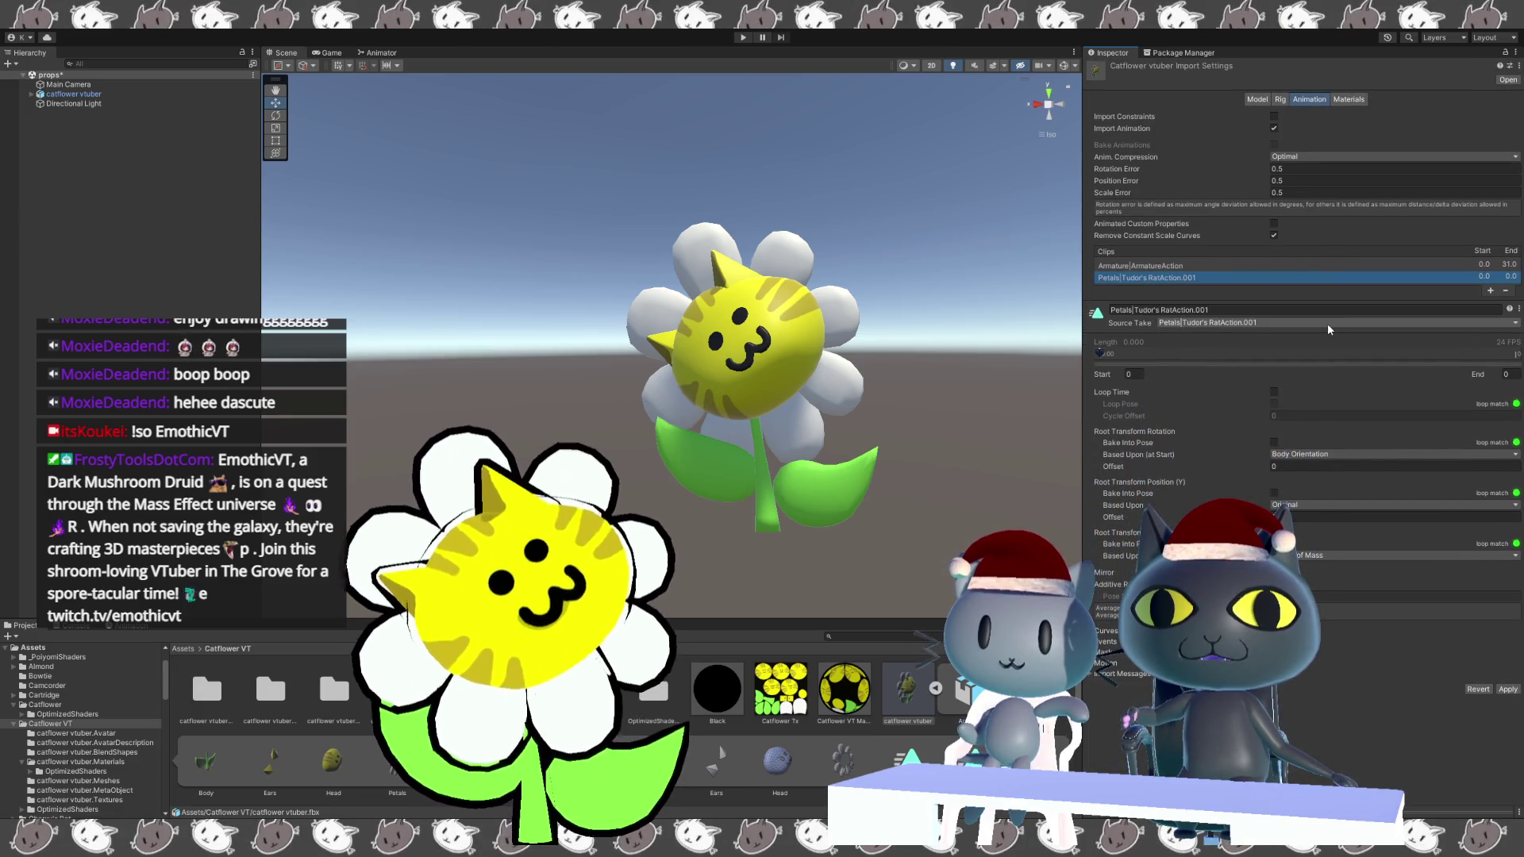
pyautogui.press('Delete')
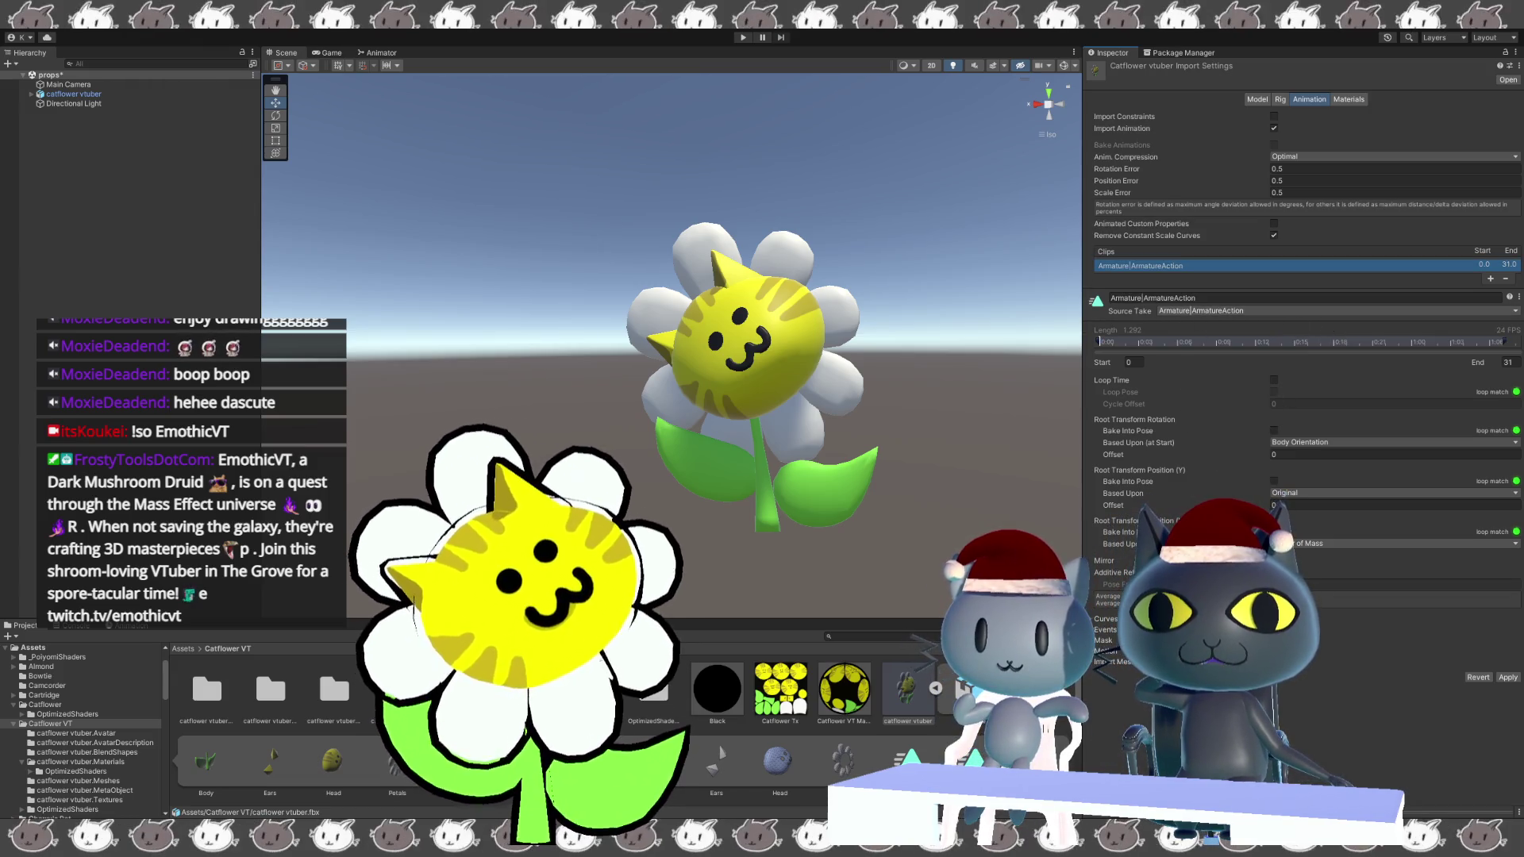
pyautogui.click(1274, 392)
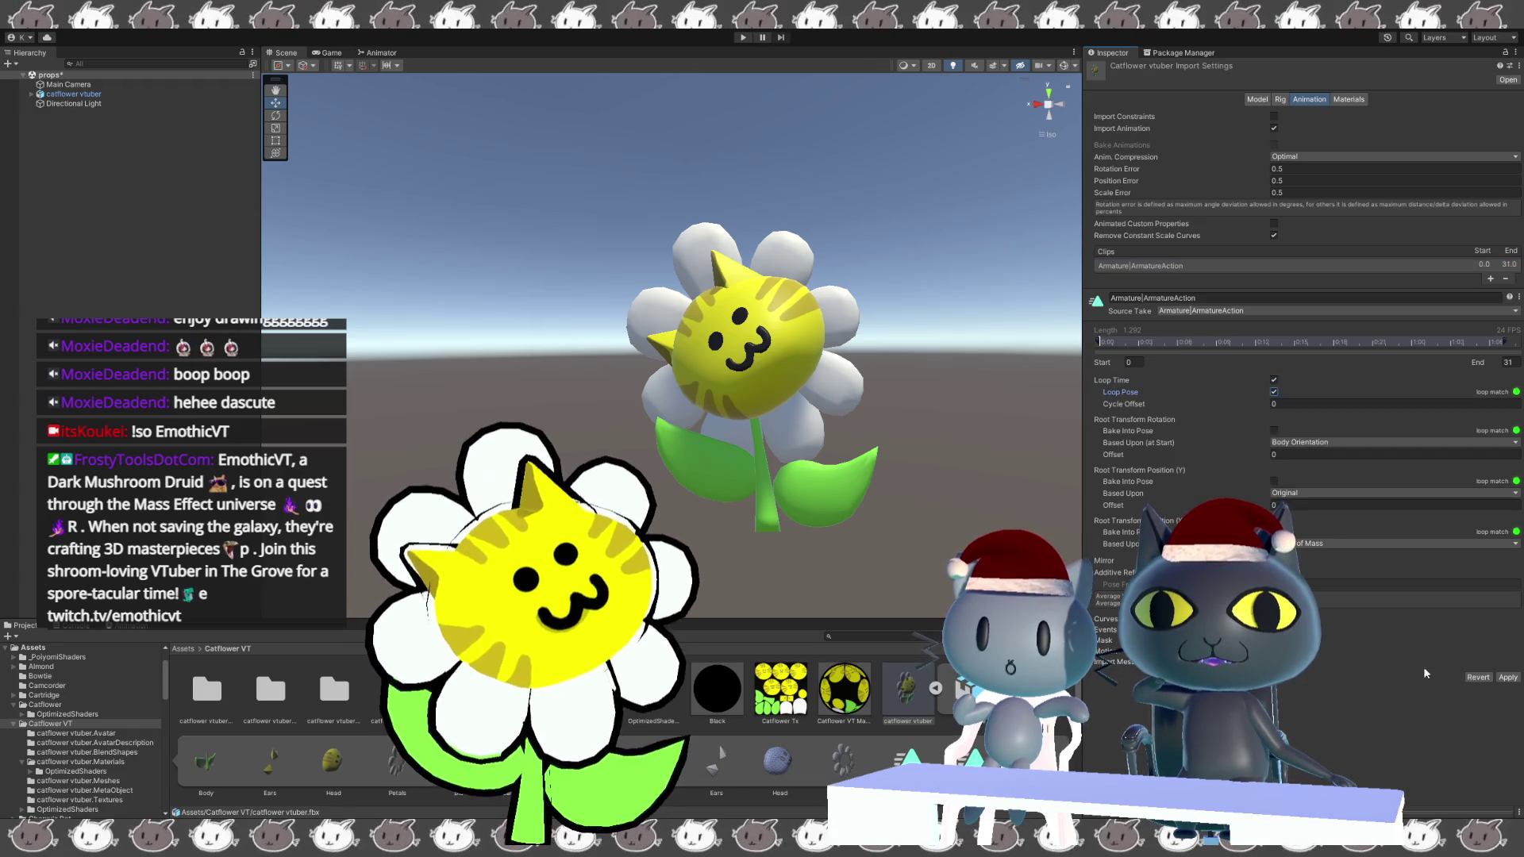
pyautogui.click(1507, 677)
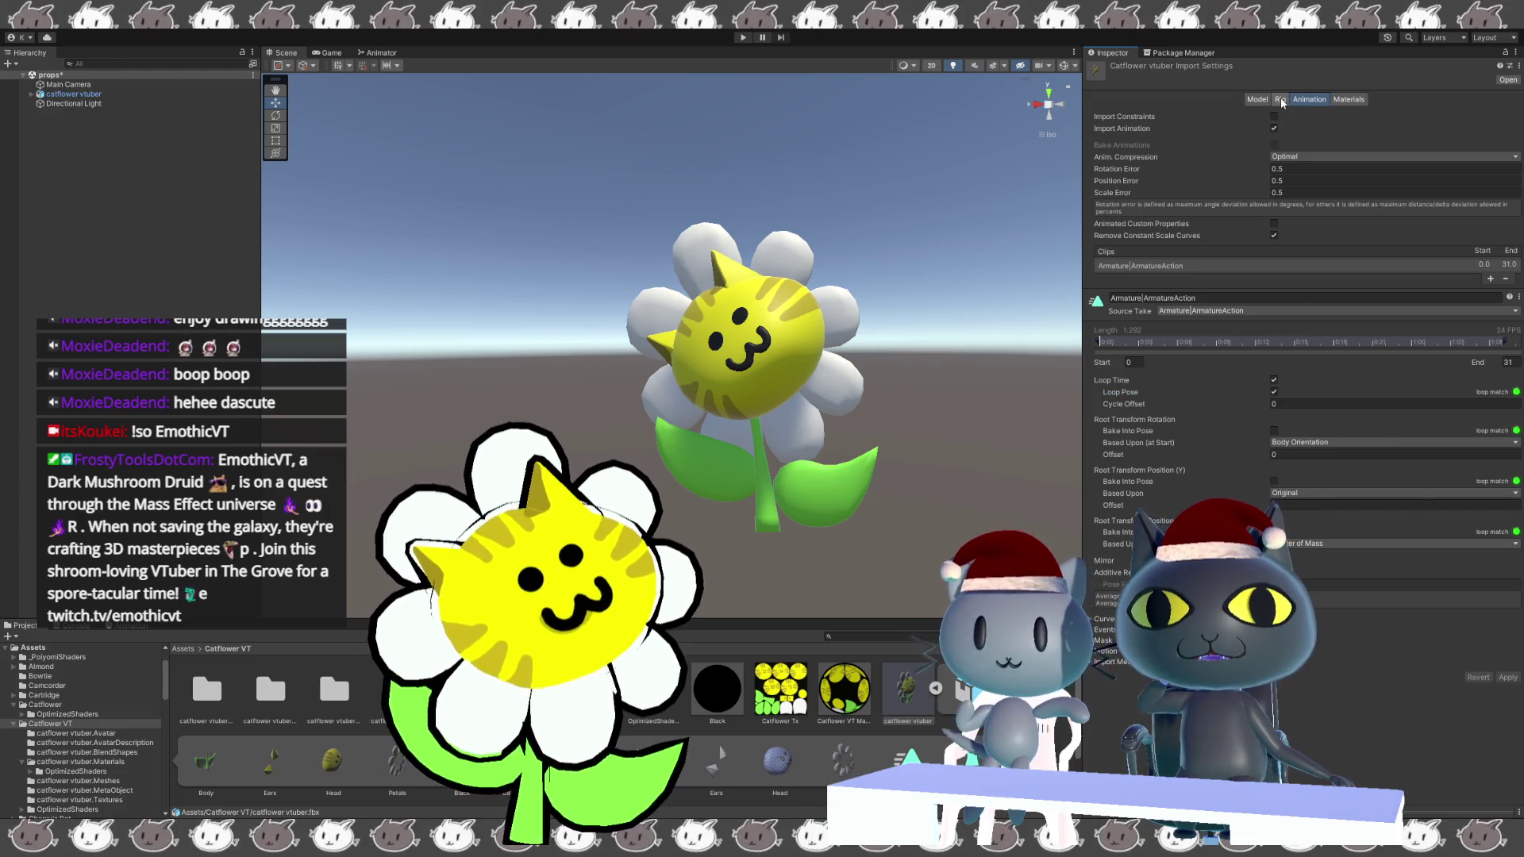
pyautogui.click(1280, 99)
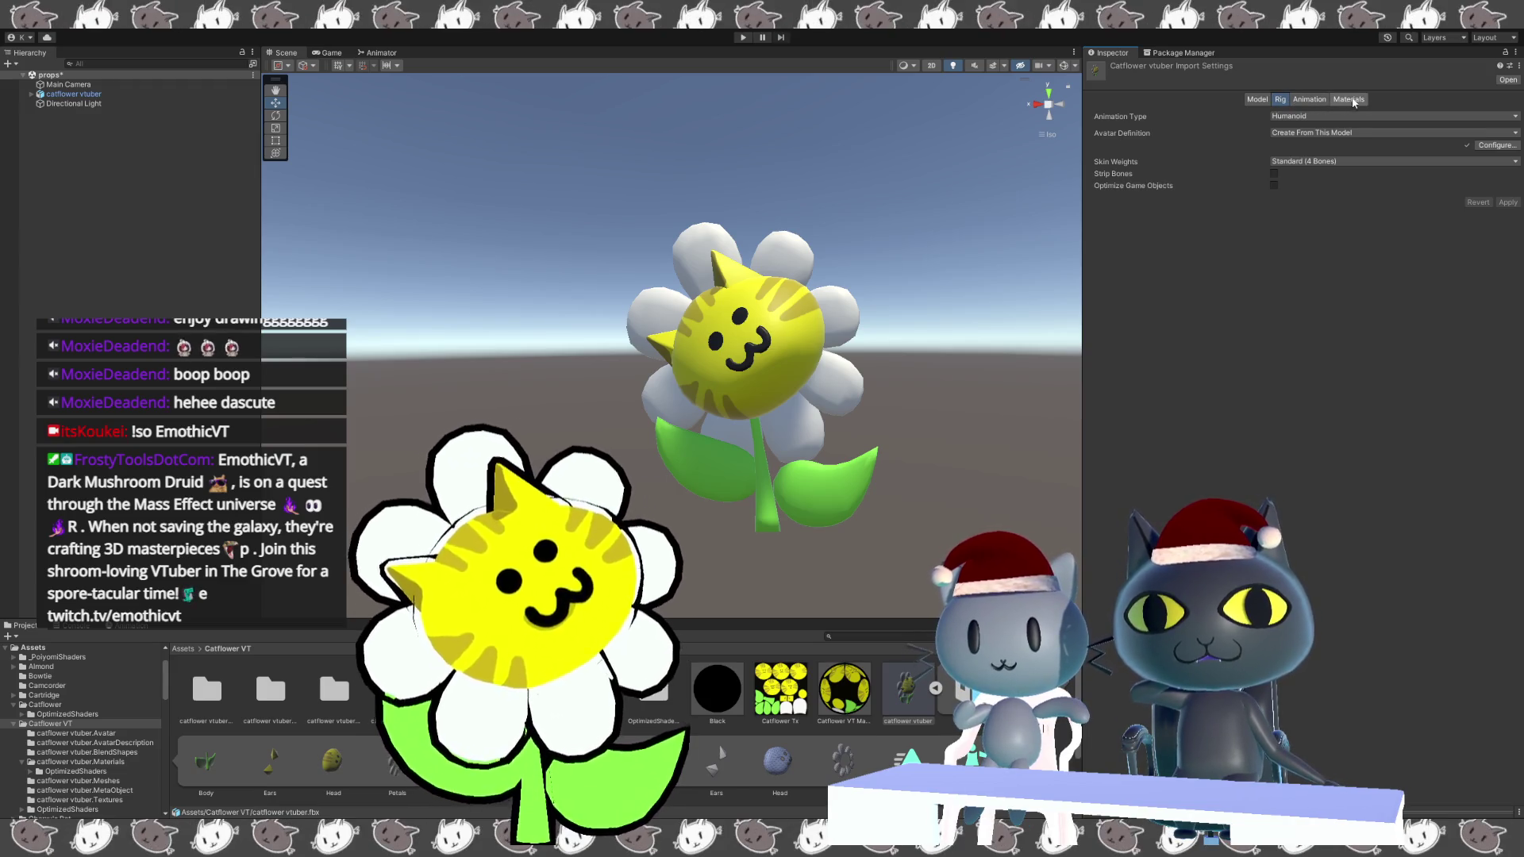
# Set the catflower vtuber's Transform position to X 0, Y 0, Z 0.
pyautogui.click(1349, 100)
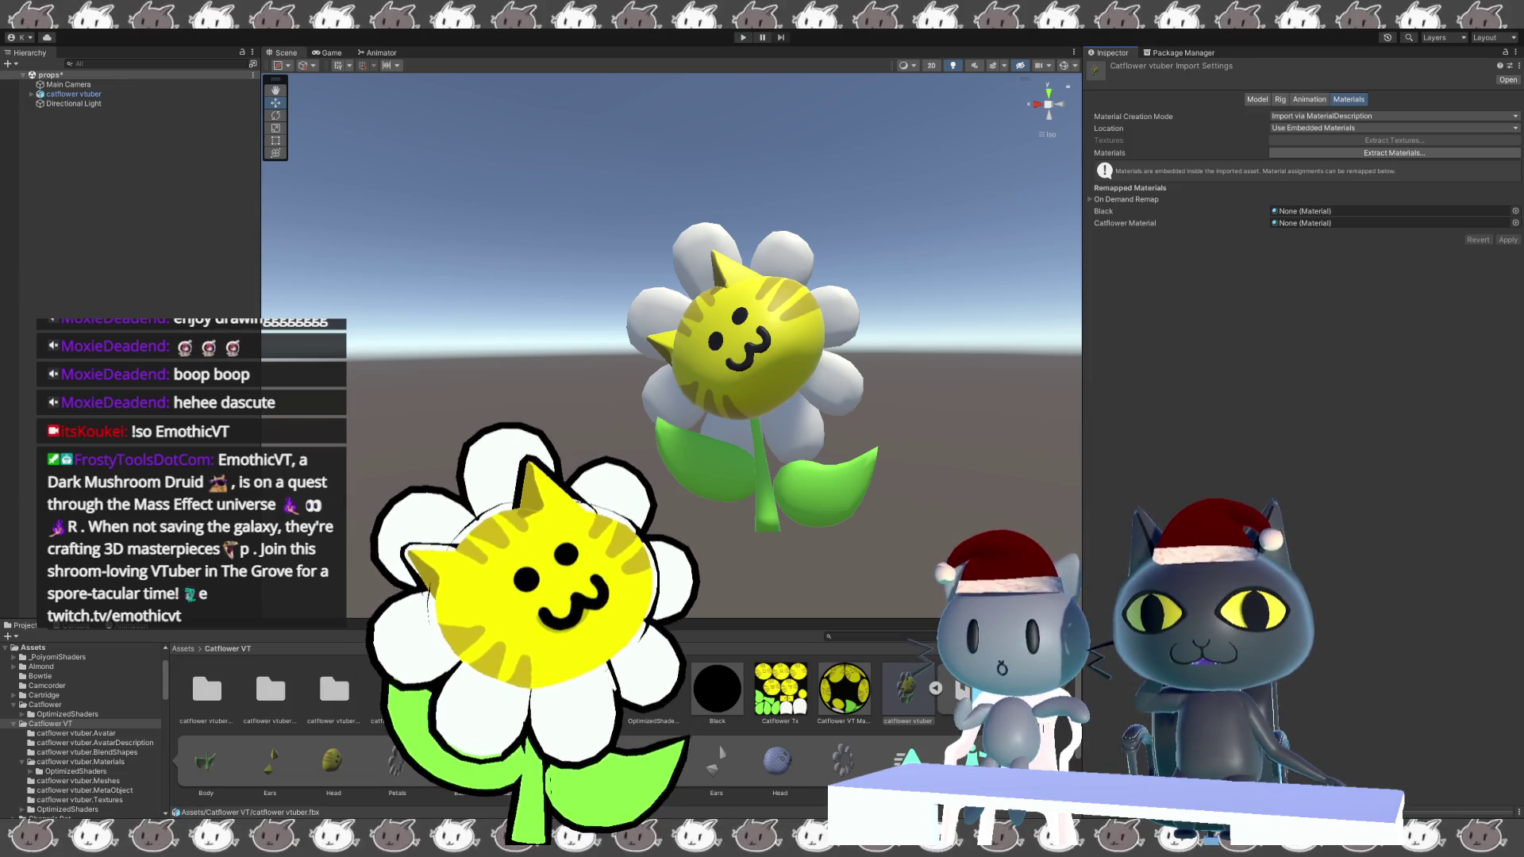
pyautogui.moveTo(814, 582); pyautogui.dragTo(844, 557, button='middle')
pyautogui.click(119, 94)
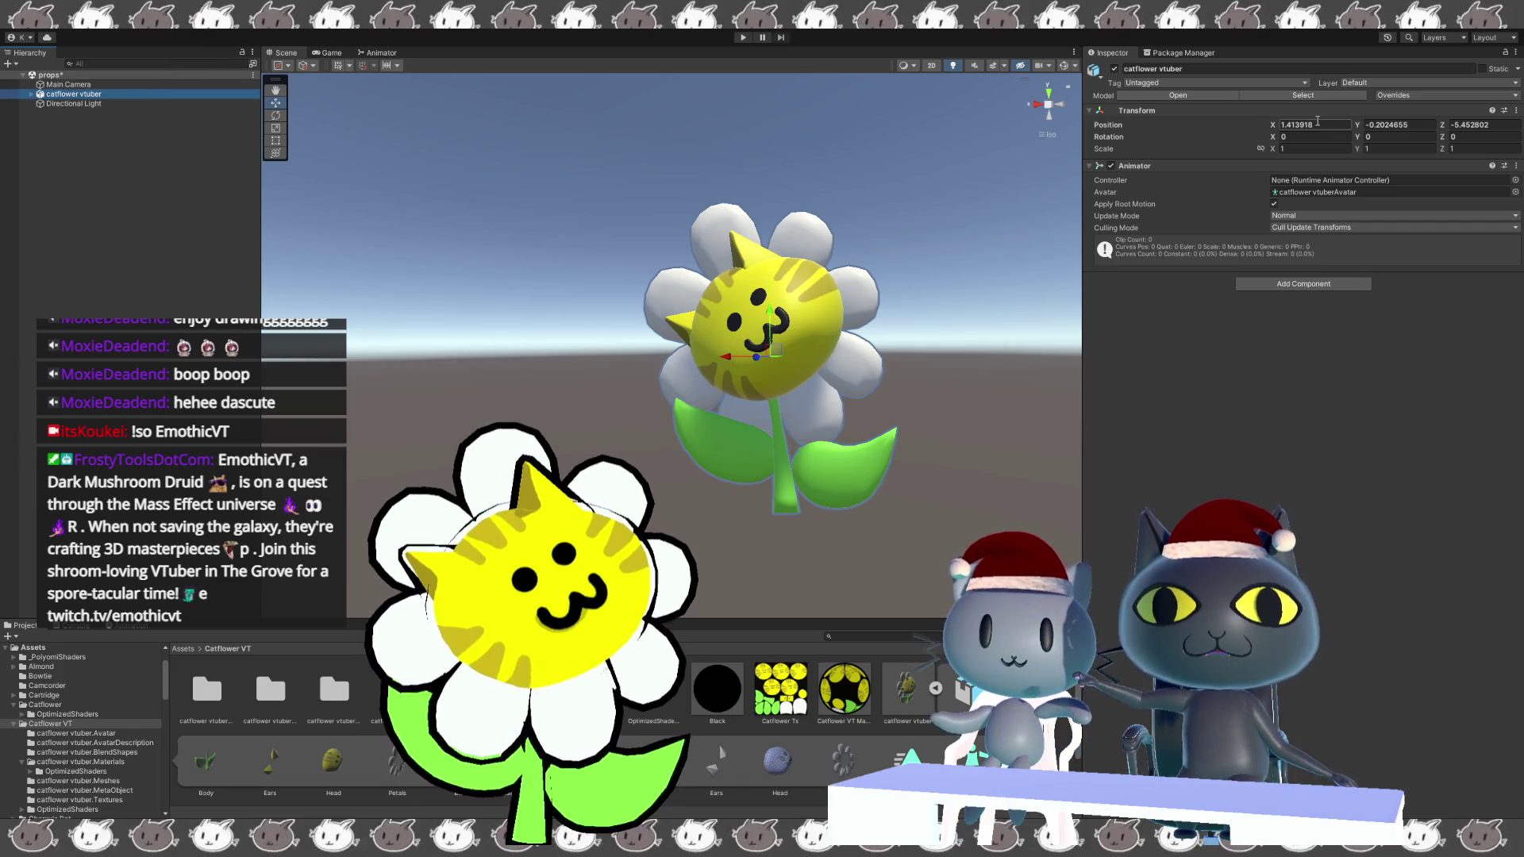
pyautogui.write('0')
pyautogui.press('Tab')
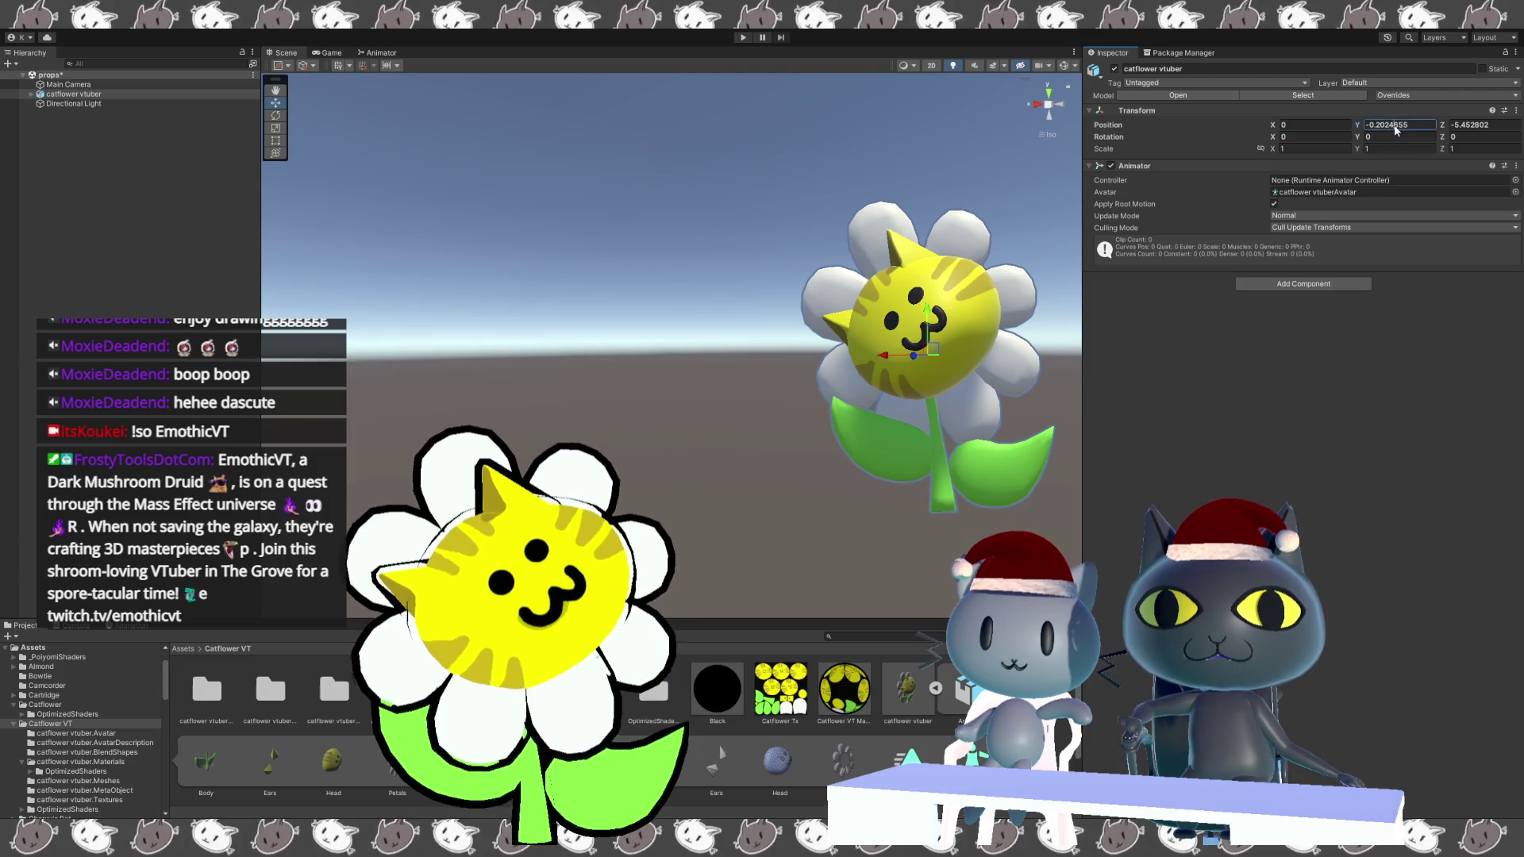
pyautogui.write('0')
pyautogui.click(1471, 125)
pyautogui.write('0')
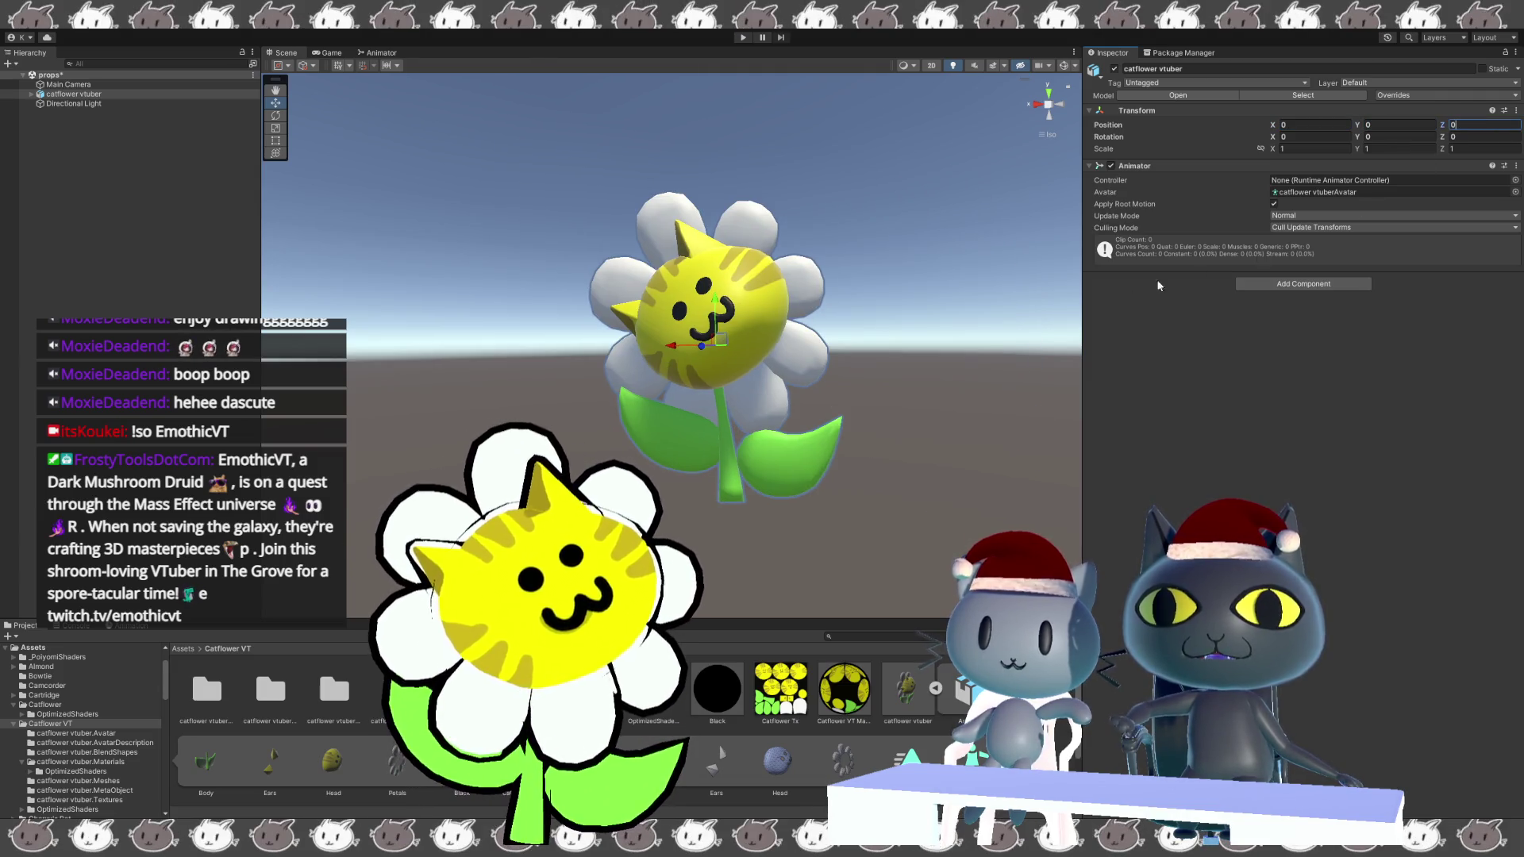
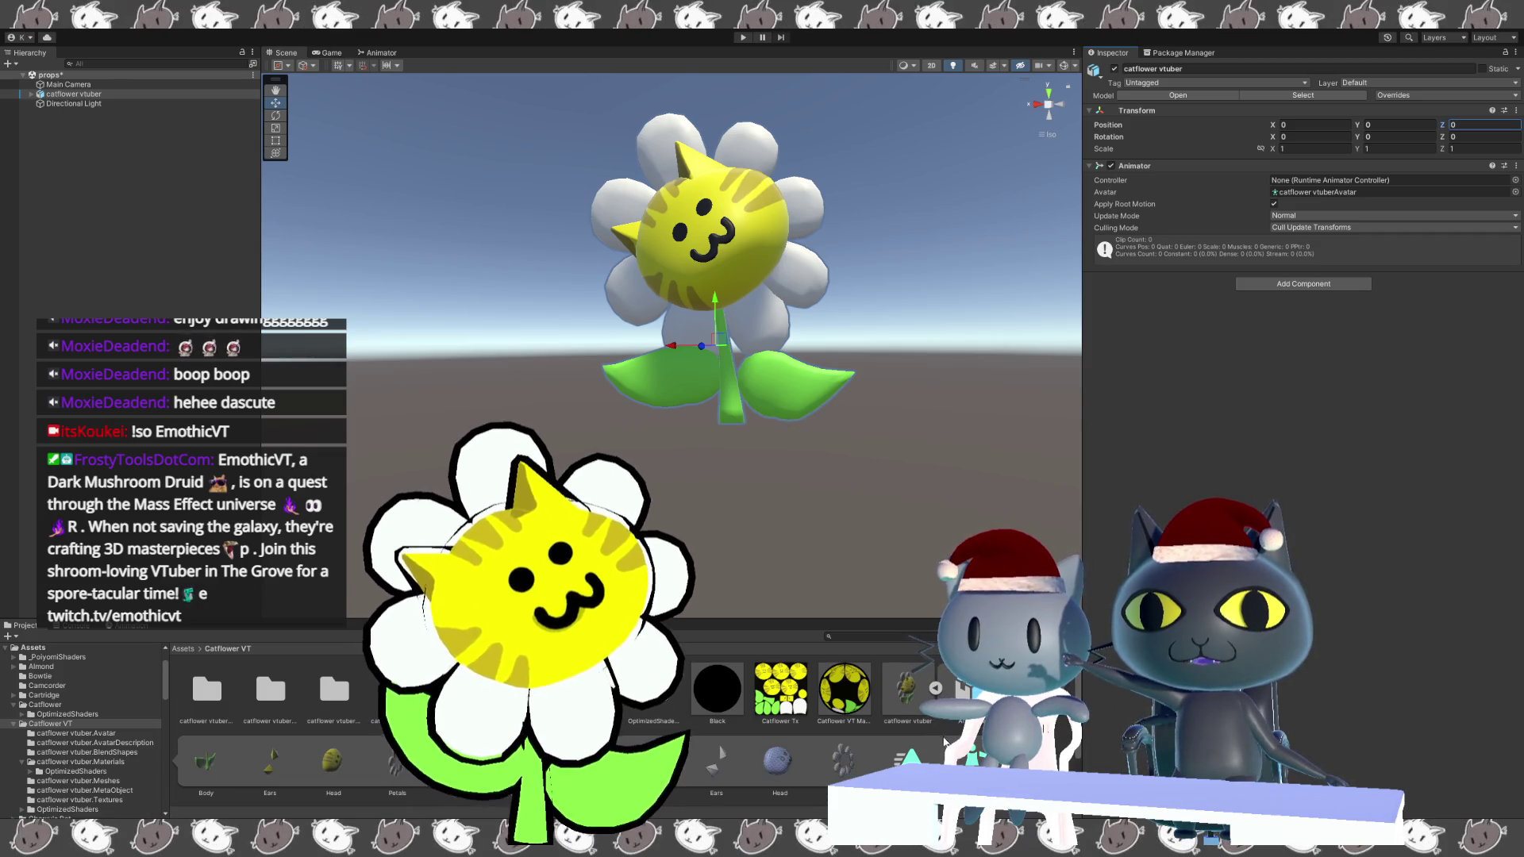
# Delete the catflower vtuber object from the Hierarchy.
pyautogui.scroll(-2, 938, 697)
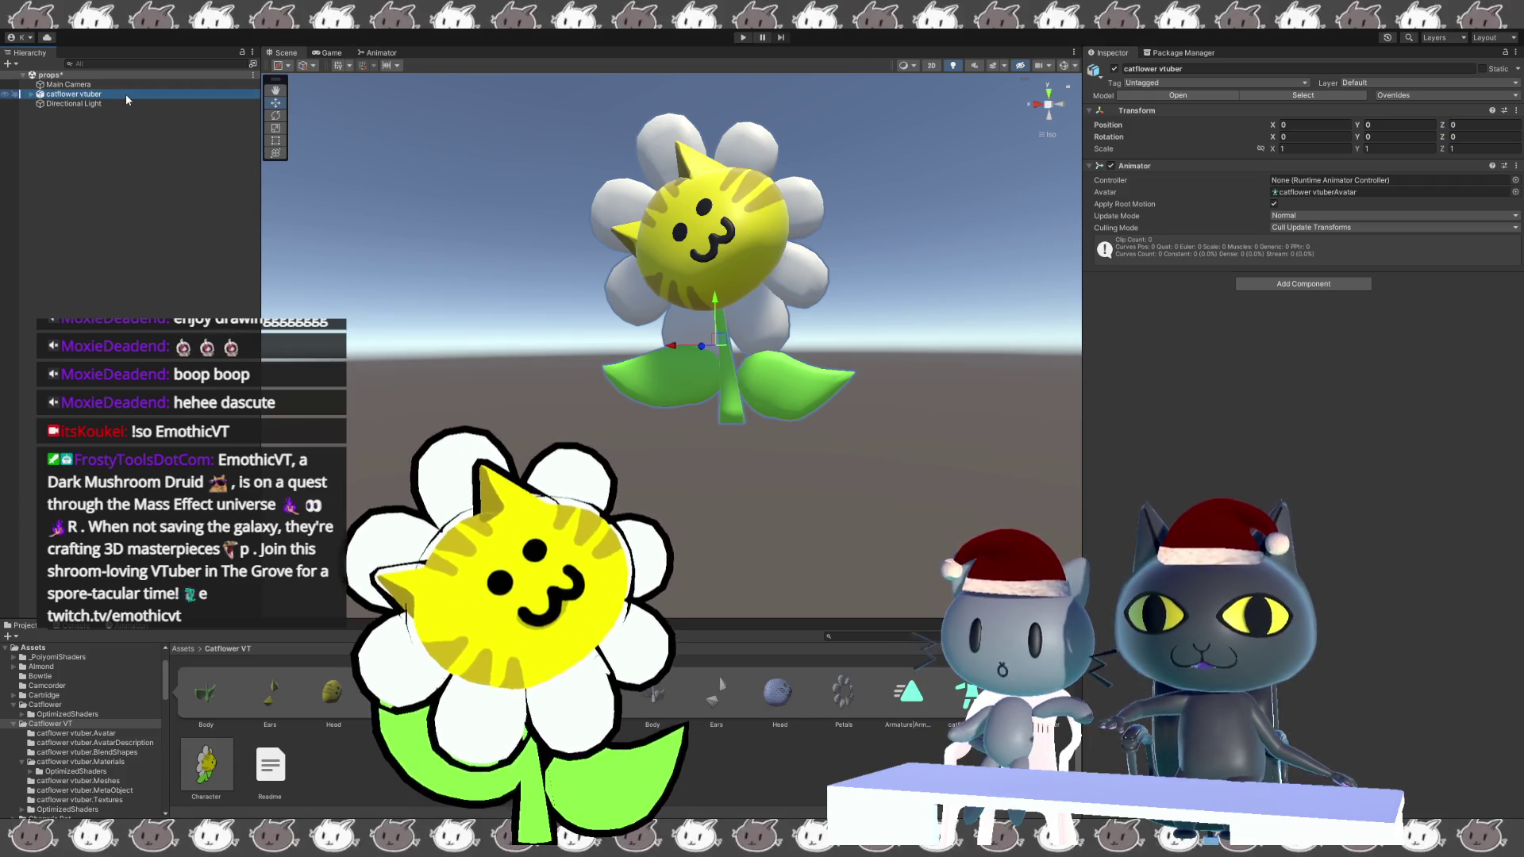
pyautogui.press('Delete')
pyautogui.scroll(1, 796, 684)
pyautogui.scroll(2, 796, 685)
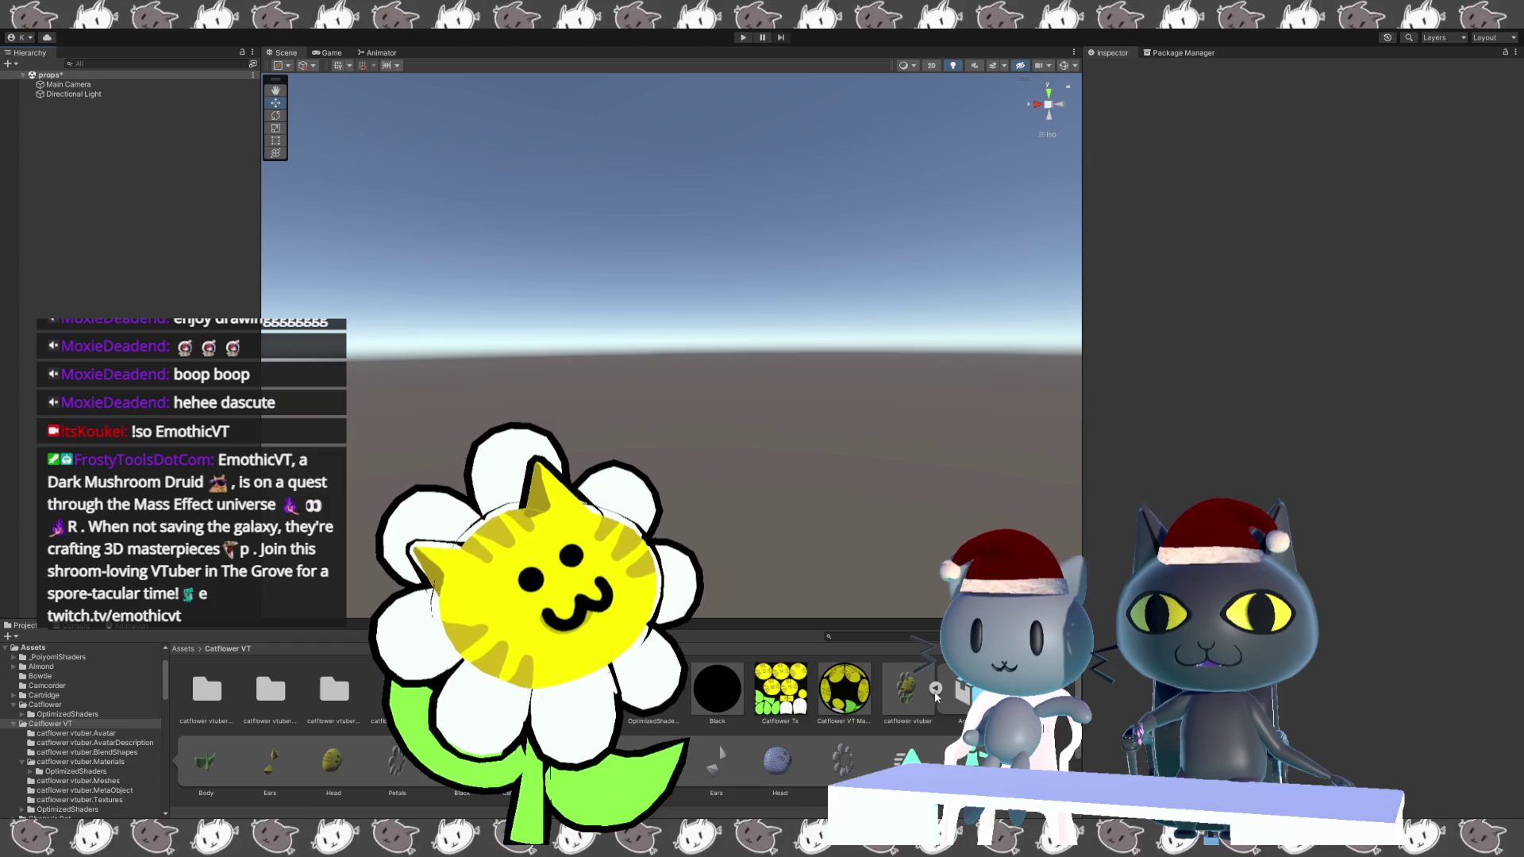
# Drag the catflower vtuber prefab from the Project window into the Scene view.
pyautogui.click(978, 690)
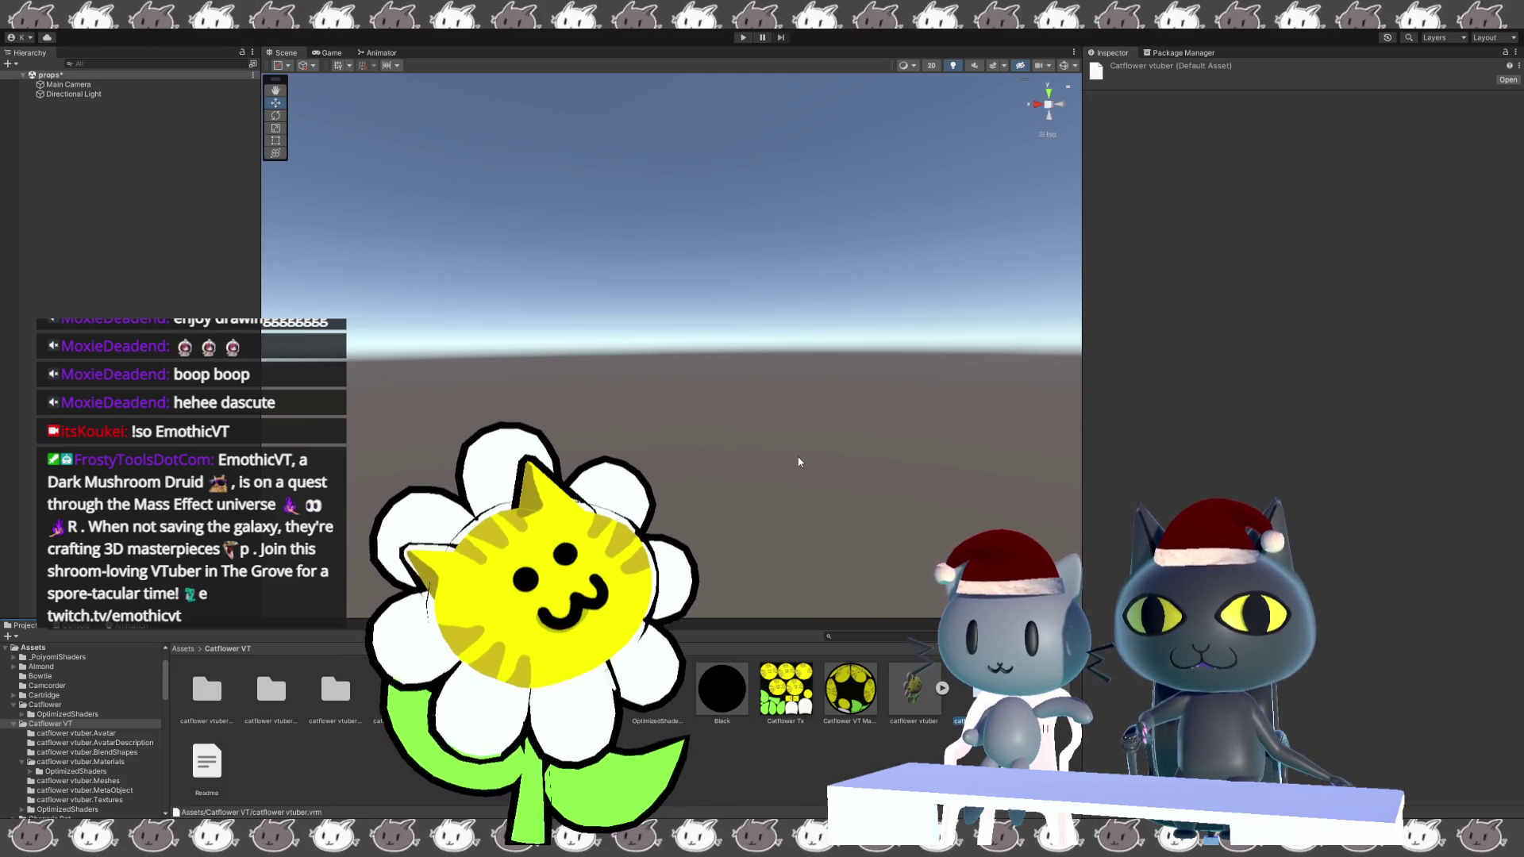
pyautogui.click(817, 743)
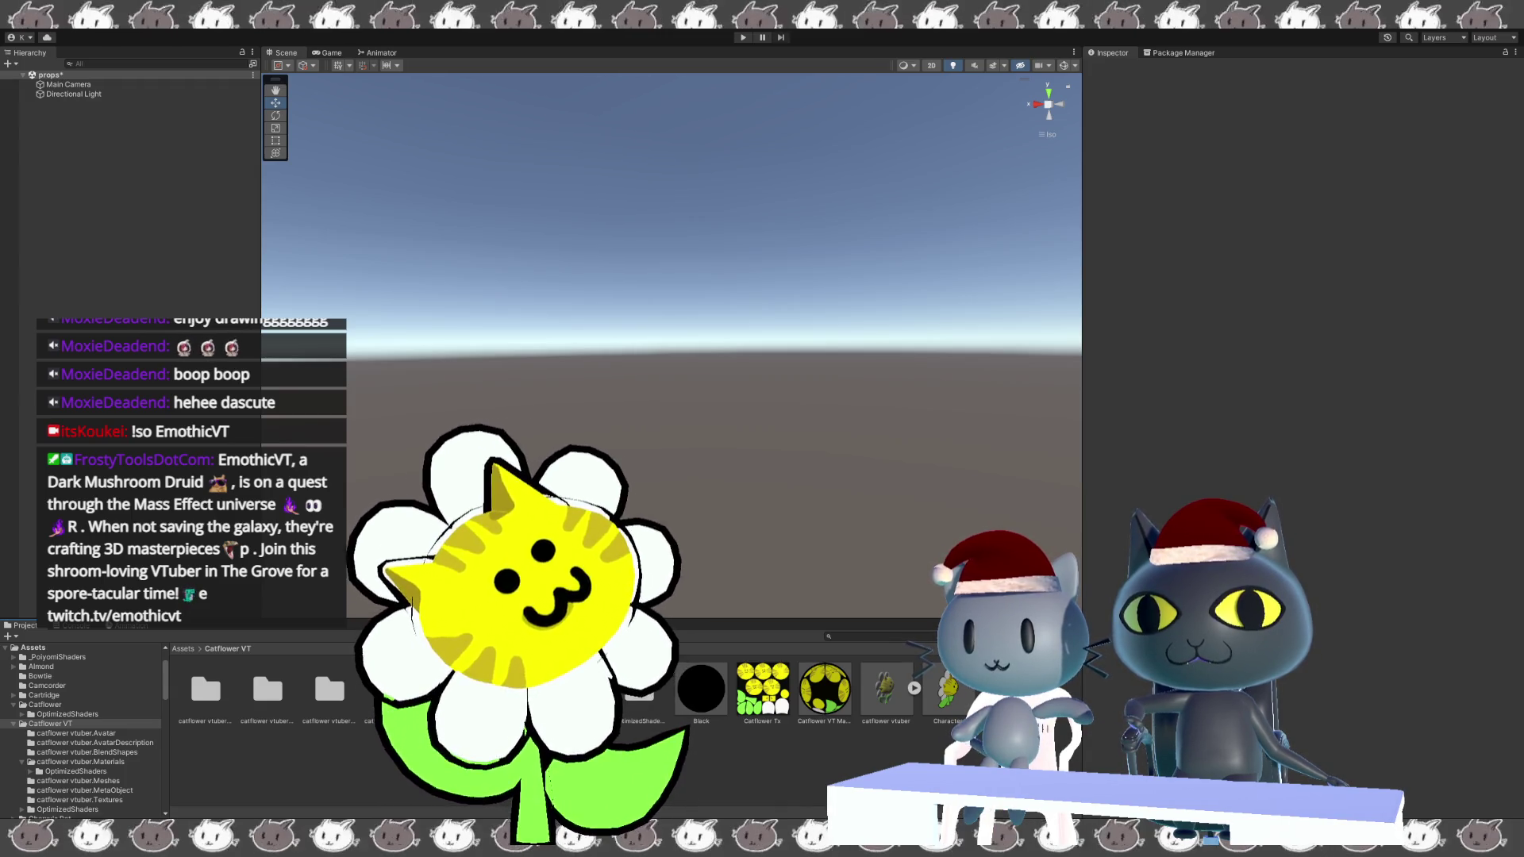
pyautogui.keyDown('ctrl'); pyautogui.scroll(1, 556, 715); pyautogui.keyUp('ctrl')
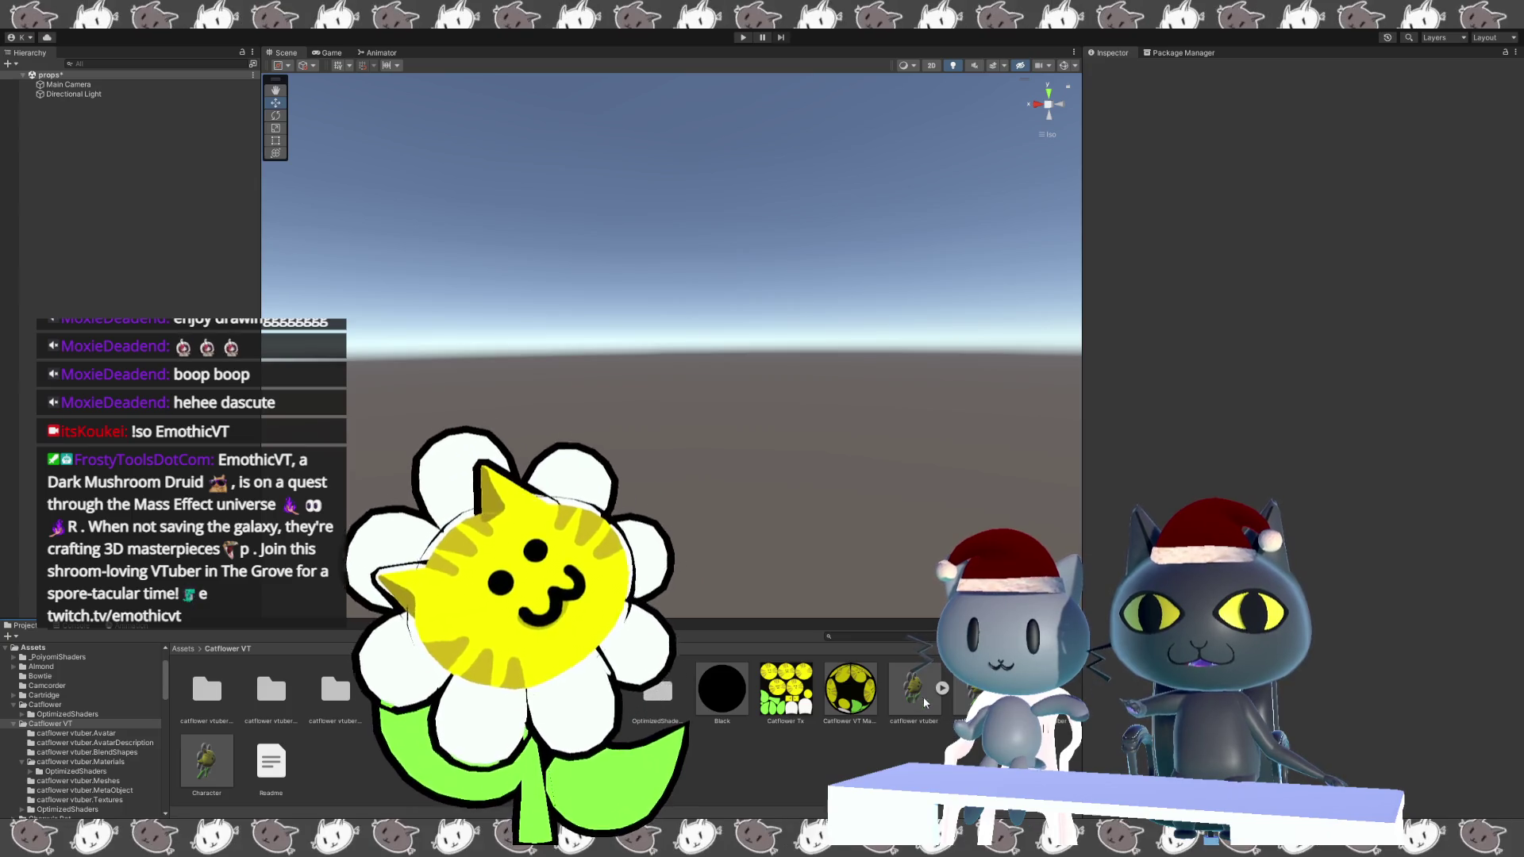
pyautogui.moveTo(984, 689)
pyautogui.mouseDown()
pyautogui.moveTo(920, 508)
pyautogui.moveTo(772, 525)
pyautogui.moveTo(721, 549)
pyautogui.mouseUp()
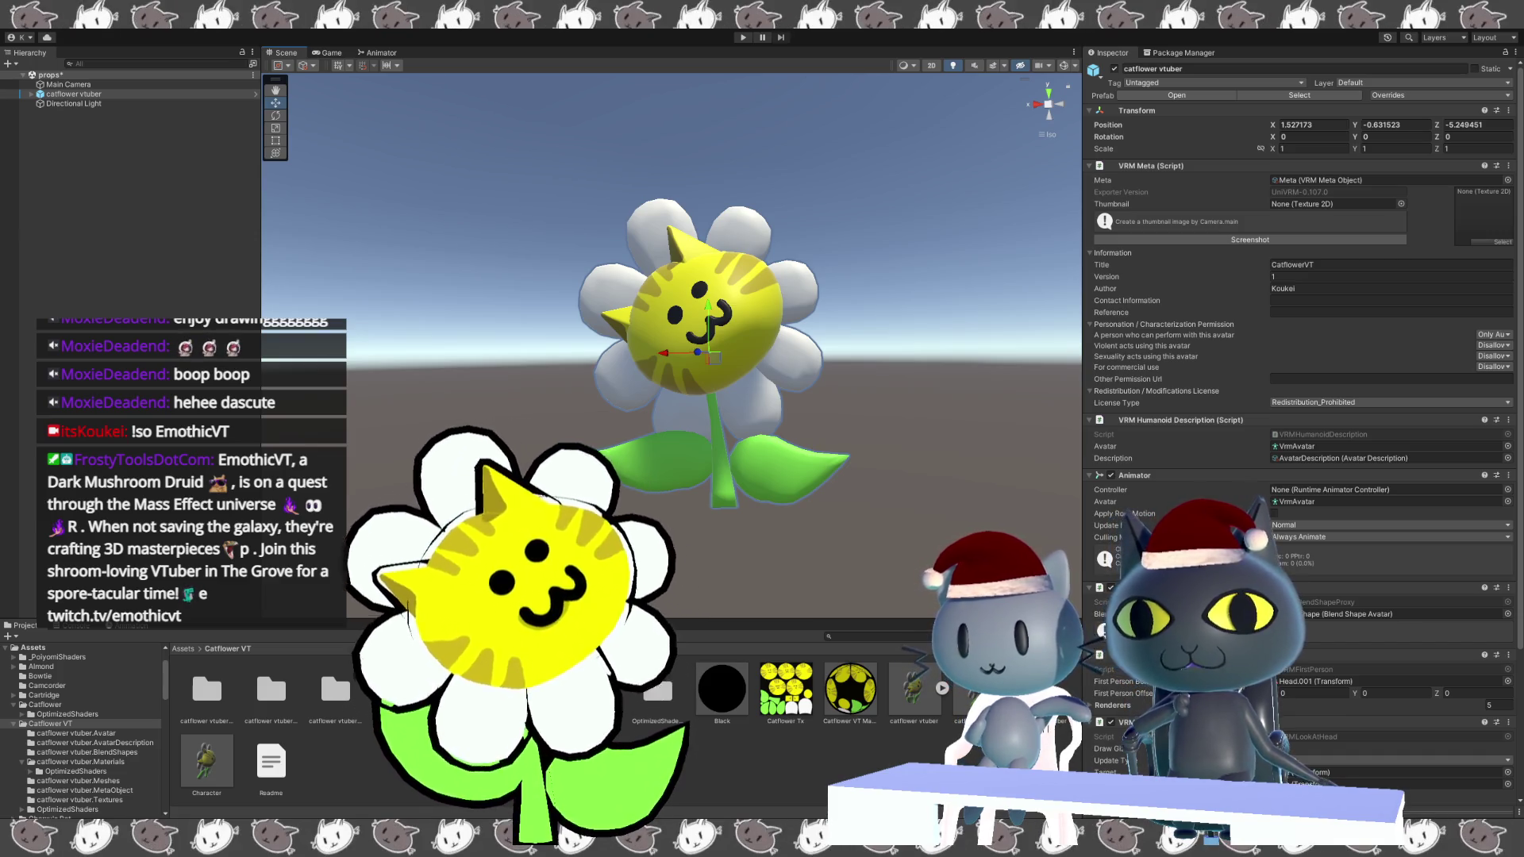
# Open the catflower vtuber.BlendShapes folder and choose the BlendShape avatar's Blink clip.
pyautogui.click(335, 692)
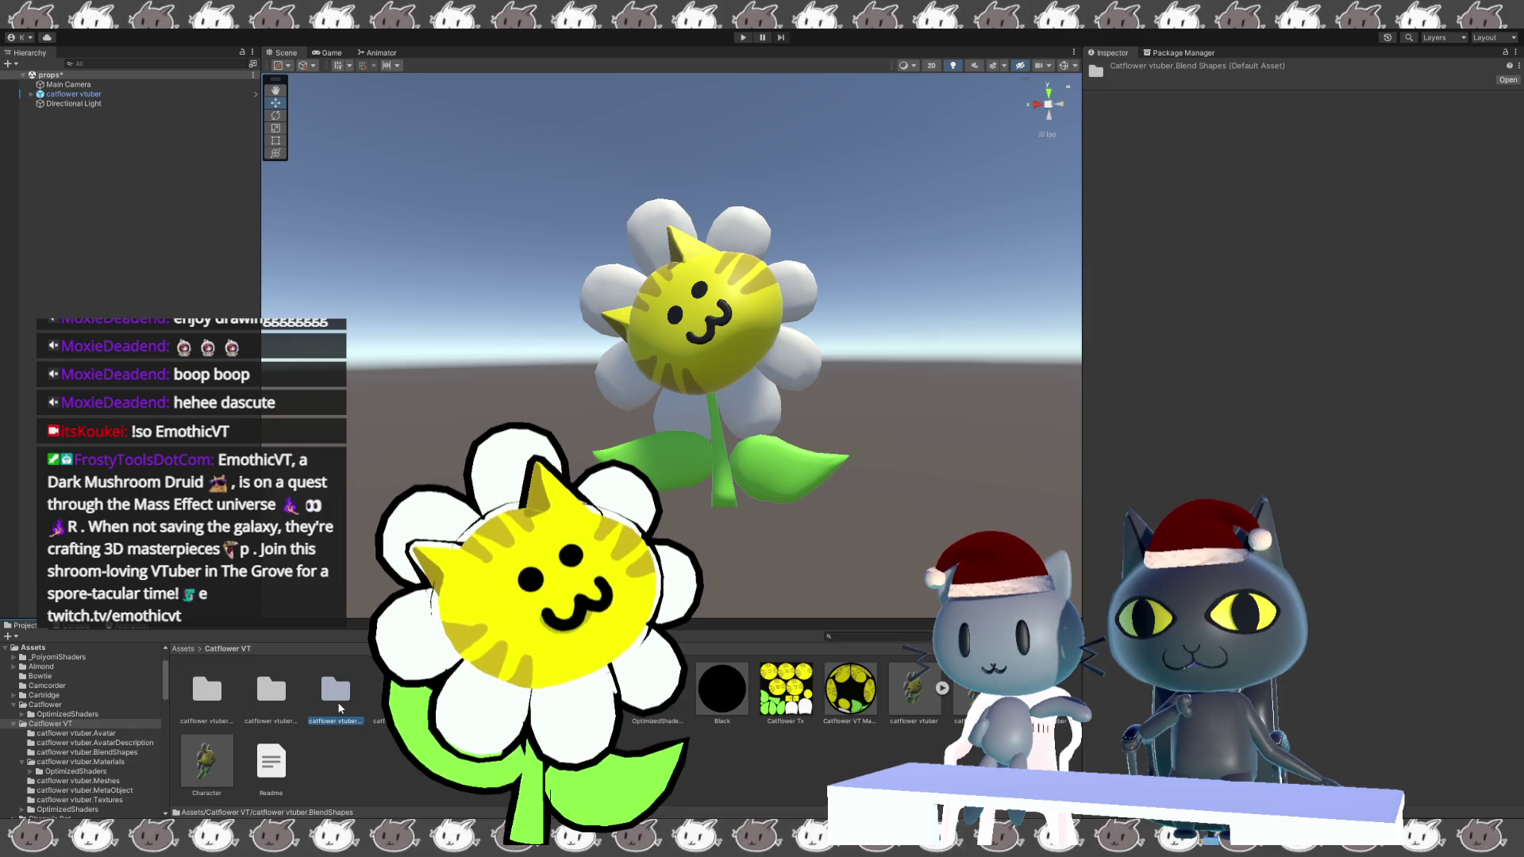
pyautogui.doubleClick(338, 704)
pyautogui.click(356, 697)
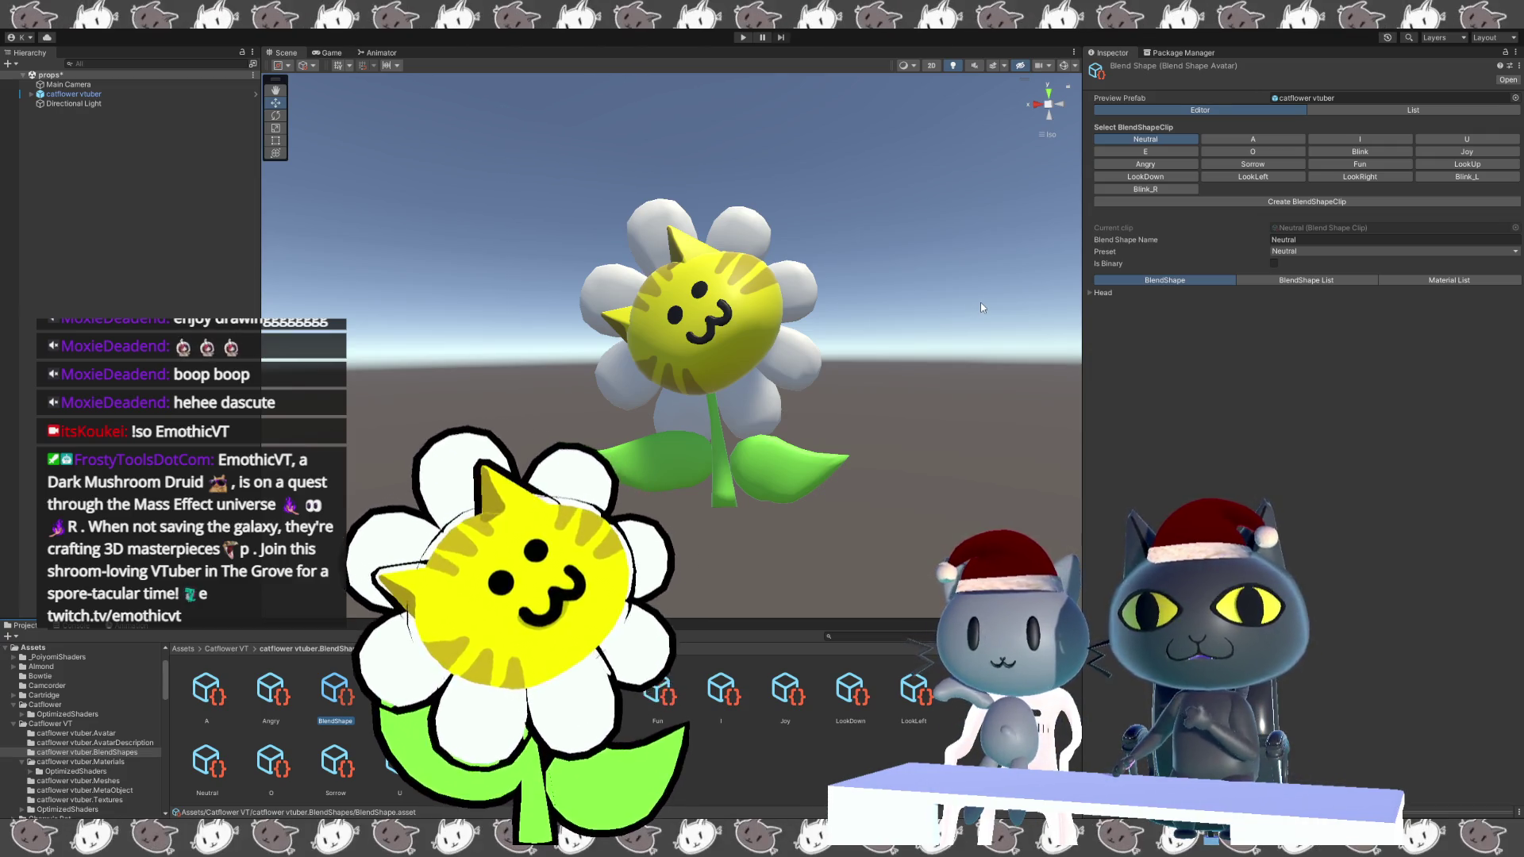
pyautogui.click(1365, 153)
# Test Blink_R at 100, return Blink_R and Blink_L to 0, make Blink binary, then open the preview prefab.
pyautogui.click(1092, 293)
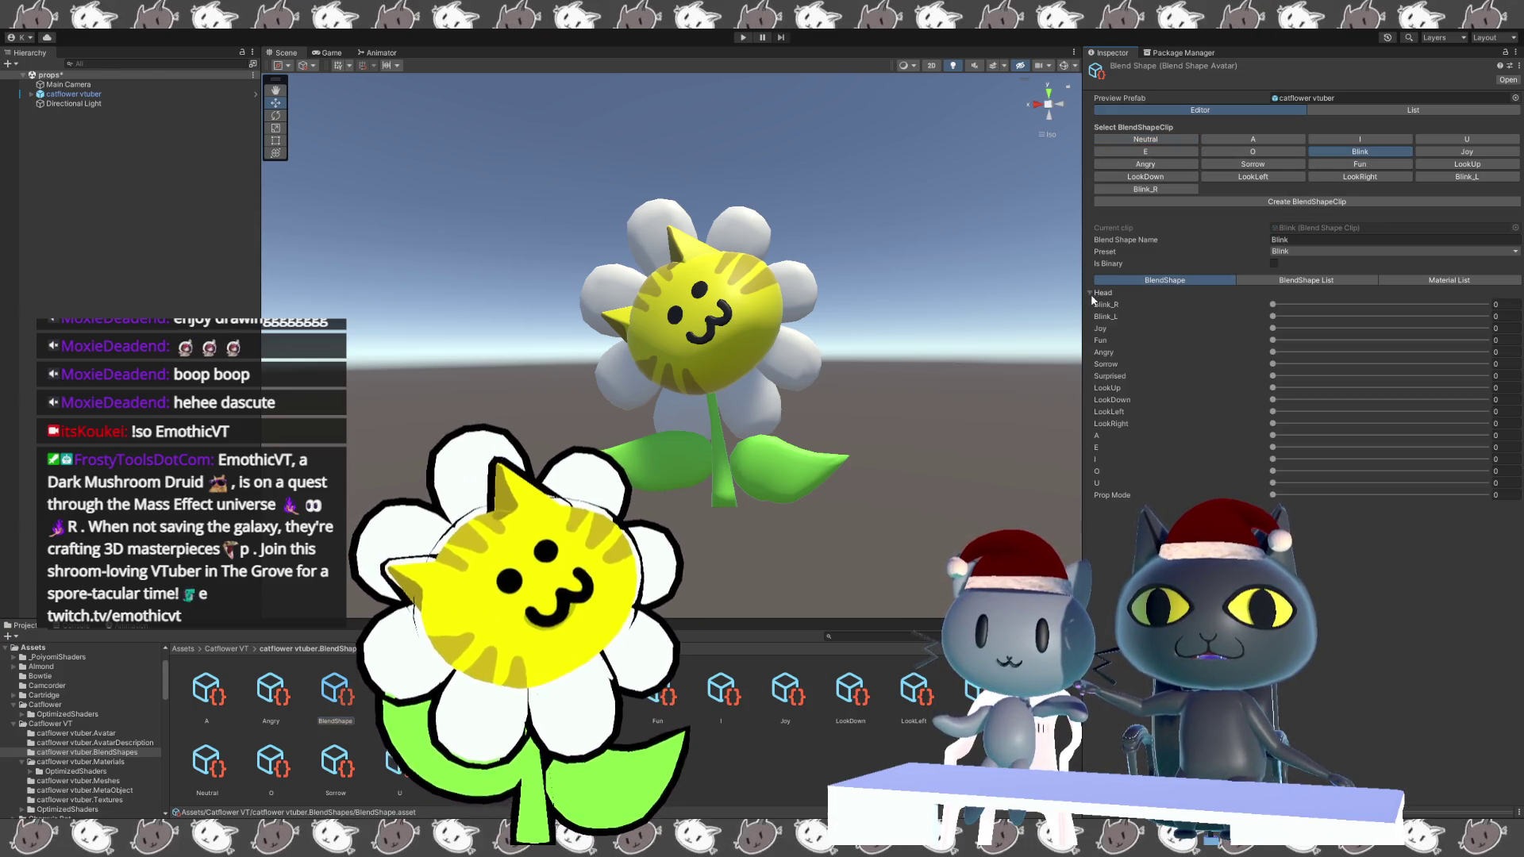
pyautogui.click(1272, 305)
pyautogui.moveTo(1273, 305)
pyautogui.mouseDown()
pyautogui.moveTo(1485, 305)
pyautogui.moveTo(1272, 305)
pyautogui.mouseUp()
pyautogui.click(1272, 317)
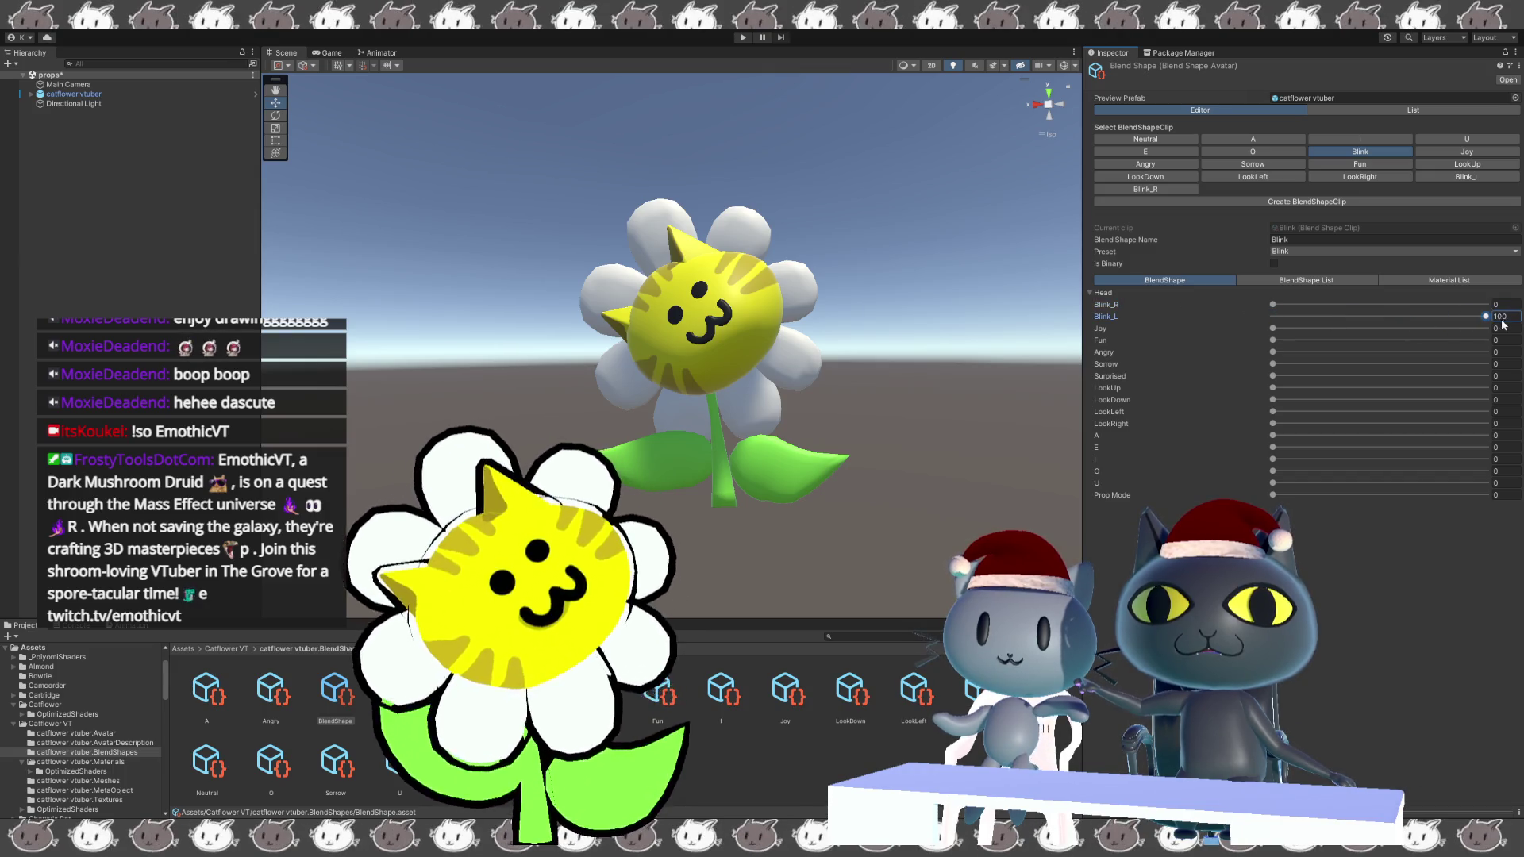
pyautogui.moveTo(1484, 316); pyautogui.dragTo(1251, 308)
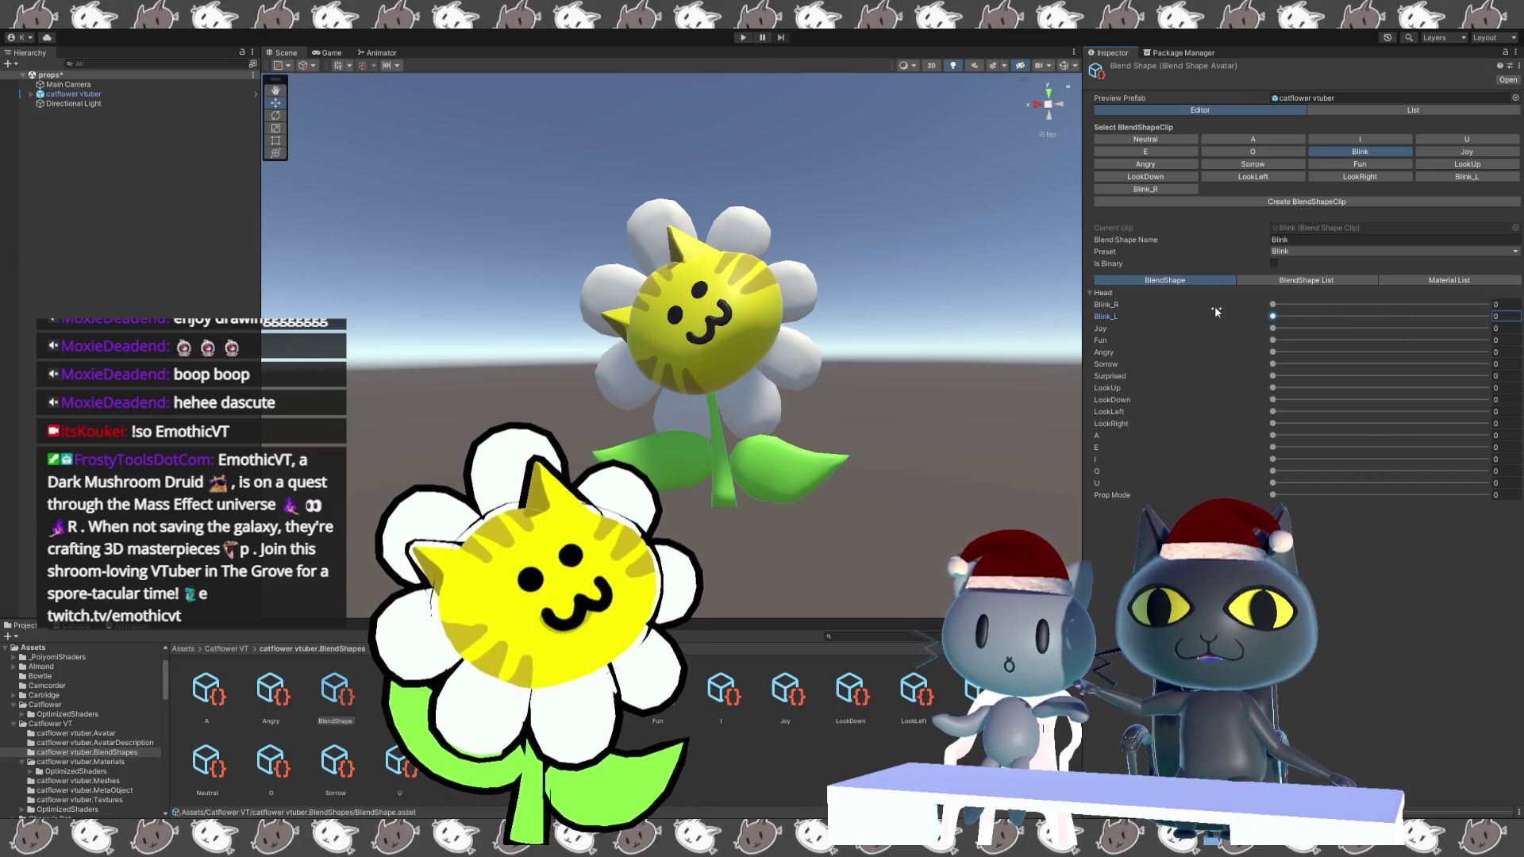
pyautogui.click(1274, 263)
pyautogui.click(1105, 305)
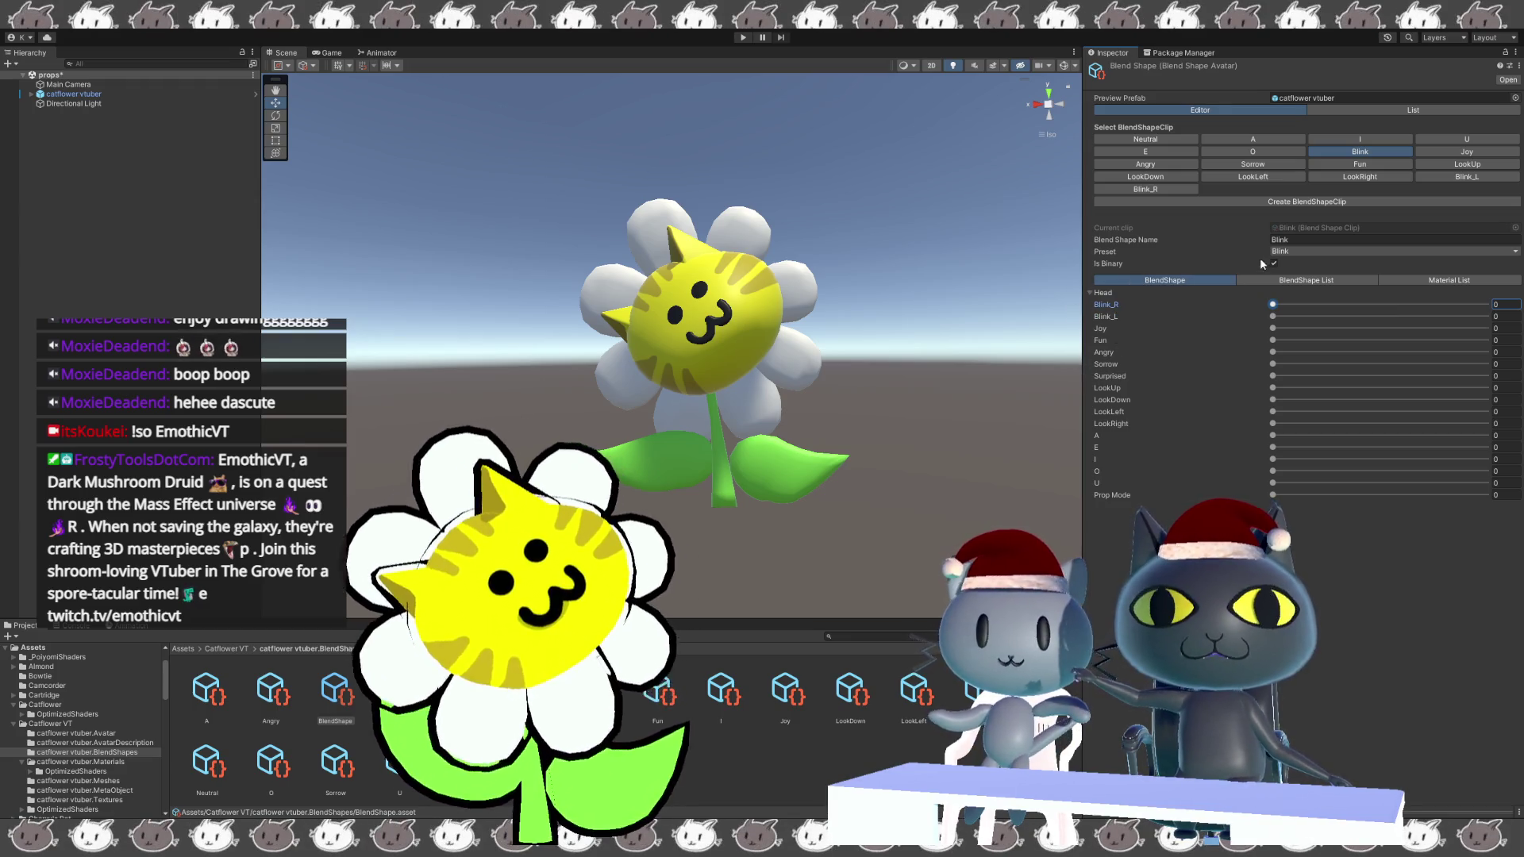
pyautogui.click(1392, 99)
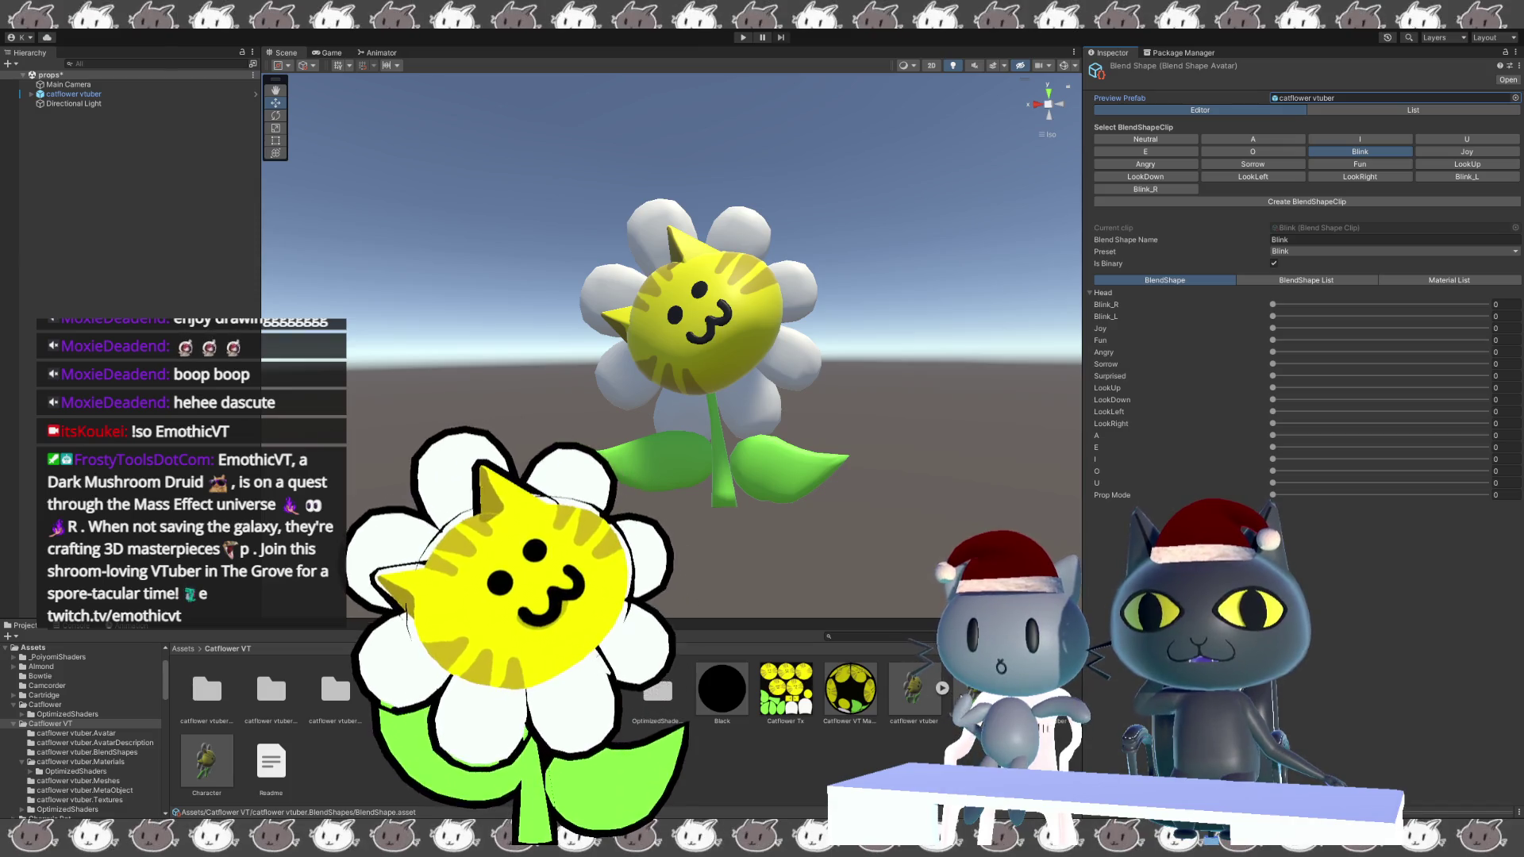
pyautogui.doubleClick(1309, 98)
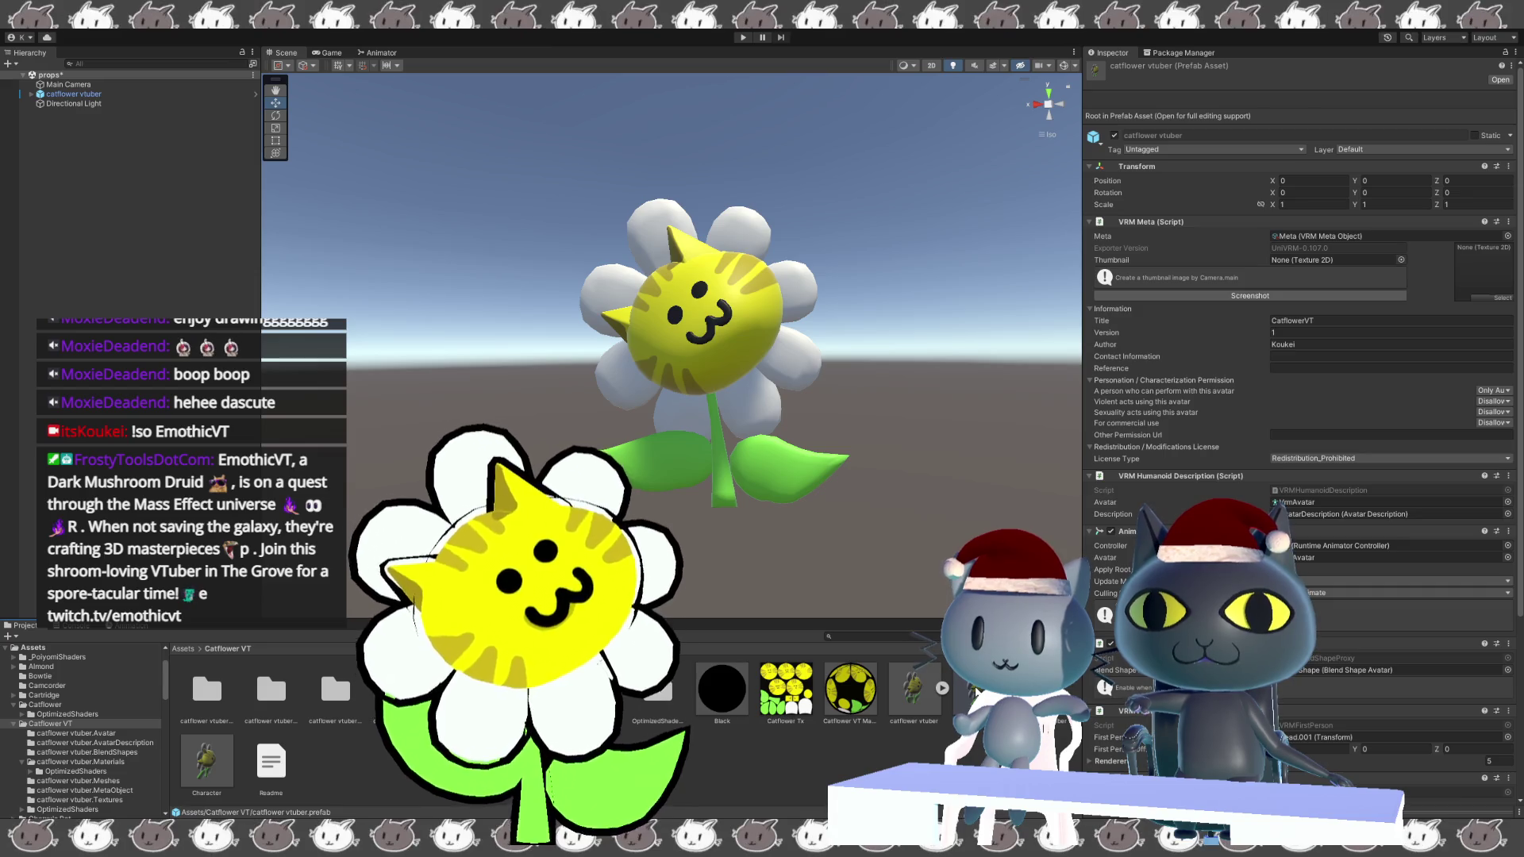
# Delete the catflower vtuber prefab asset and the broken catflower vtuber scene object.
pyautogui.press('Delete')
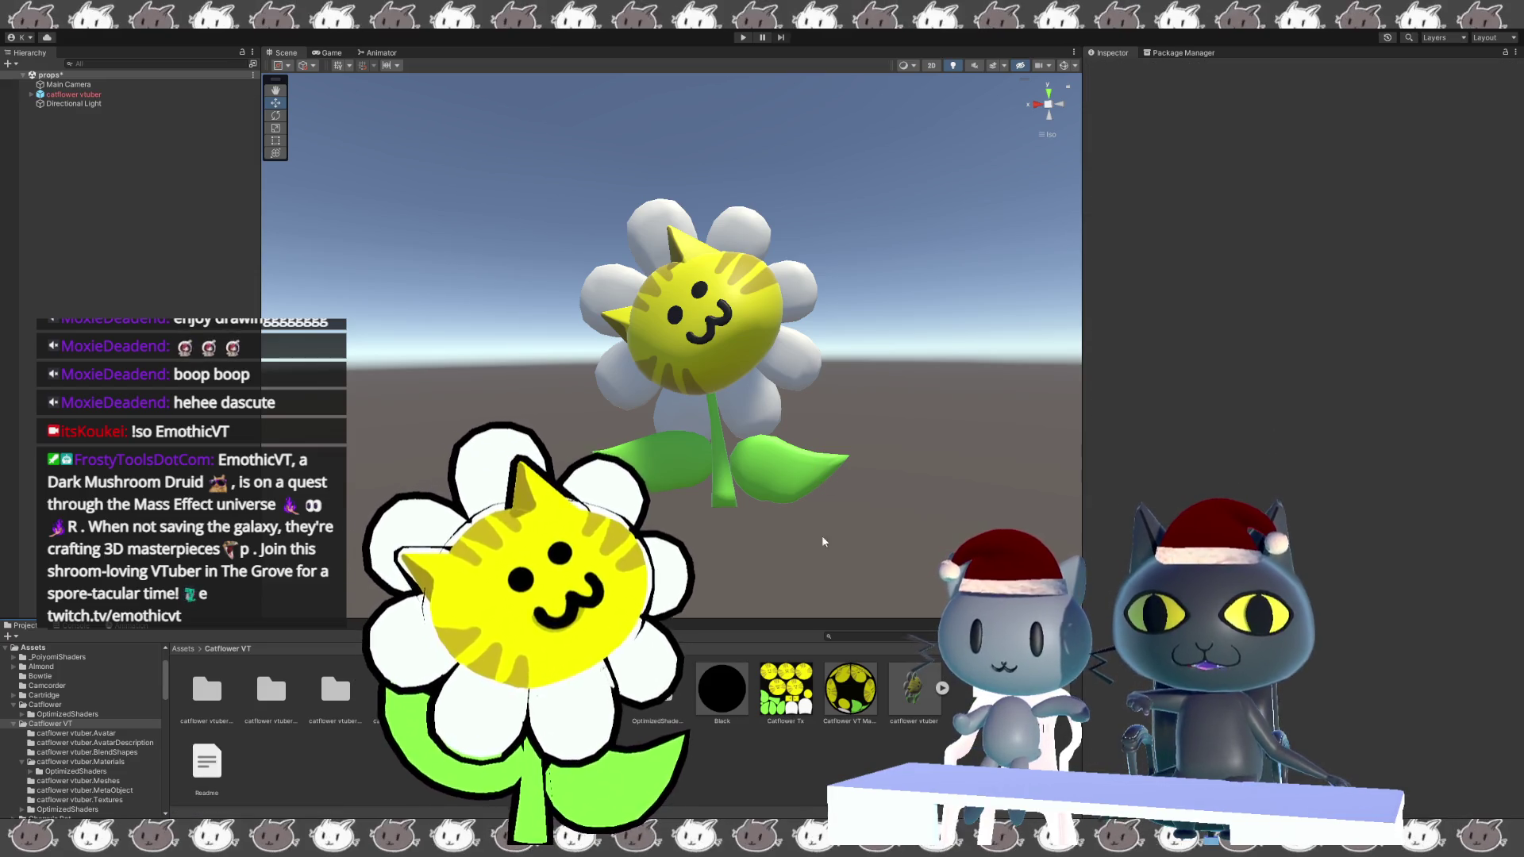
pyautogui.click(922, 687)
pyautogui.click(73, 94)
pyautogui.press('Delete')
# Drag the plain catflower vtuber model into the Scene and look around it.
pyautogui.moveTo(931, 711)
pyautogui.mouseDown()
pyautogui.moveTo(834, 515)
pyautogui.moveTo(706, 365)
pyautogui.mouseUp()
pyautogui.keyDown('alt'); pyautogui.moveTo(706, 556); pyautogui.dragTo(649, 499); pyautogui.keyUp('alt')
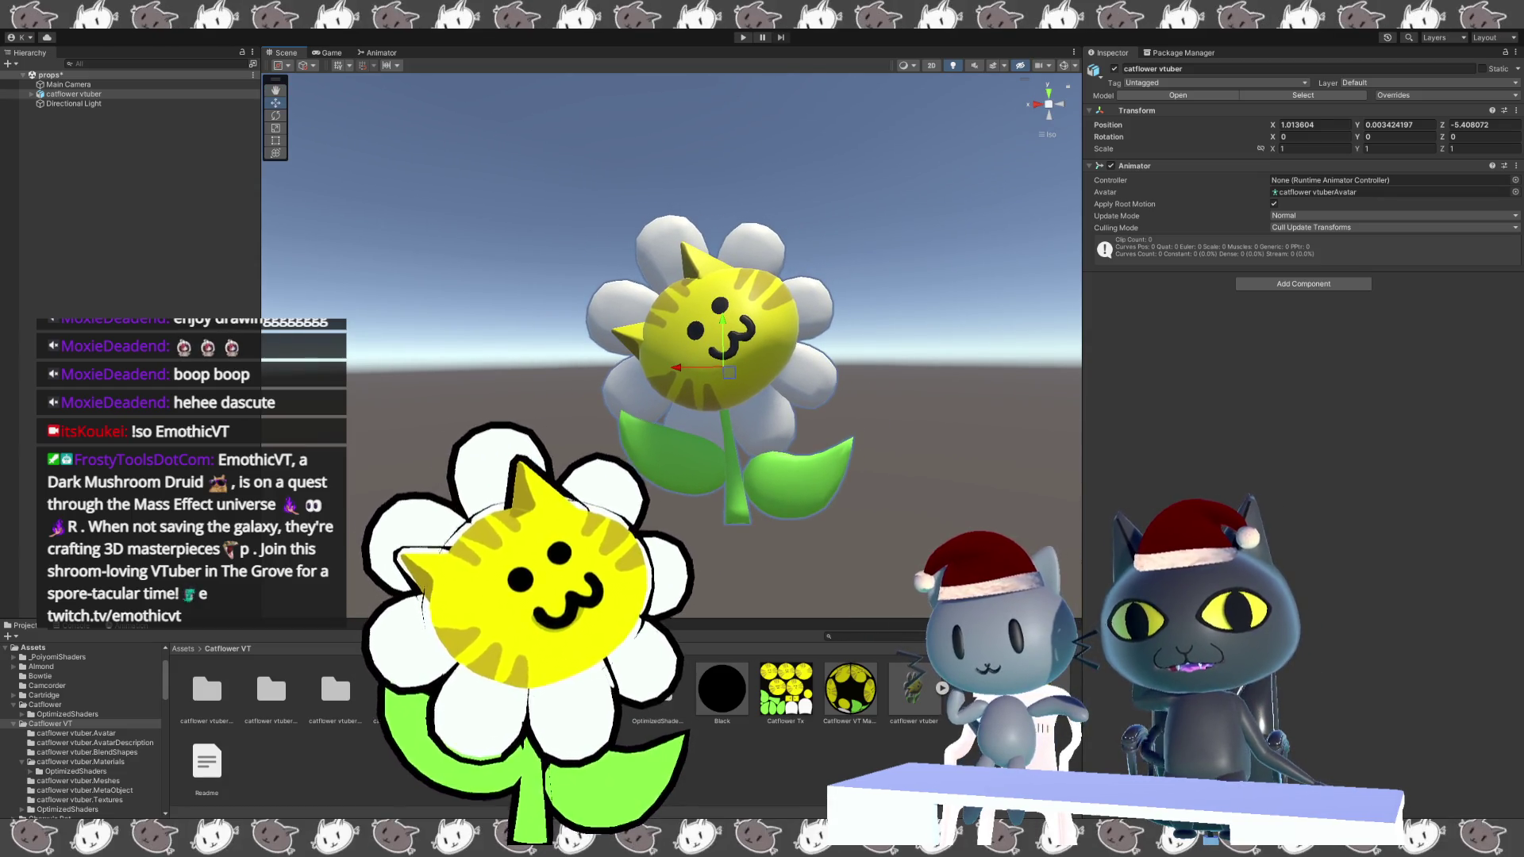
pyautogui.press('`')
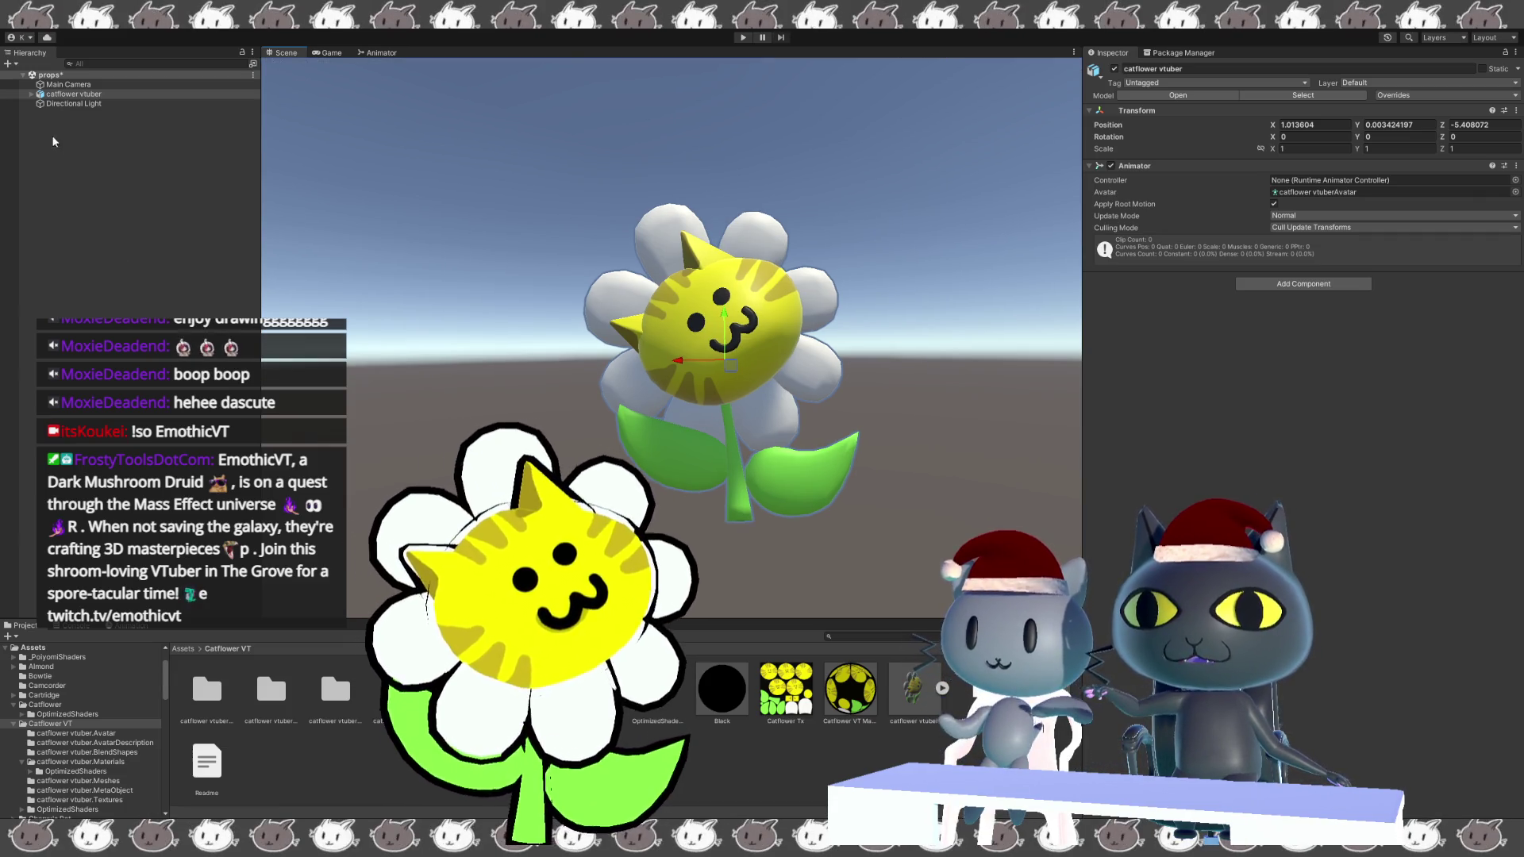
# Expand catflower vtuber, check the Head mesh's Blink_L value, then reselect the root object.
pyautogui.click(31, 95)
pyautogui.click(32, 94)
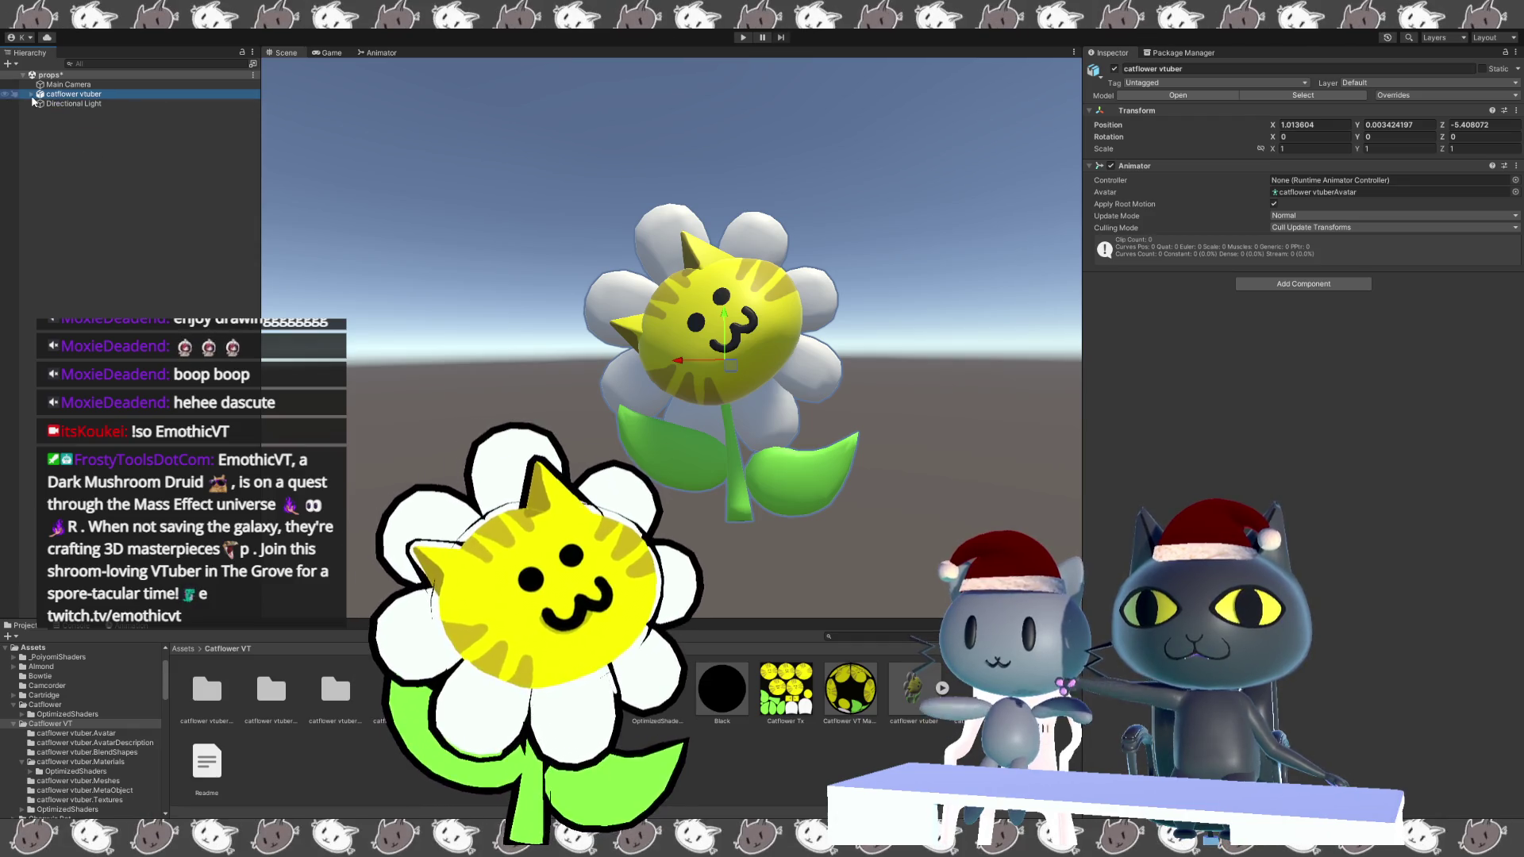
pyautogui.click(32, 95)
pyautogui.click(52, 142)
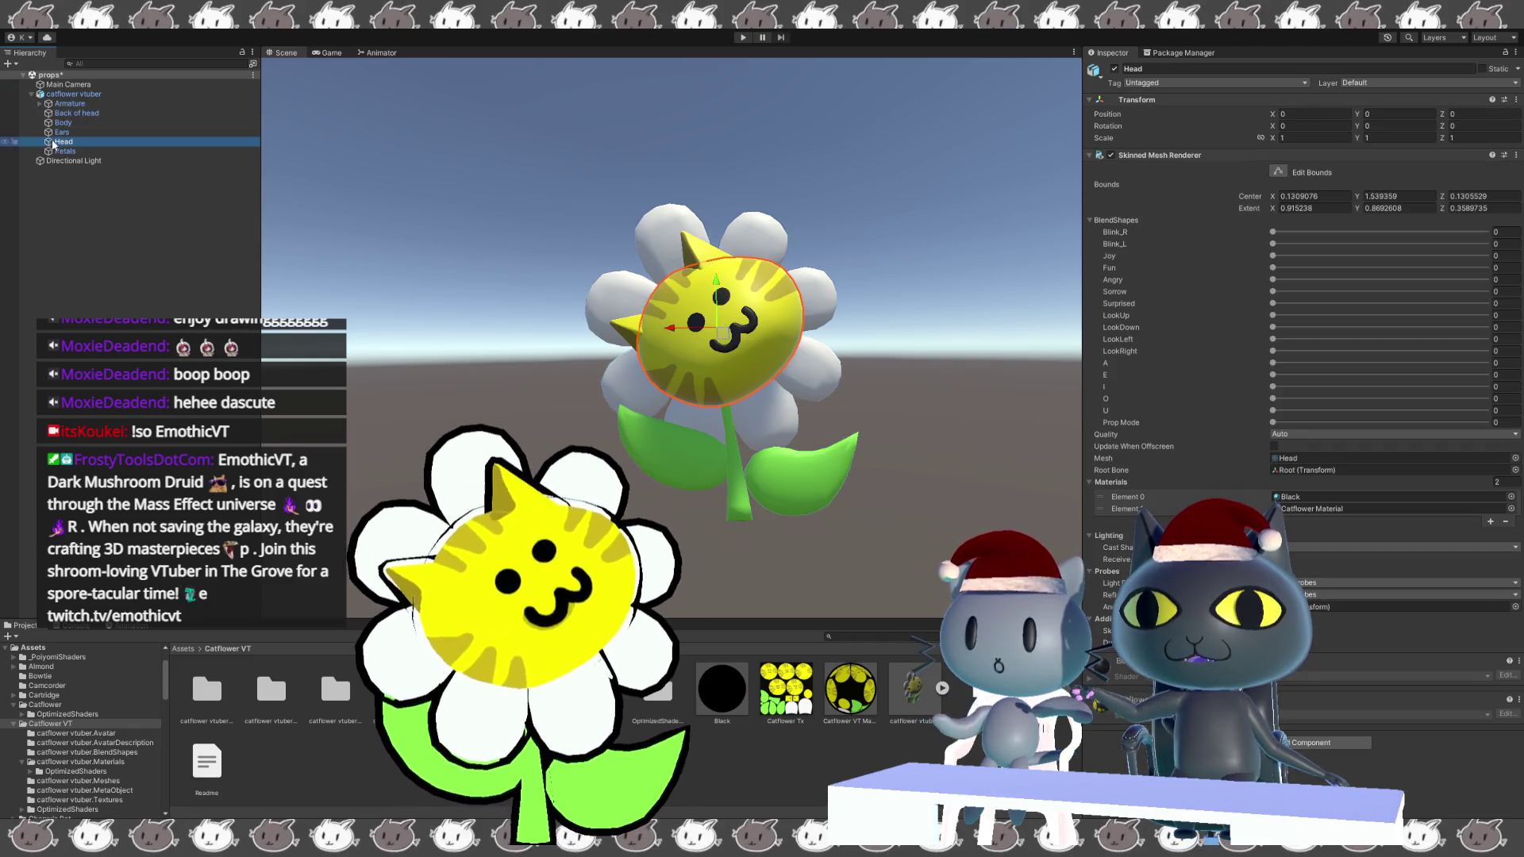
pyautogui.click(1272, 244)
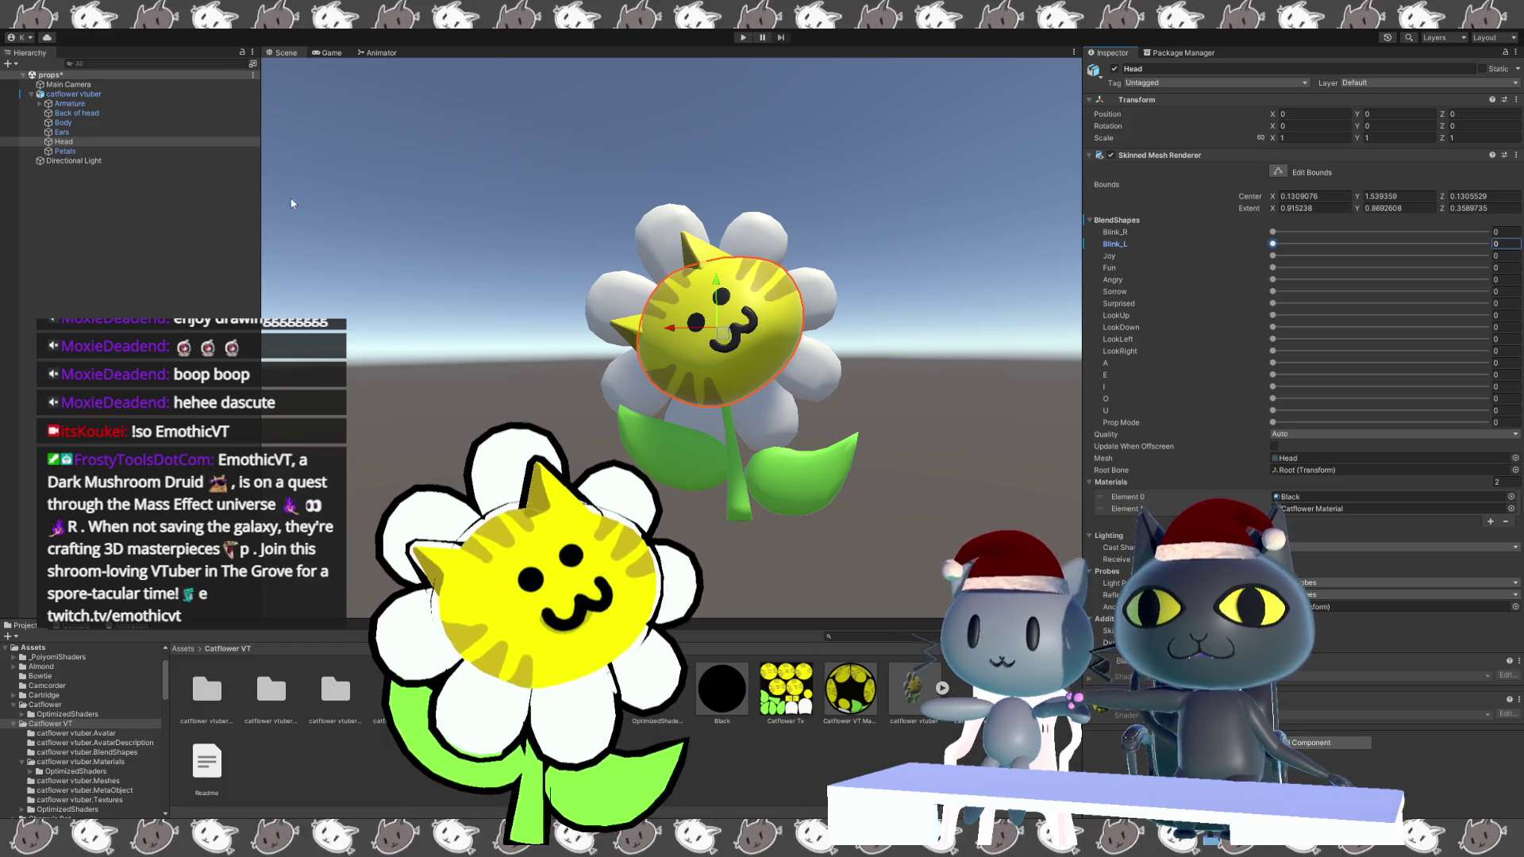
pyautogui.click(144, 95)
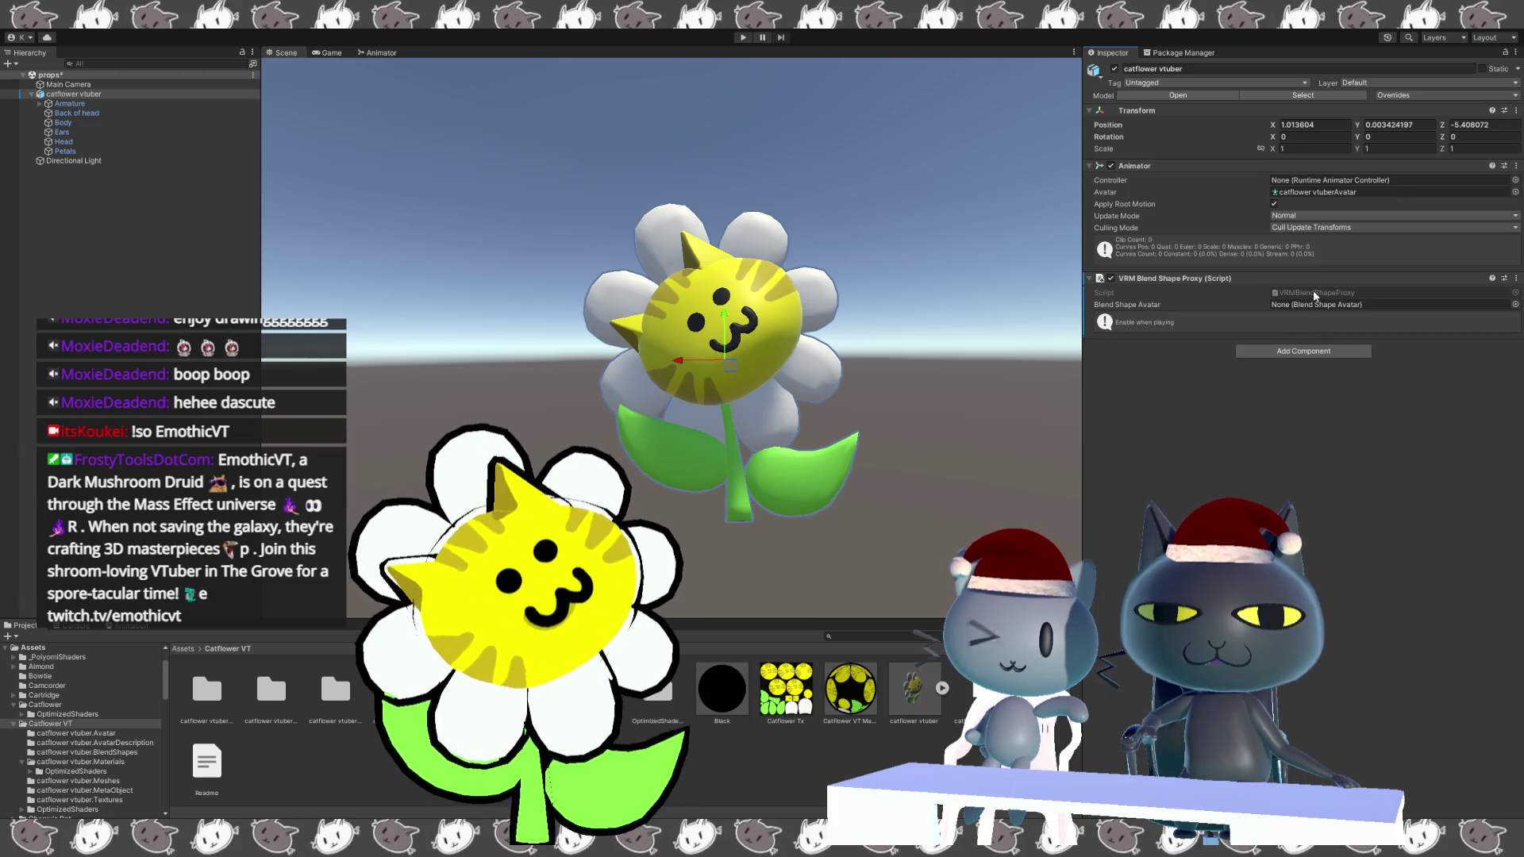
pyautogui.click(1317, 304)
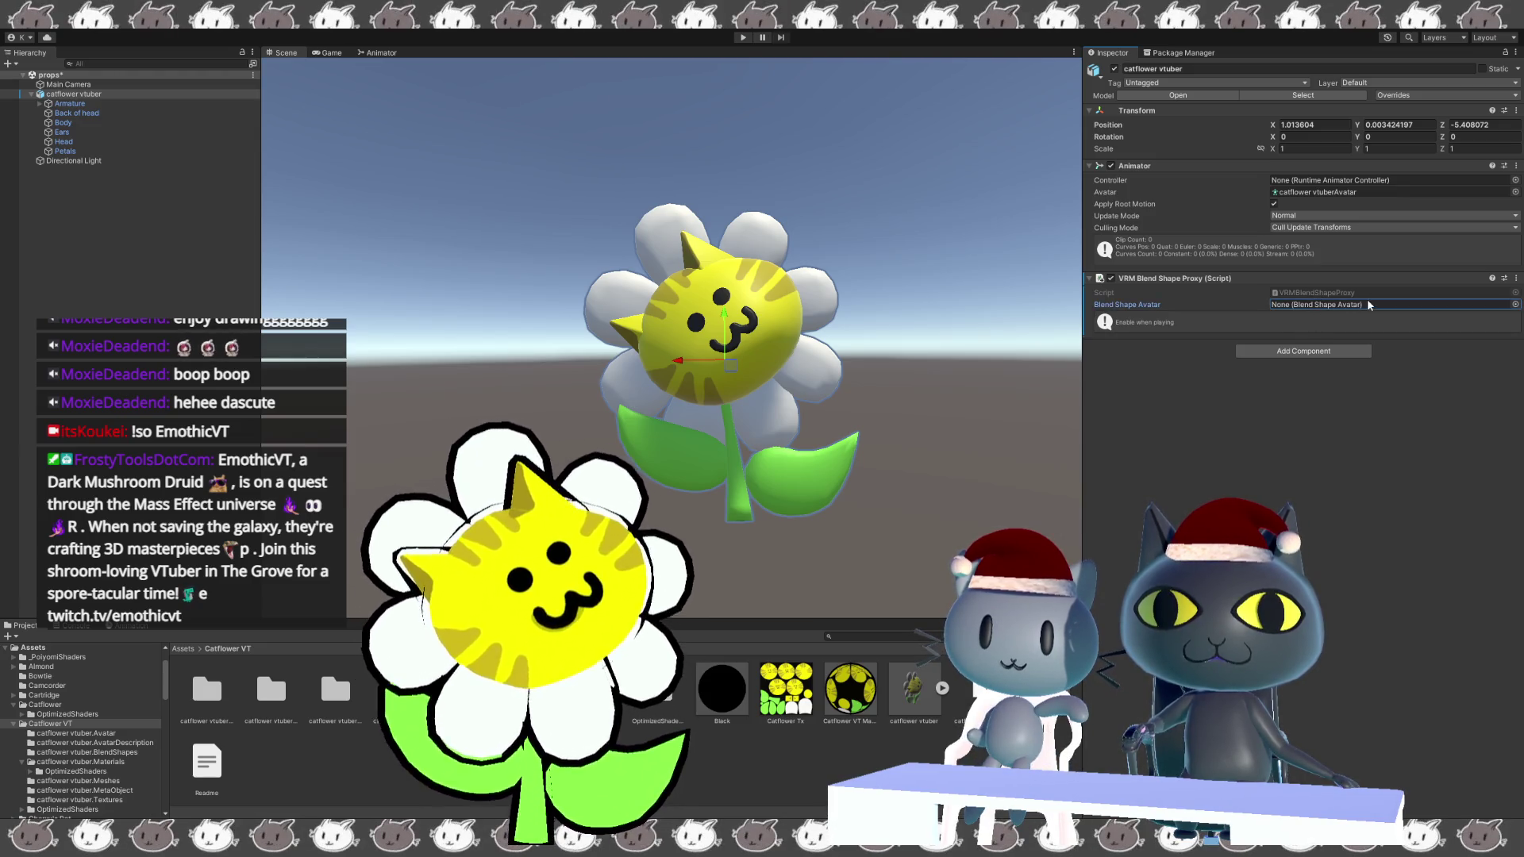
pyautogui.click(1516, 272)
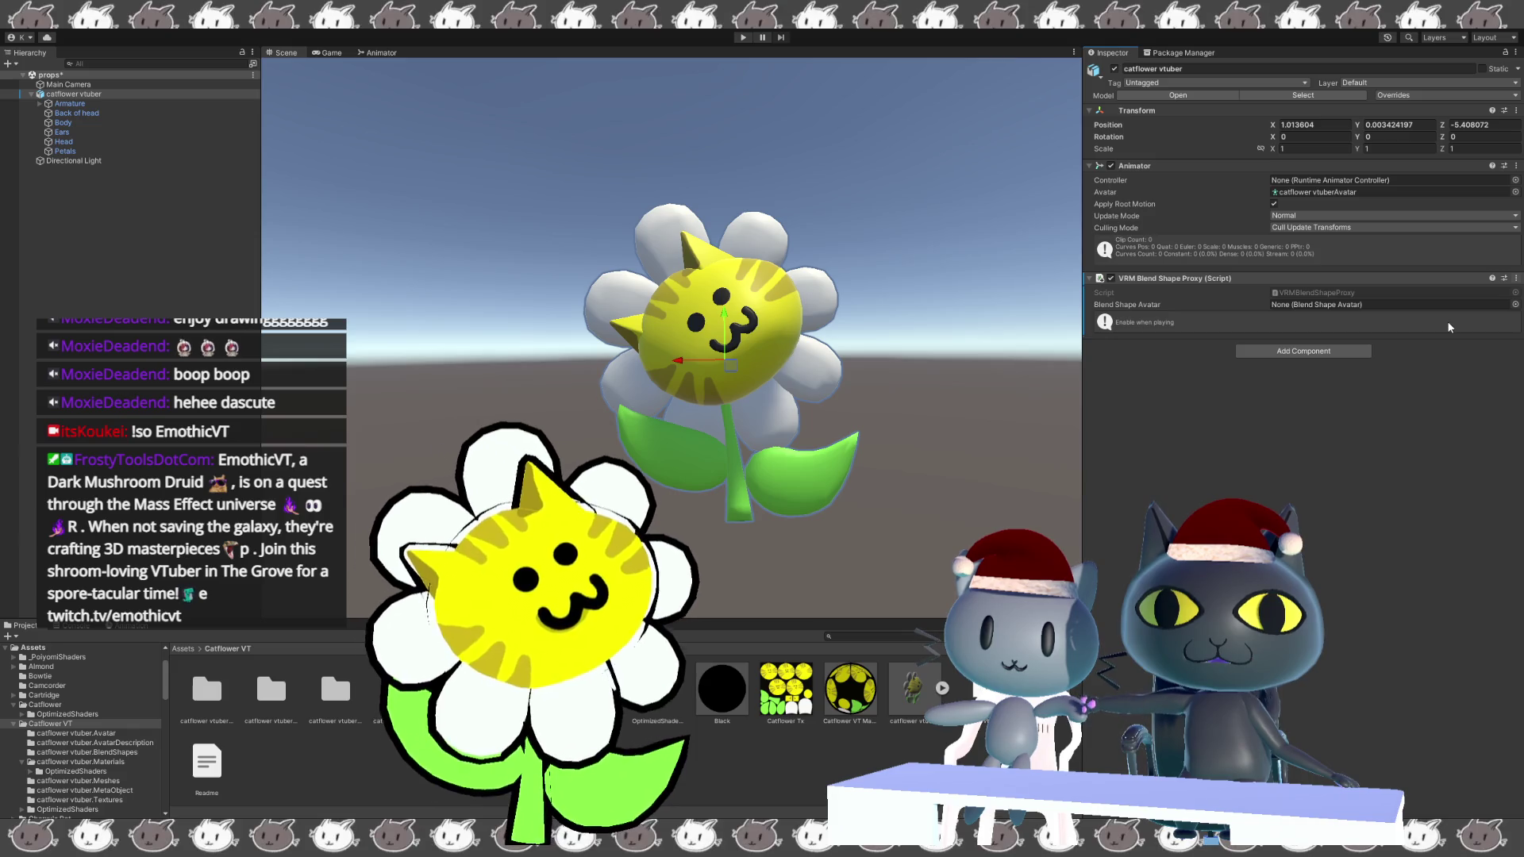
pyautogui.hotkey('ctrl', 'z')
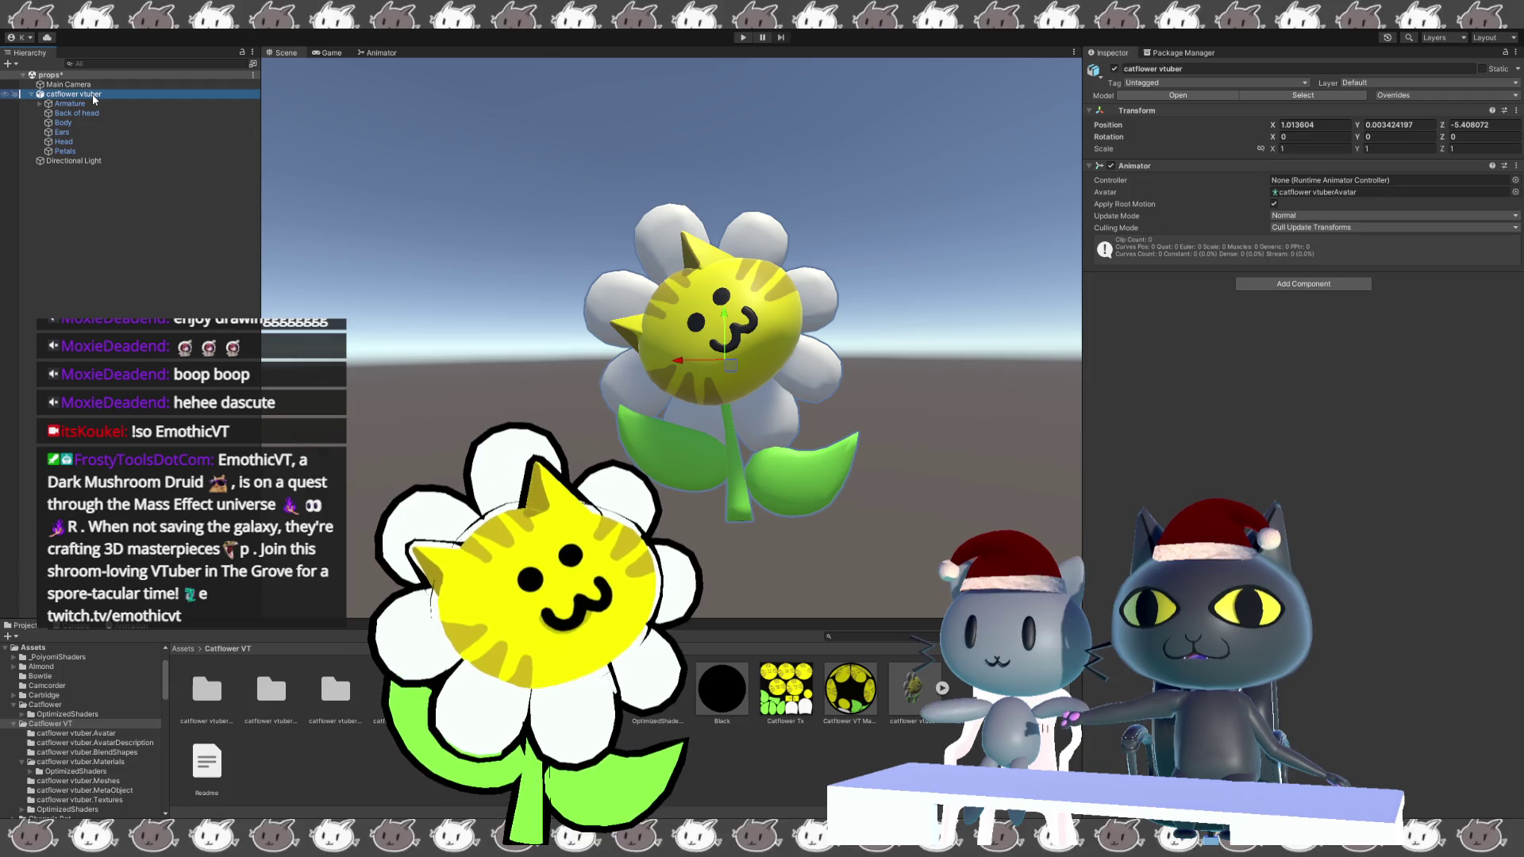
# Inspect the flower in the scene and select the catflower vtuber model, Character prefab and .vrm assets.
pyautogui.moveTo(773, 323); pyautogui.dragTo(773, 323, button='right')
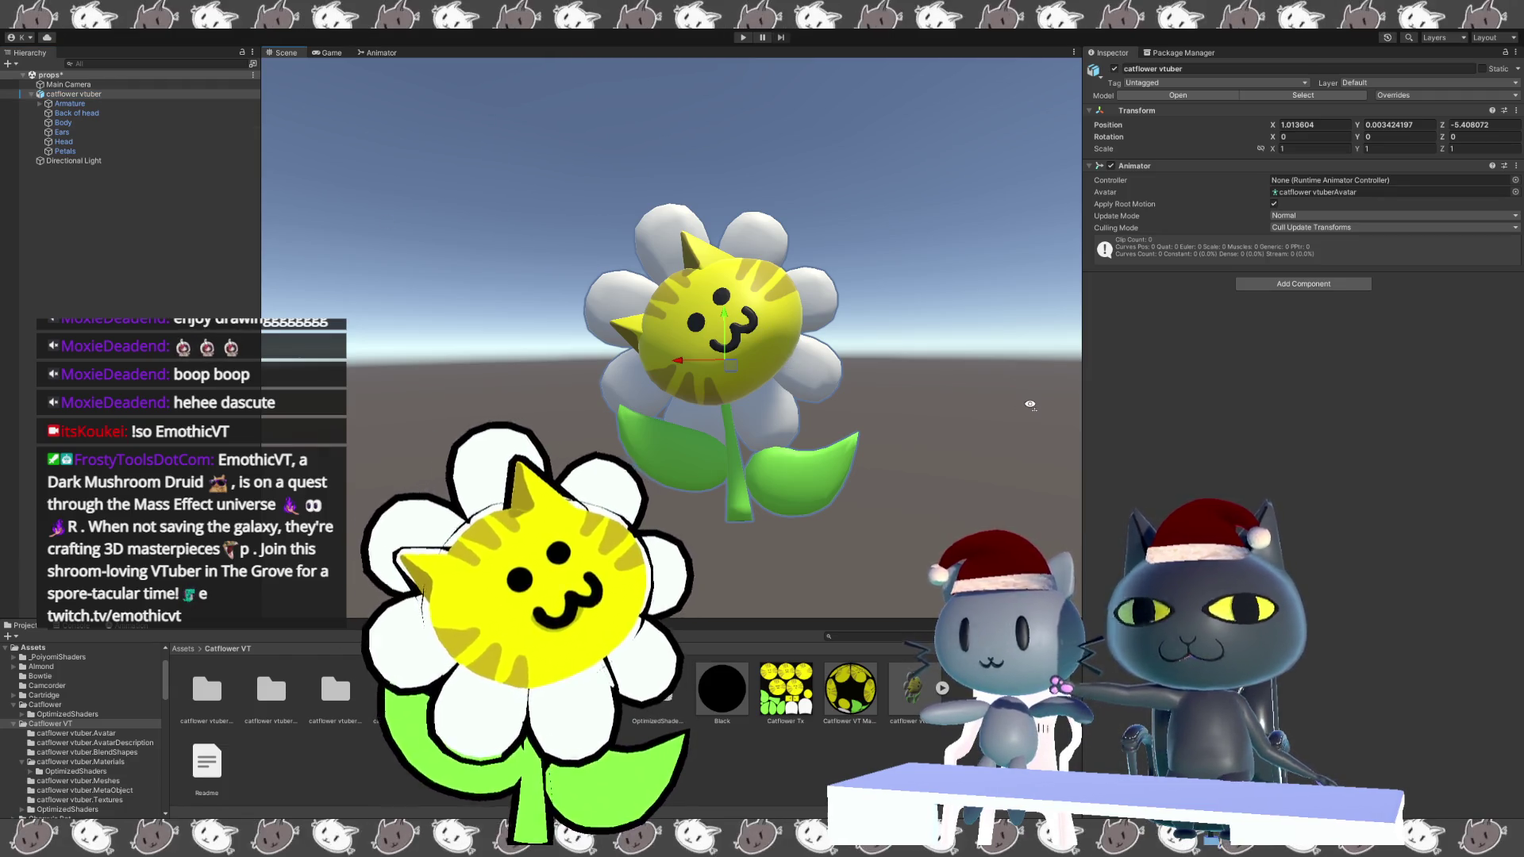
pyautogui.click(873, 373)
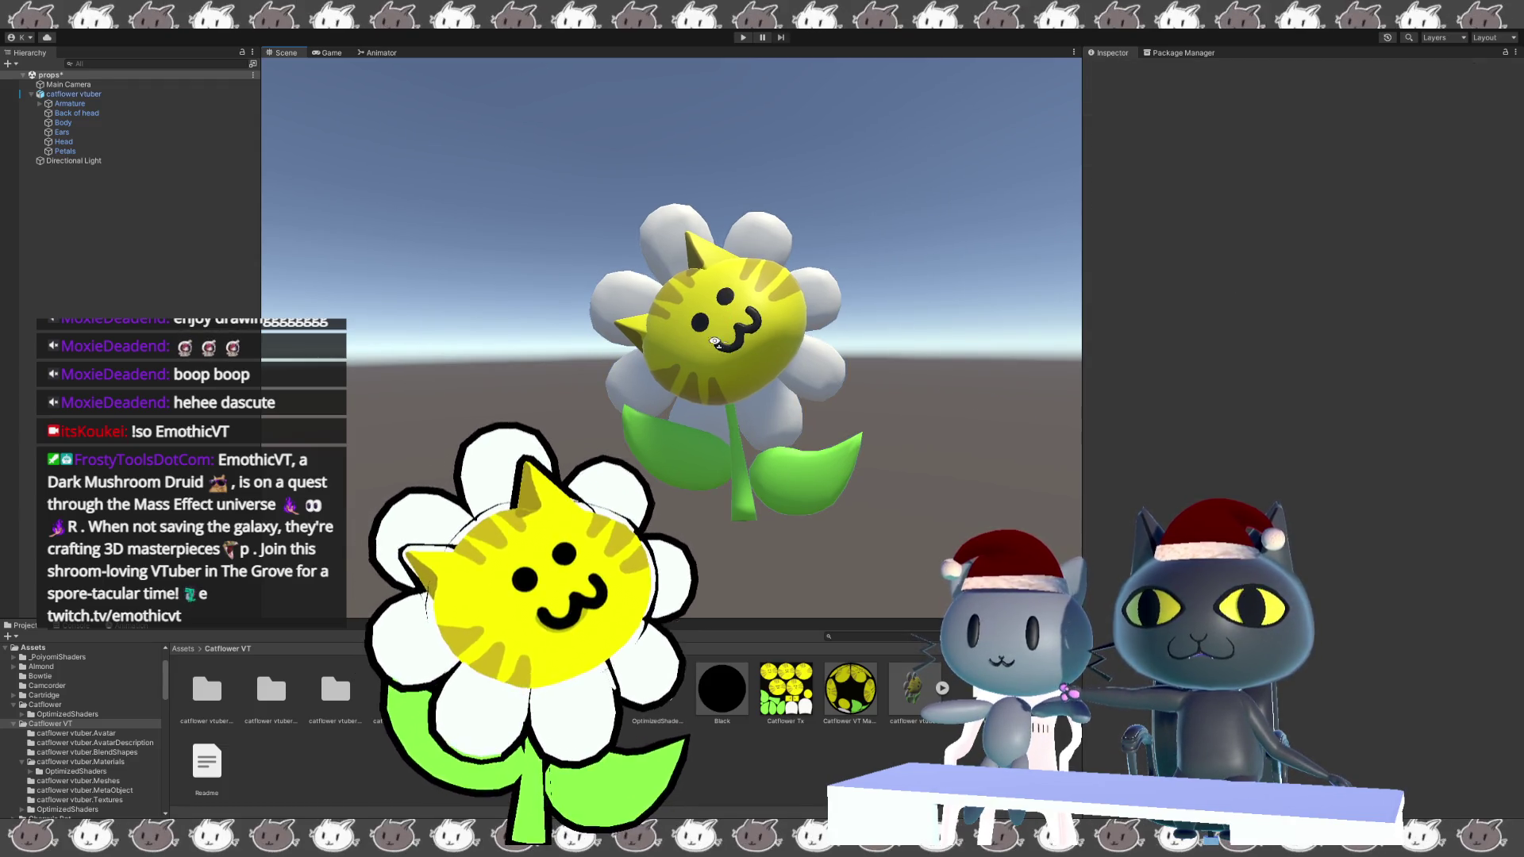
pyautogui.click(724, 346)
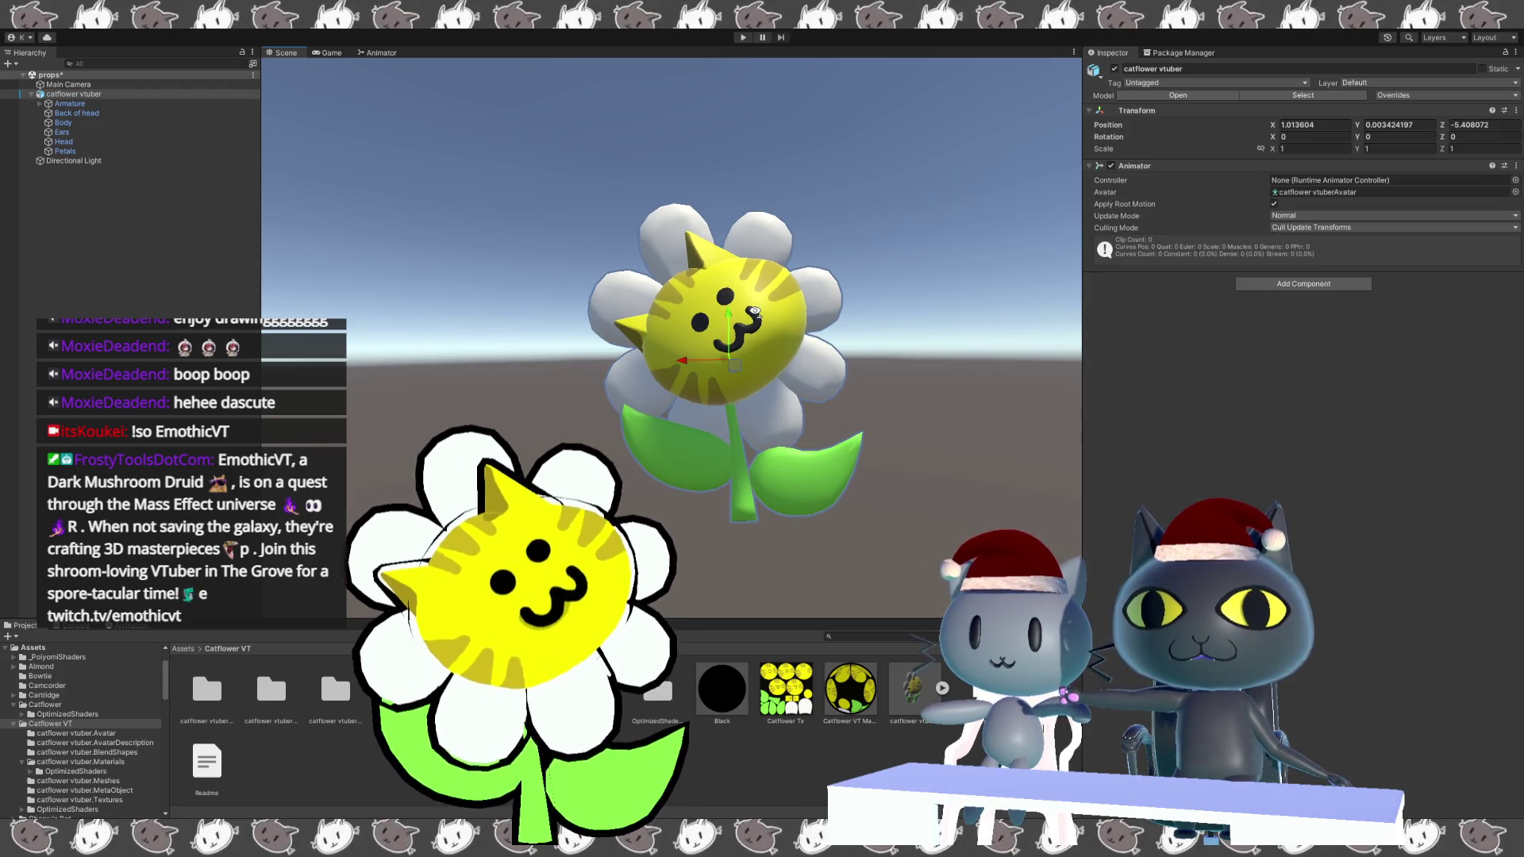
pyautogui.click(1013, 494)
pyautogui.click(912, 697)
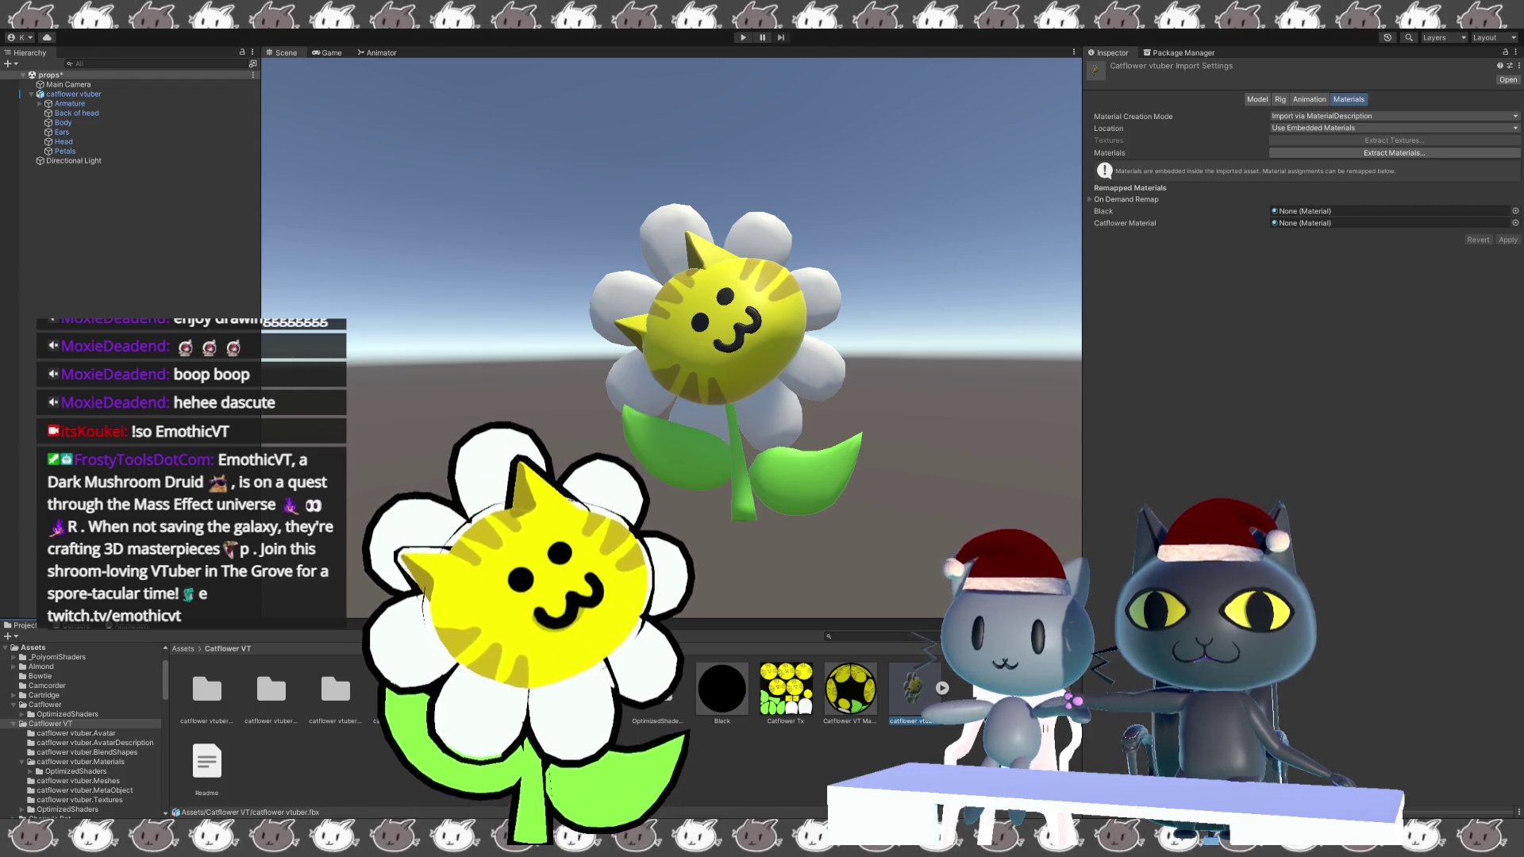
pyautogui.click(978, 689)
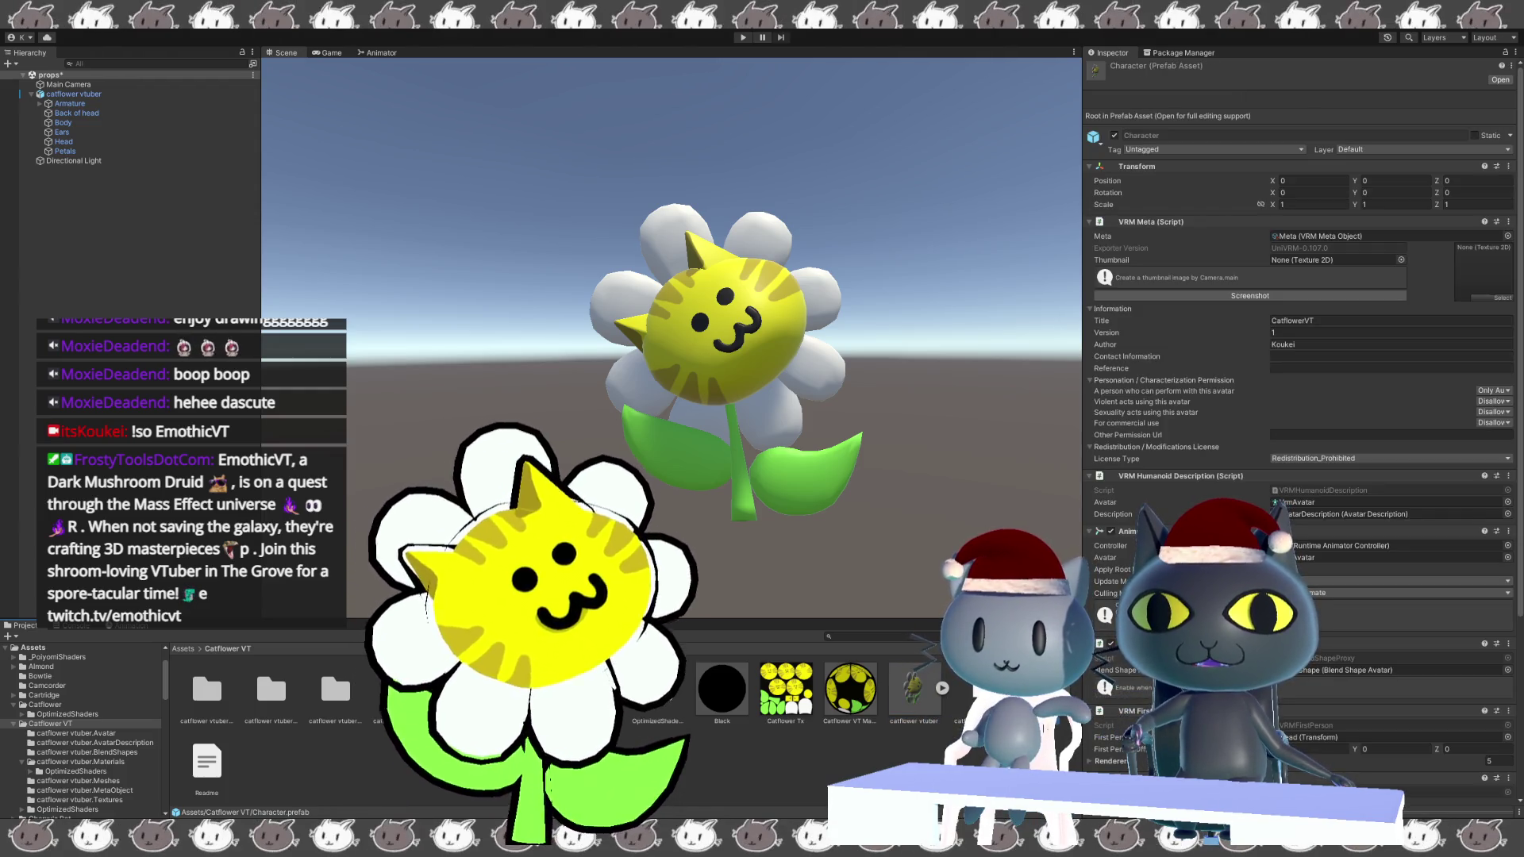
pyautogui.click(949, 692)
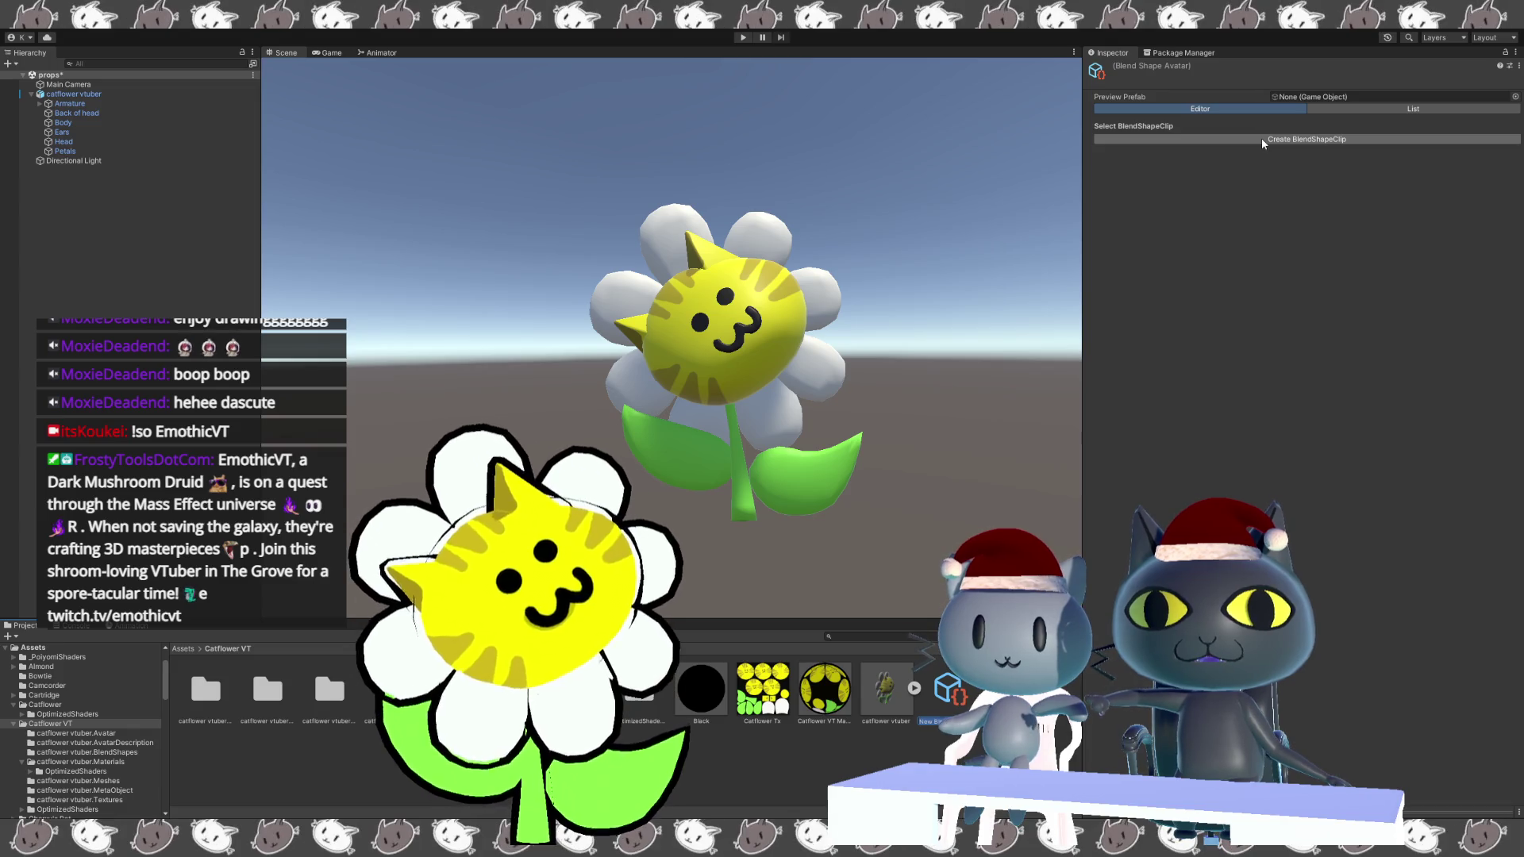
# Confirm the new blend shape avatar's name, expand the catflower vtuber model, and view its material import settings.
pyautogui.click(1337, 97)
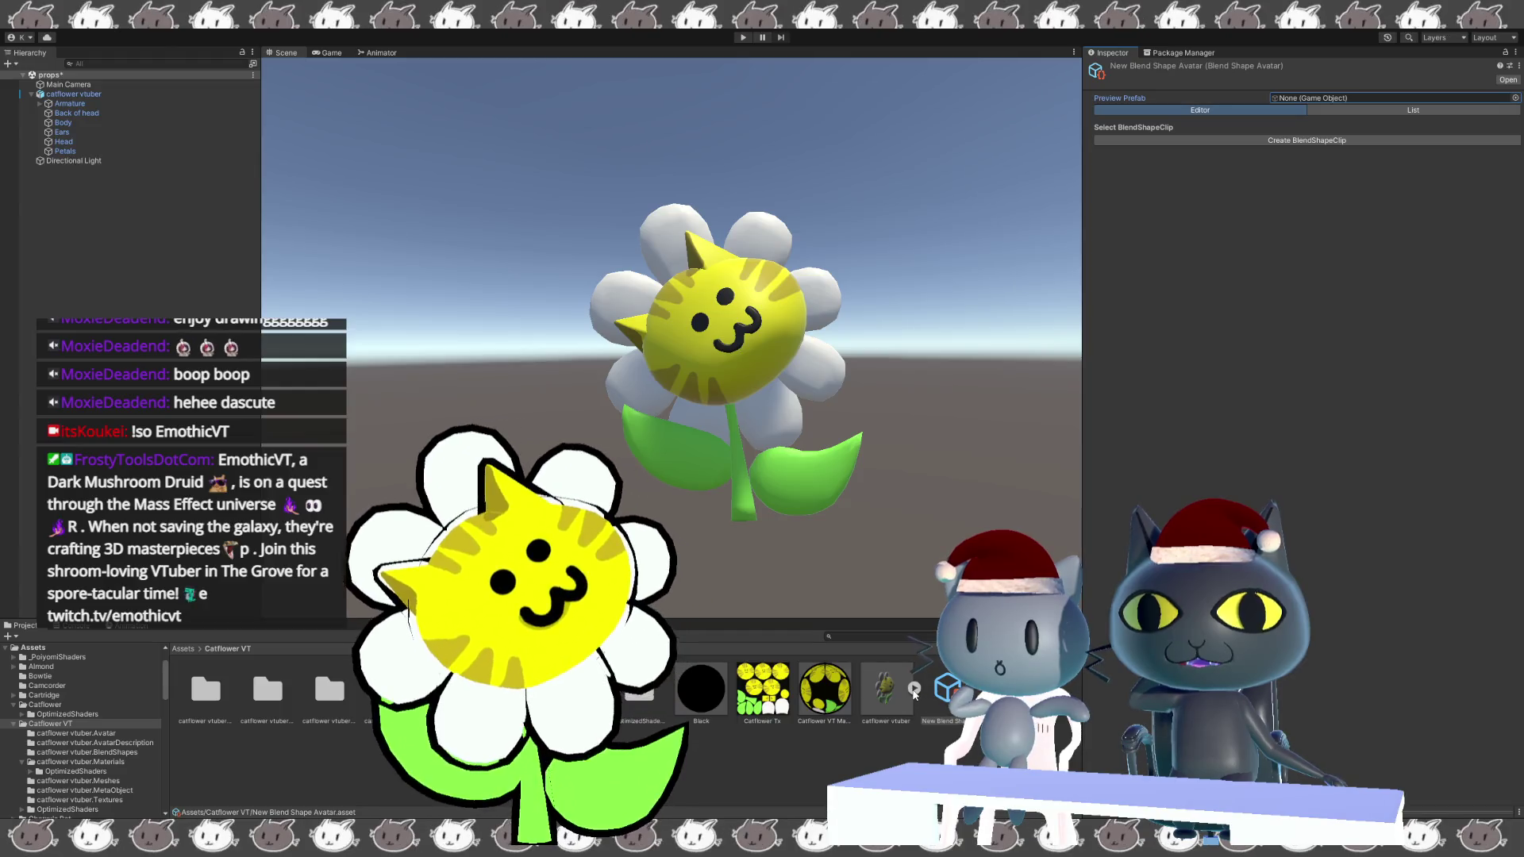
pyautogui.click(914, 688)
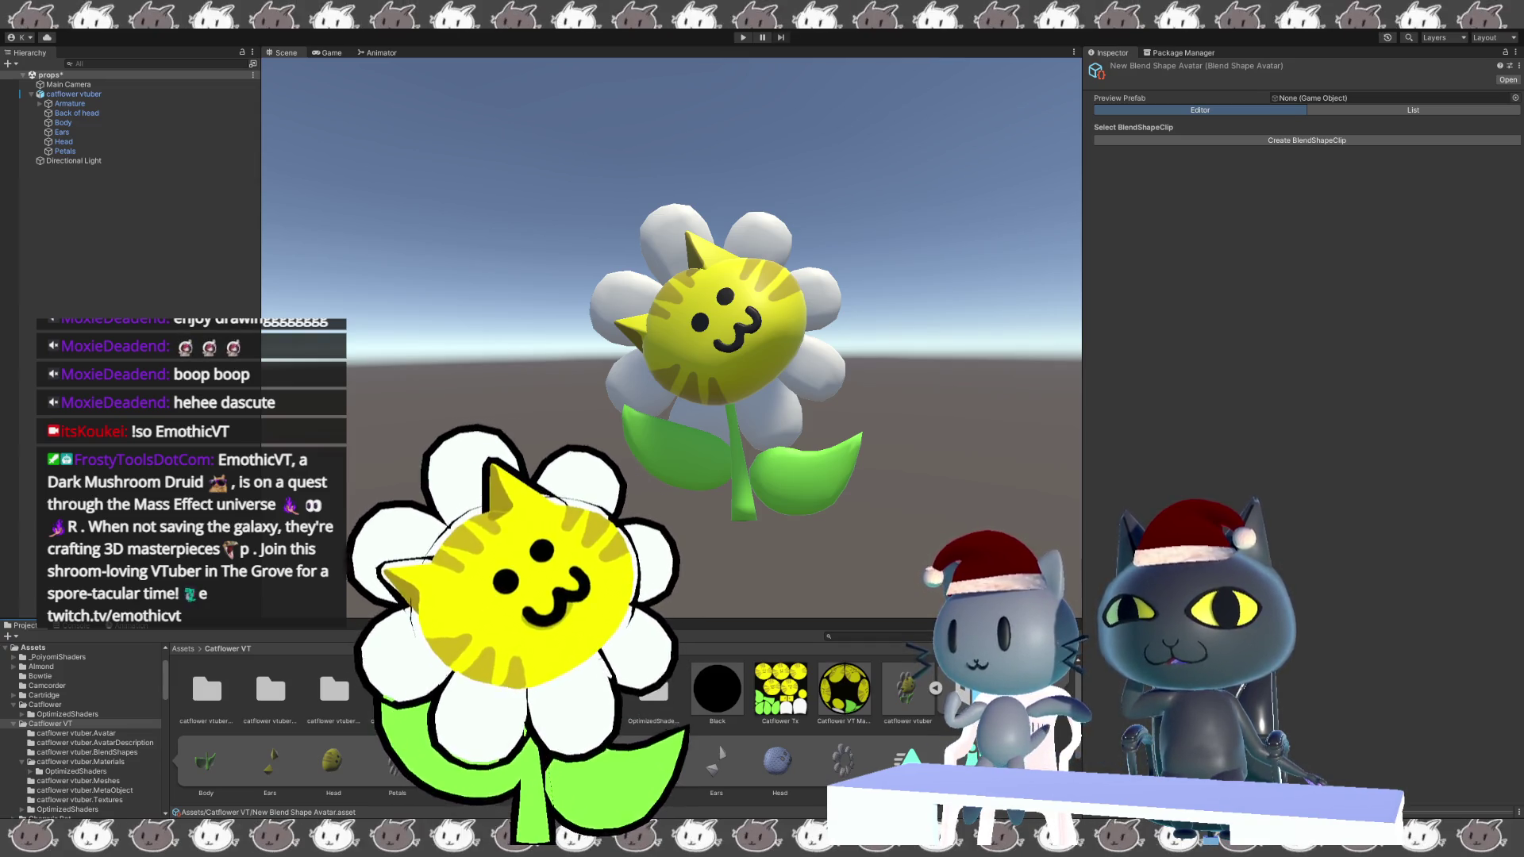
pyautogui.click(904, 697)
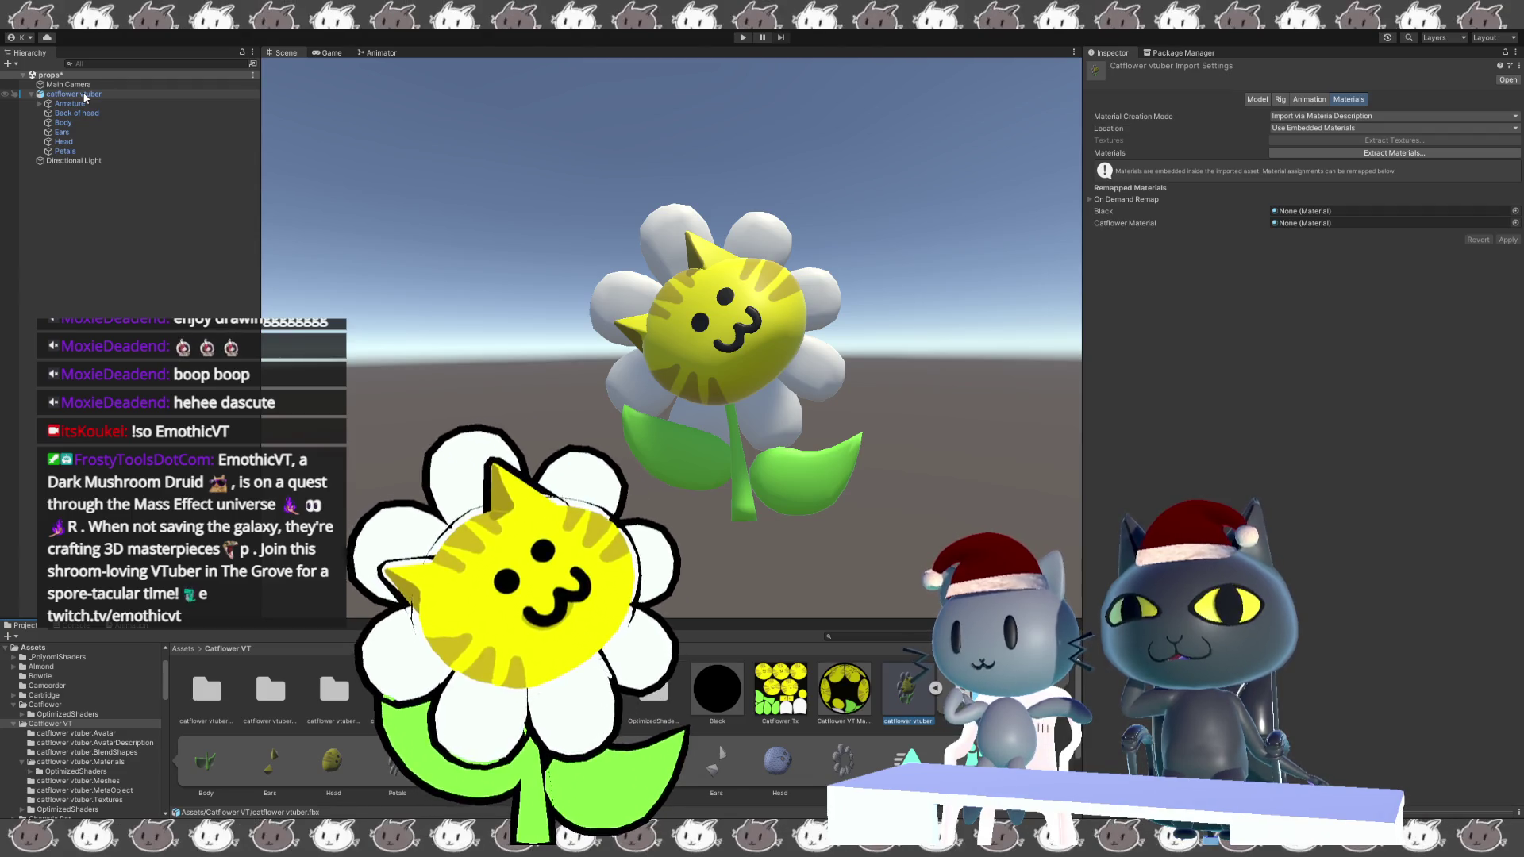
# Select the catflower vtuber object to see its Transform and Animator, and frame it closely in the Scene.
pyautogui.click(85, 98)
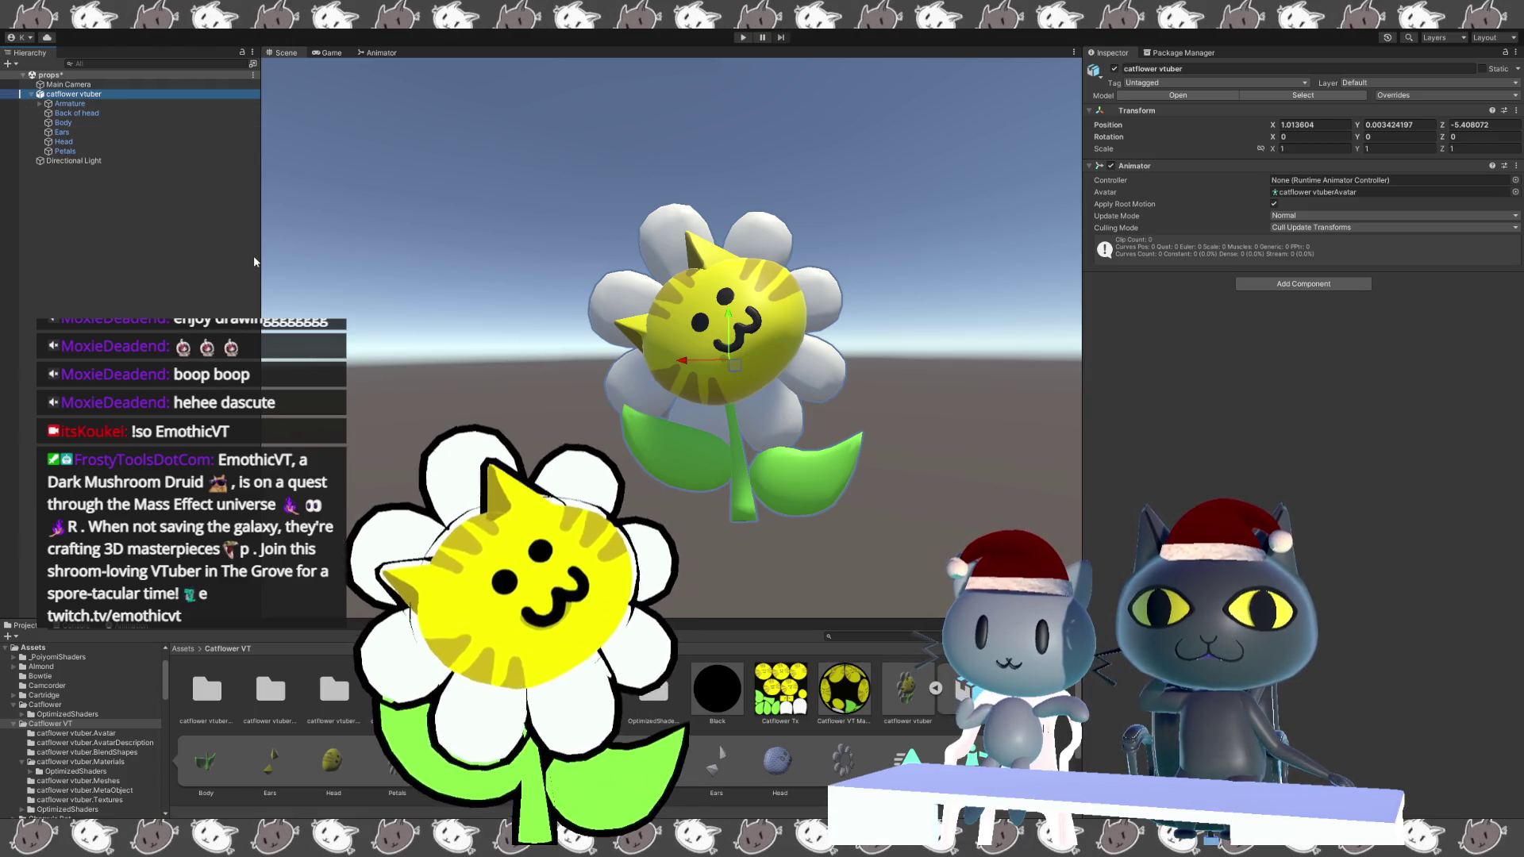
pyautogui.doubleClick(82, 94)
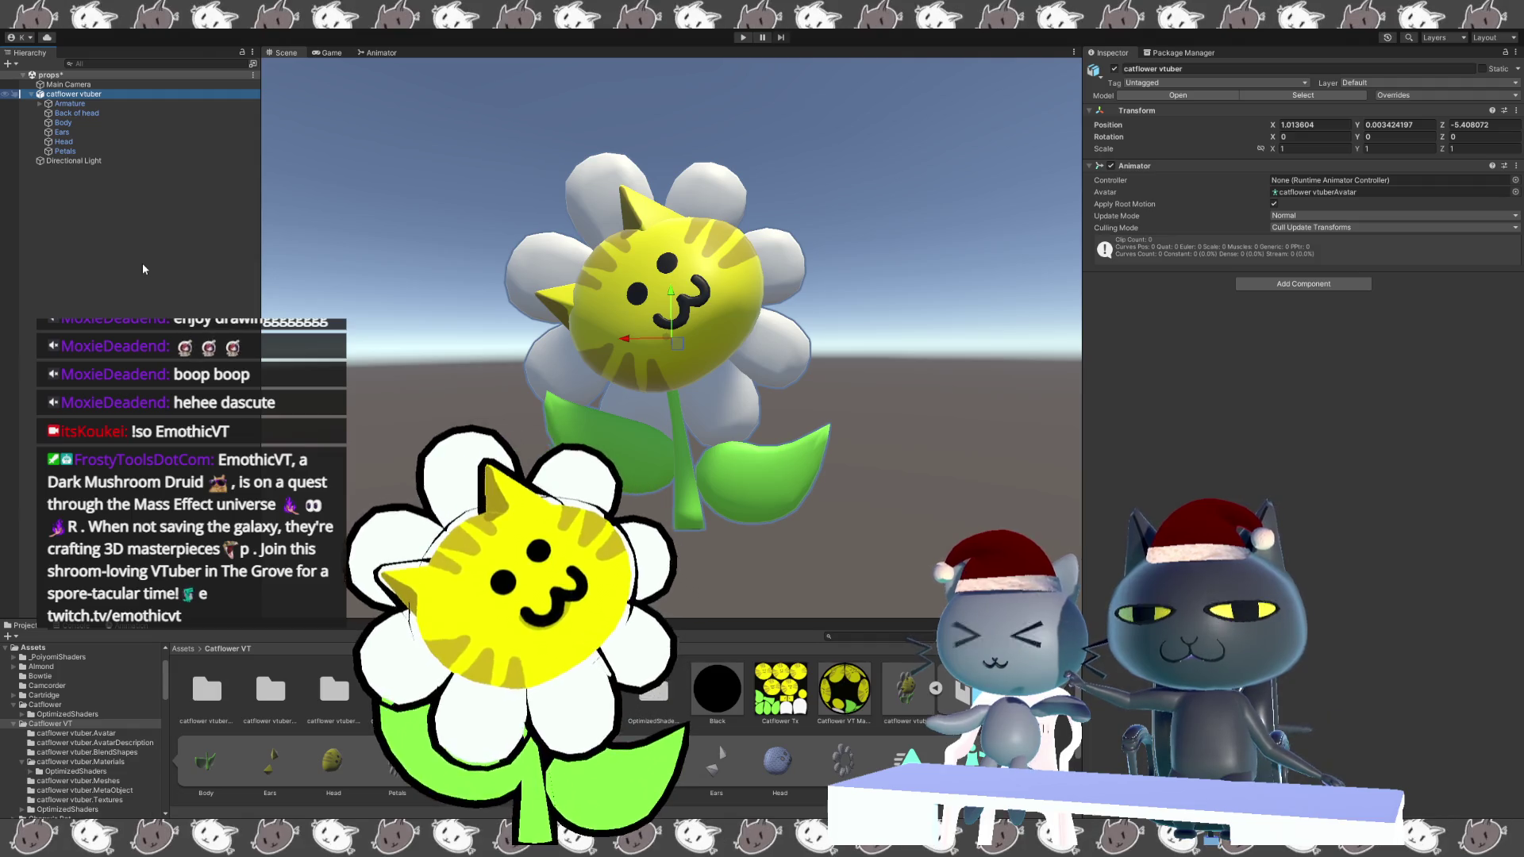
pyautogui.doubleClick(57, 95)
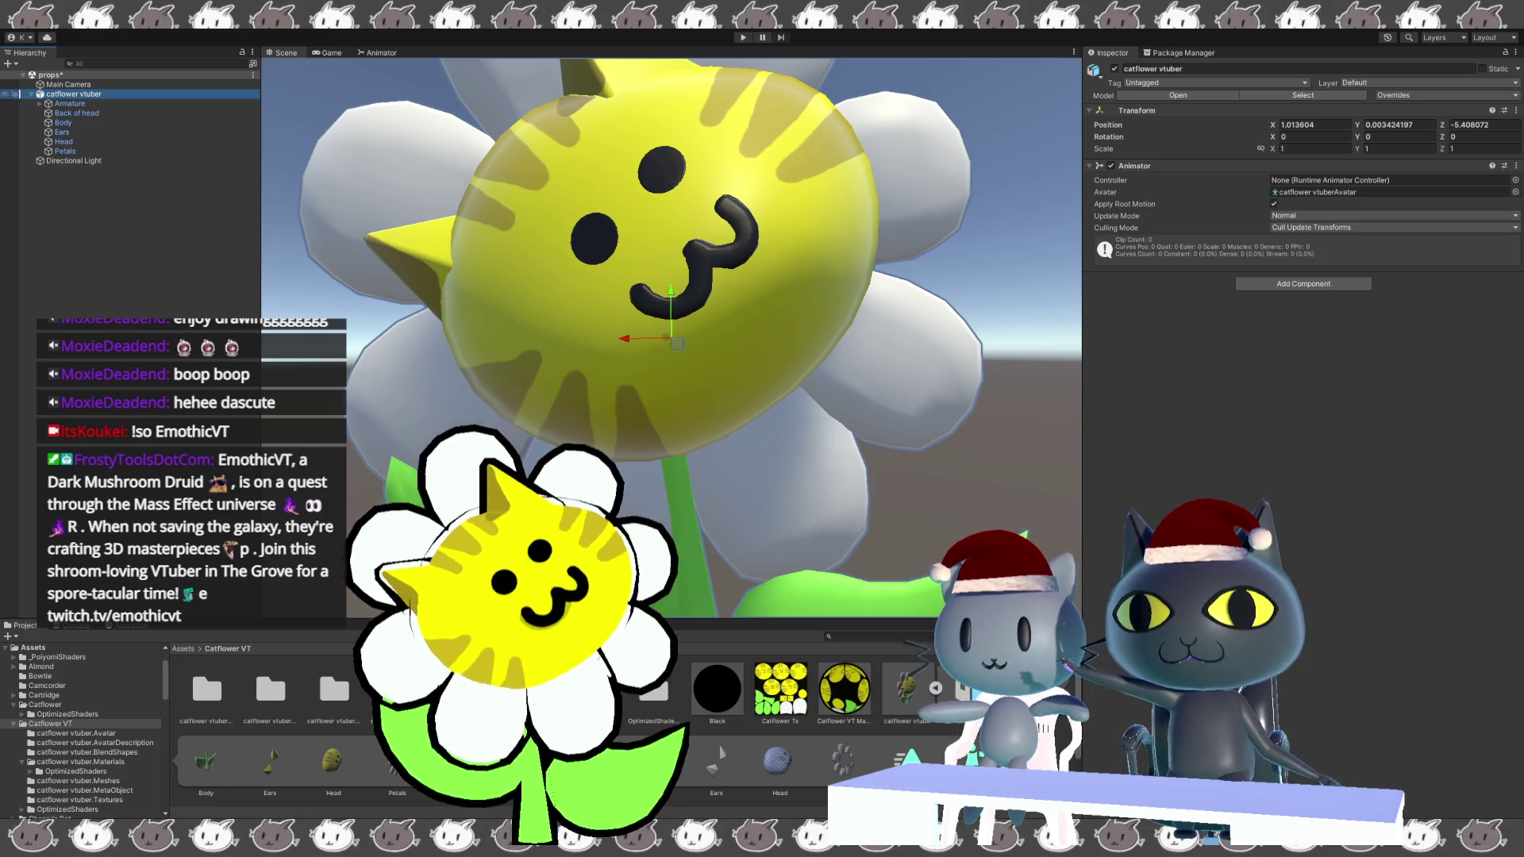
# Reselect catflower vtuber, frame the whole model, and show the model asset's Black and Catflower Material remaps.
pyautogui.click(99, 470)
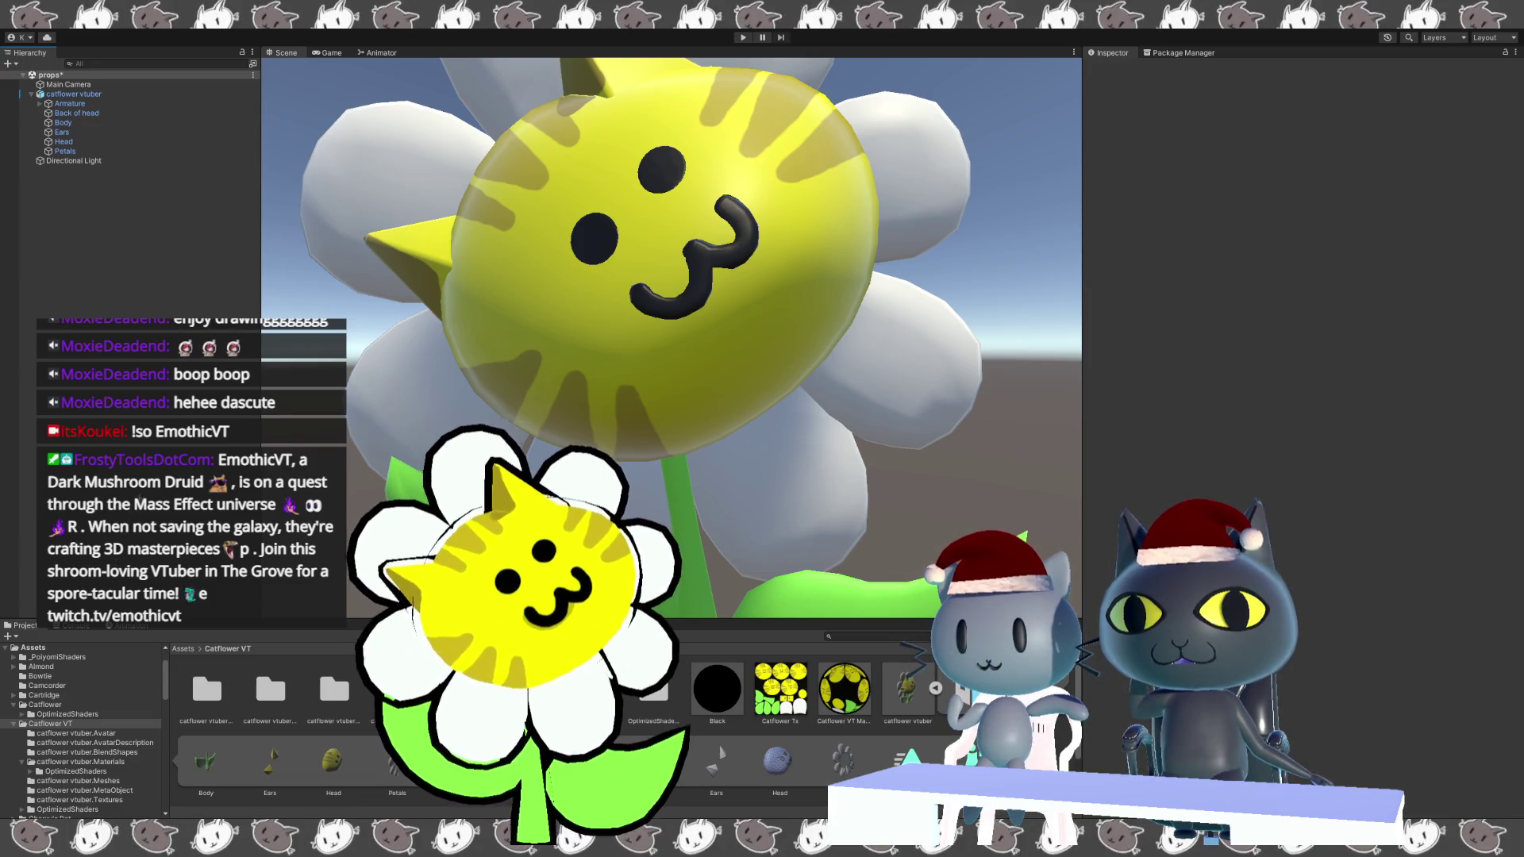
pyautogui.click(80, 94)
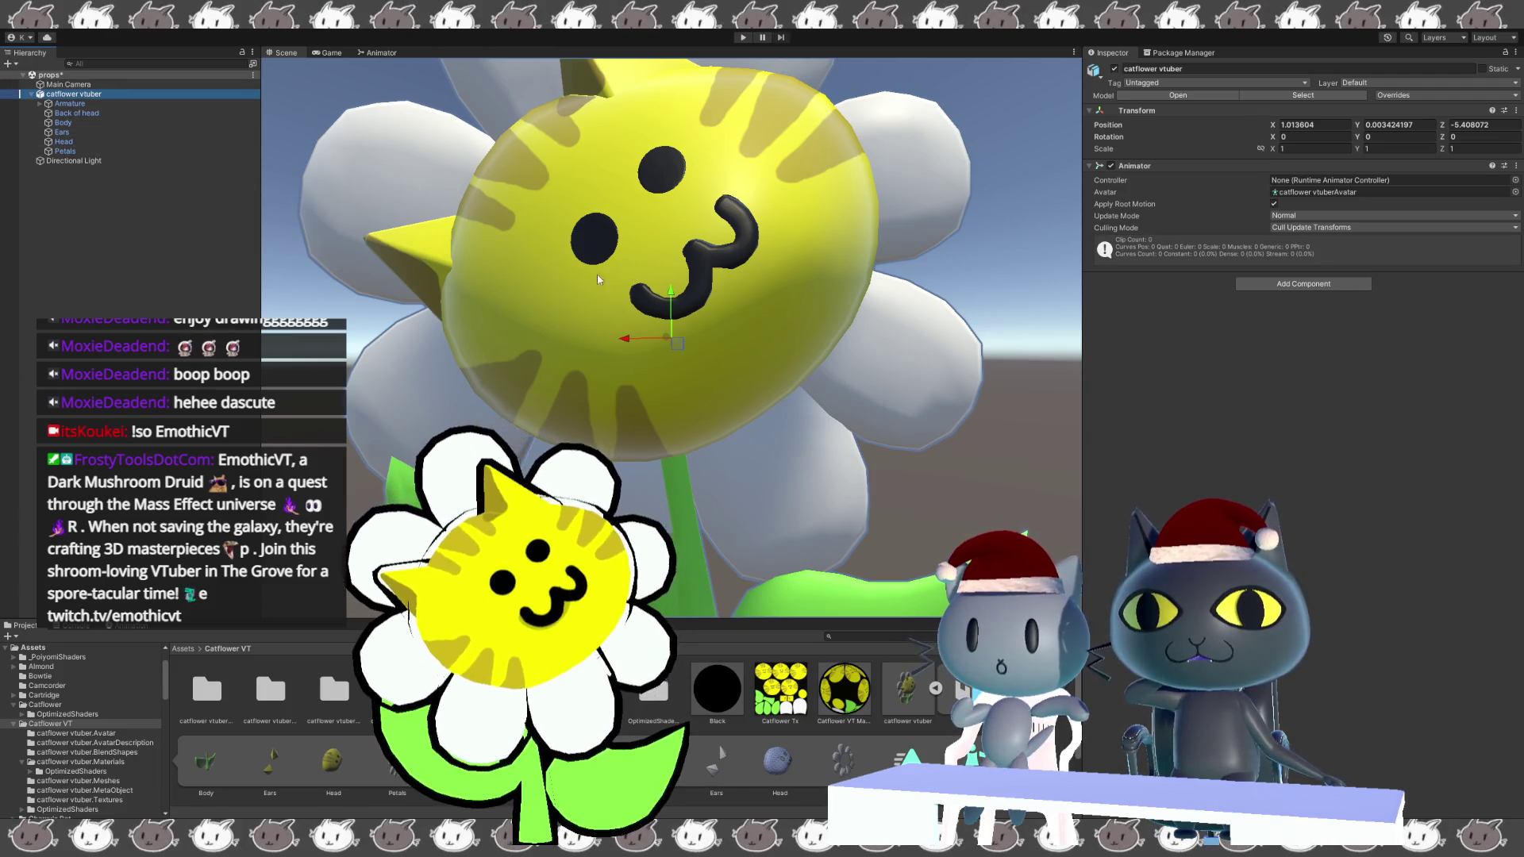
pyautogui.doubleClick(123, 96)
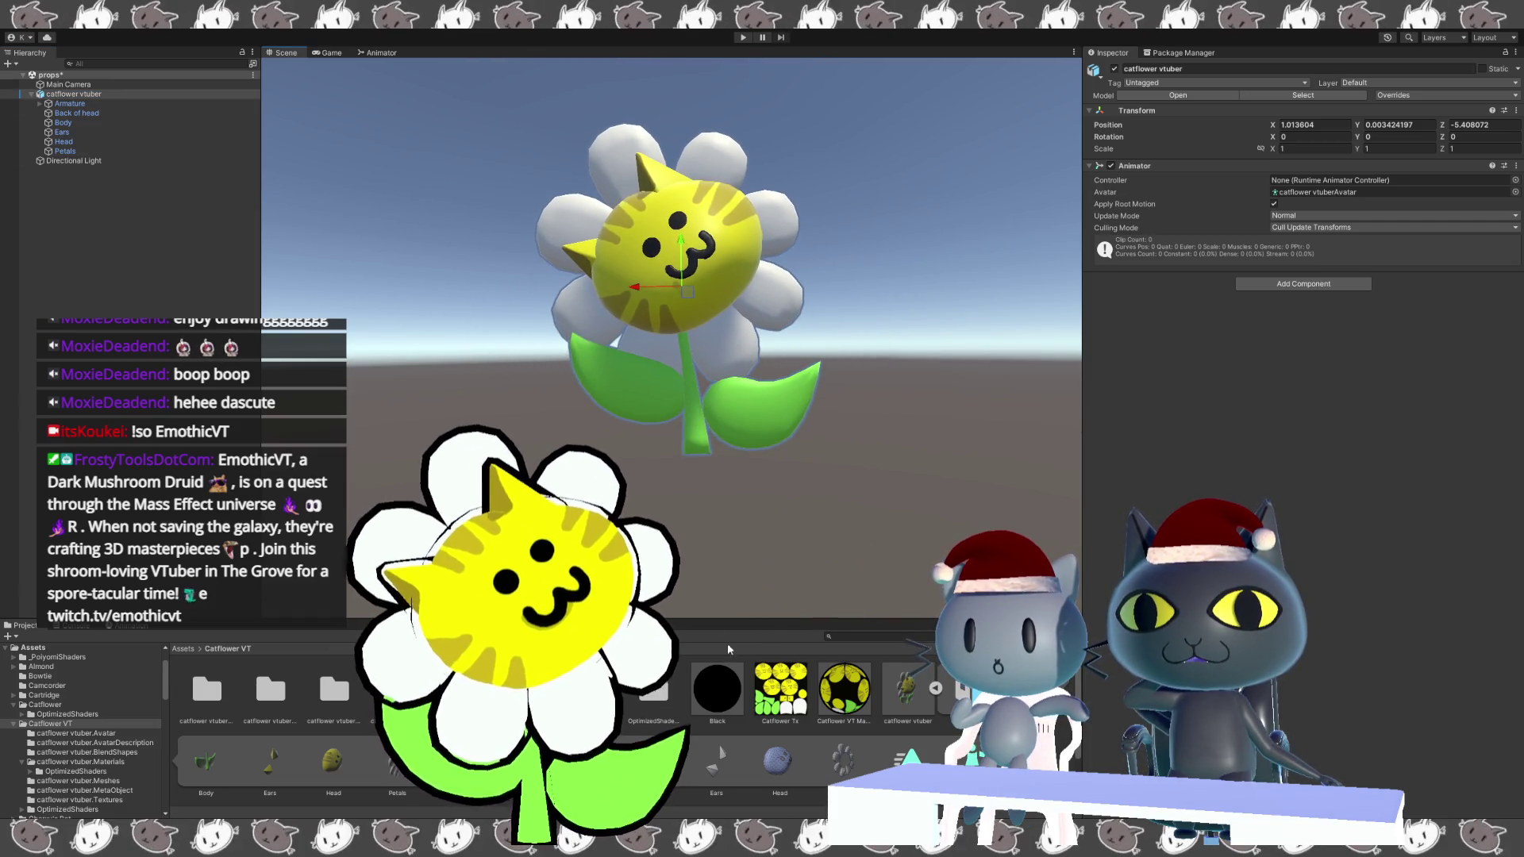
pyautogui.click(895, 699)
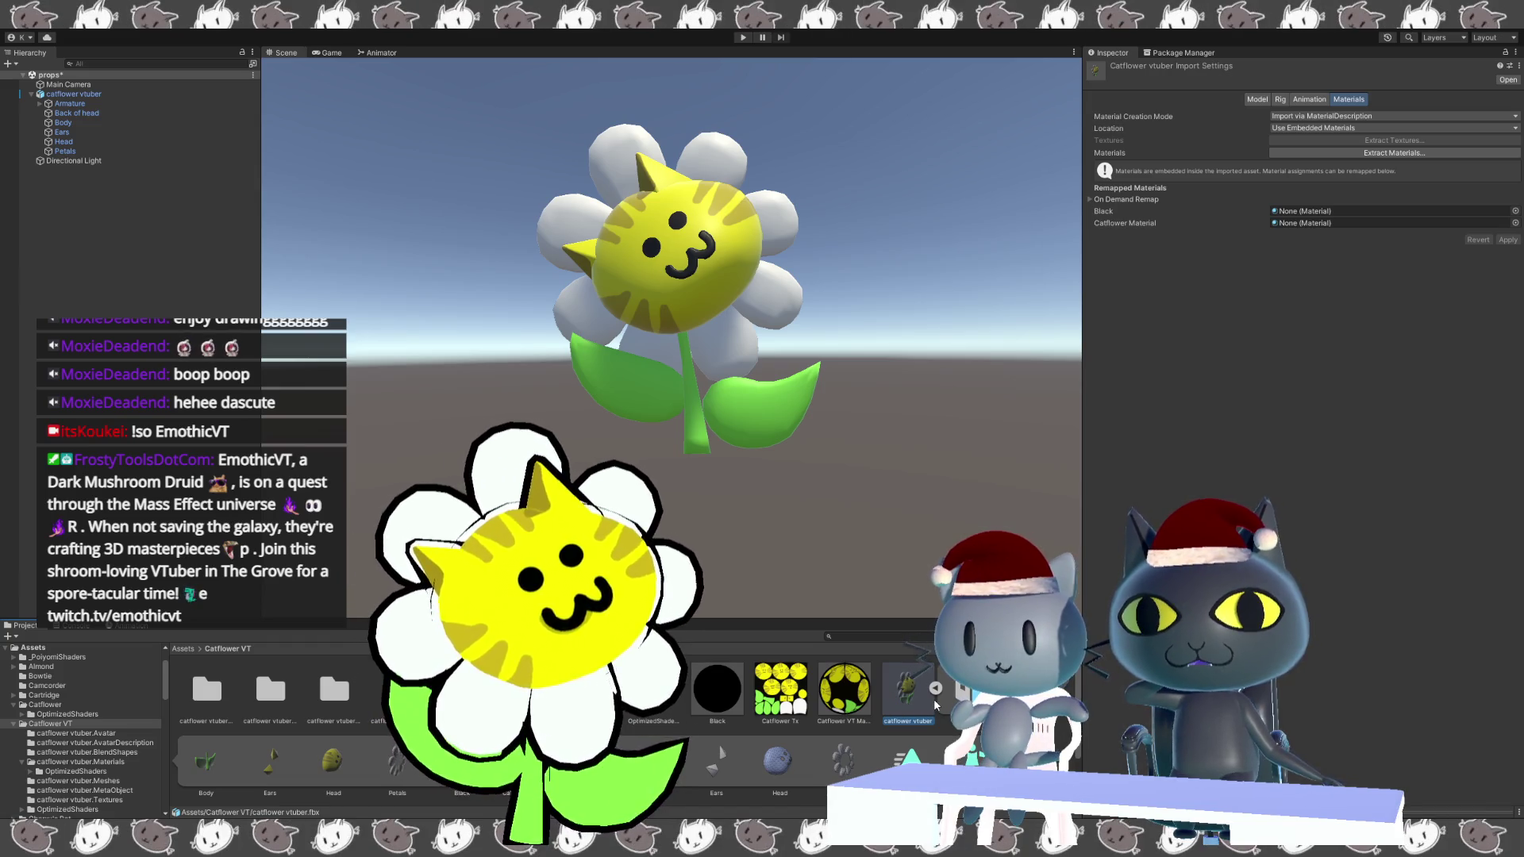
# Switch between the New Blend Shape Avatar and model import settings while orbiting the flower.
pyautogui.press('Return')
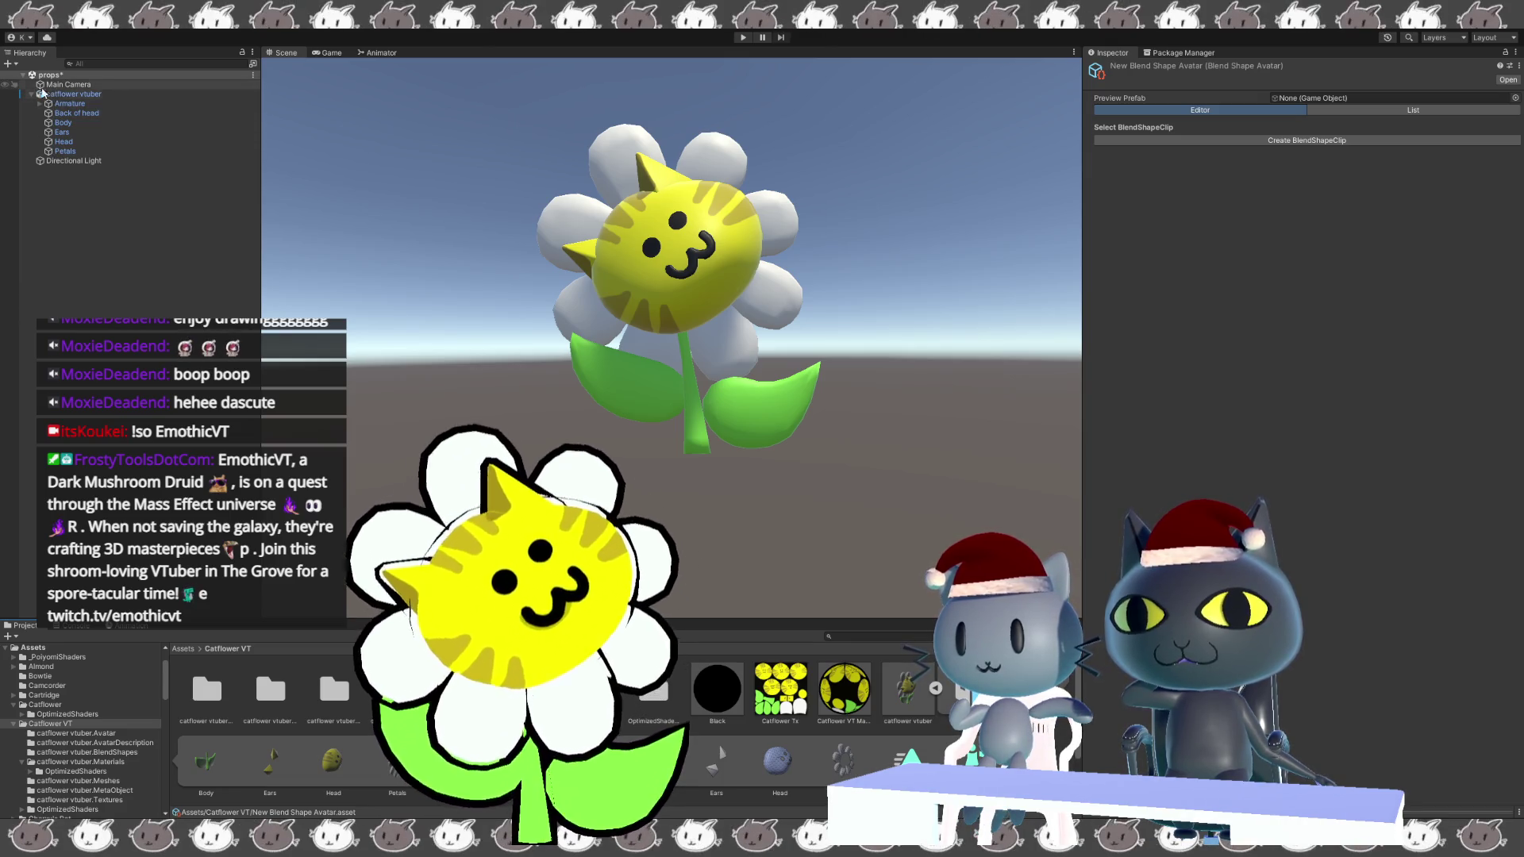
pyautogui.click(907, 689)
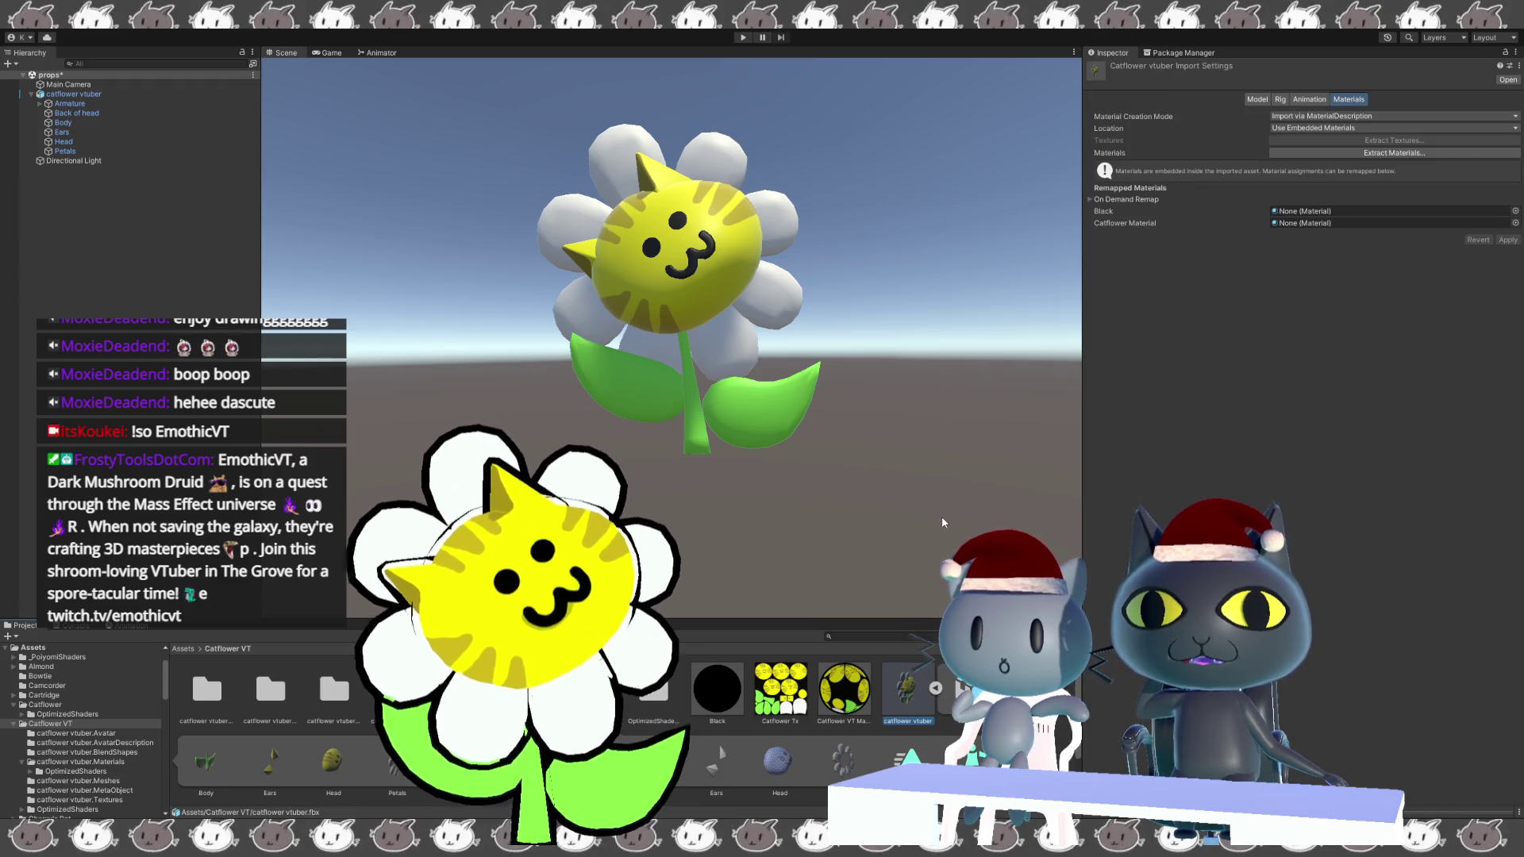
pyautogui.moveTo(942, 482)
pyautogui.keyDown('alt'); pyautogui.mouseDown()
pyautogui.moveTo(917, 438)
pyautogui.moveTo(805, 437)
pyautogui.moveTo(829, 496)
pyautogui.mouseUp(); pyautogui.keyUp('alt')
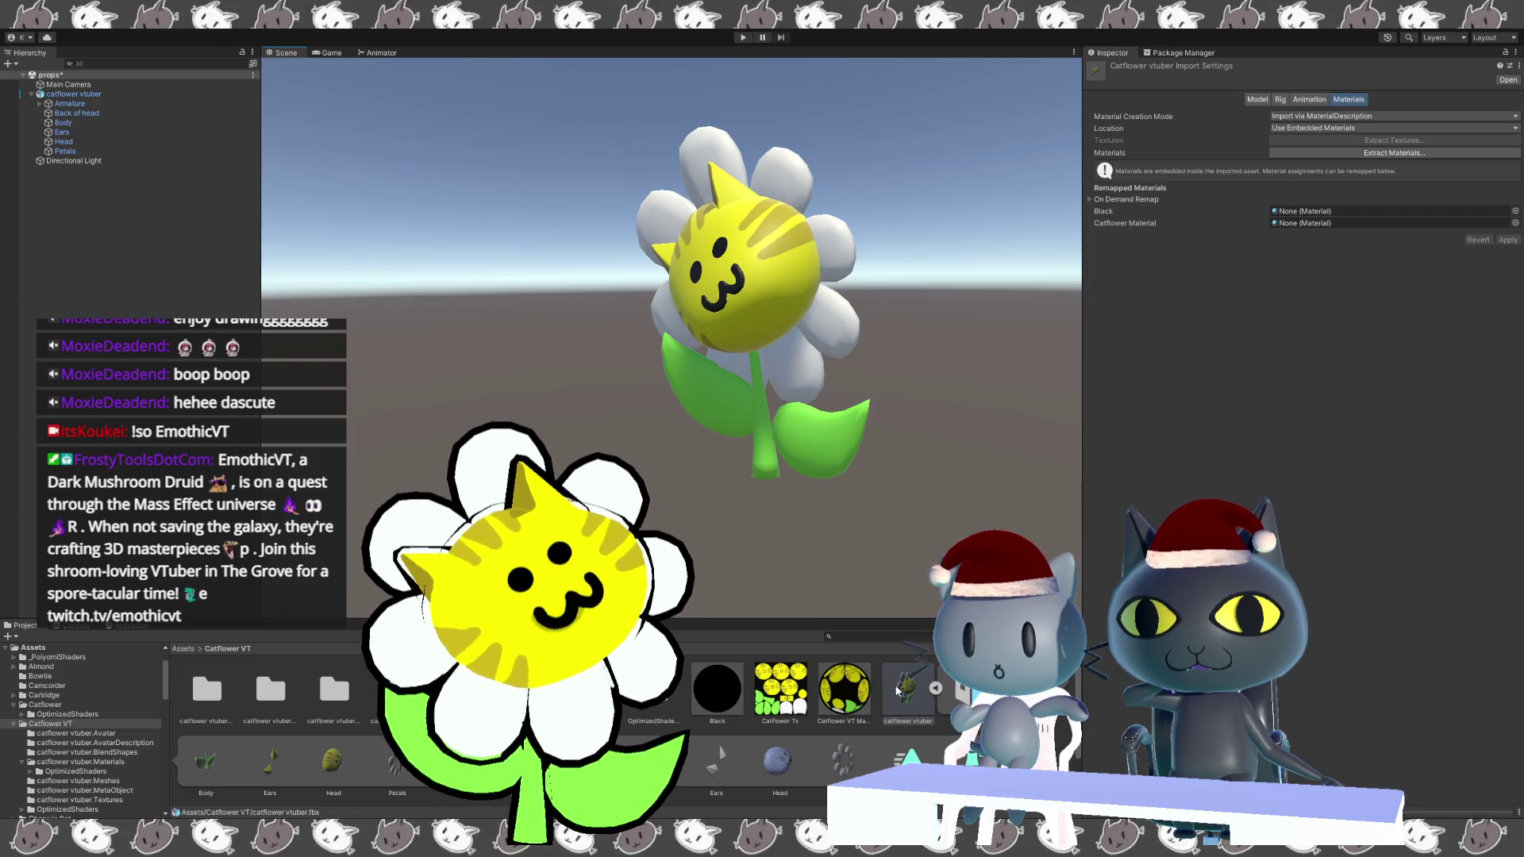
pyautogui.moveTo(853, 516)
pyautogui.mouseDown(button='right')
pyautogui.moveTo(835, 513)
pyautogui.moveTo(877, 473)
pyautogui.mouseUp(button='right')
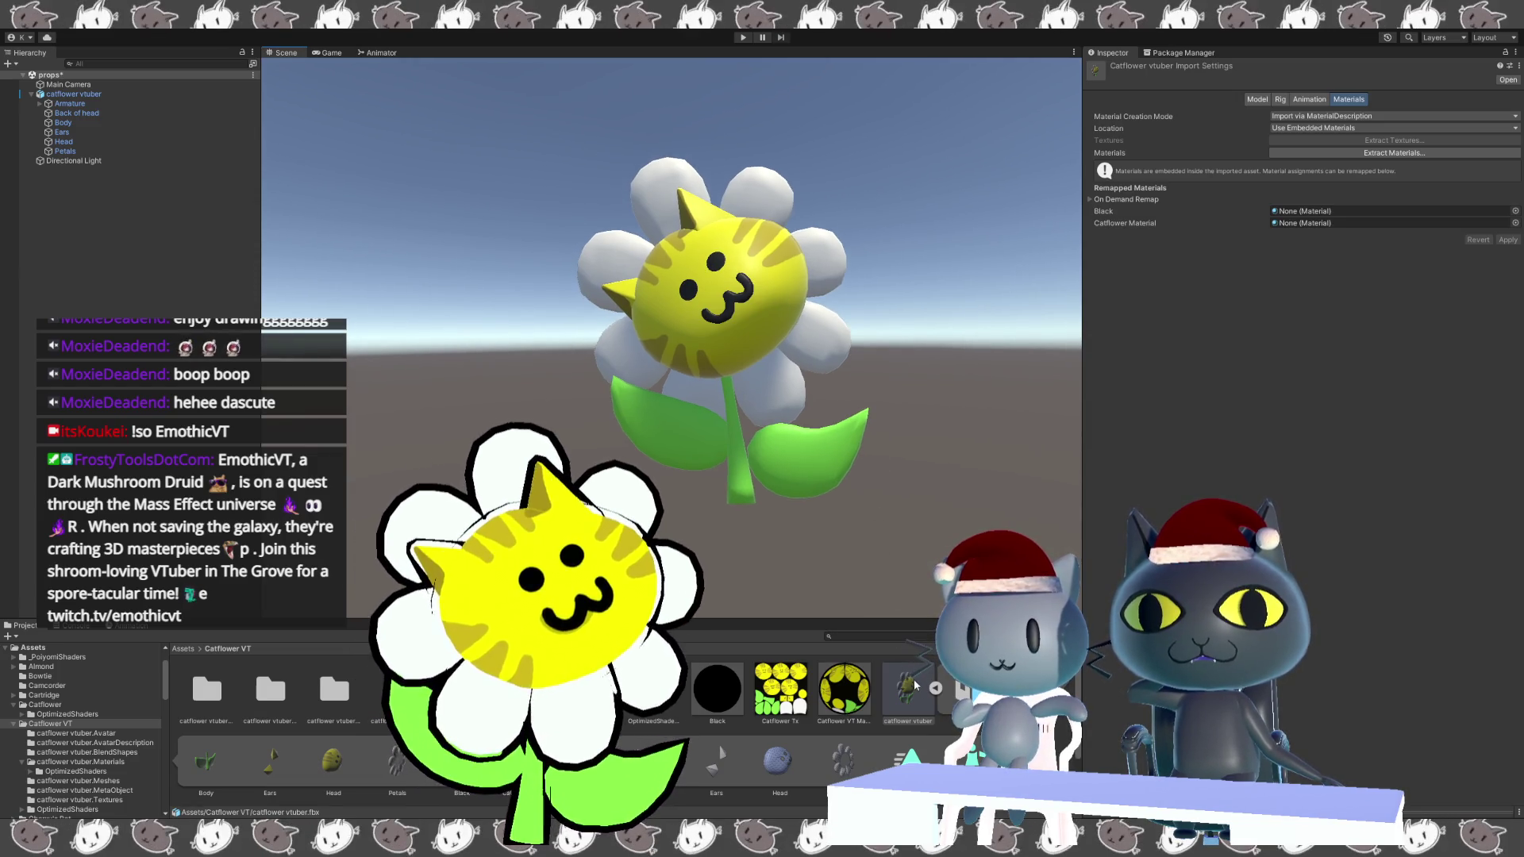
pyautogui.click(970, 689)
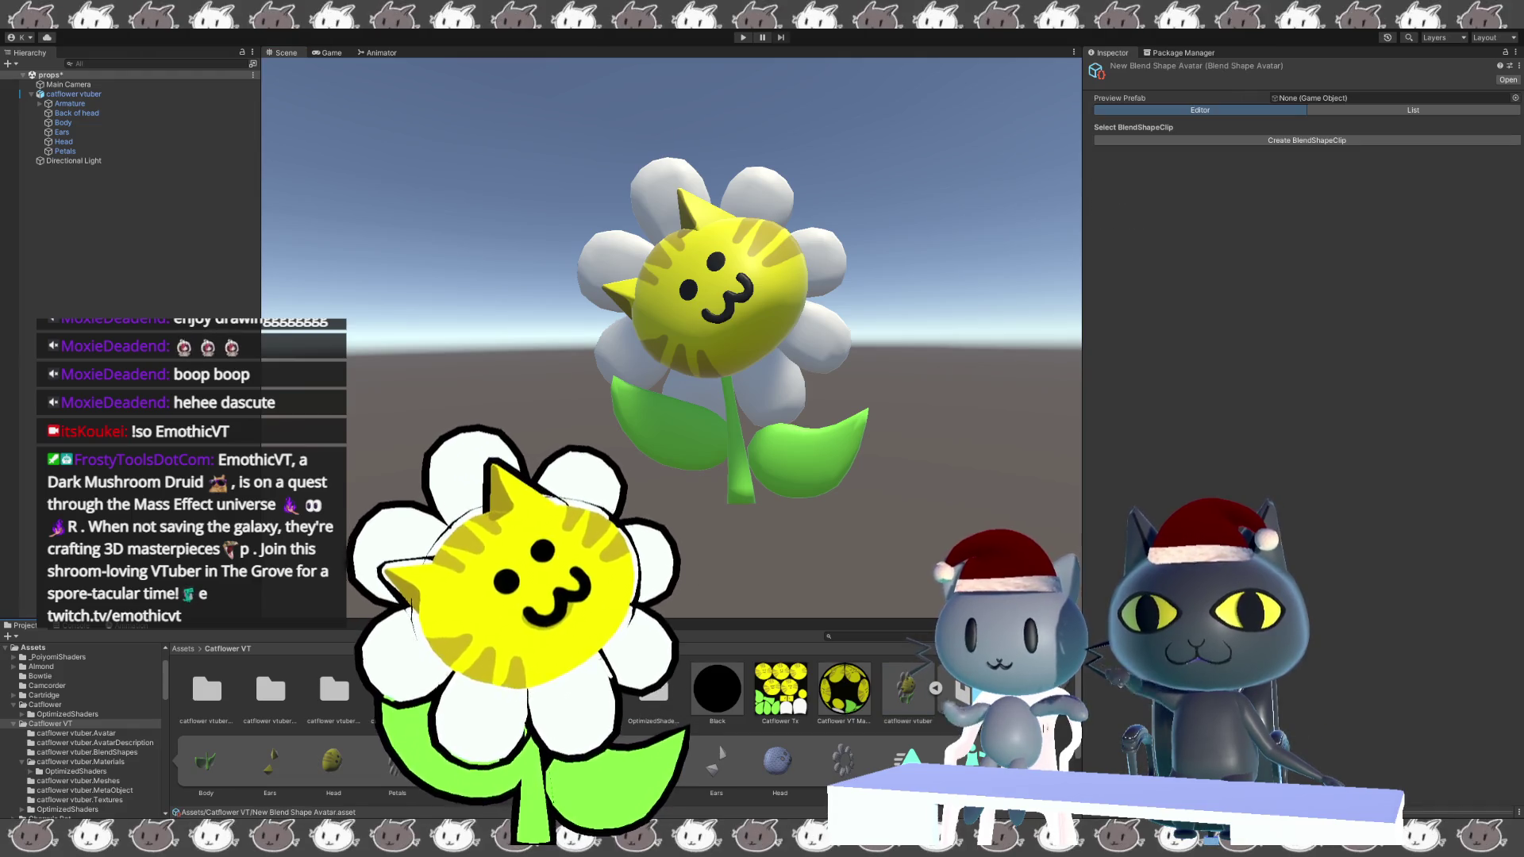
# Open the catflower vtuber.BlendShapes folder and show the BlendShape avatar's expression clips, including Blink, Blink_L and Blink_R.
pyautogui.click(397, 689)
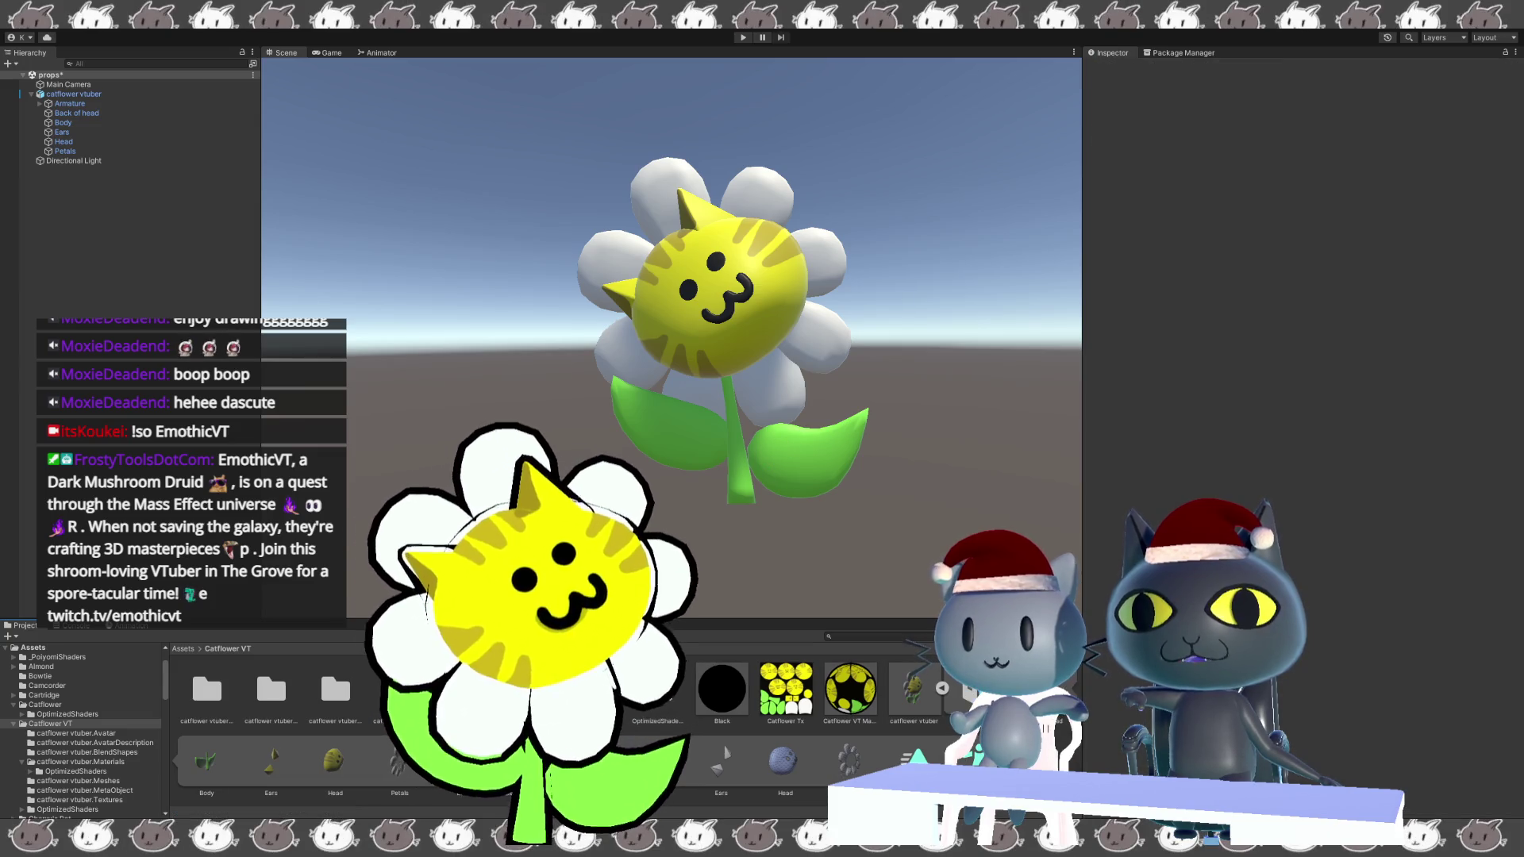
pyautogui.doubleClick(338, 701)
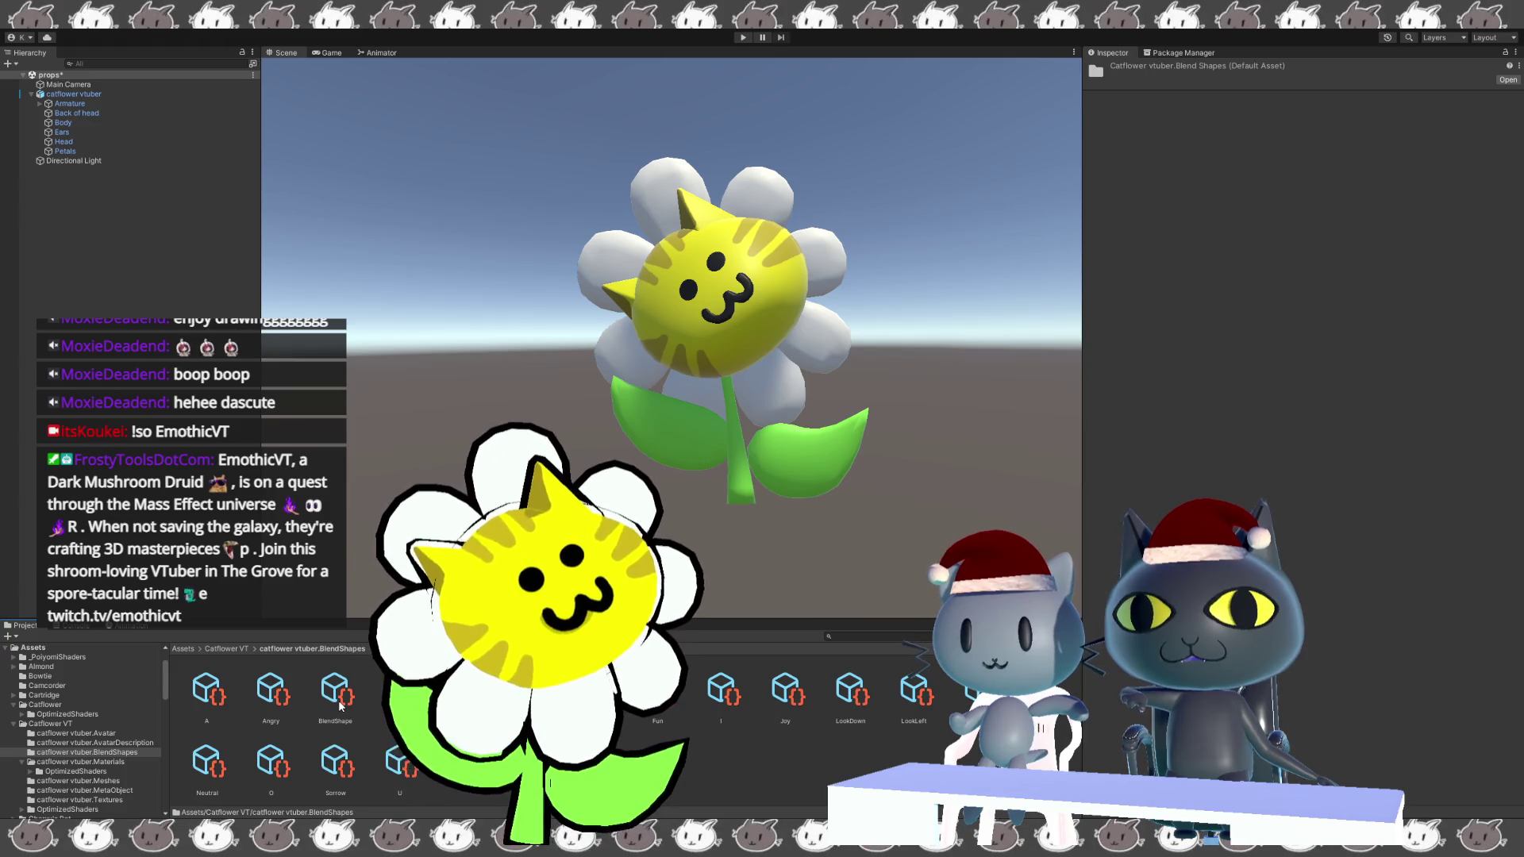
pyautogui.click(338, 701)
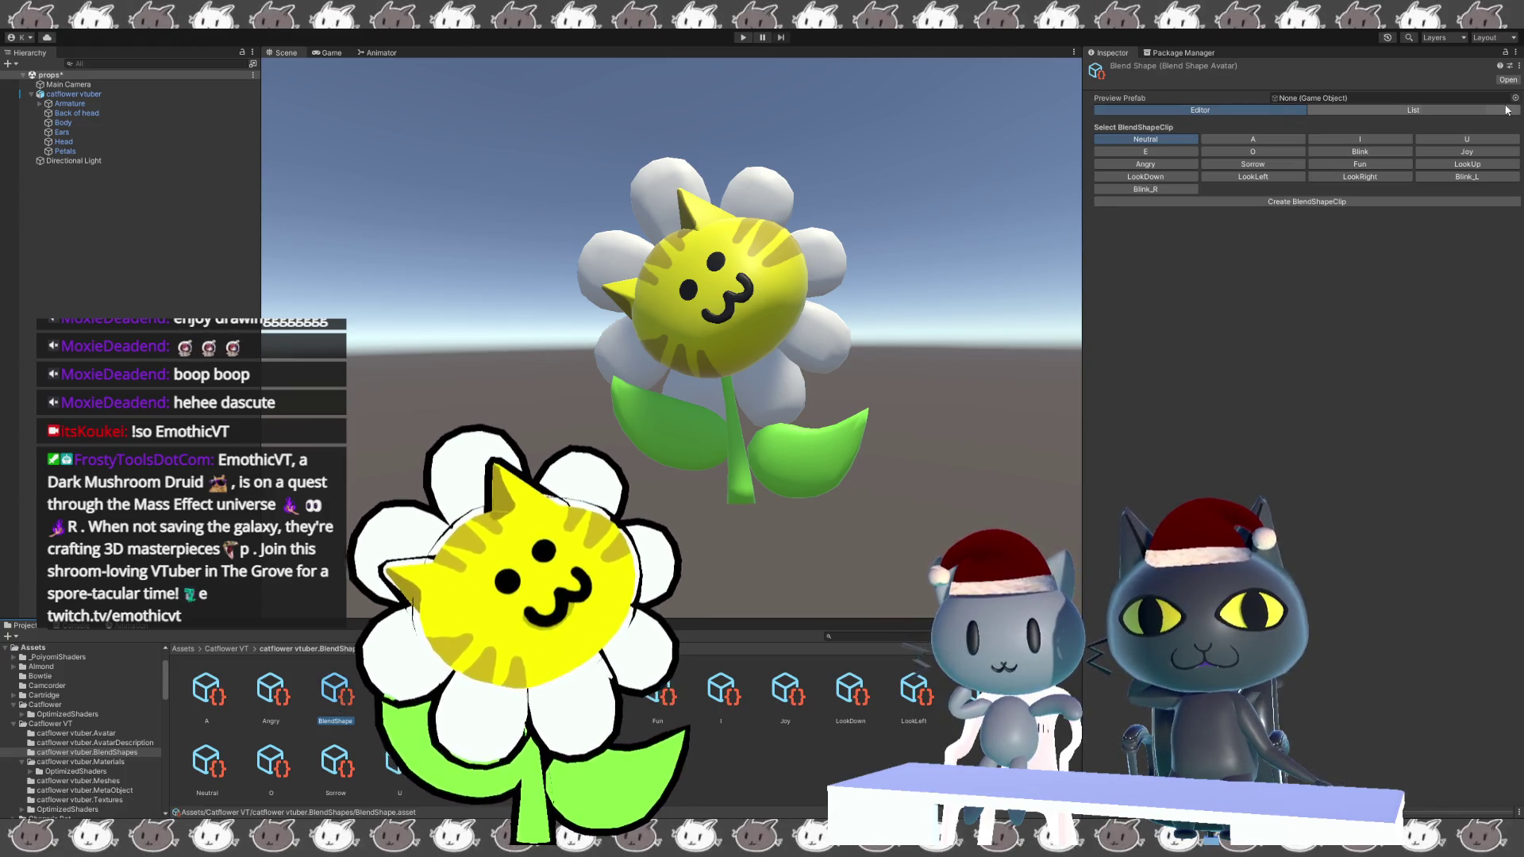
pyautogui.click(1465, 141)
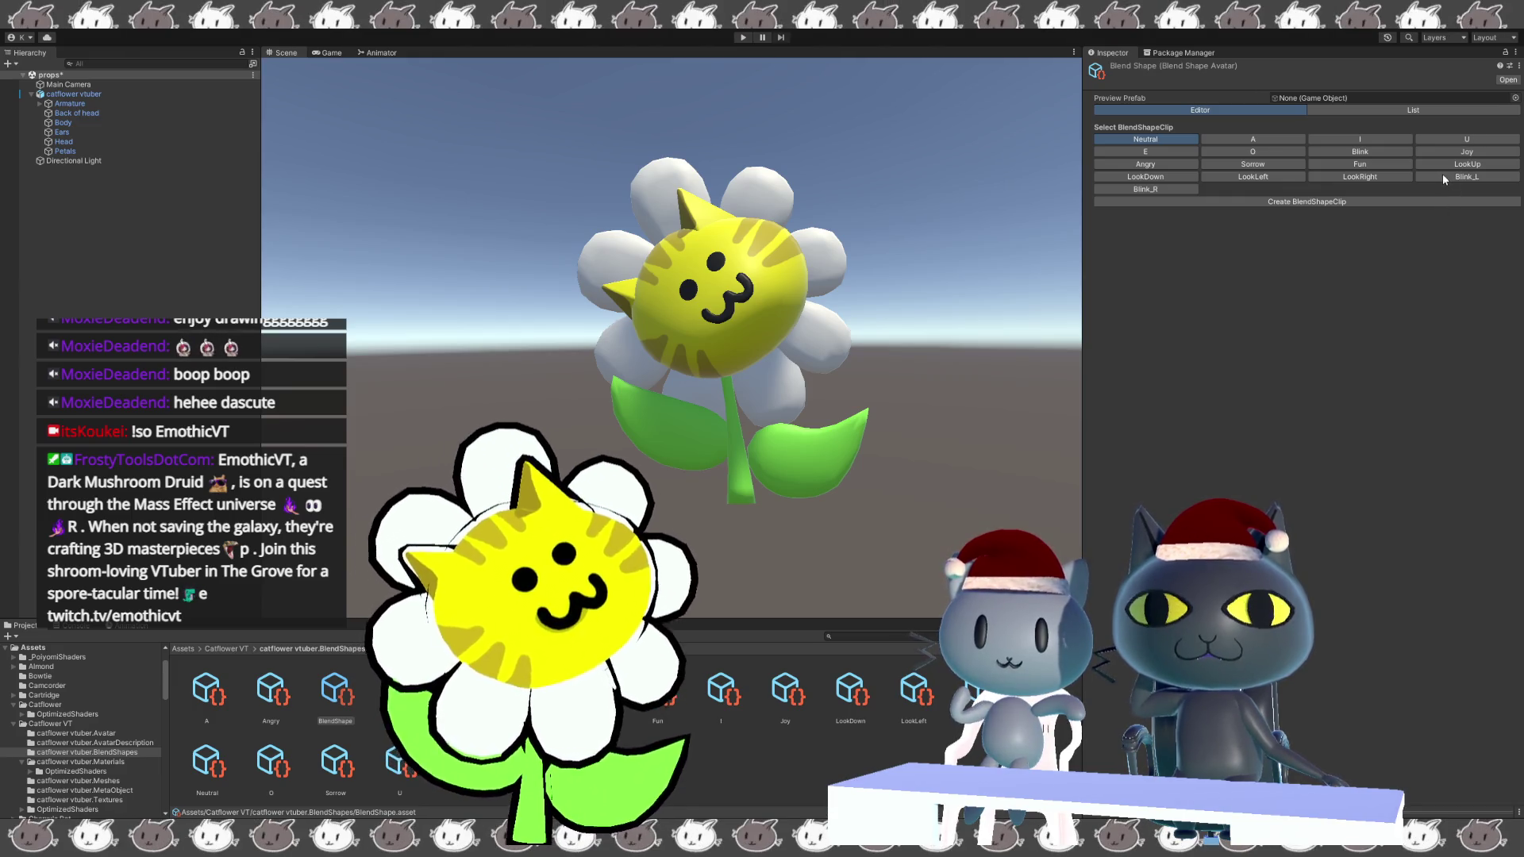
pyautogui.press('Tab')
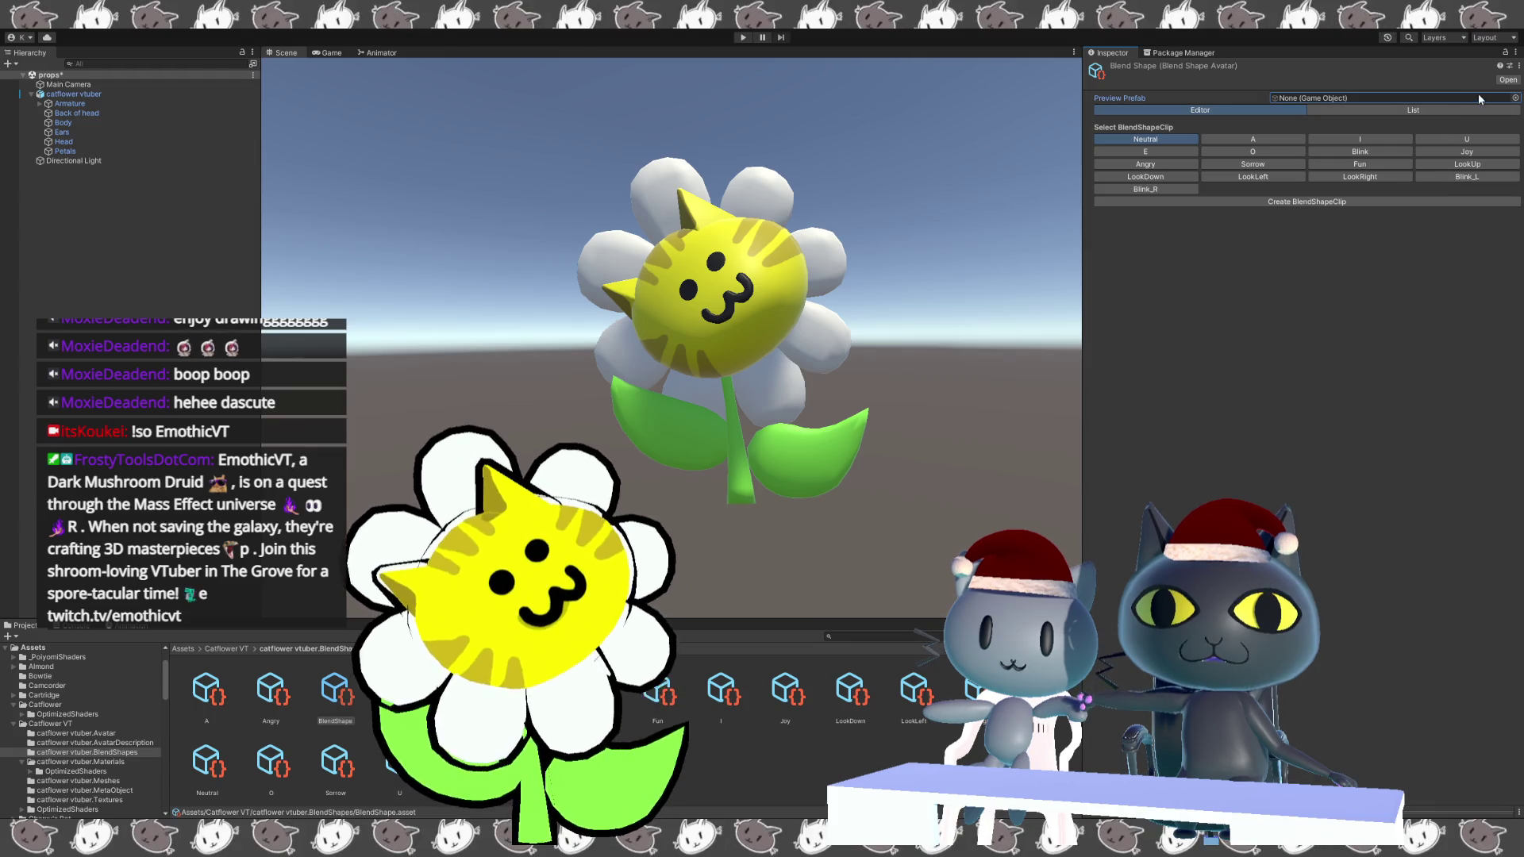
# Set catflower vtuber as the Preview Prefab, check the Console, and save the props scene with Ctrl+S.
pyautogui.press('Escape')
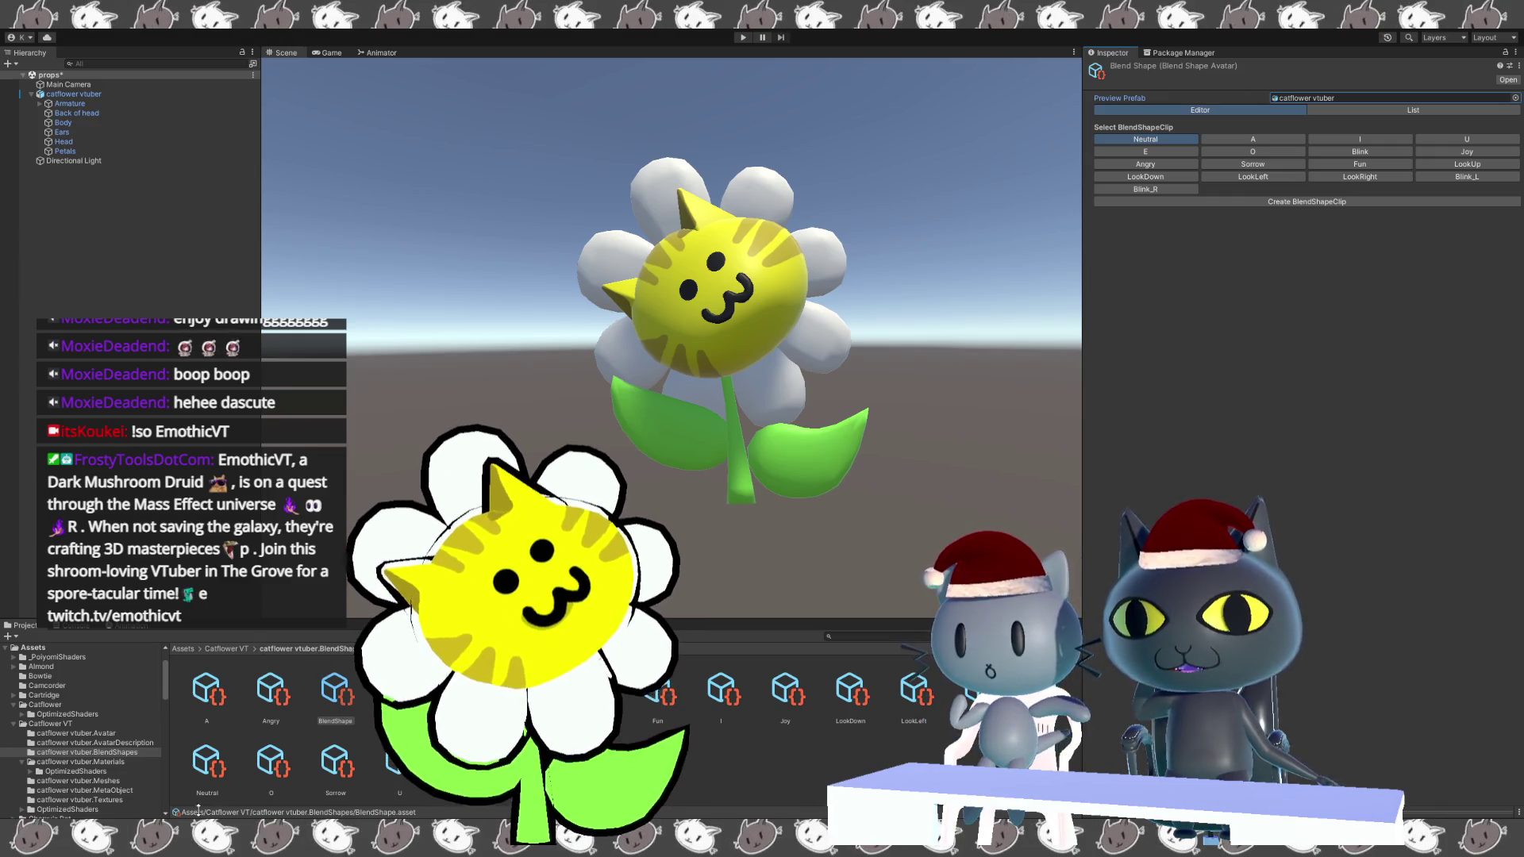
pyautogui.click(76, 626)
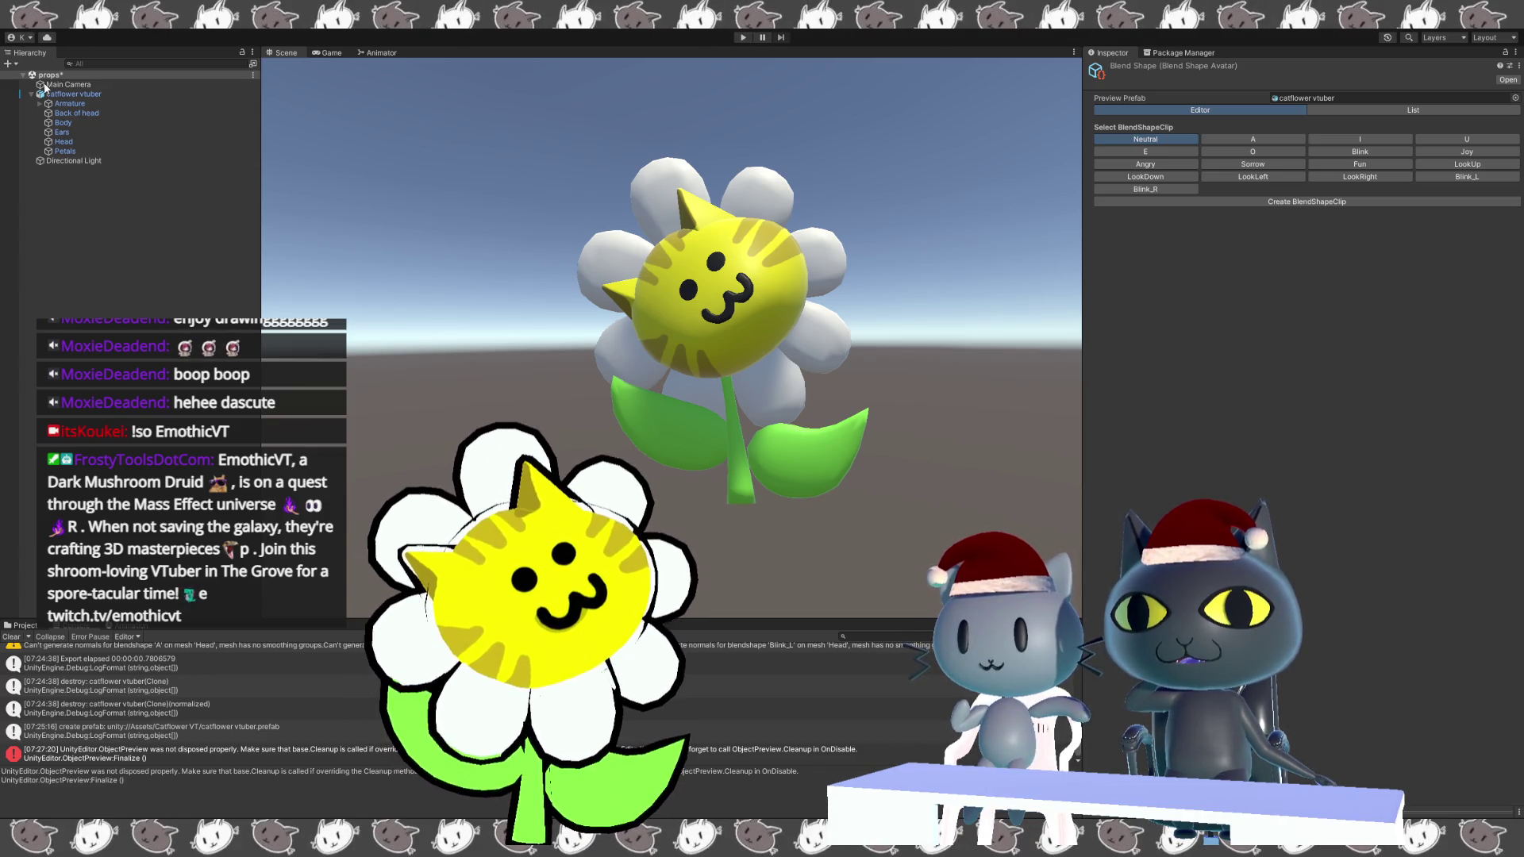
pyautogui.hotkey('ctrl', 's')
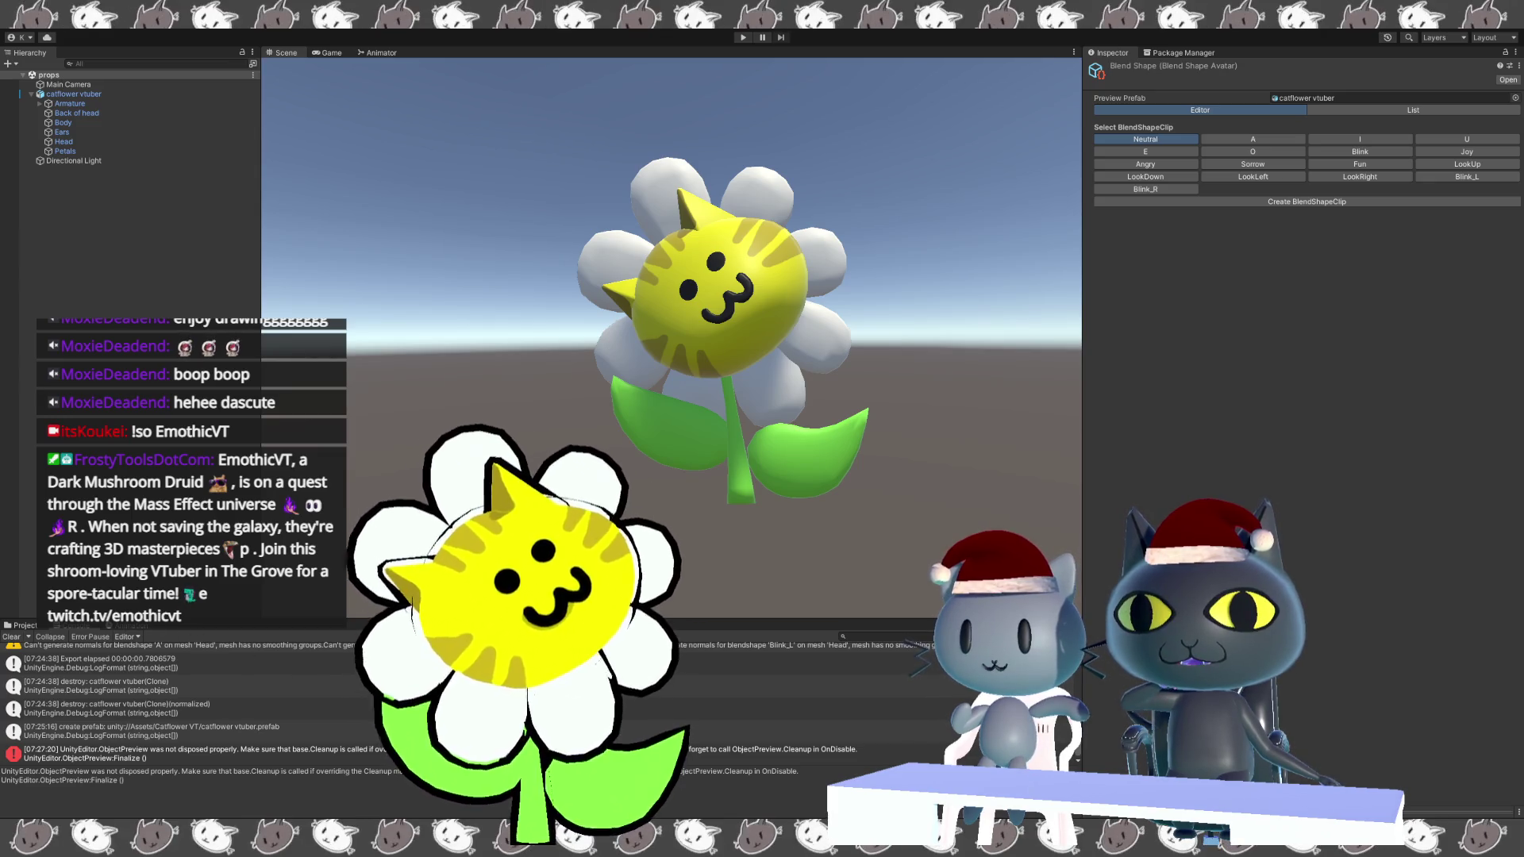
pyautogui.click(36, 626)
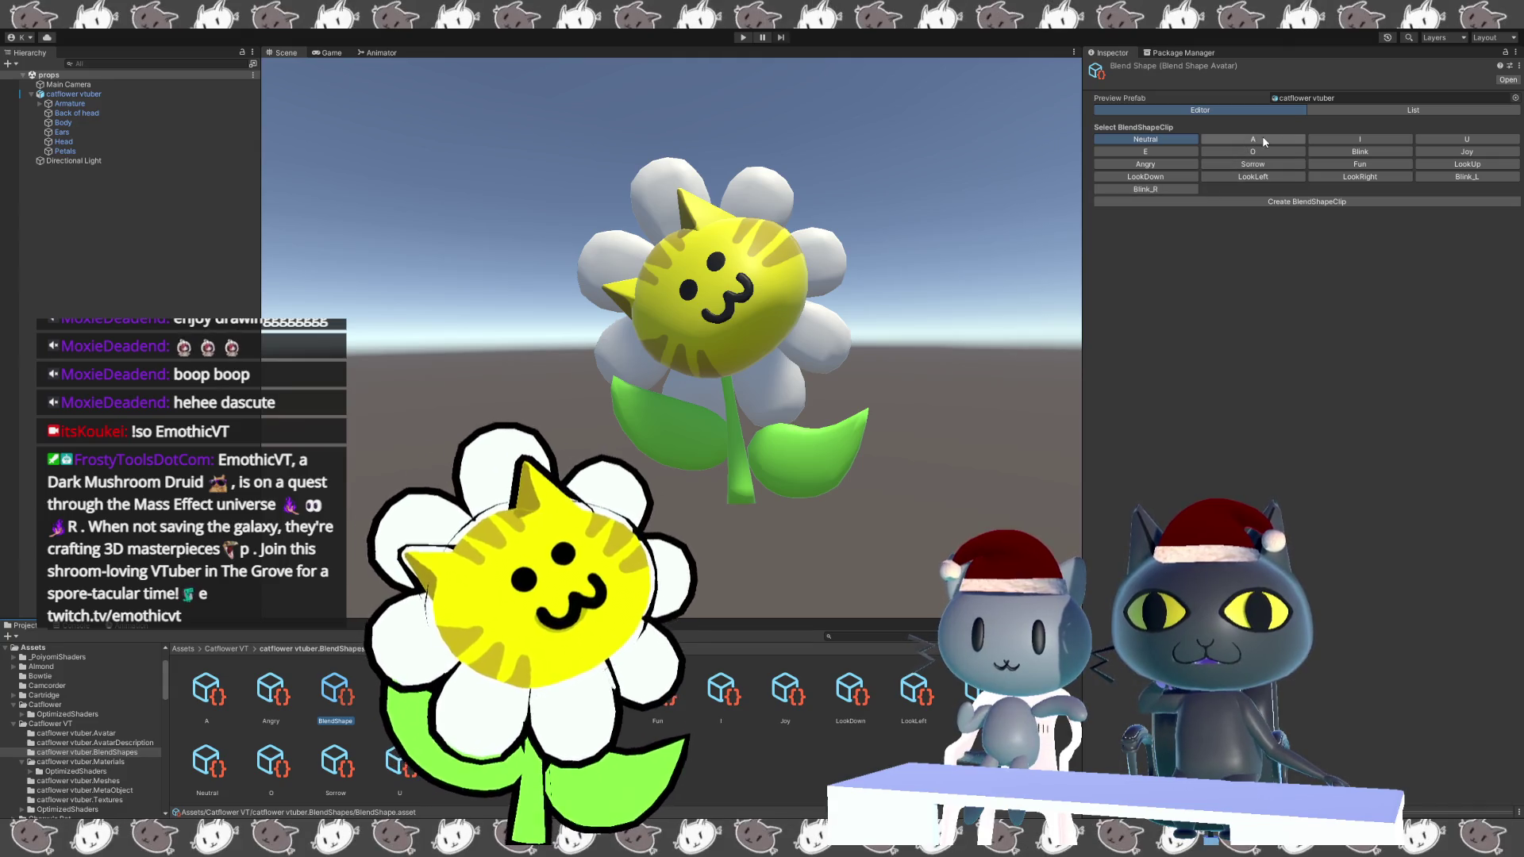
pyautogui.click(1358, 154)
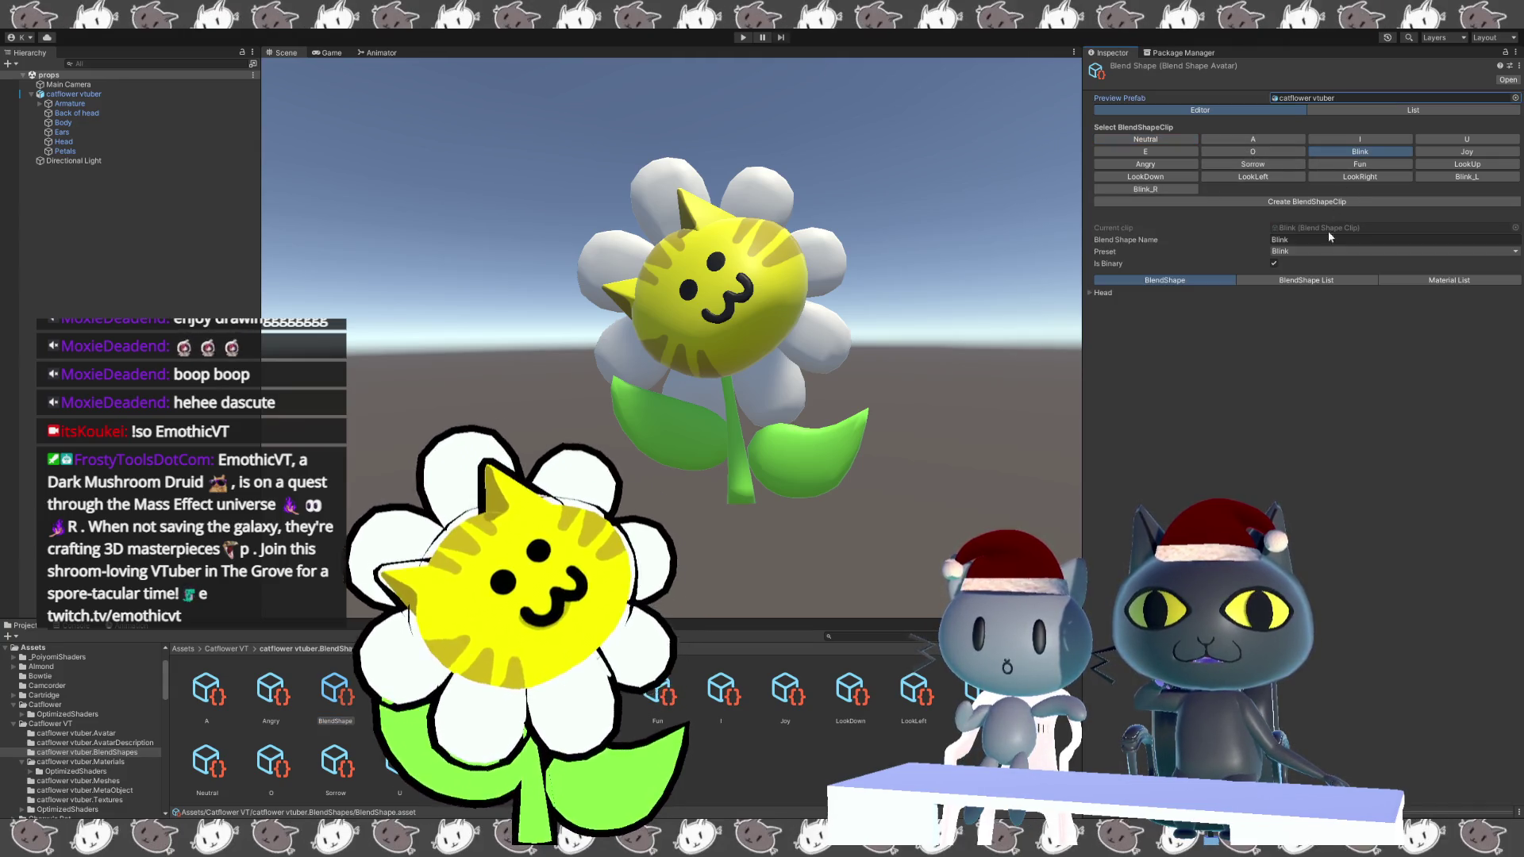
pyautogui.click(1091, 292)
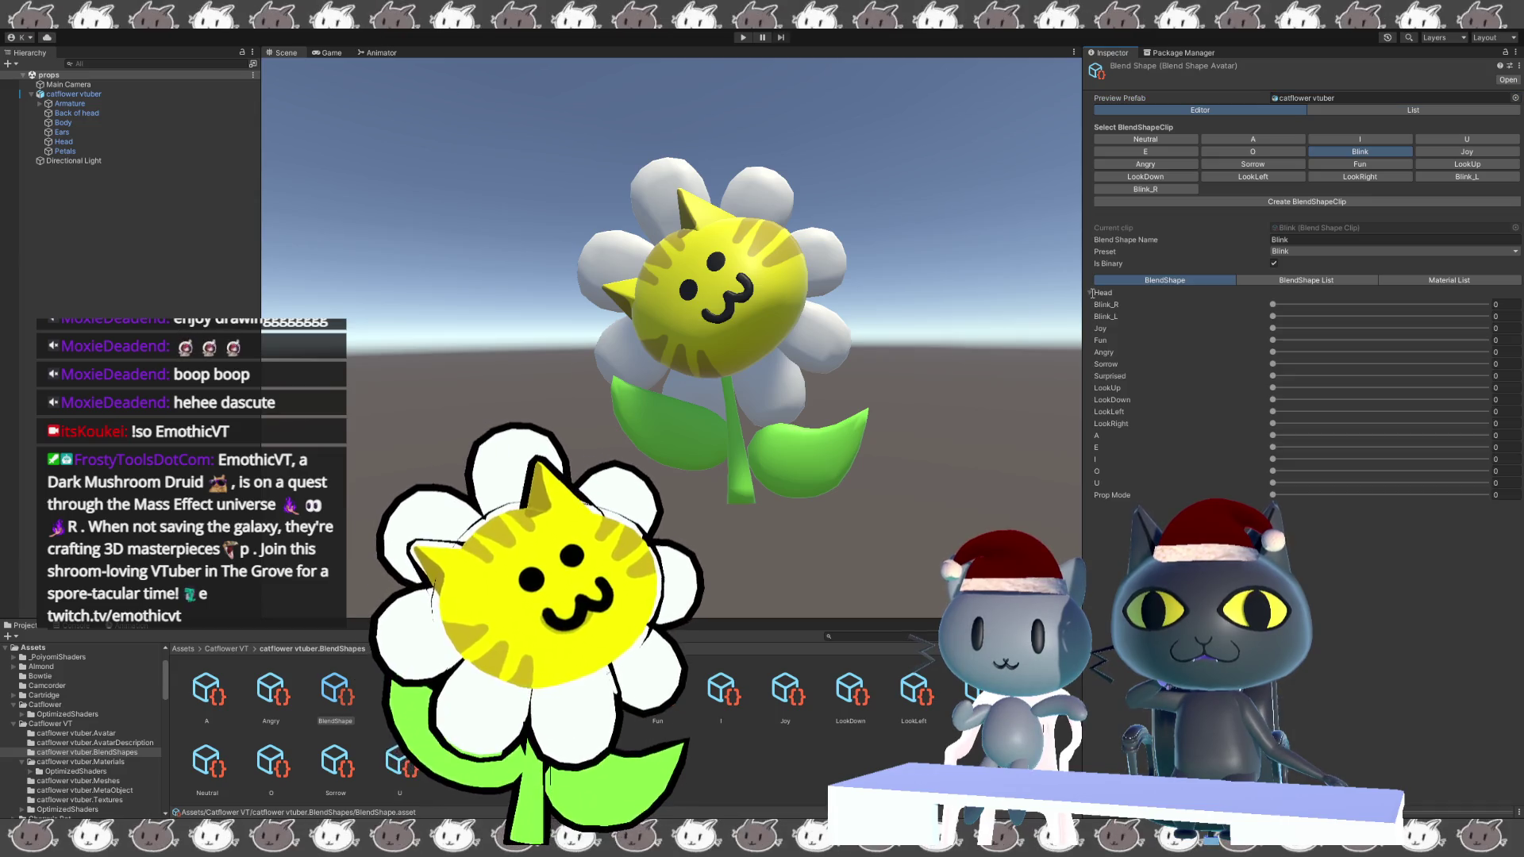
pyautogui.moveTo(1272, 304)
pyautogui.mouseDown()
pyautogui.moveTo(1420, 314)
pyautogui.moveTo(981, 318)
pyautogui.mouseUp()
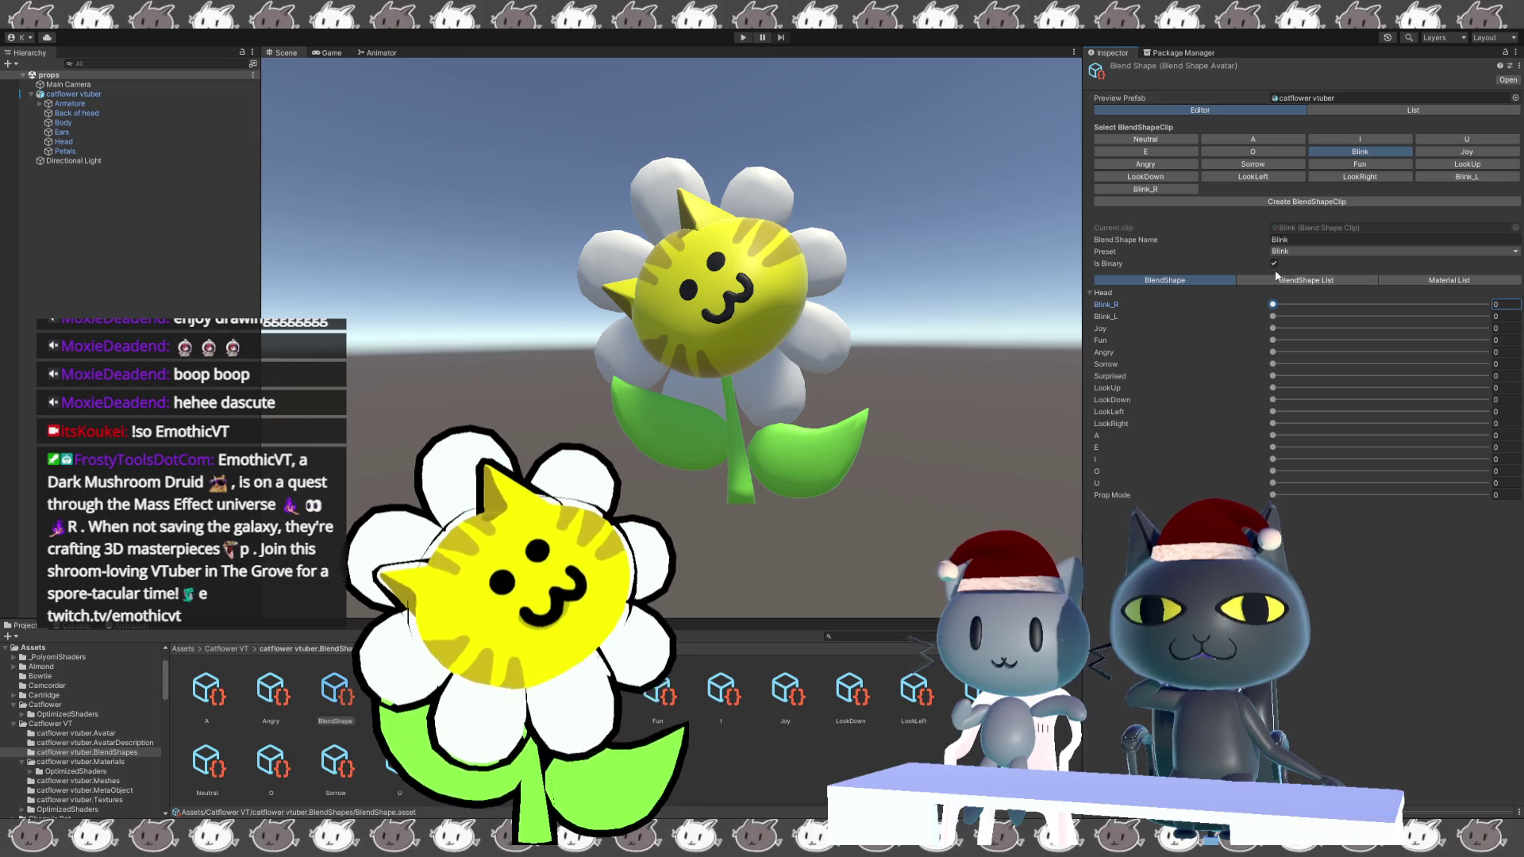
pyautogui.click(1310, 228)
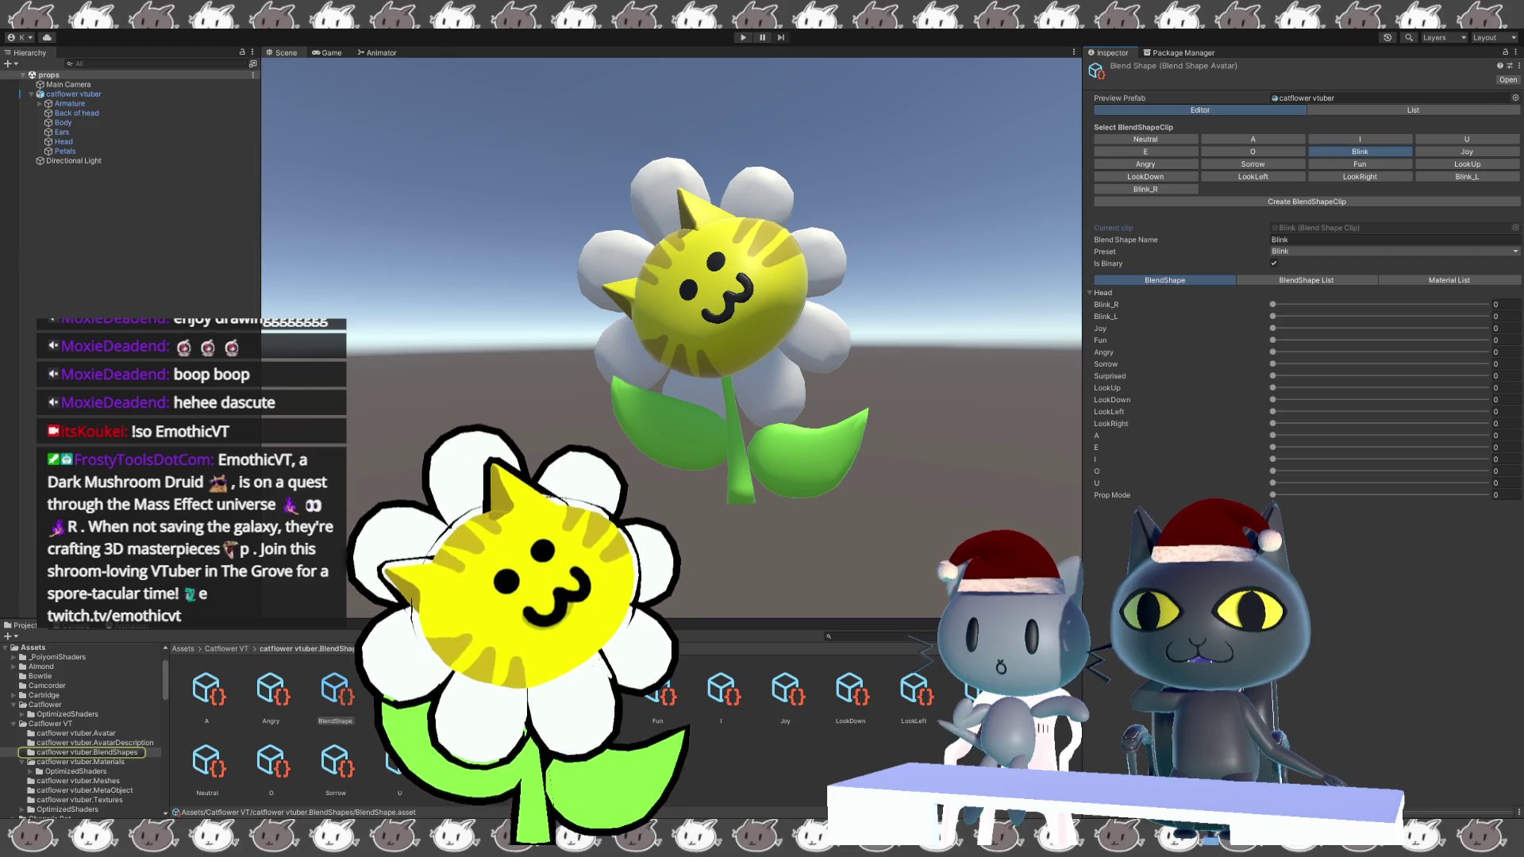
pyautogui.click(400, 690)
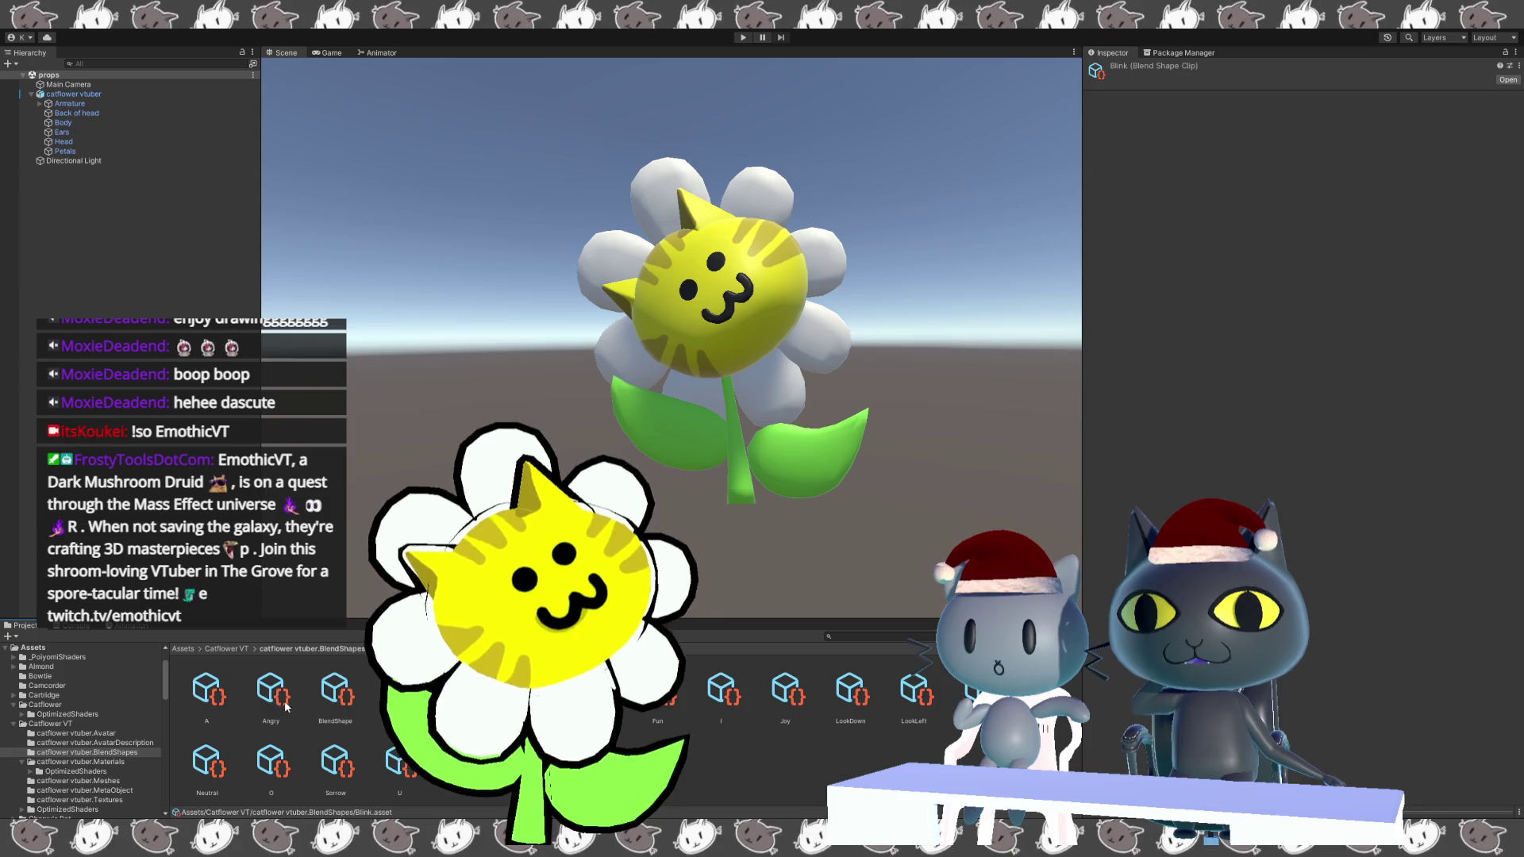
pyautogui.click(399, 690)
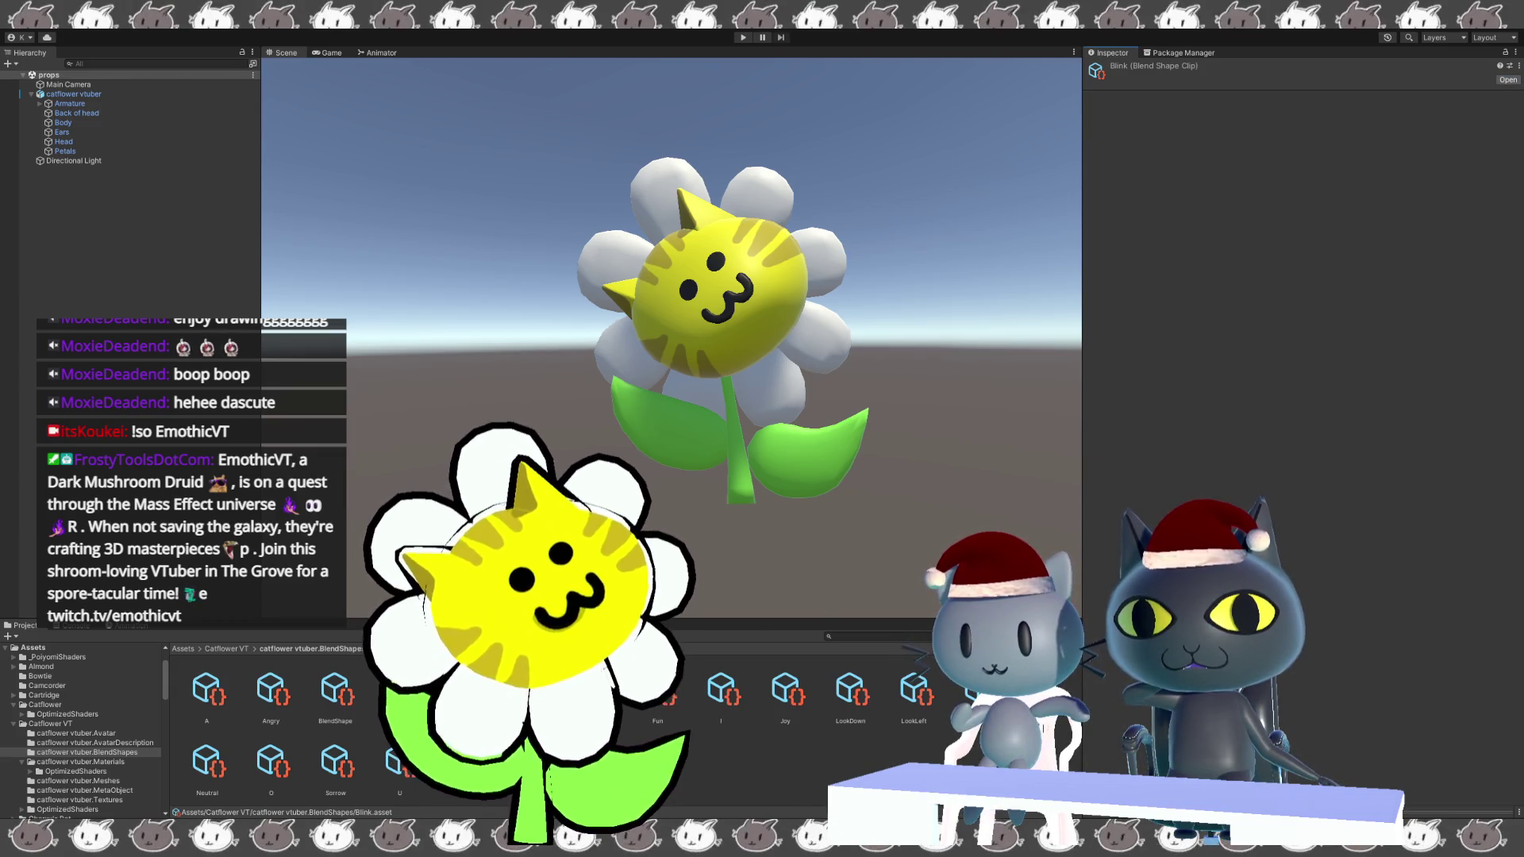
pyautogui.click(337, 693)
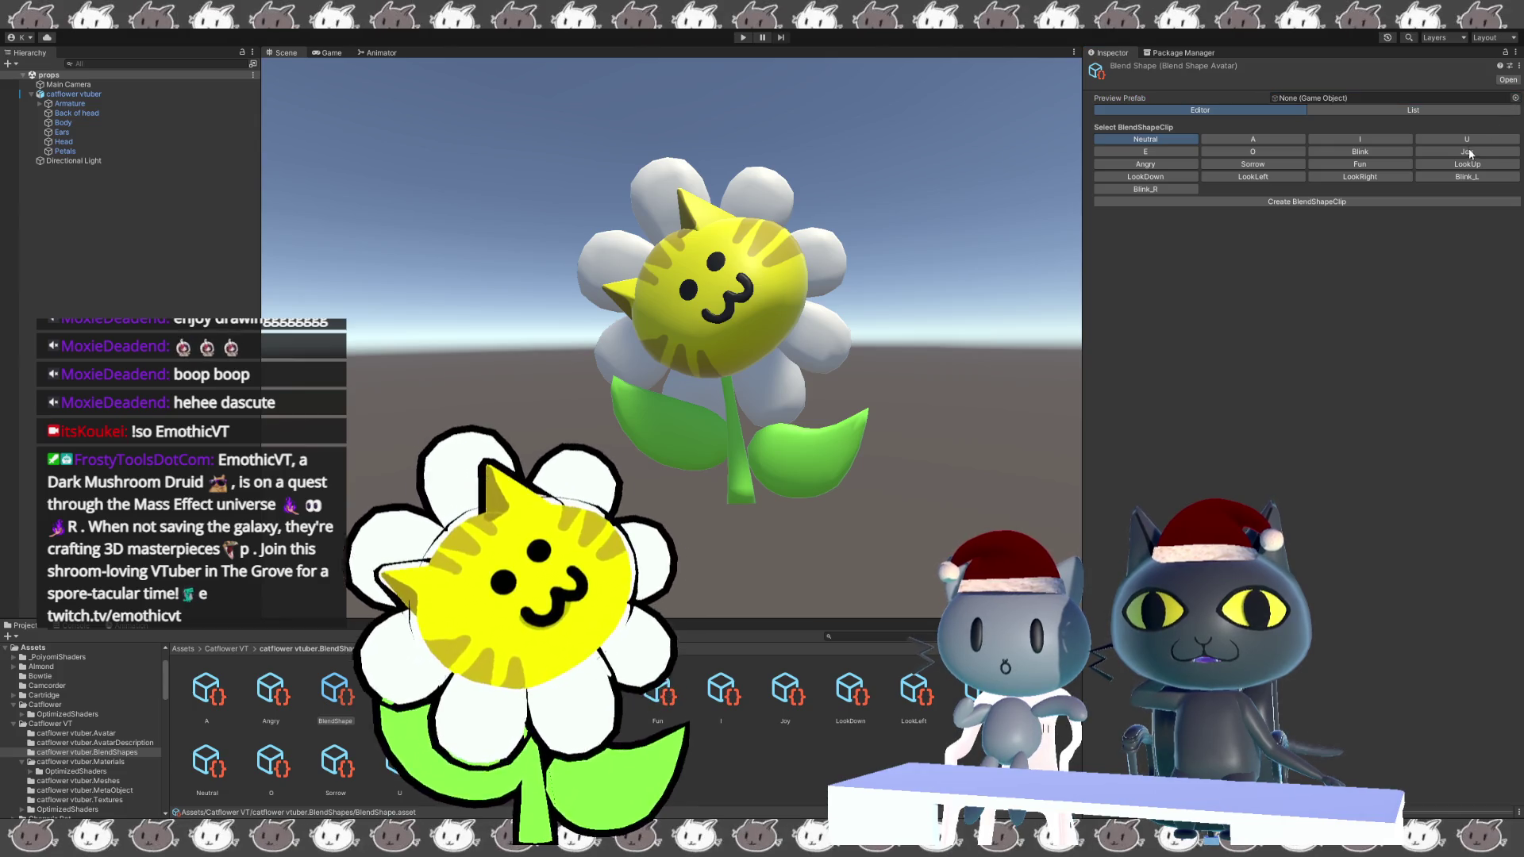
# Set the avatar's preview model, inspect the Blink clip, then clear the asset selection.
pyautogui.click(1369, 97)
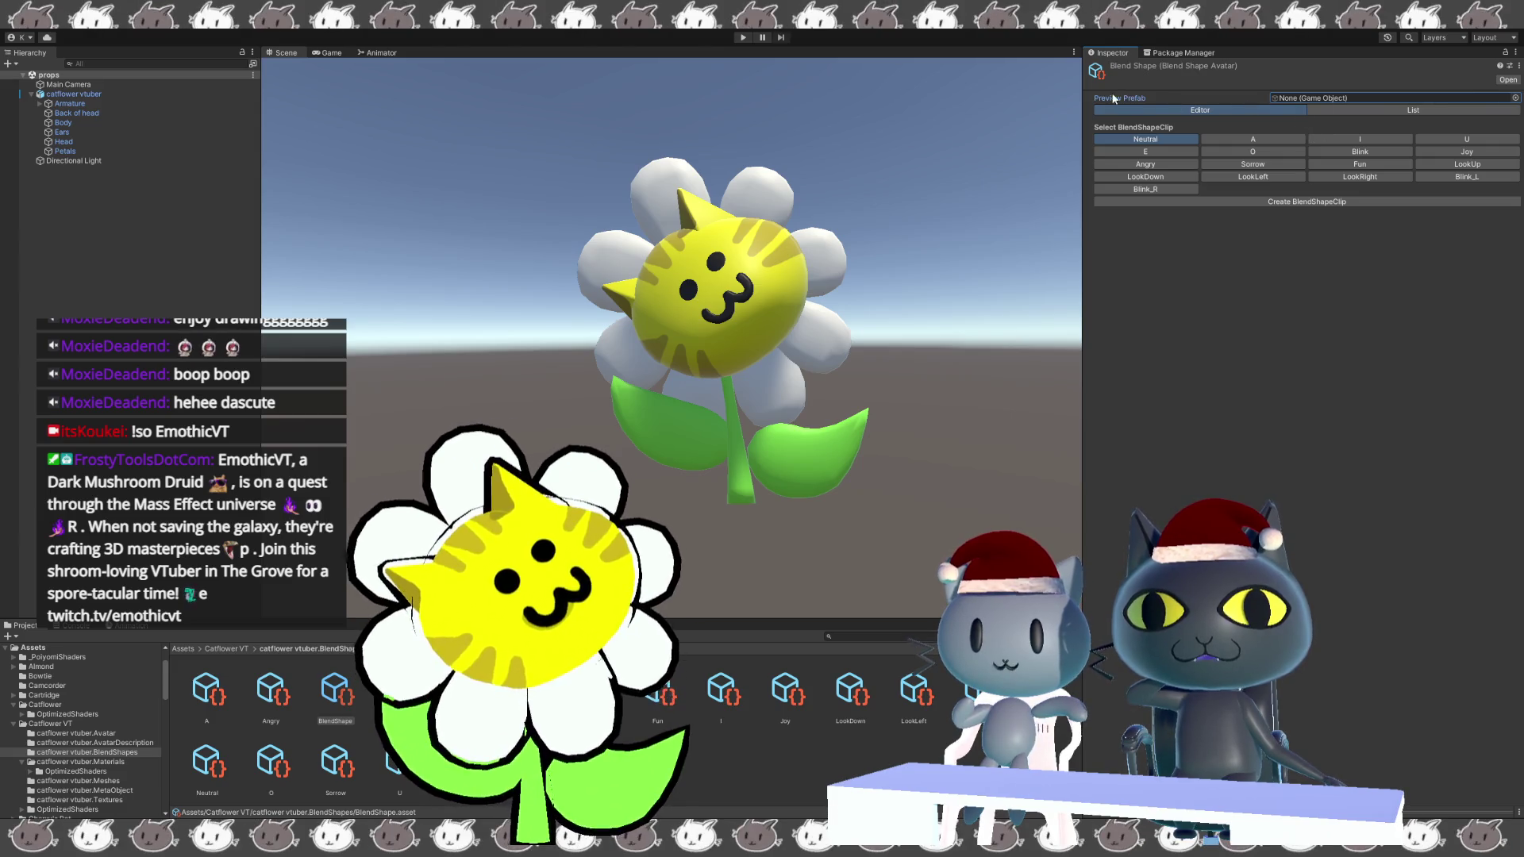
pyautogui.click(1438, 216)
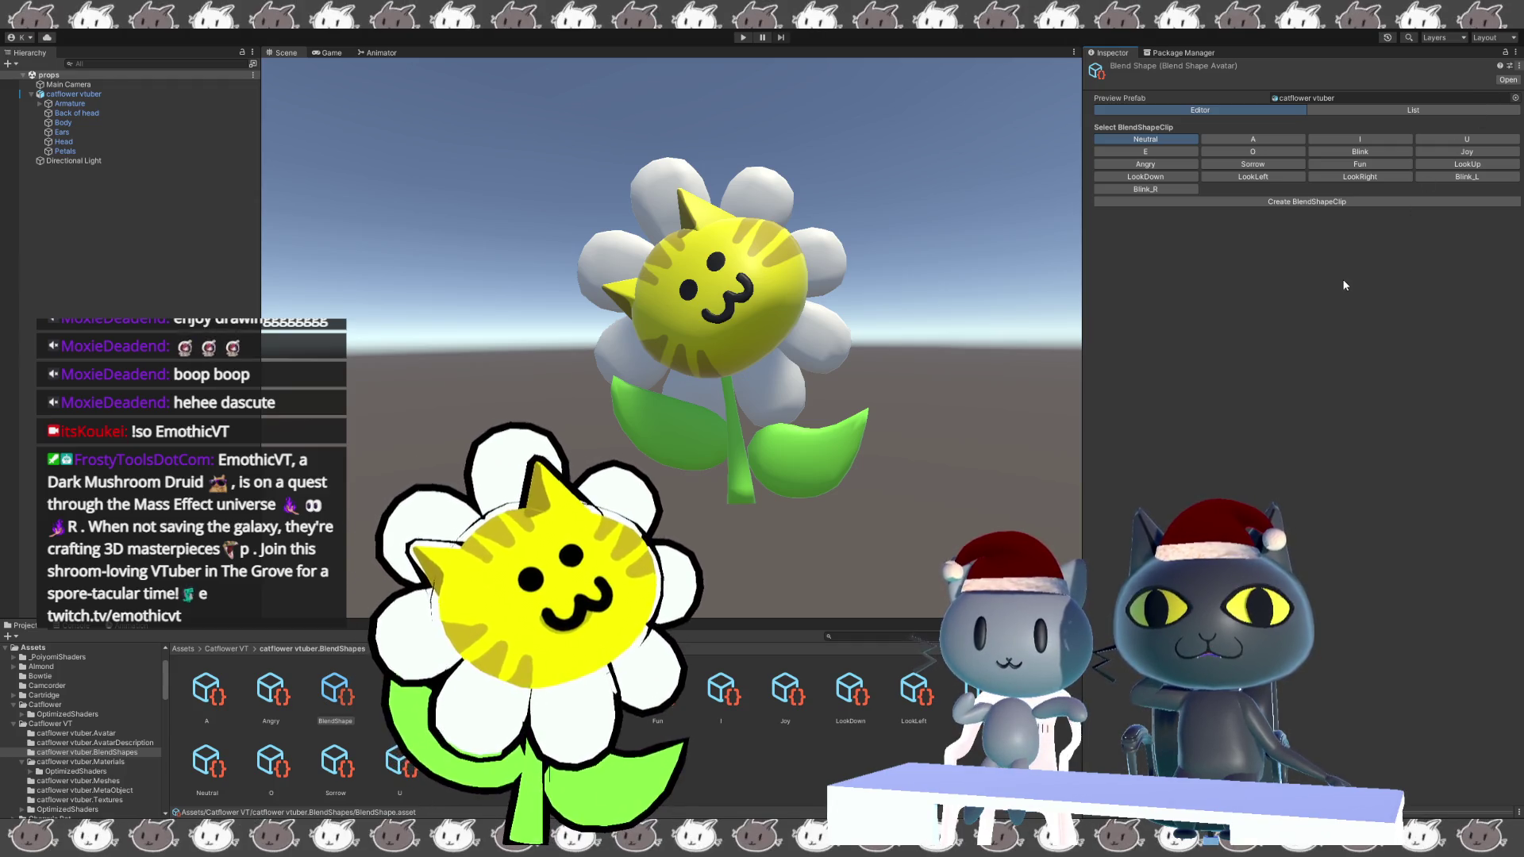
pyautogui.click(399, 691)
pyautogui.click(338, 712)
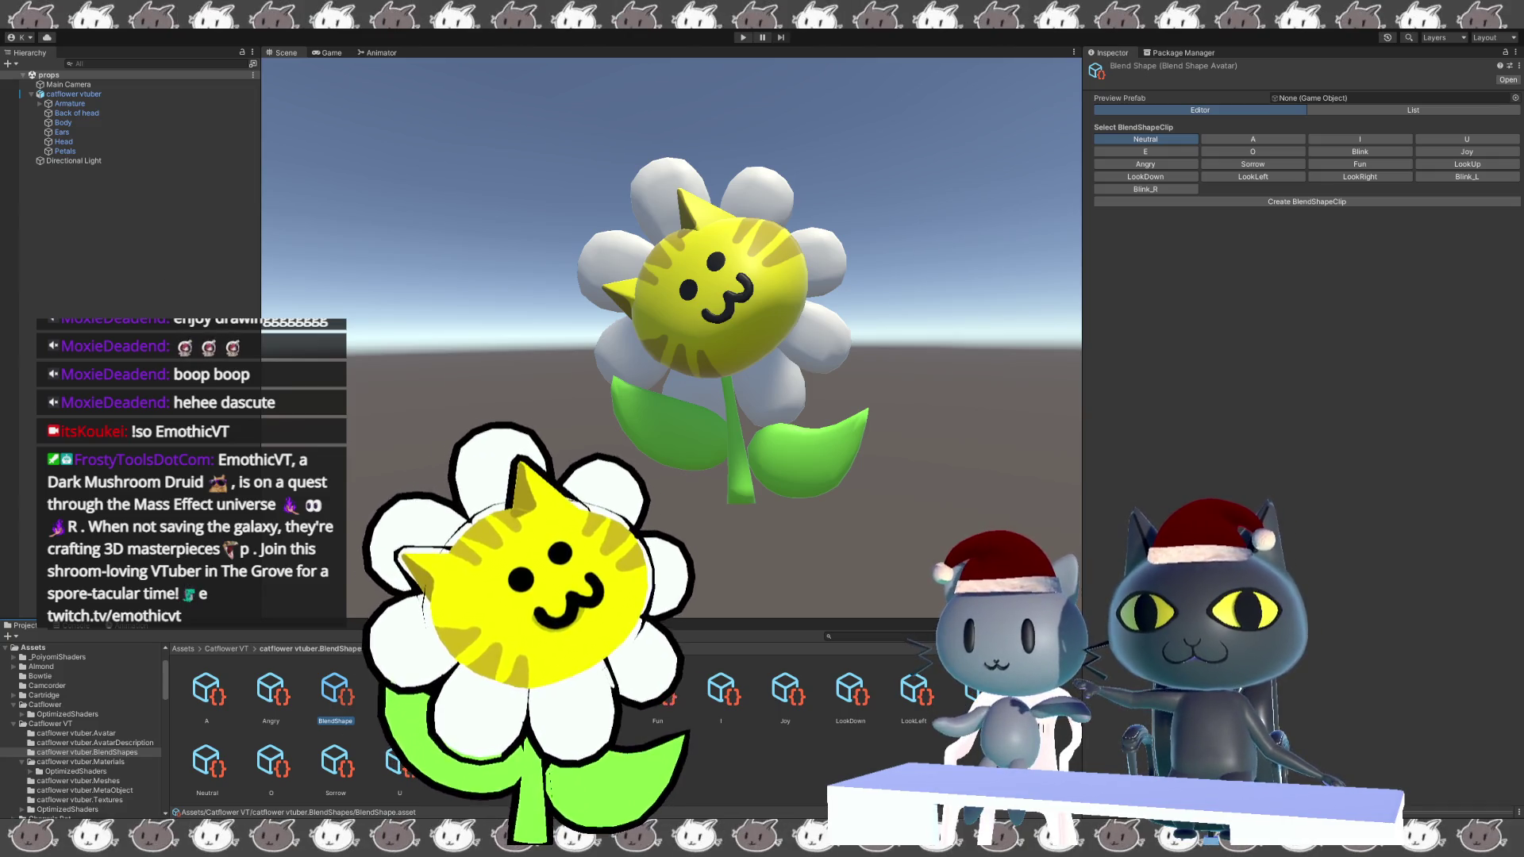
pyautogui.click(323, 736)
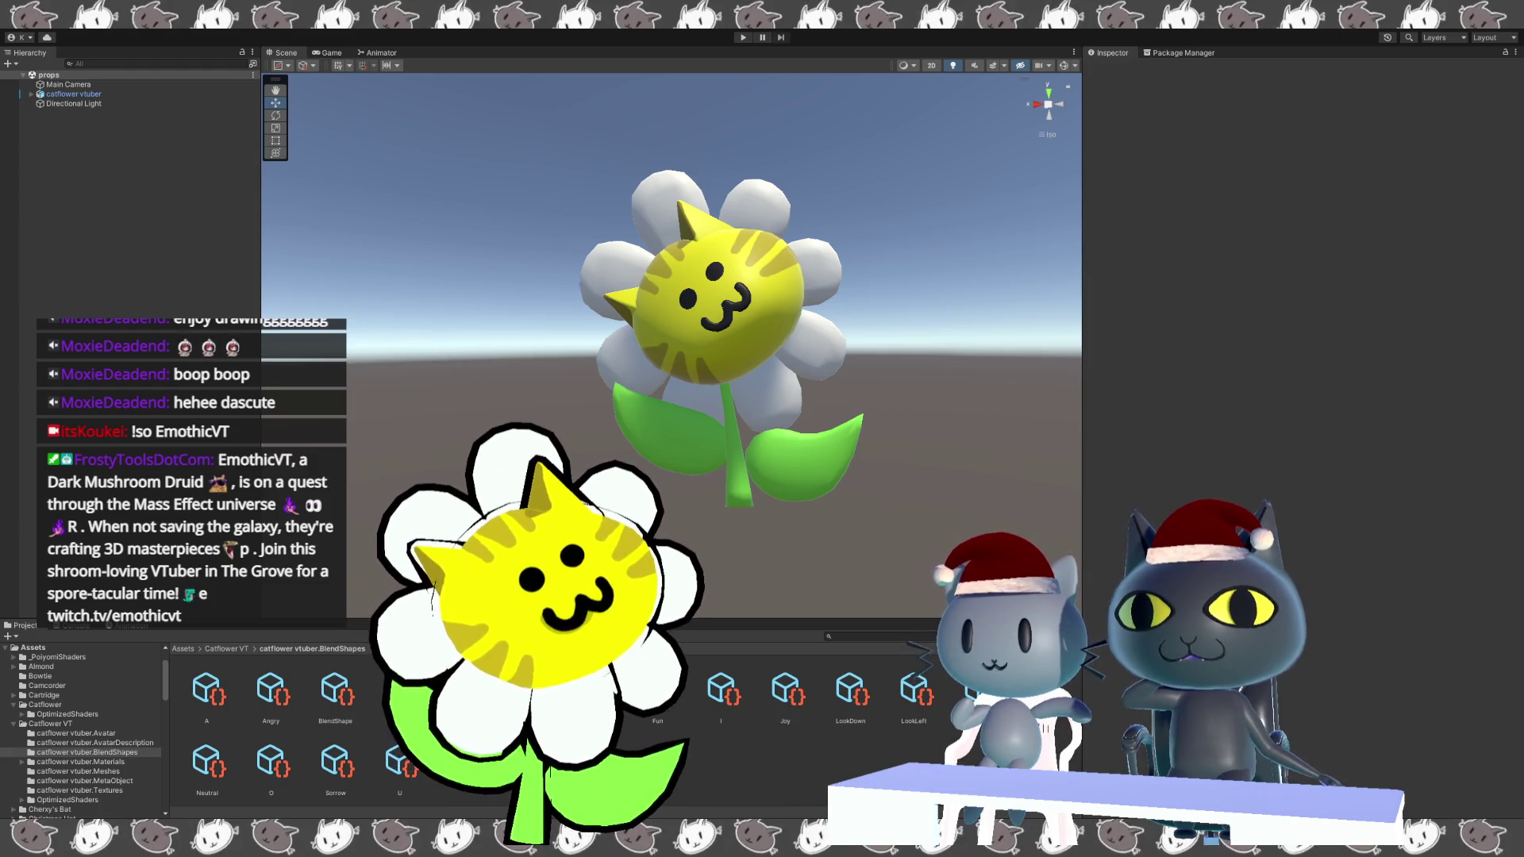
# Preview catflower vtuber in the BlendShape avatar, open Blink, and try the Head's Blink_R slider.
pyautogui.click(352, 700)
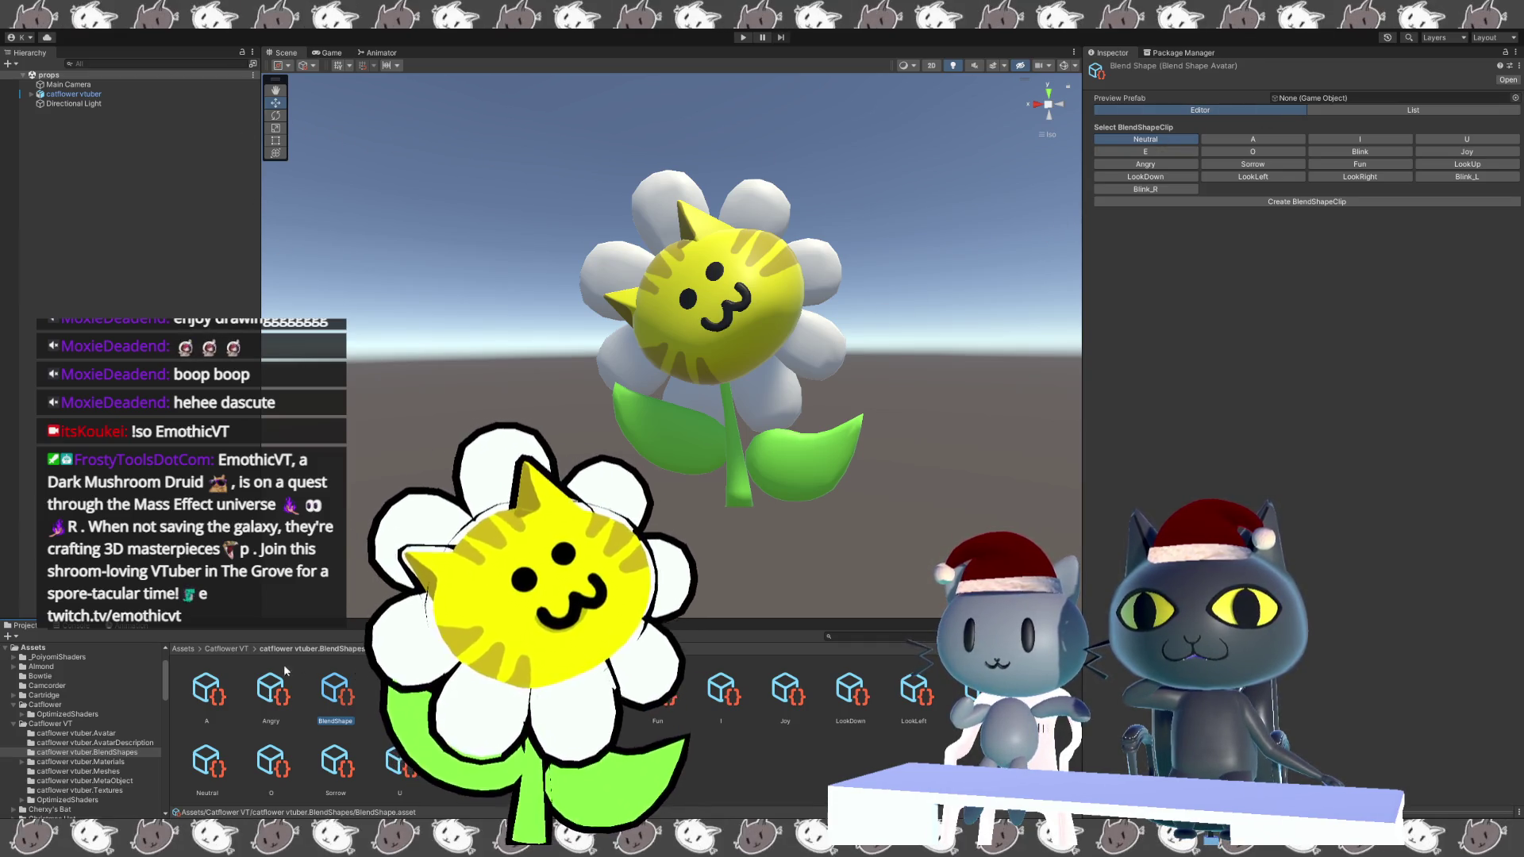
pyautogui.click(218, 649)
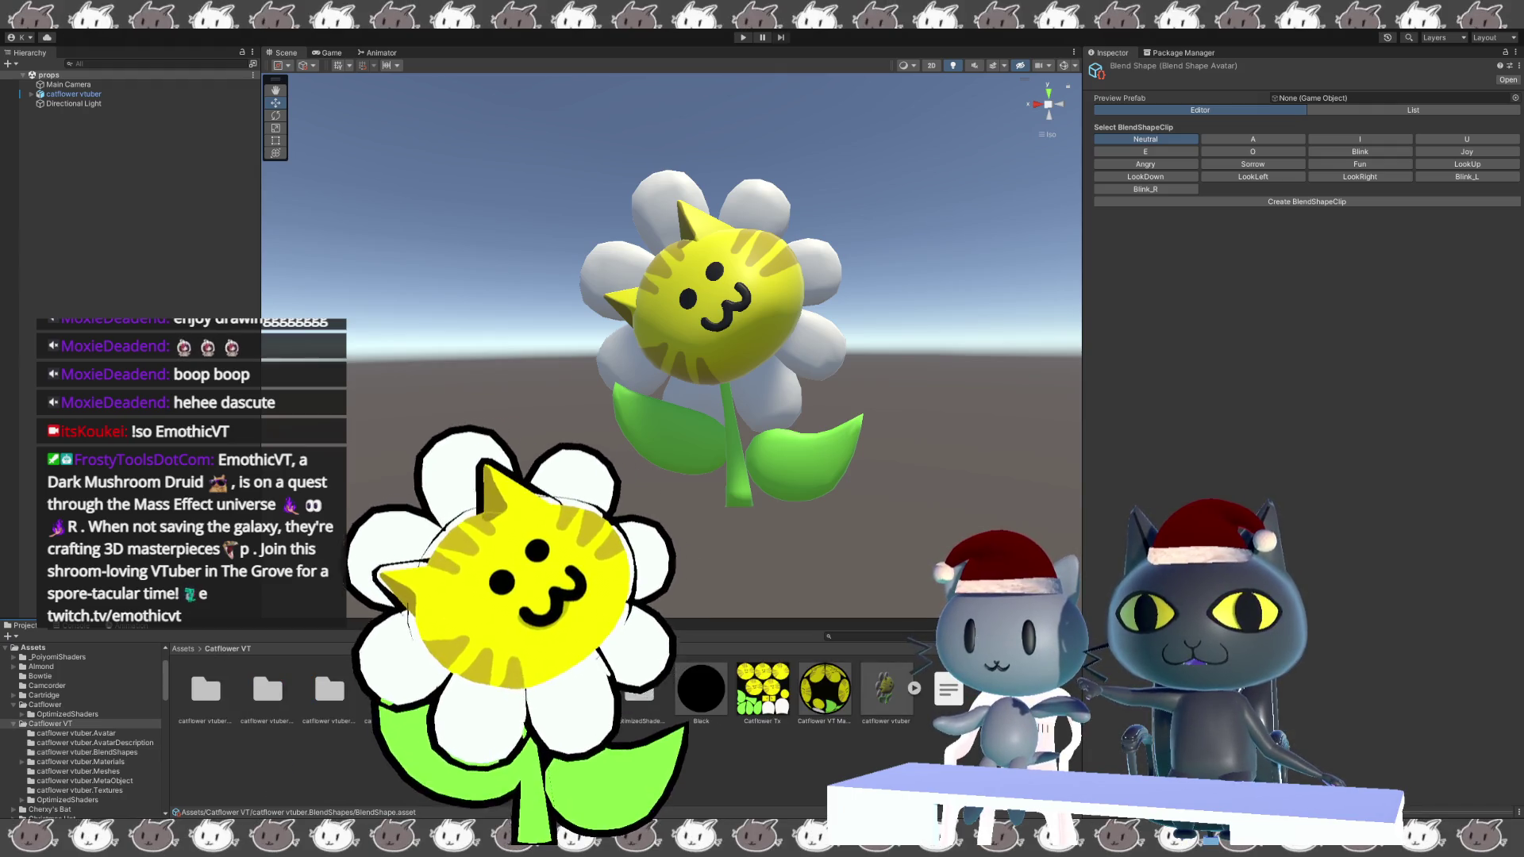
pyautogui.moveTo(897, 686)
pyautogui.mouseDown()
pyautogui.moveTo(1126, 406)
pyautogui.moveTo(1274, 98)
pyautogui.mouseUp()
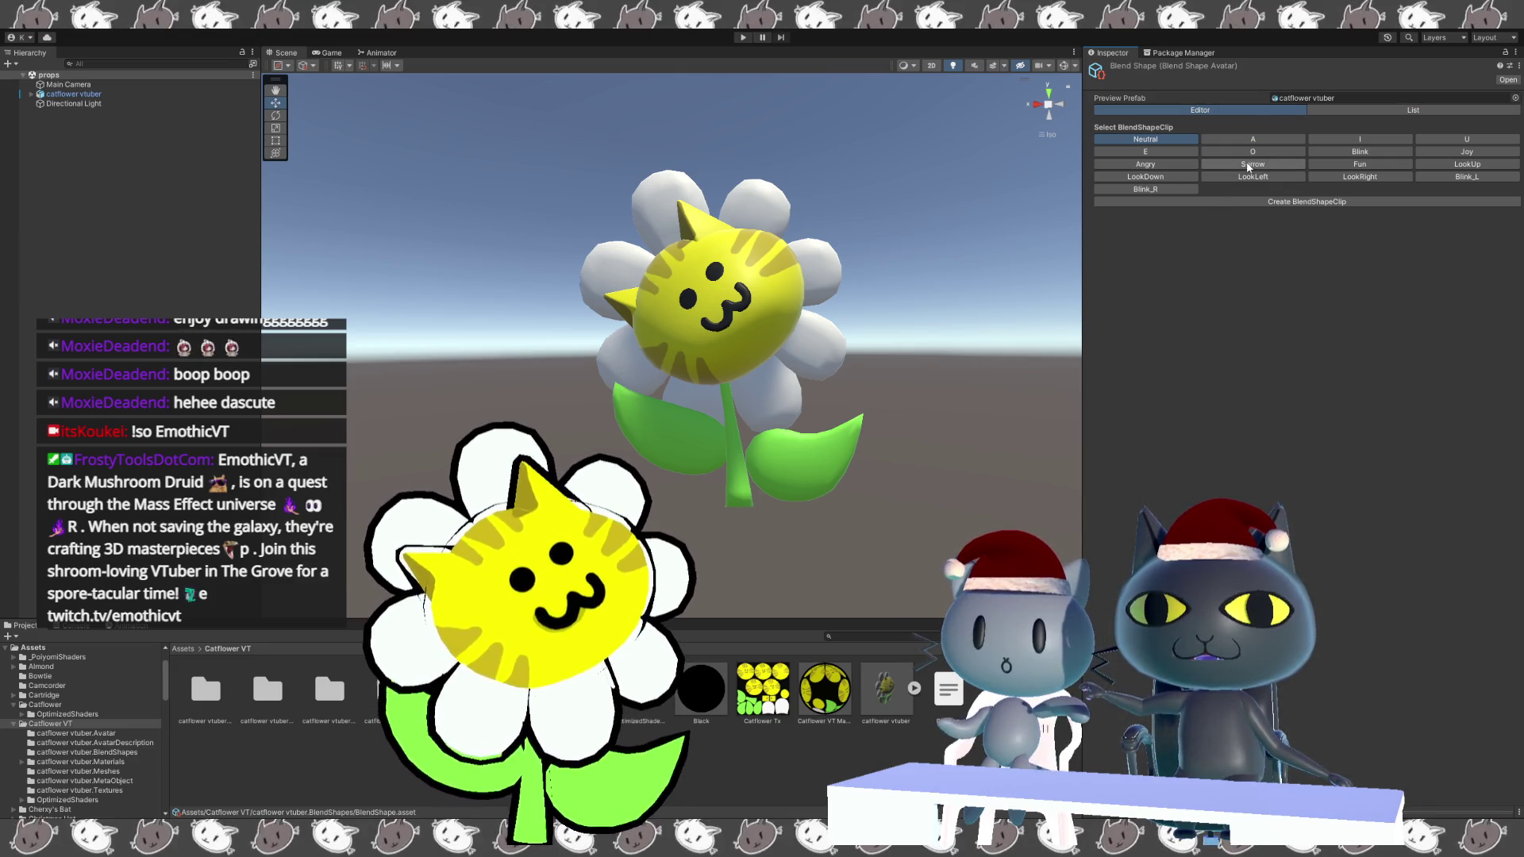
pyautogui.click(1359, 151)
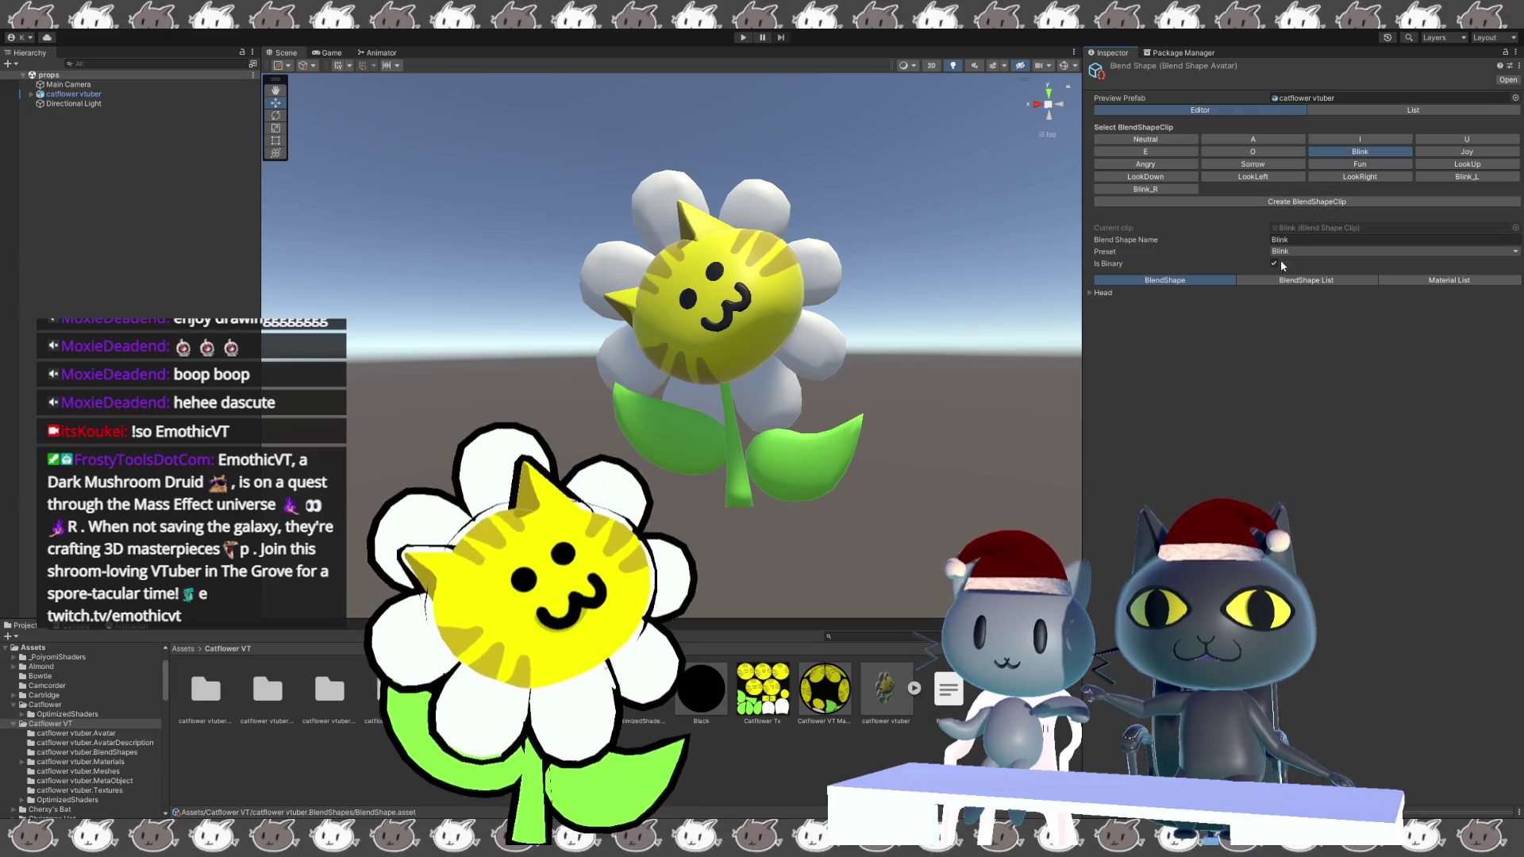
pyautogui.click(1090, 293)
pyautogui.moveTo(1272, 304); pyautogui.dragTo(1484, 304)
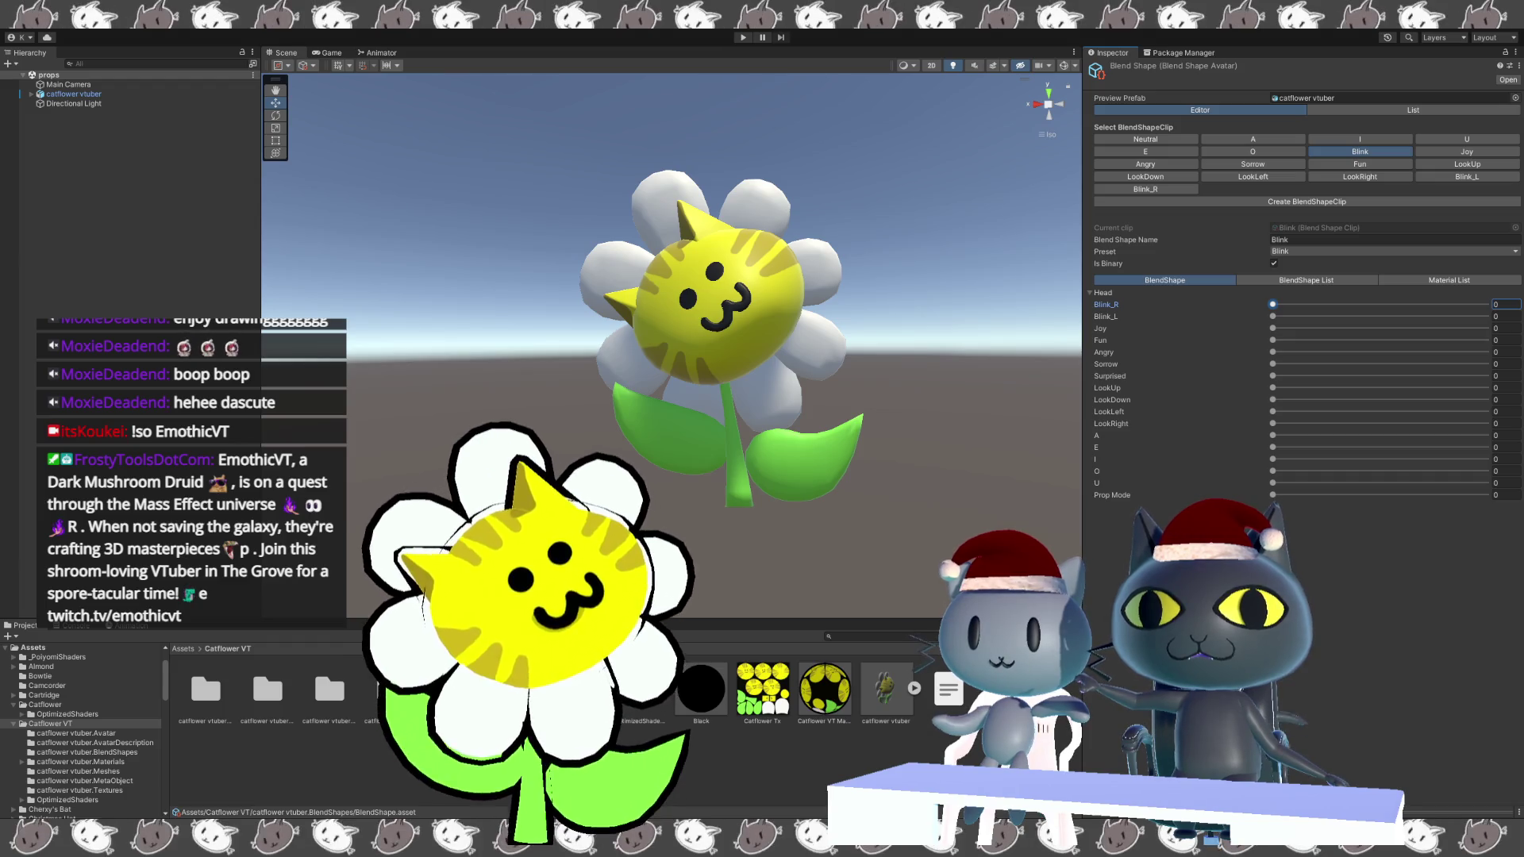
pyautogui.click(846, 303)
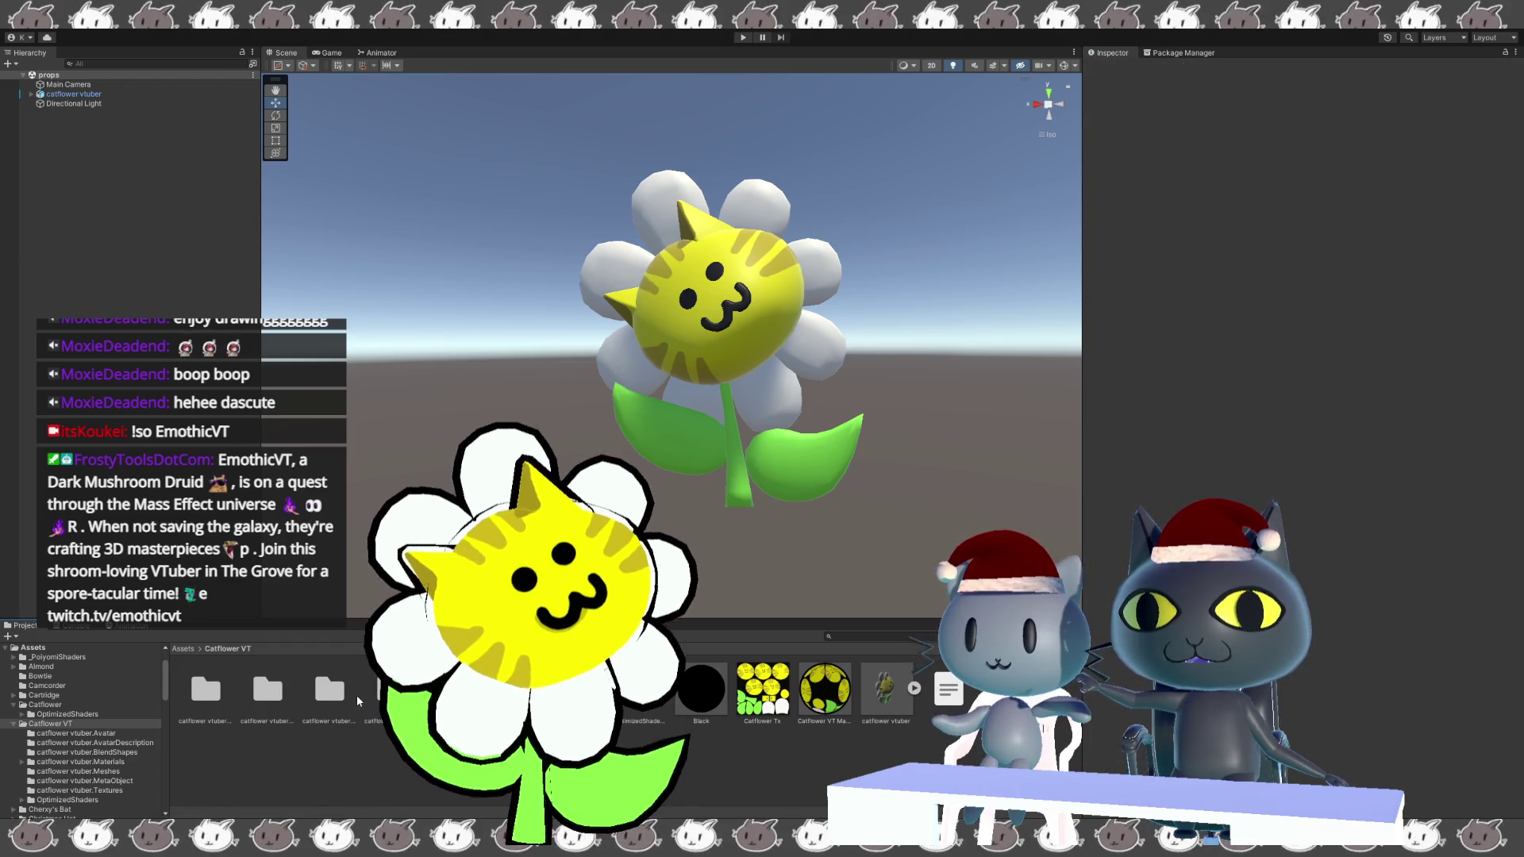
# Reopen the catflower vtuber.BlendShapes folder and select the BlendShape avatar asset.
pyautogui.click(389, 689)
pyautogui.doubleClick(333, 692)
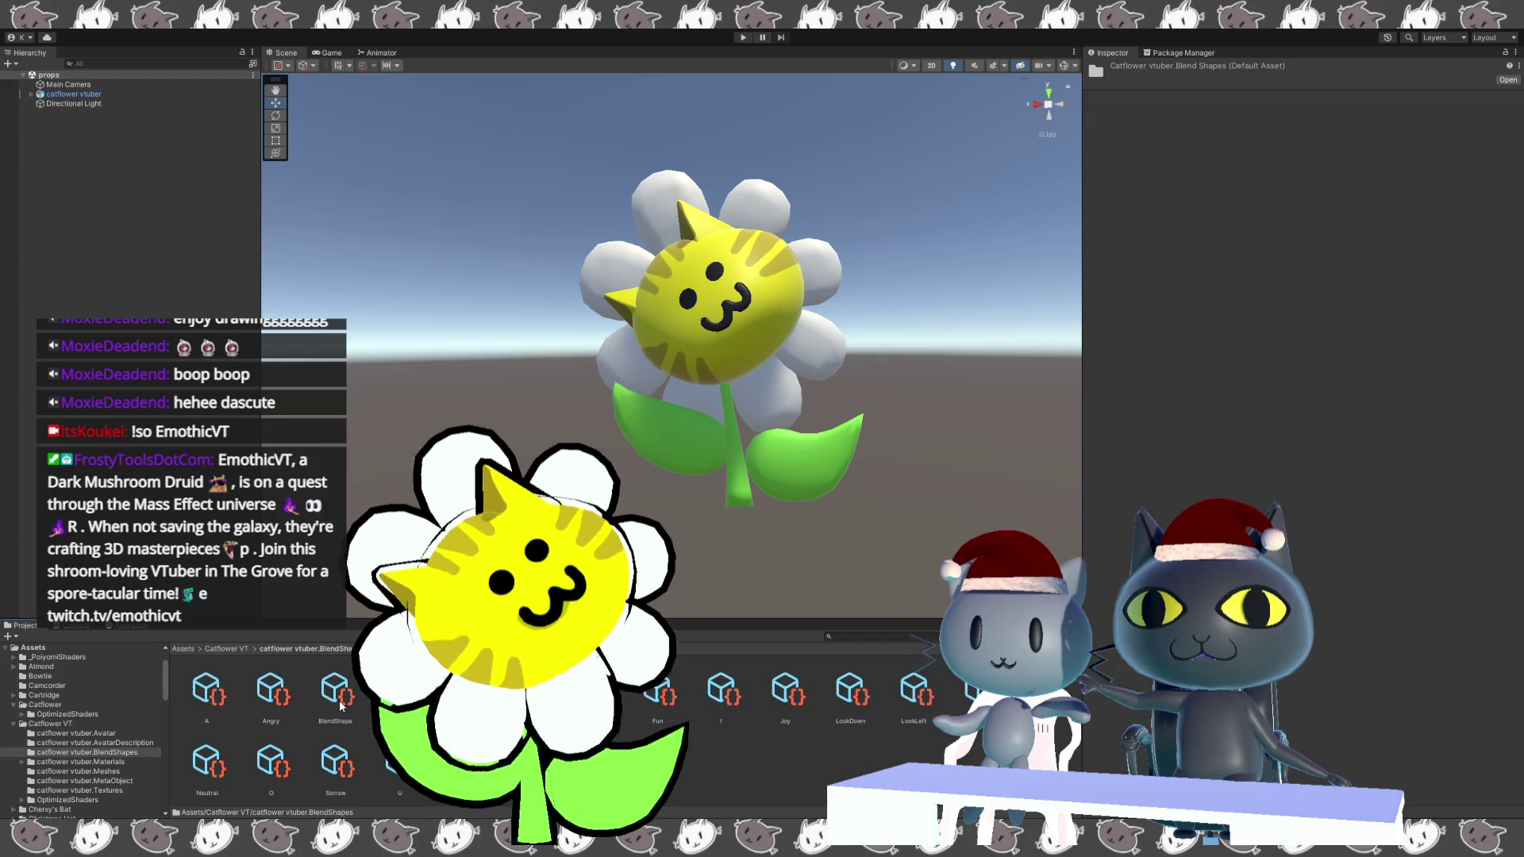
pyautogui.click(340, 706)
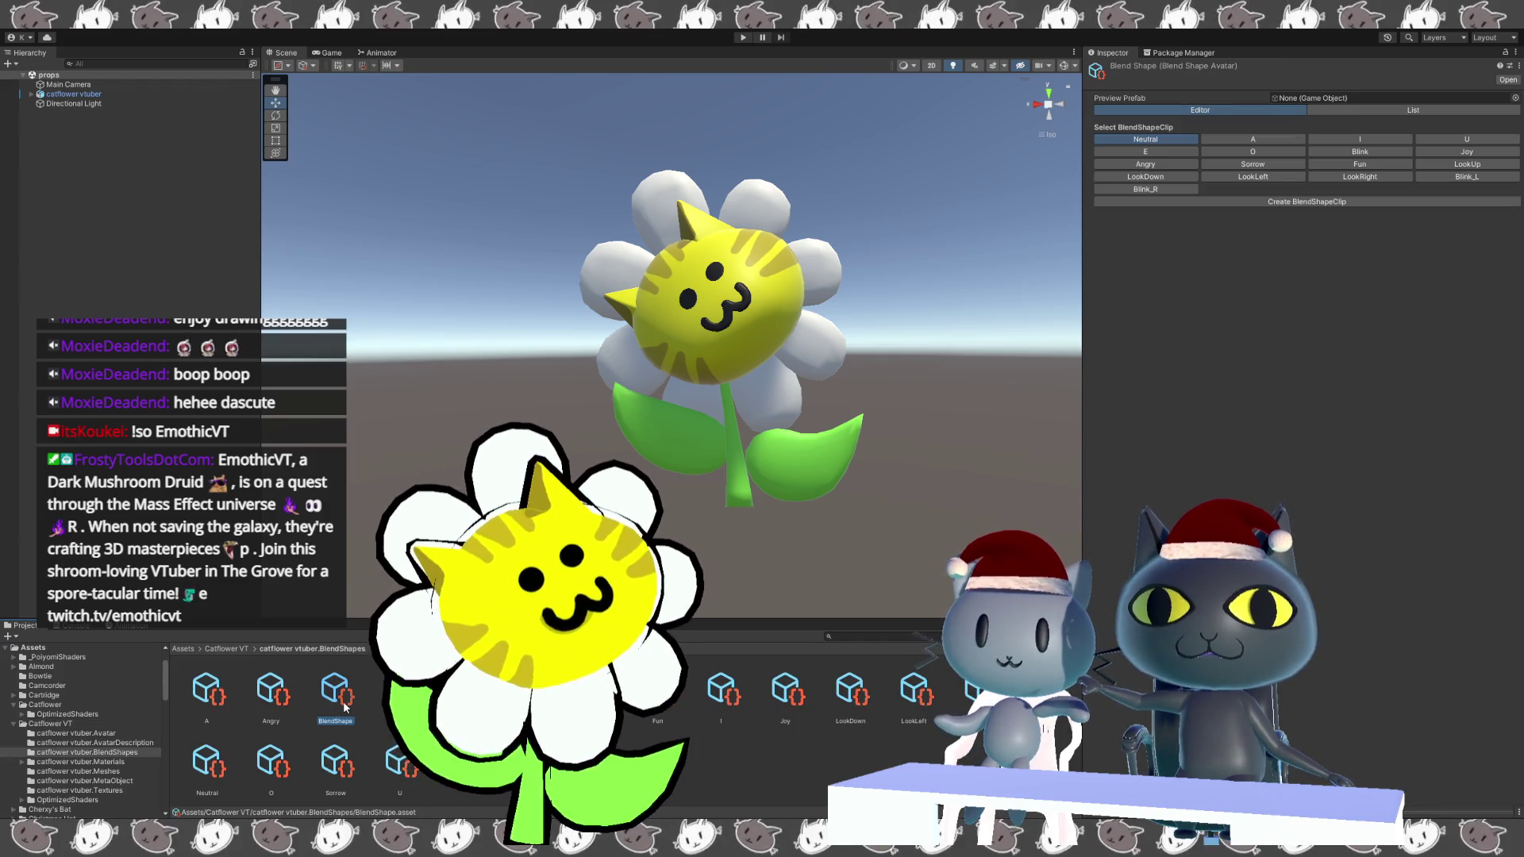
pyautogui.click(175, 768)
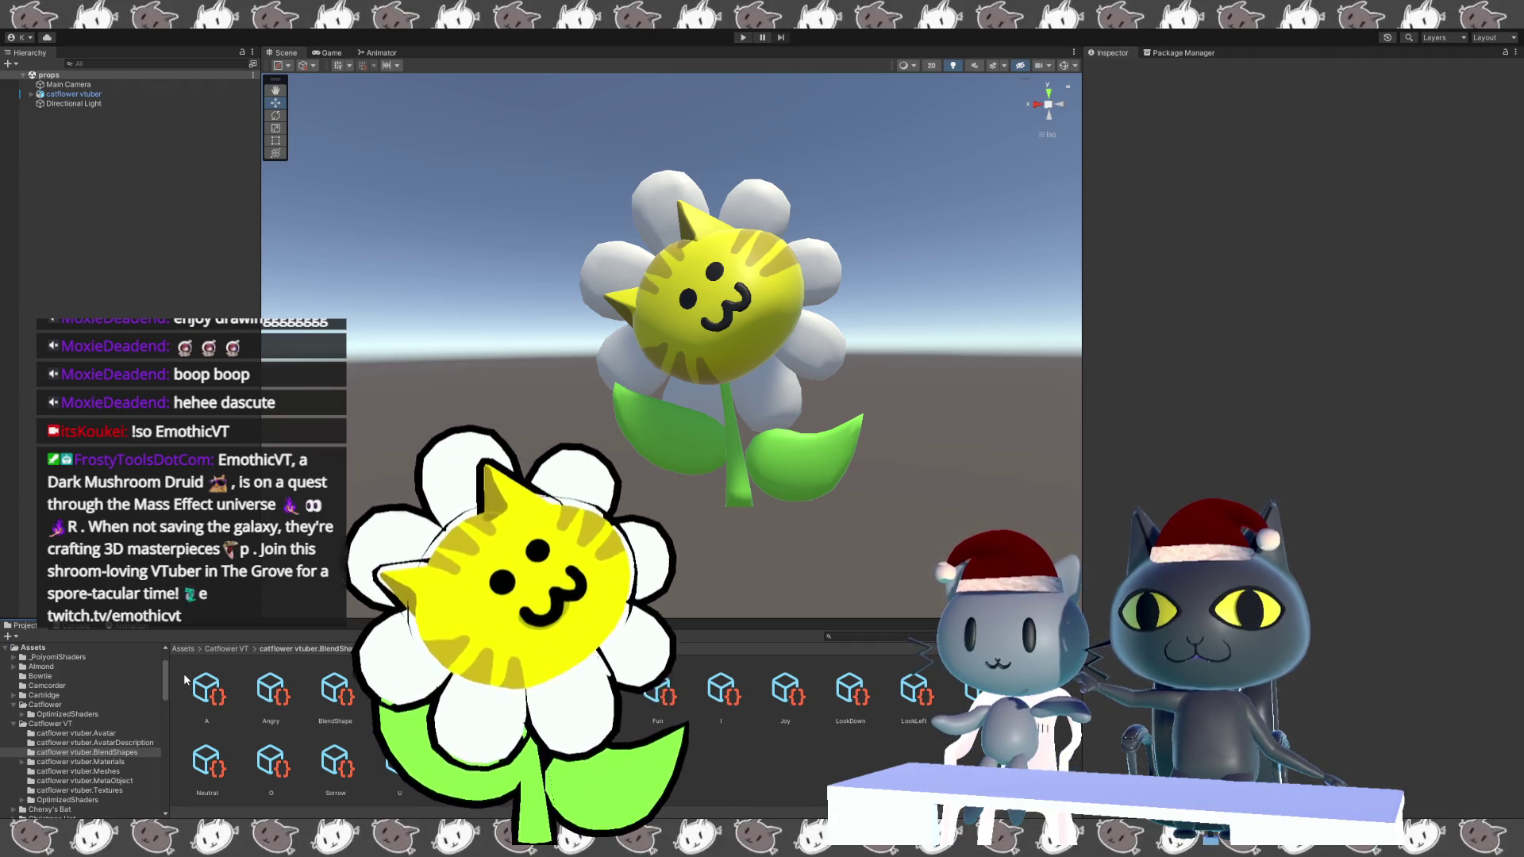
# Inspect the Blink clip, then assign the scene's catflower vtuber as the Preview Prefab.
pyautogui.click(399, 690)
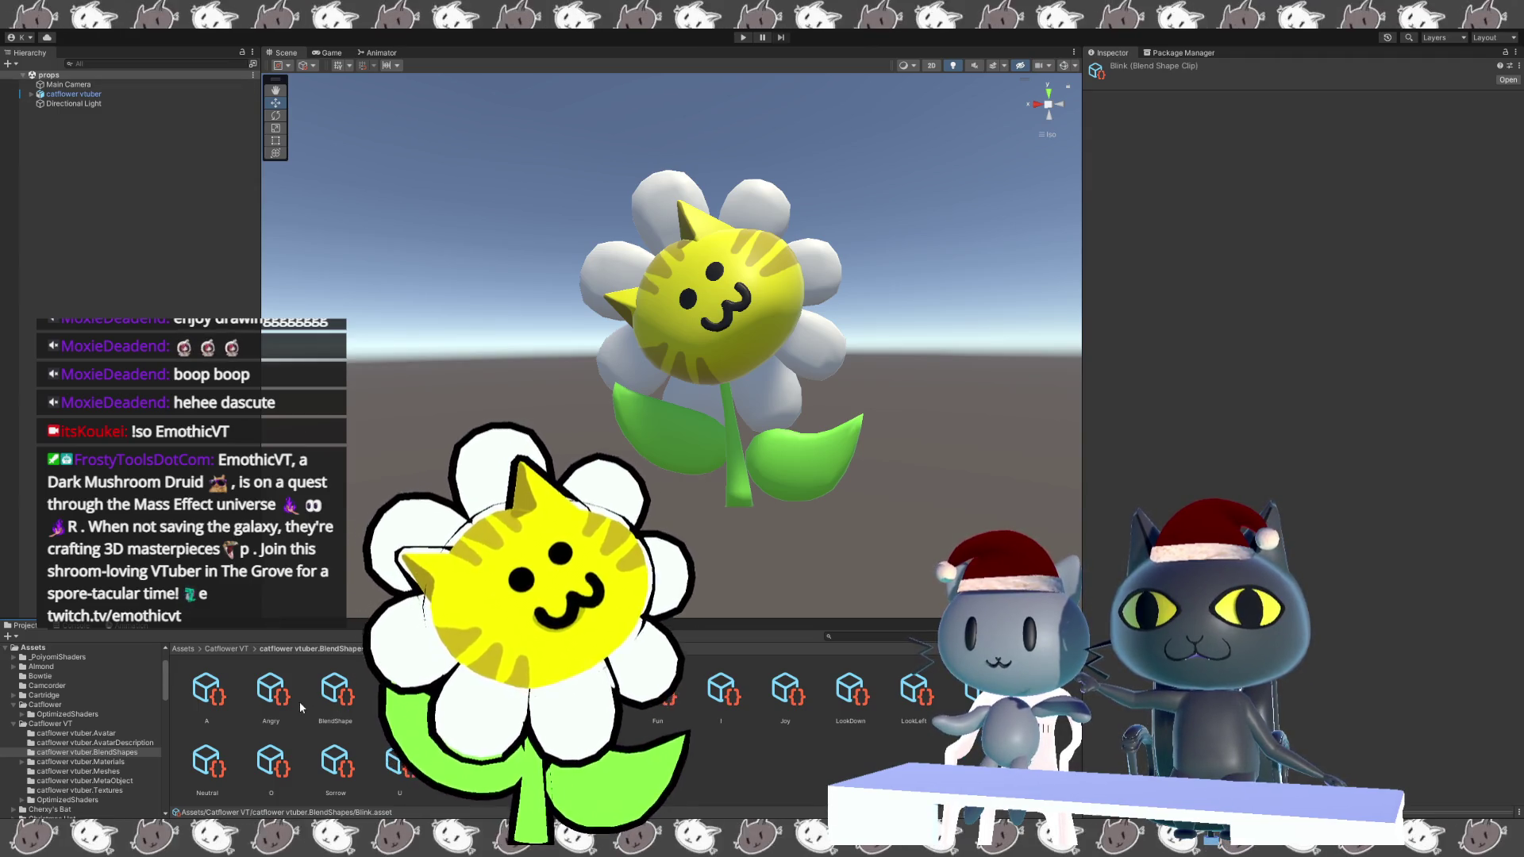
pyautogui.click(345, 703)
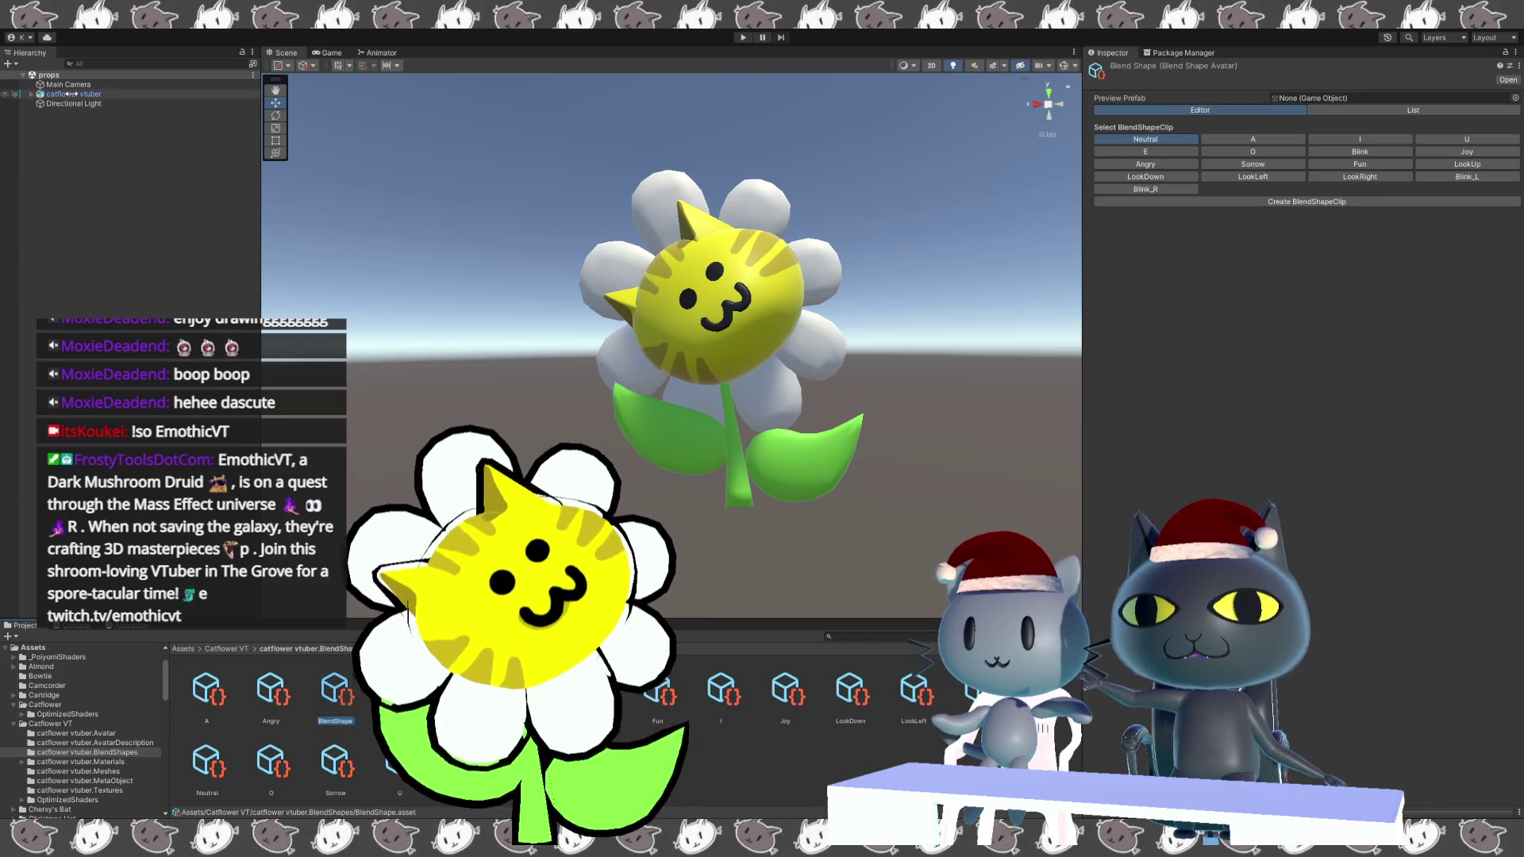
pyautogui.moveTo(72, 93); pyautogui.dragTo(1339, 97)
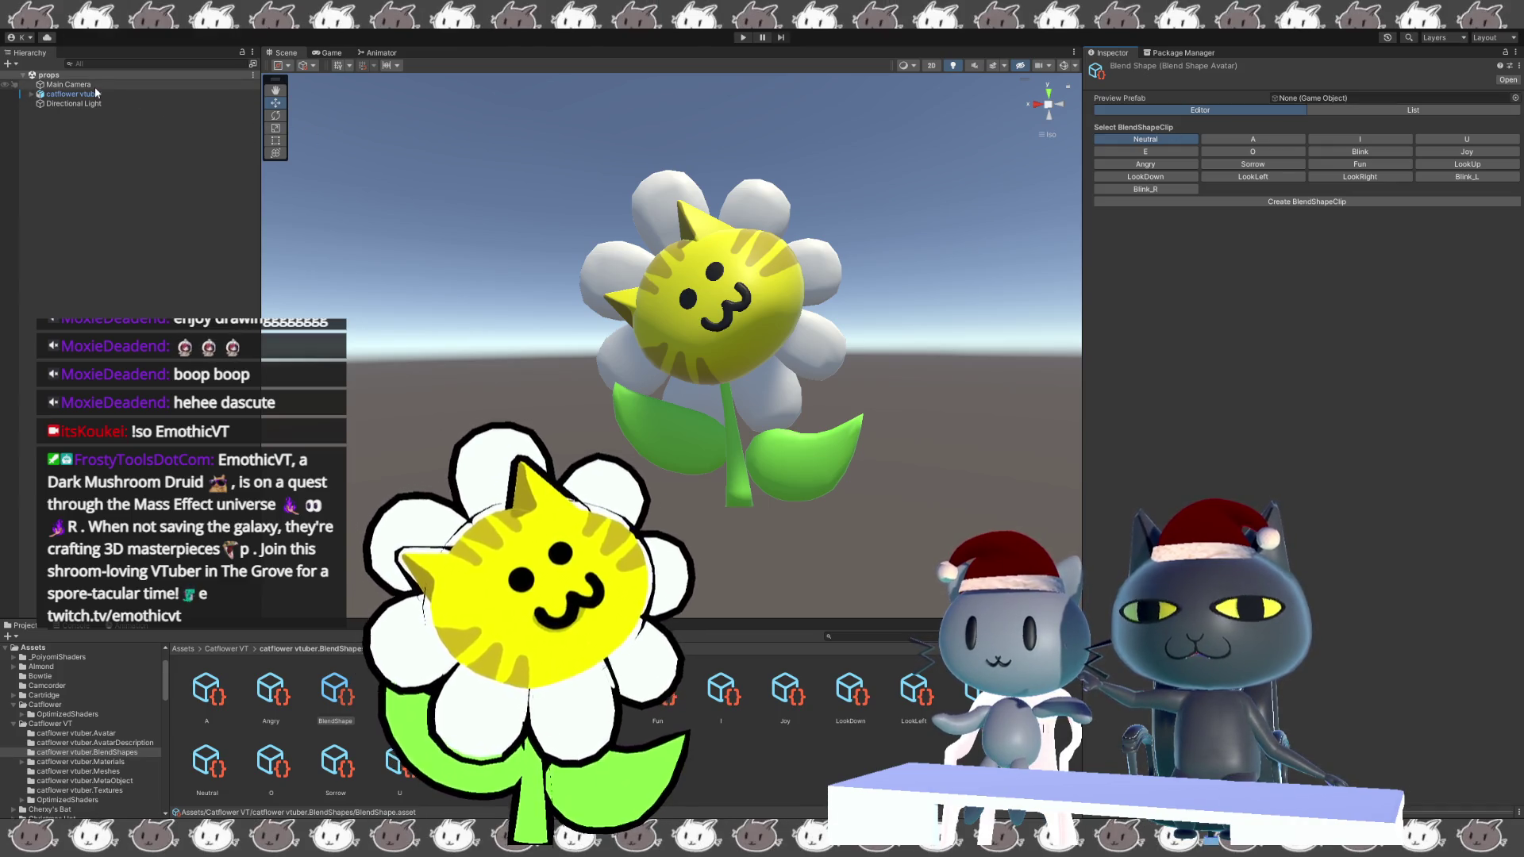
pyautogui.click(219, 649)
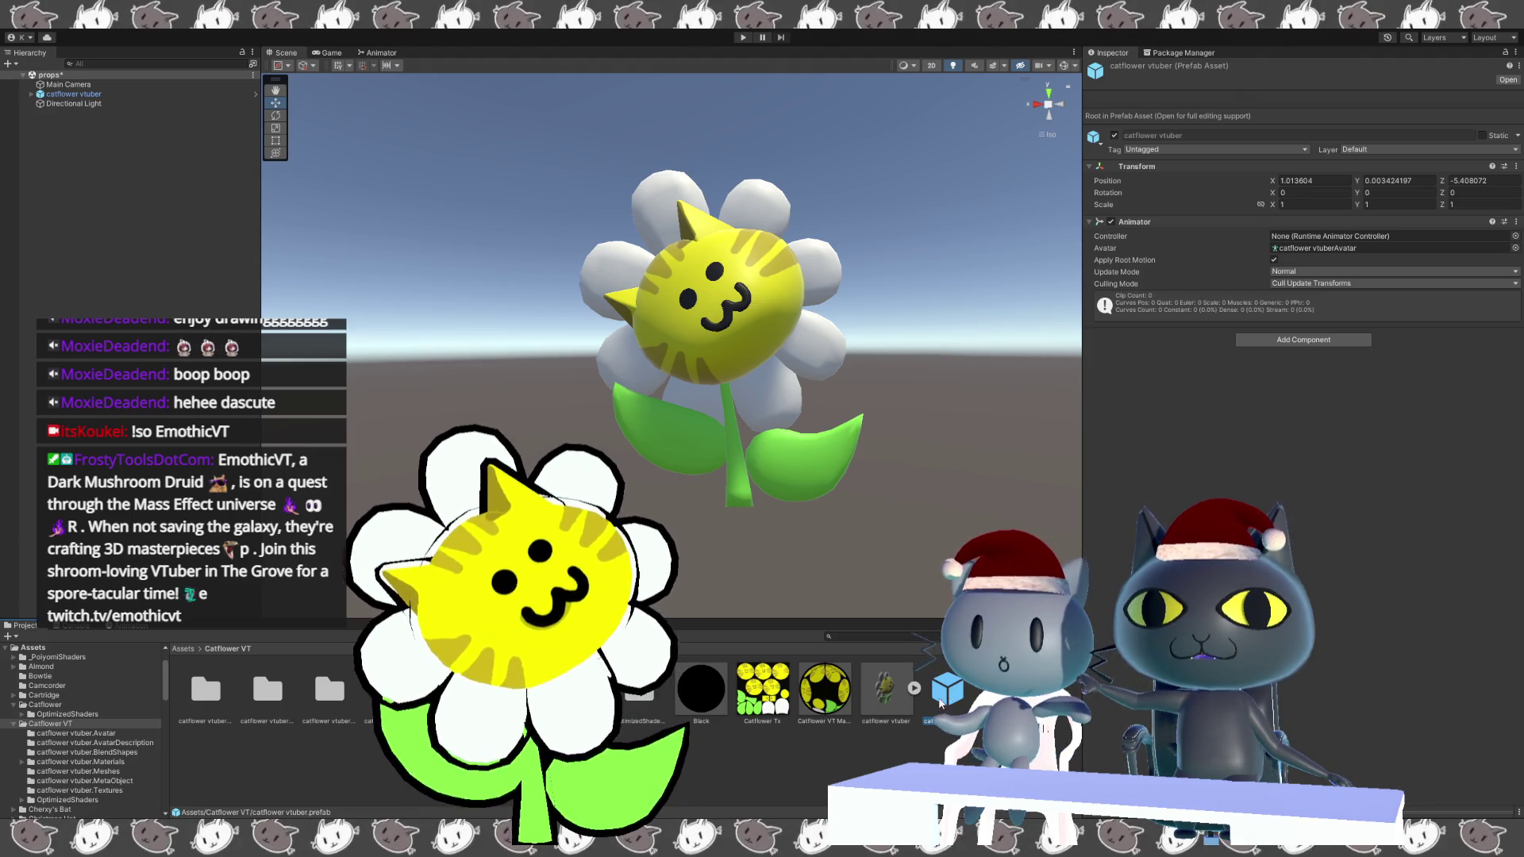
# Add a second catflower vtuber to the scene, undo it, and inspect the prefab.
pyautogui.moveTo(946, 705); pyautogui.dragTo(934, 515)
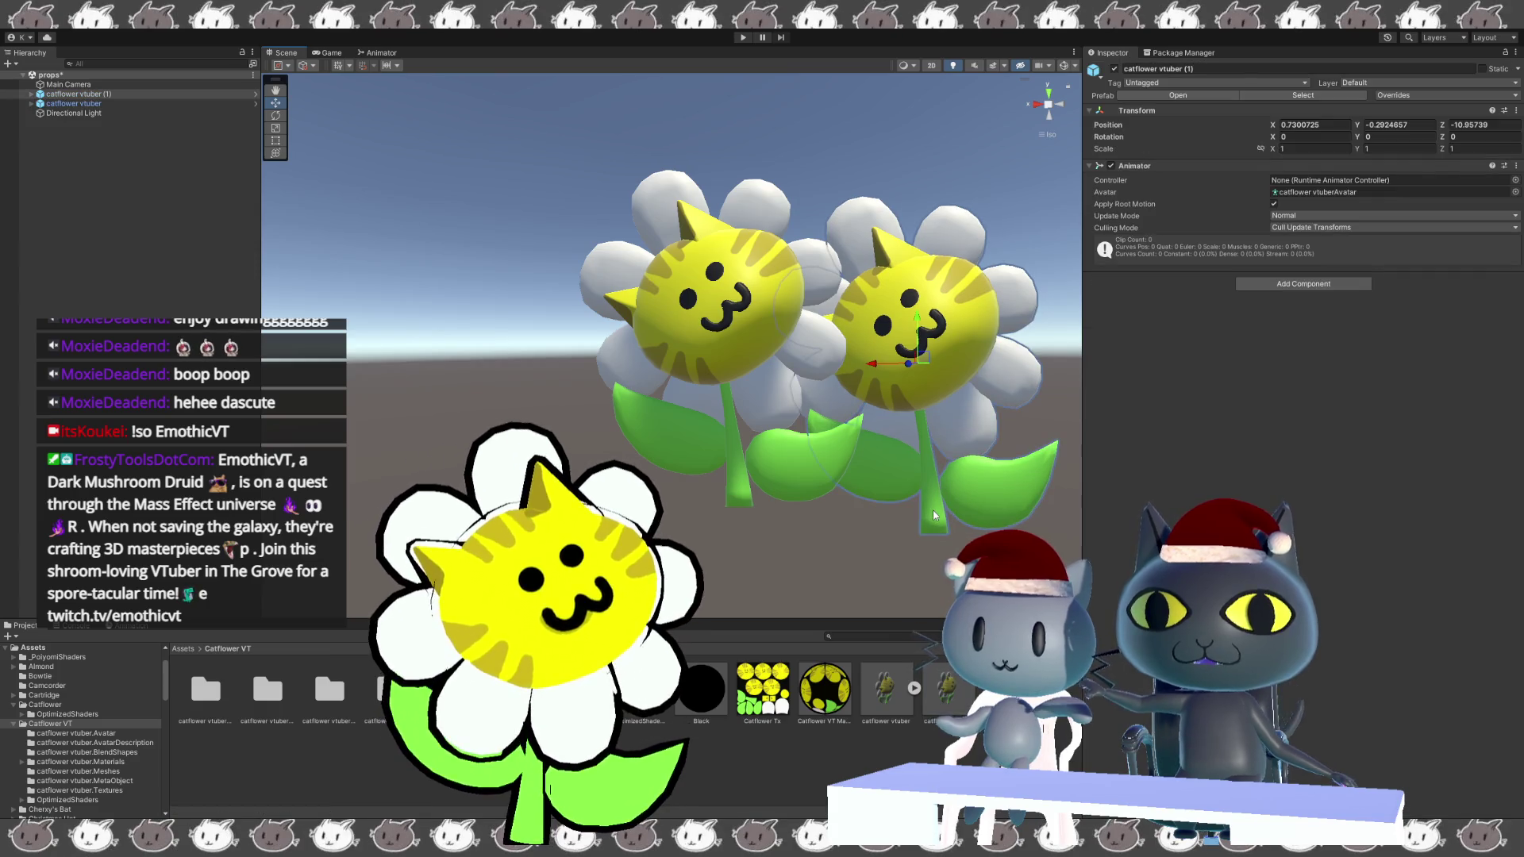
pyautogui.hotkey('ctrl', 'z')
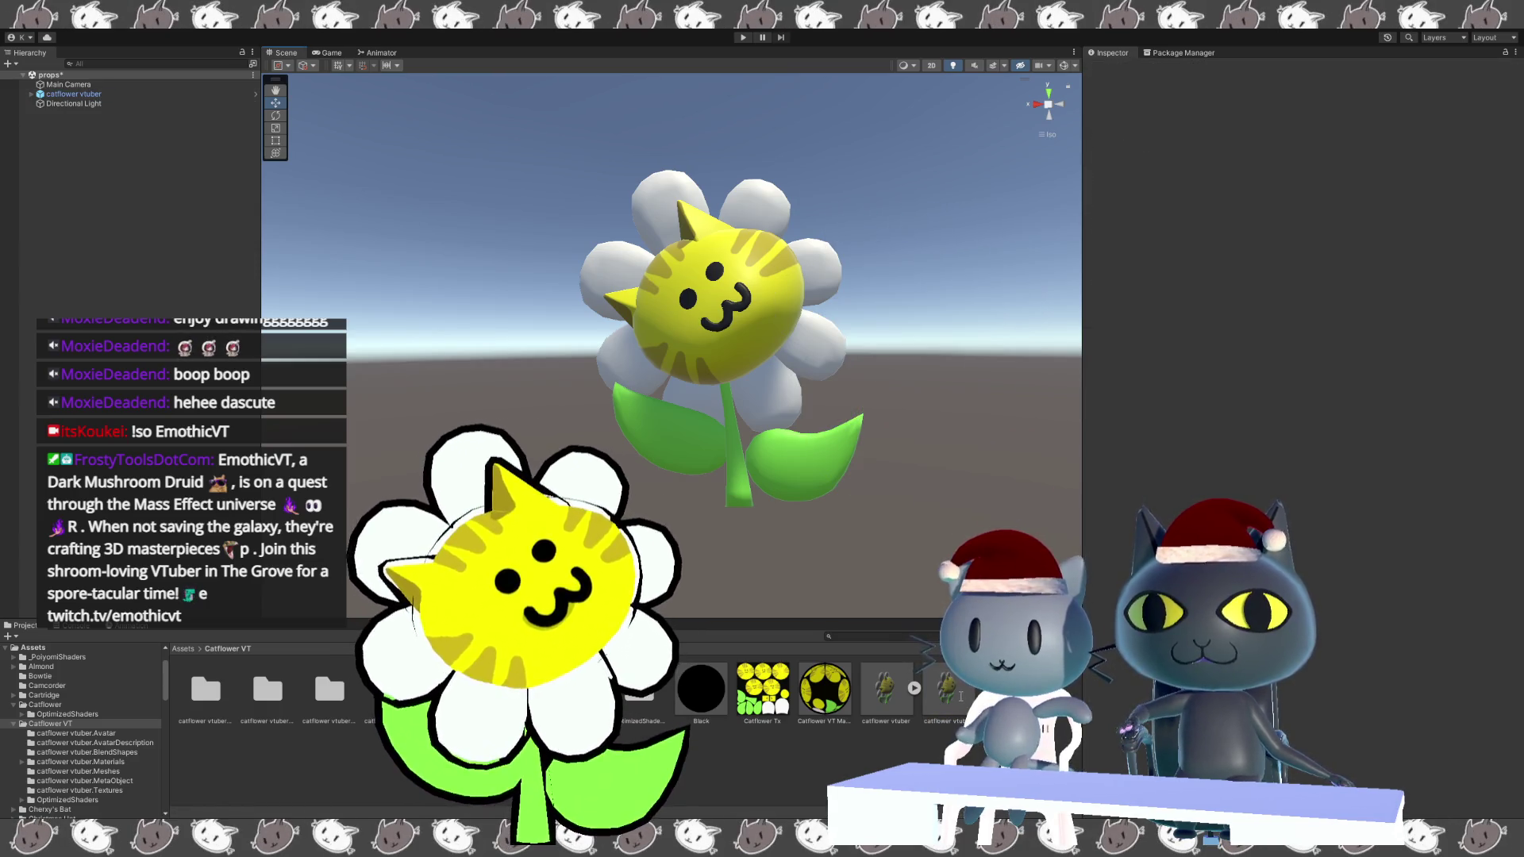
pyautogui.click(946, 689)
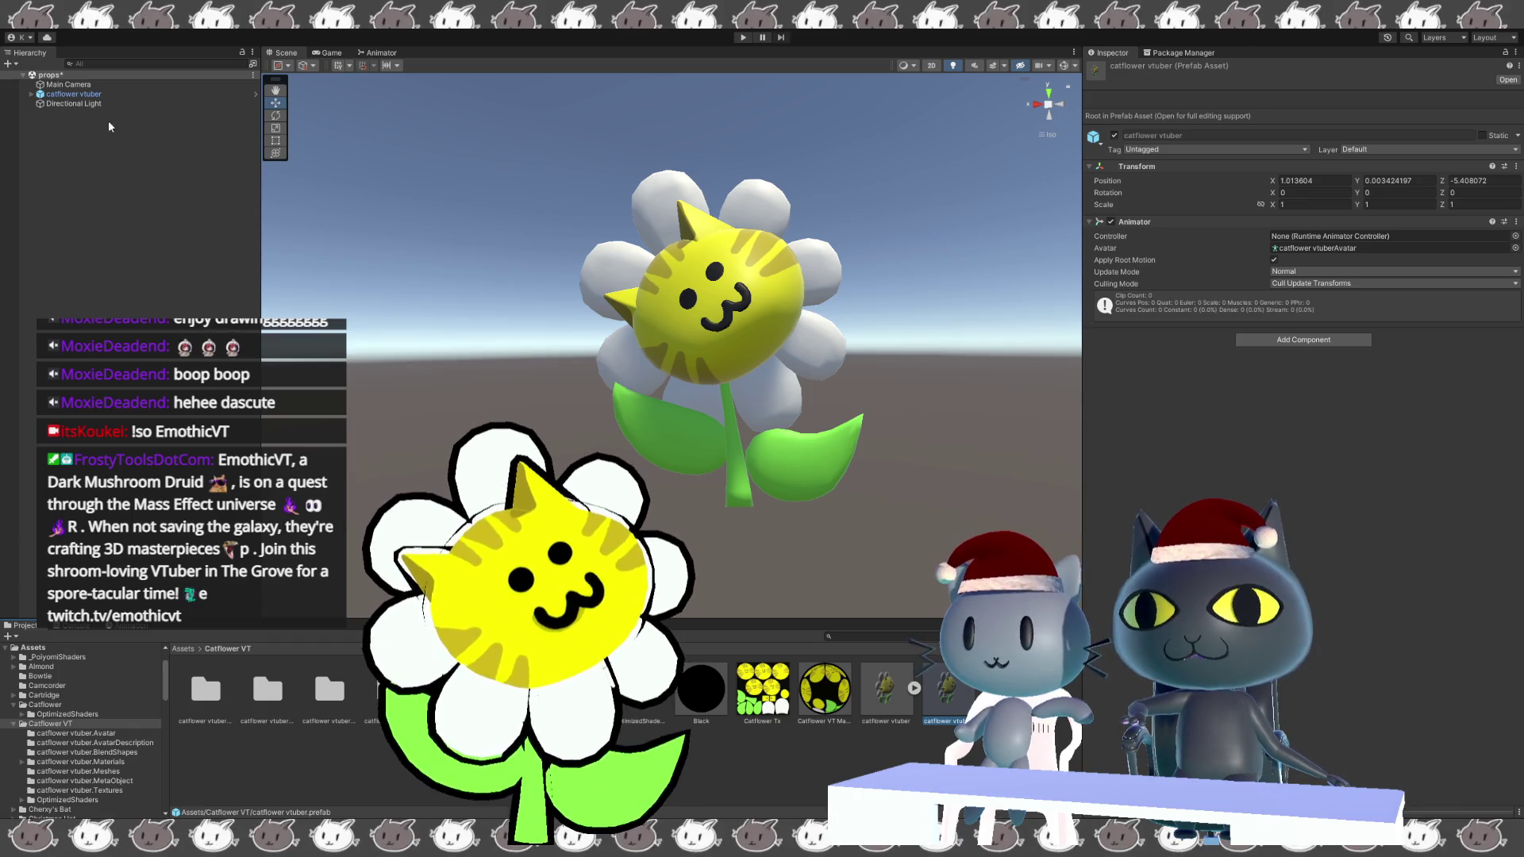
# Set catflower vtuber as the BlendShape preview model and open the Blink clip's Head sliders.
pyautogui.click(392, 689)
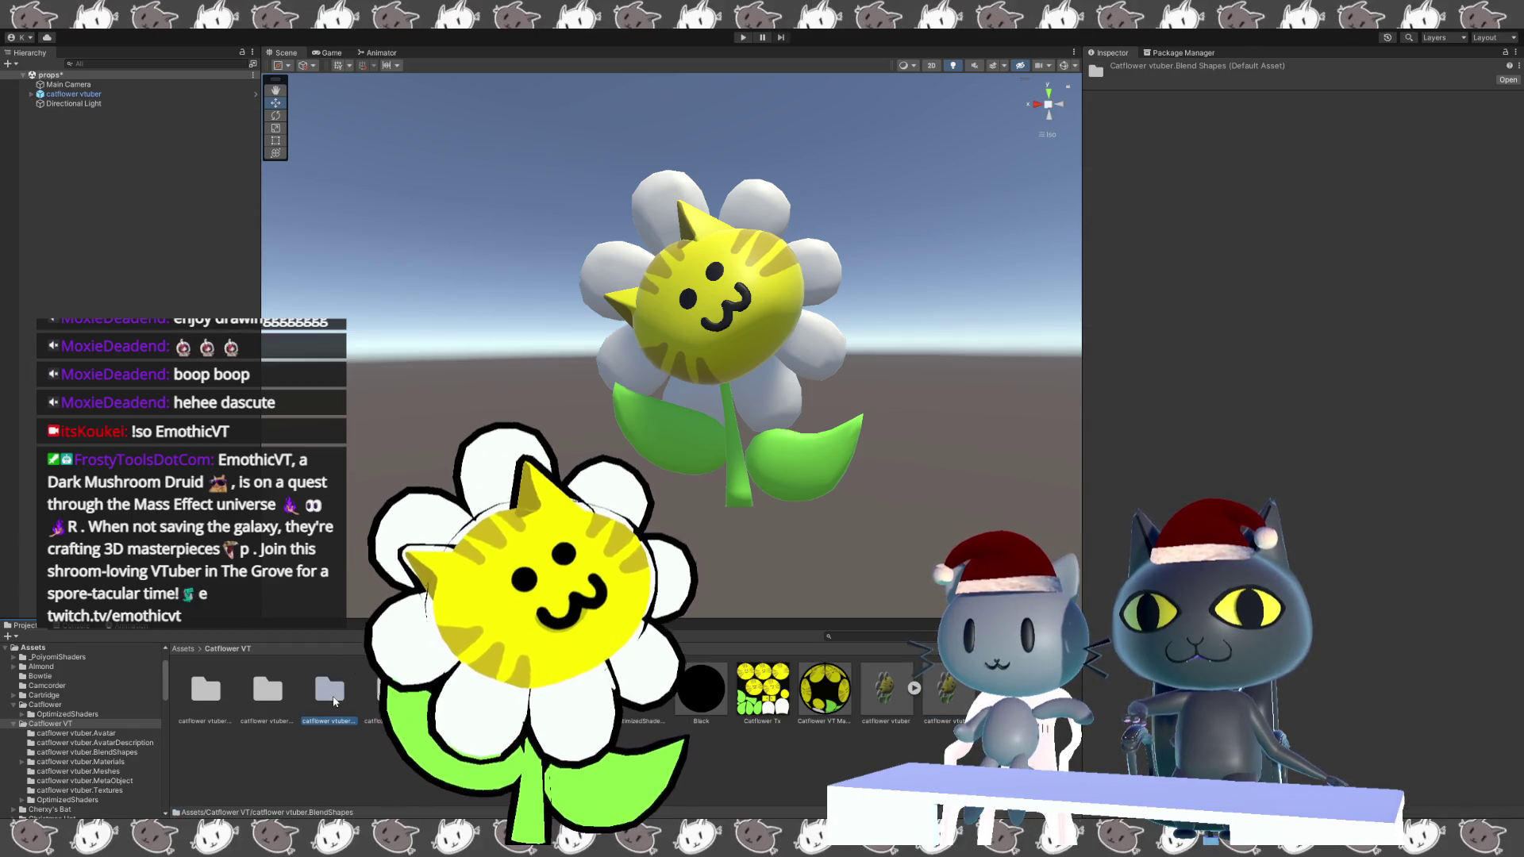
pyautogui.click(343, 699)
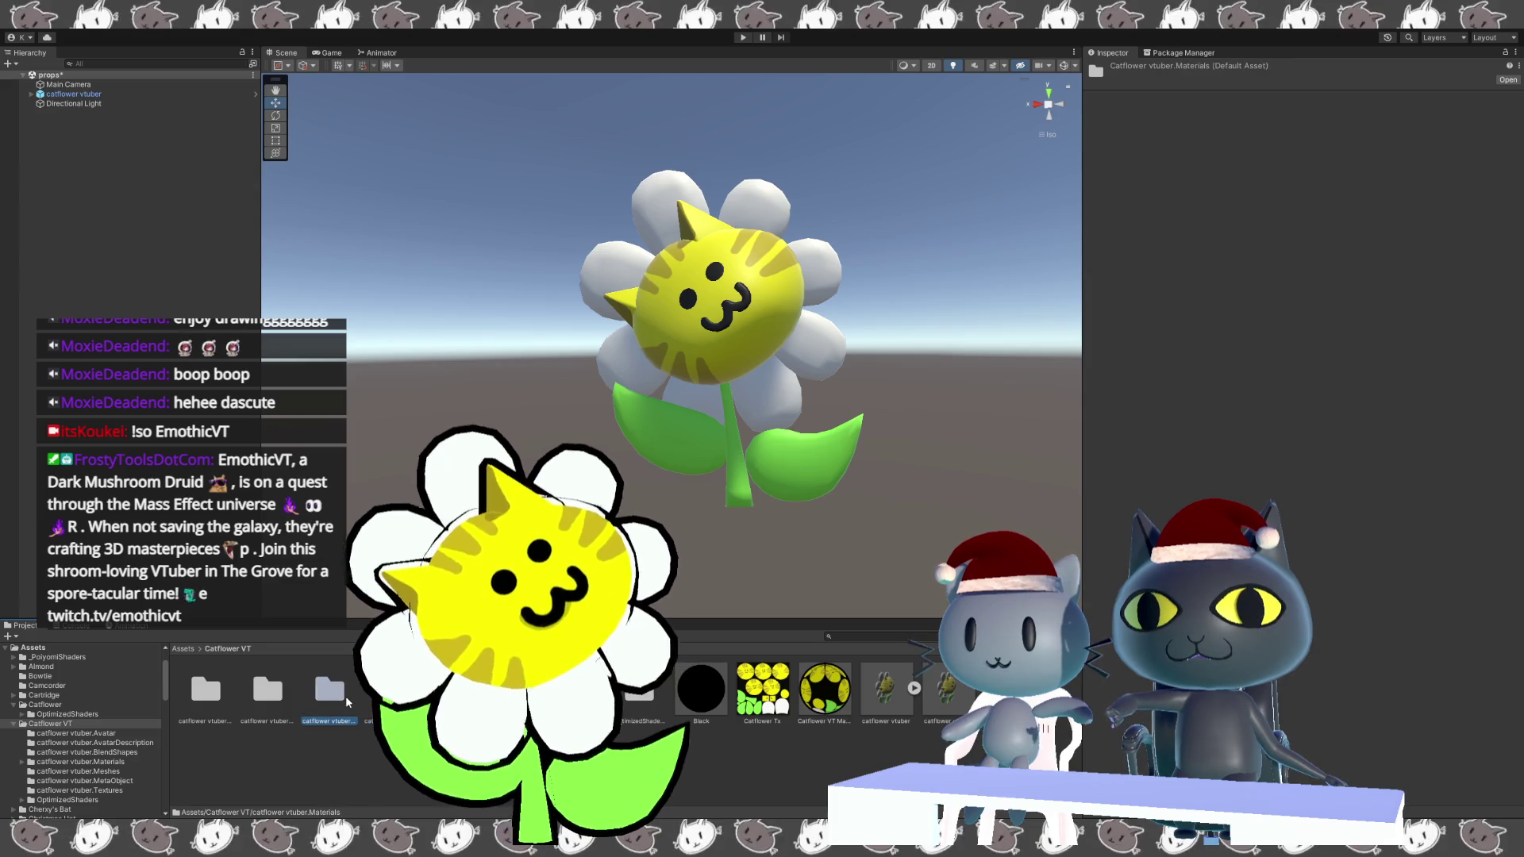
pyautogui.doubleClick(347, 702)
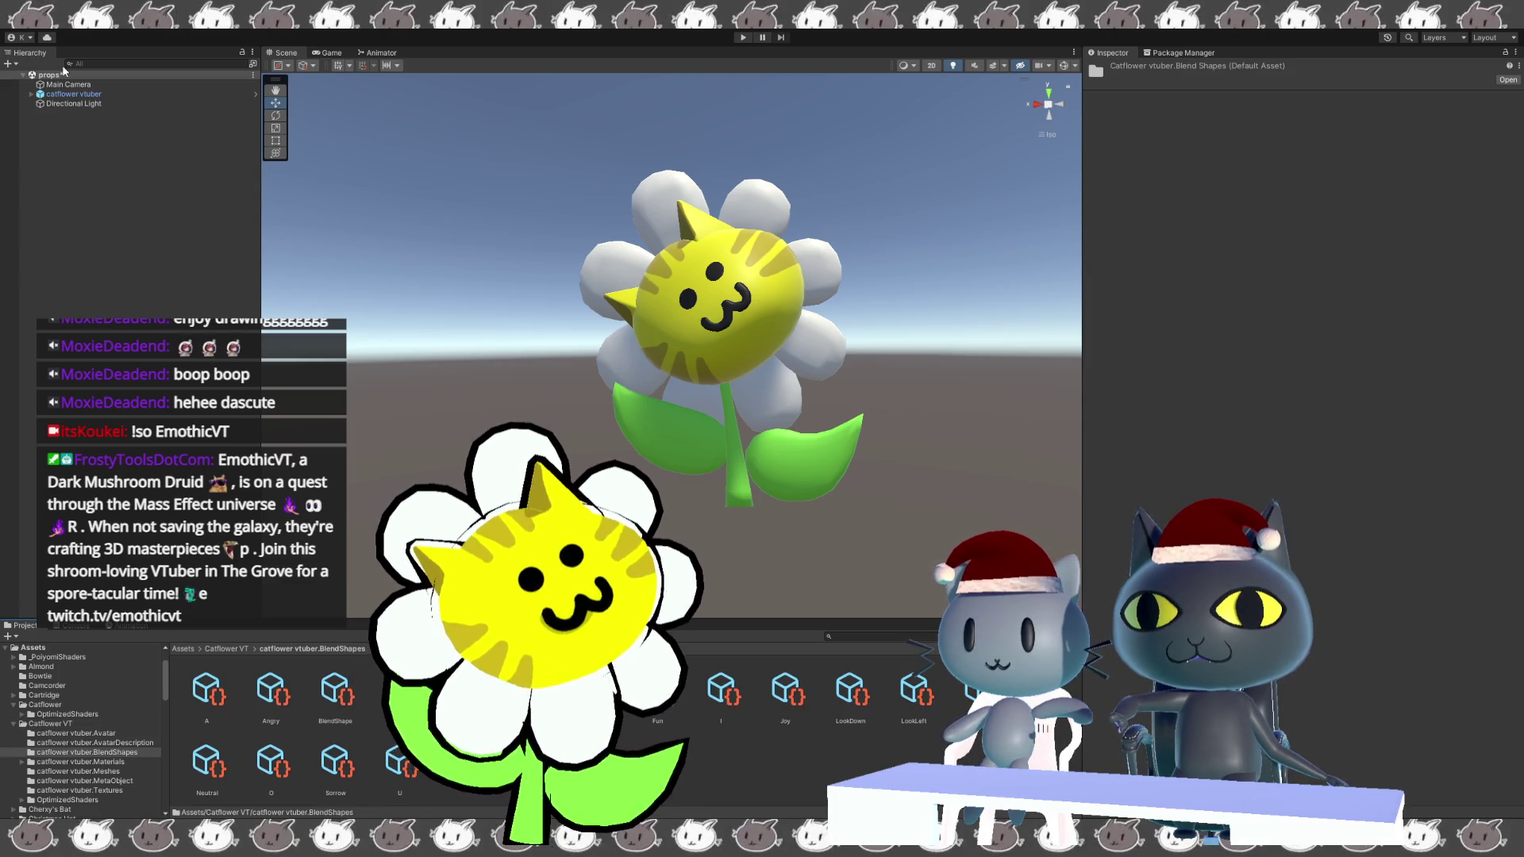
pyautogui.click(335, 689)
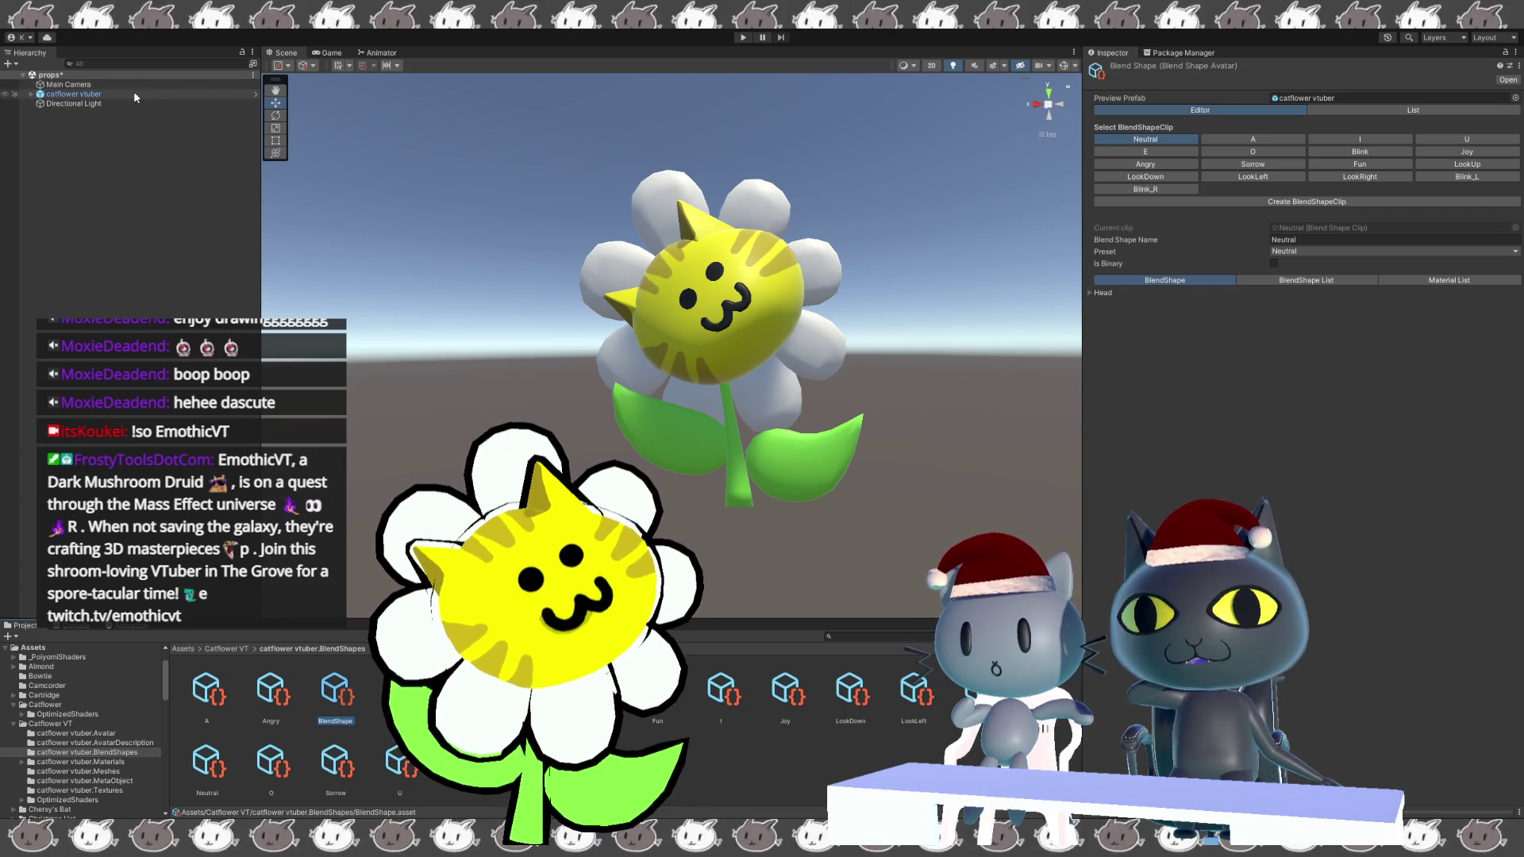
pyautogui.moveTo(117, 92); pyautogui.dragTo(1309, 98)
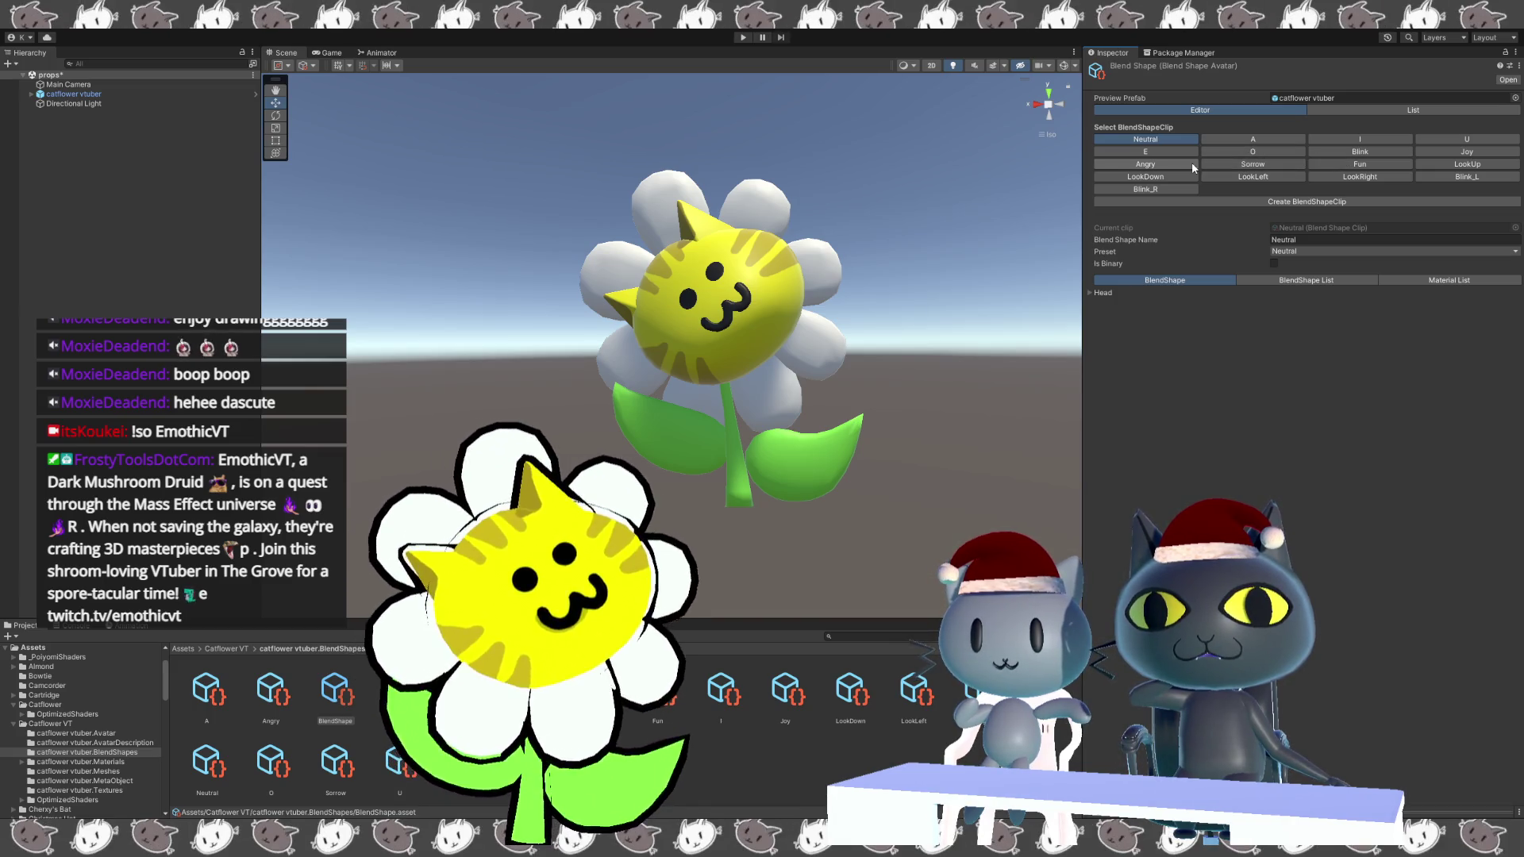
pyautogui.click(1446, 151)
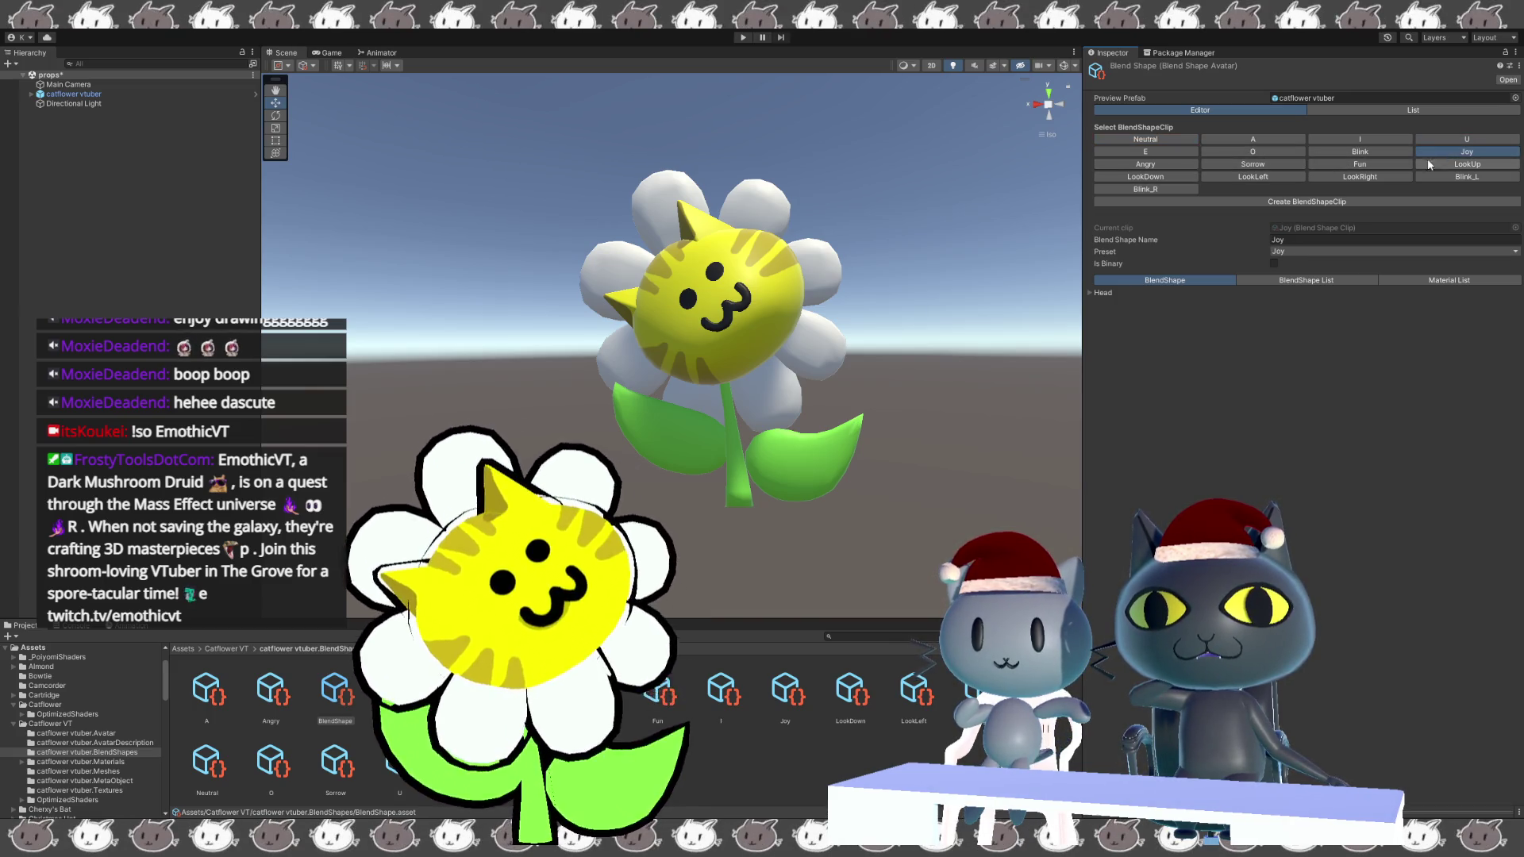
pyautogui.click(1333, 153)
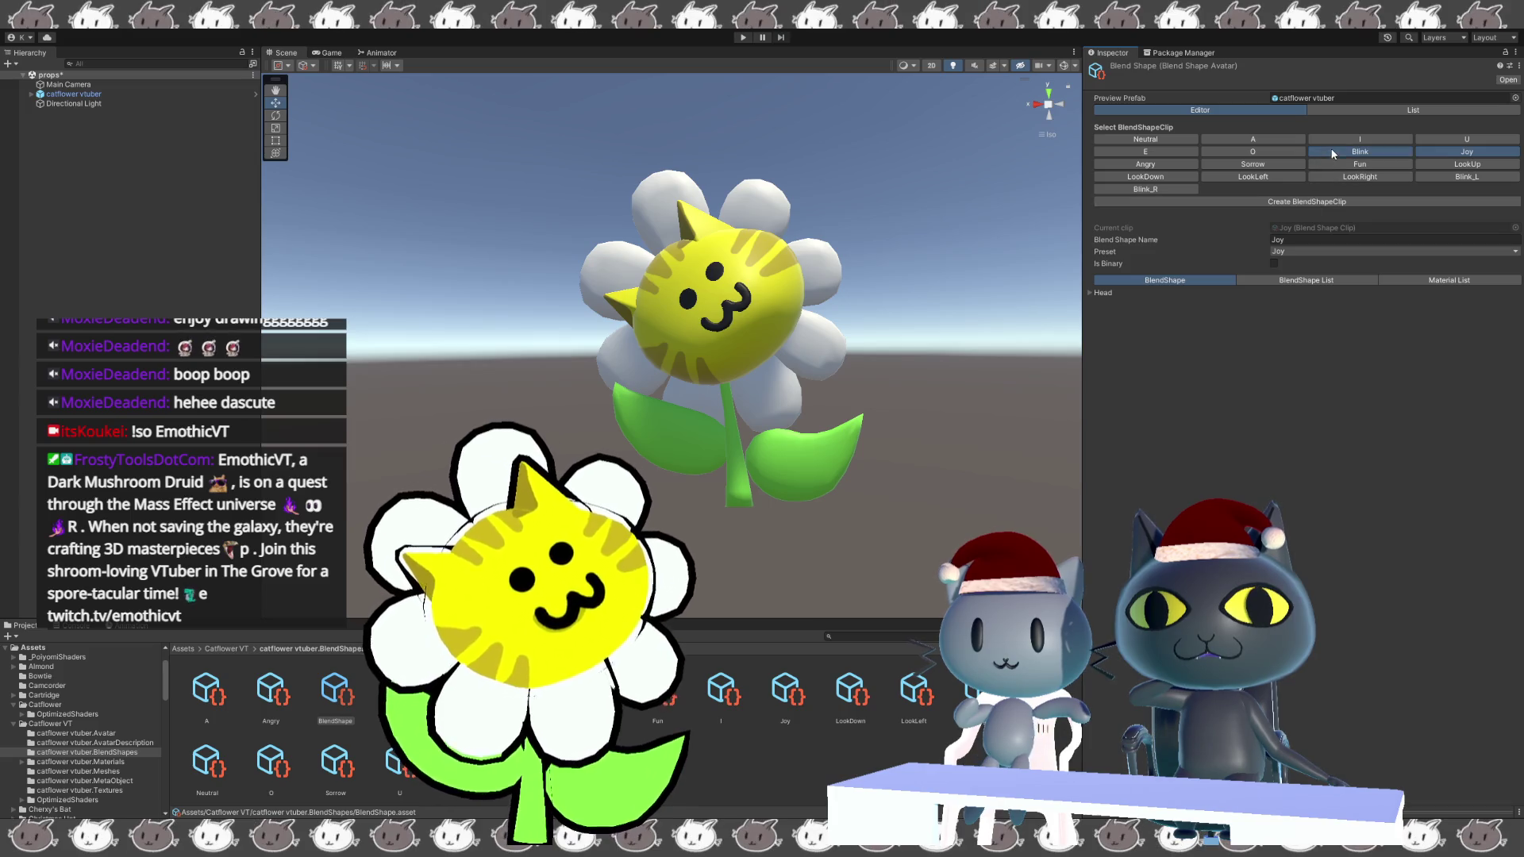
pyautogui.click(1089, 292)
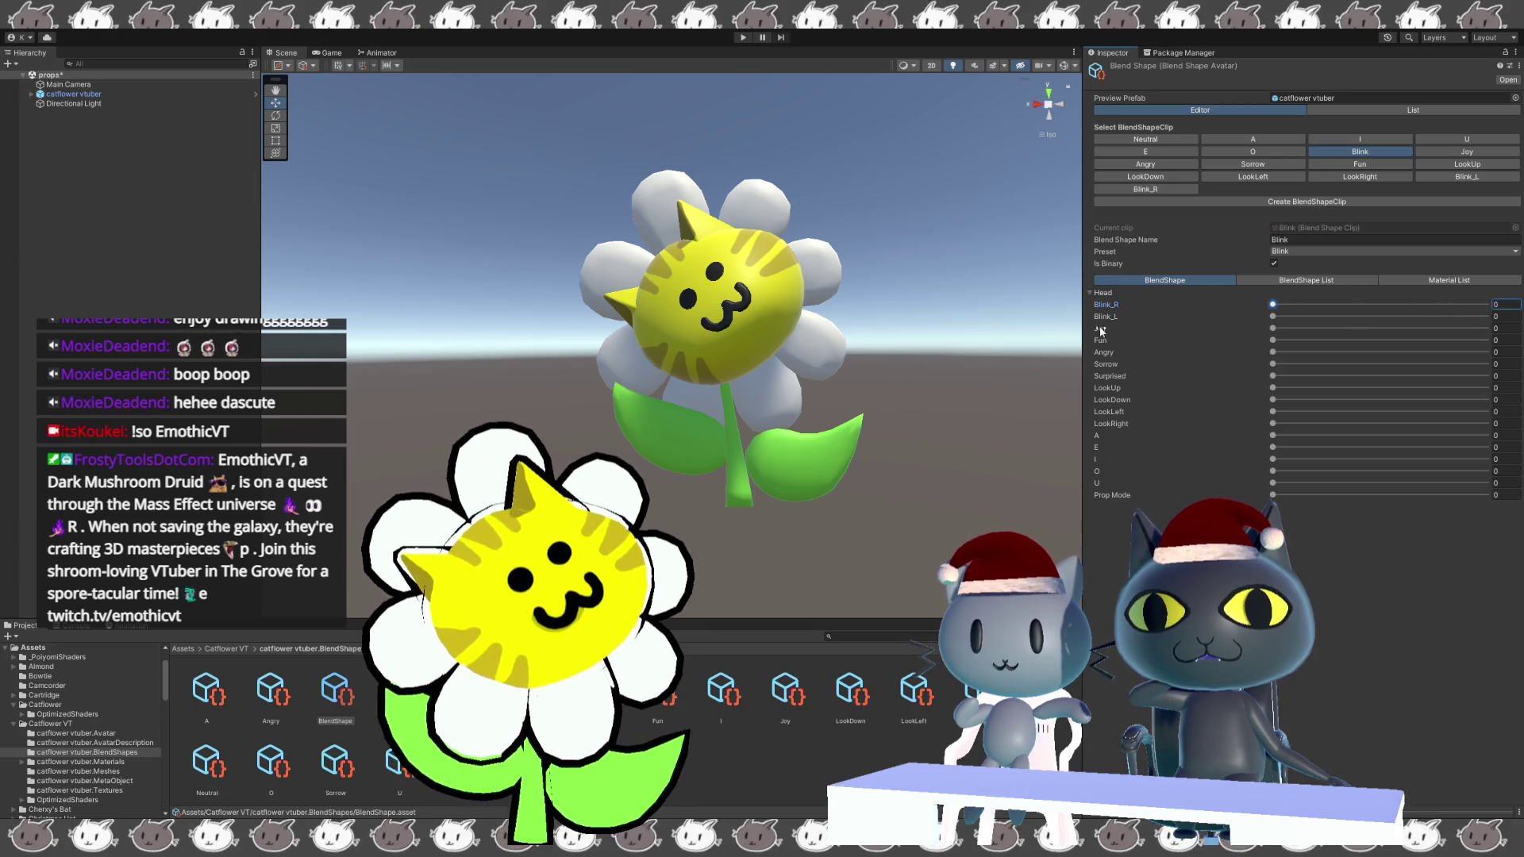
pyautogui.press('Tab')
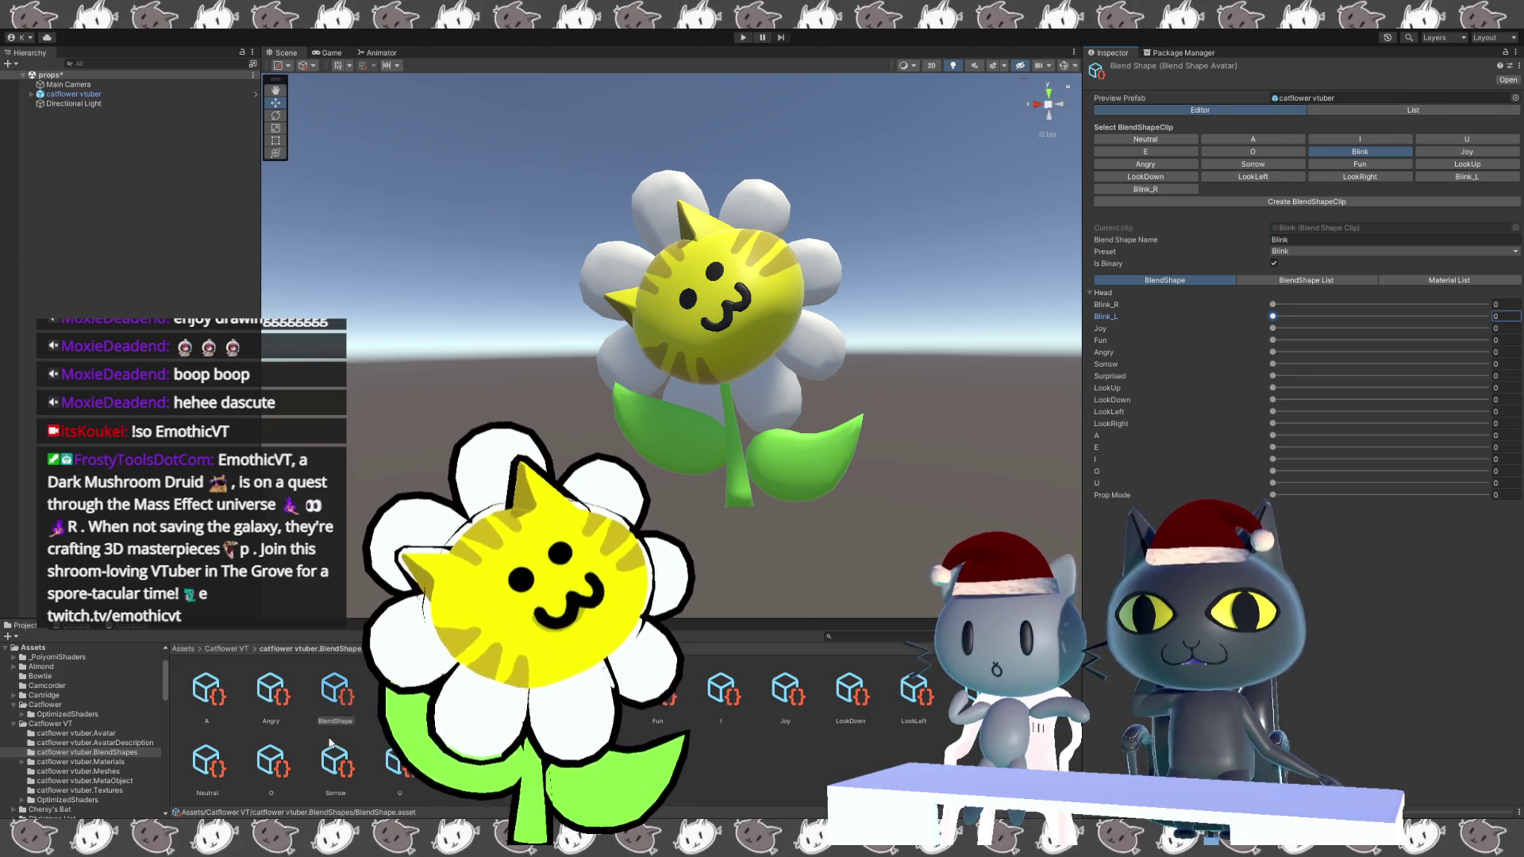
# Return to the BlendShapes folder, reselect the BlendShape asset, and pick the Blink clip.
pyautogui.click(216, 650)
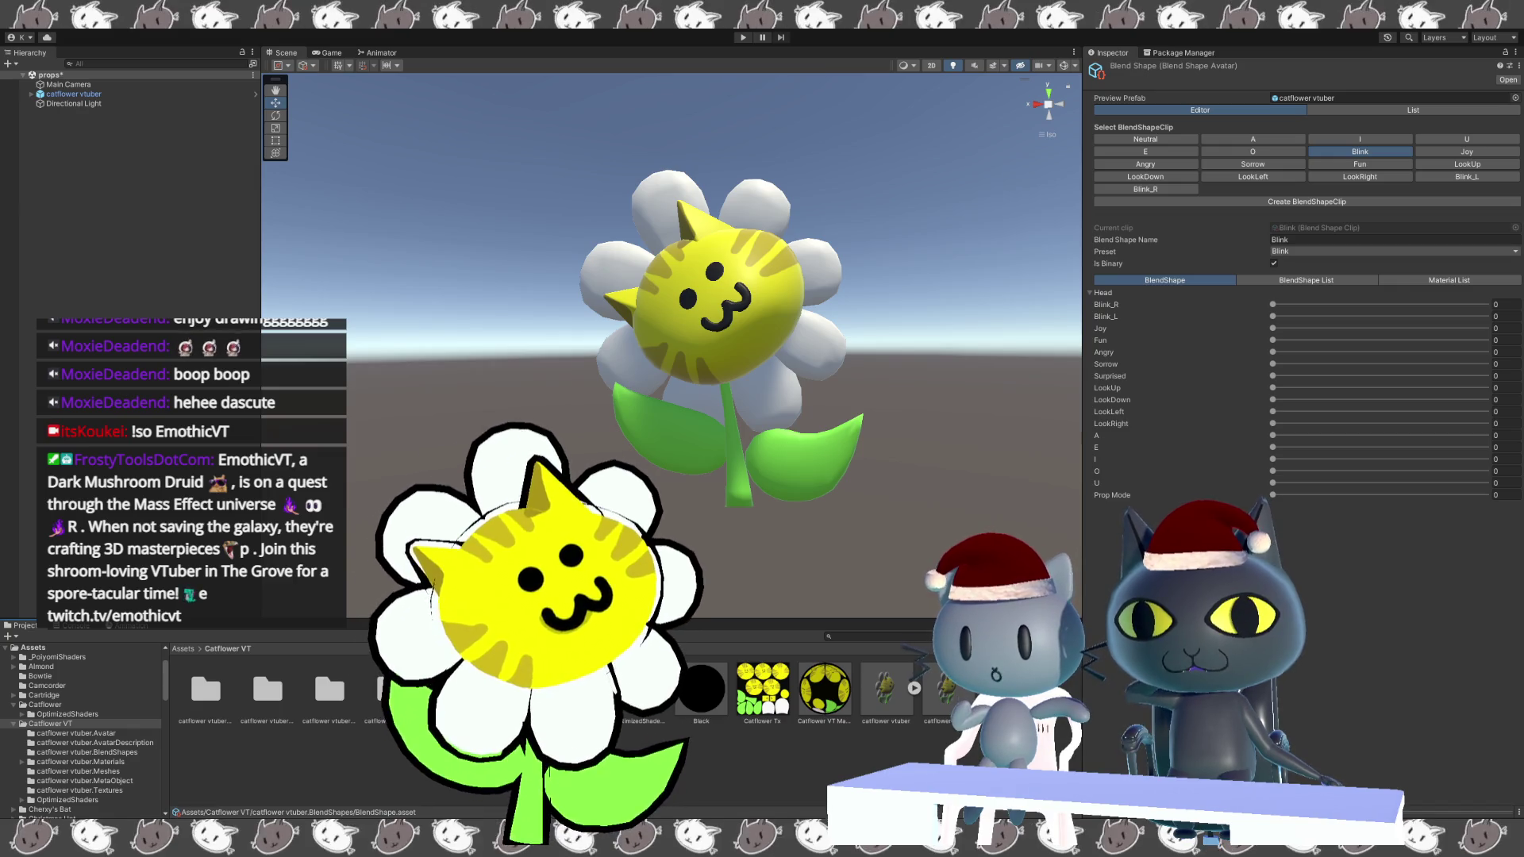
pyautogui.click(340, 709)
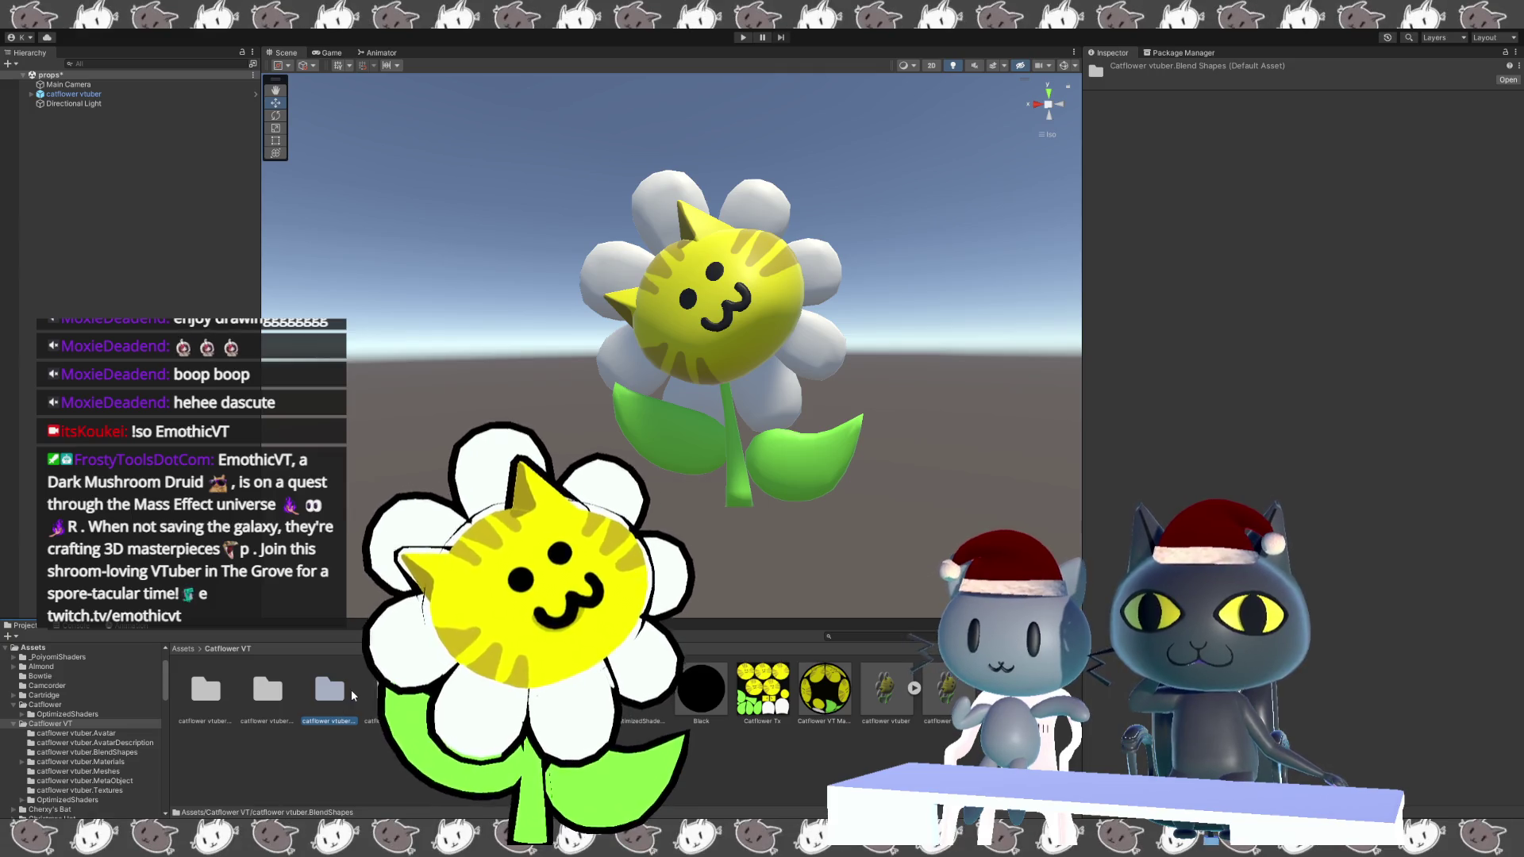
pyautogui.doubleClick(328, 696)
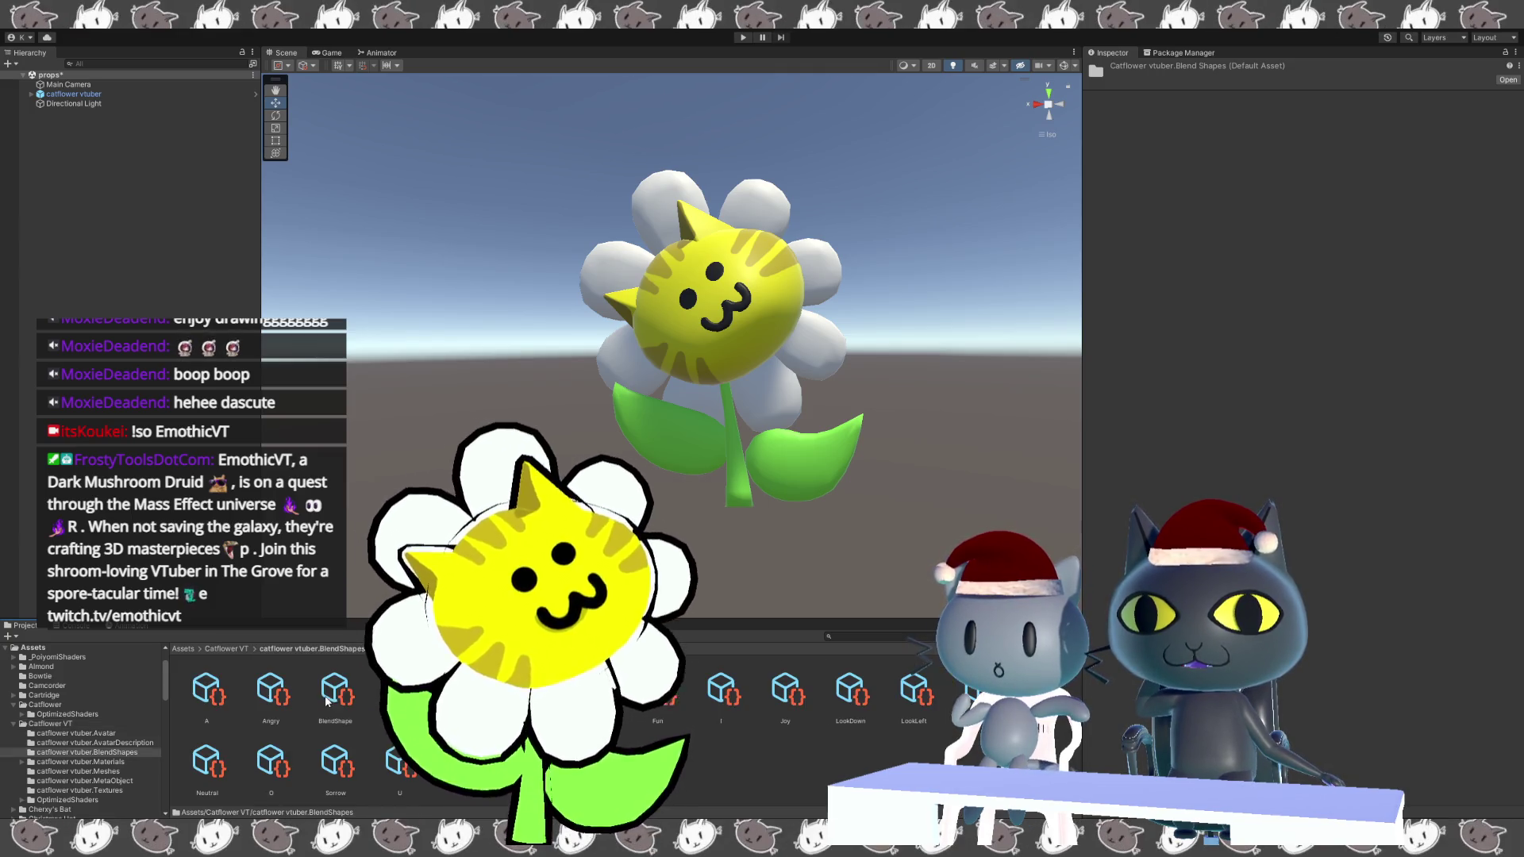
pyautogui.click(337, 690)
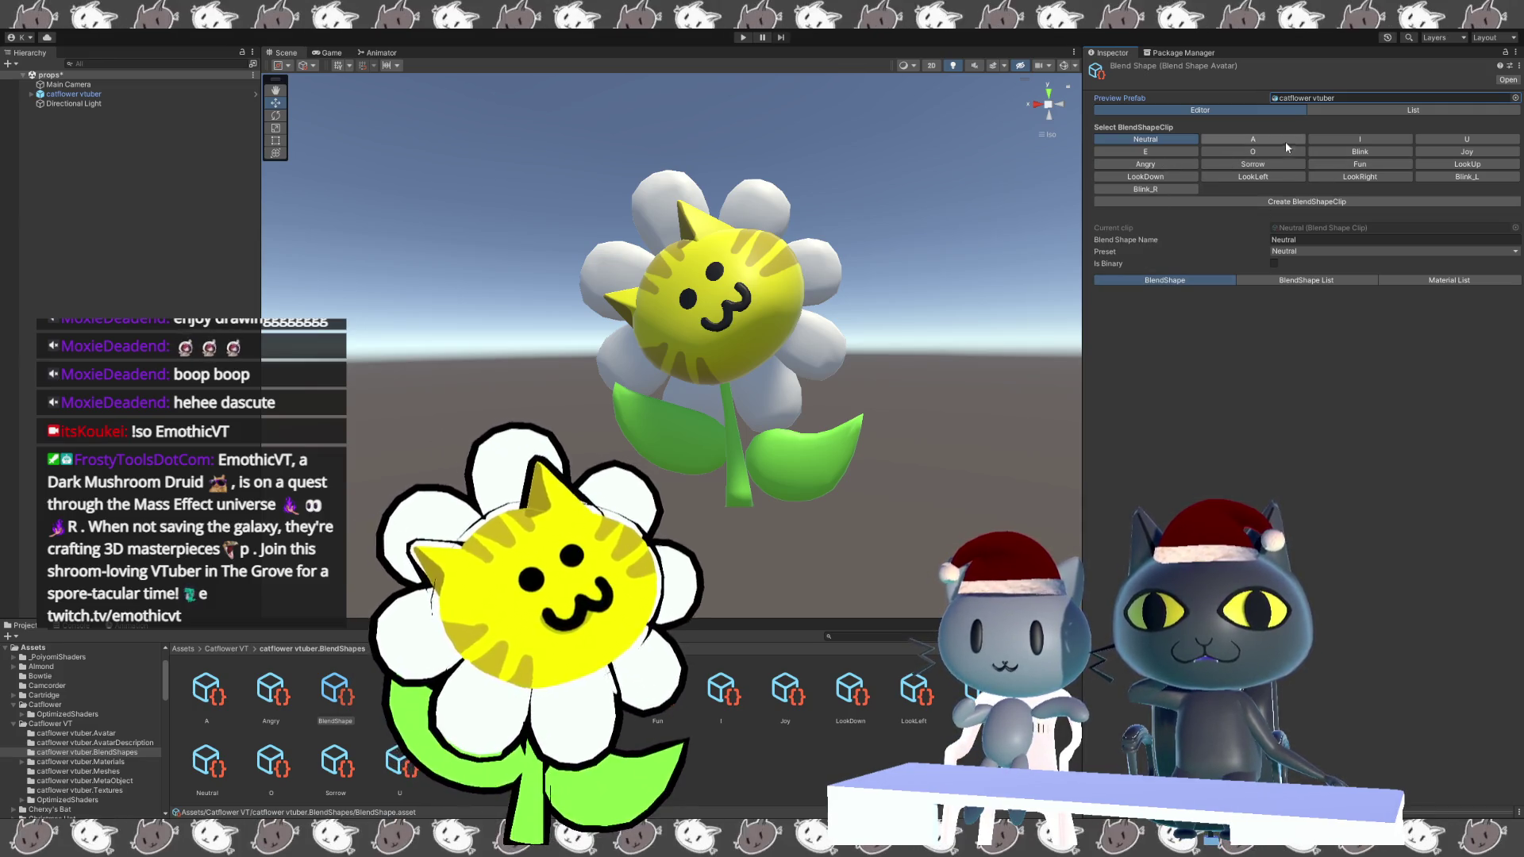
pyautogui.click(1388, 152)
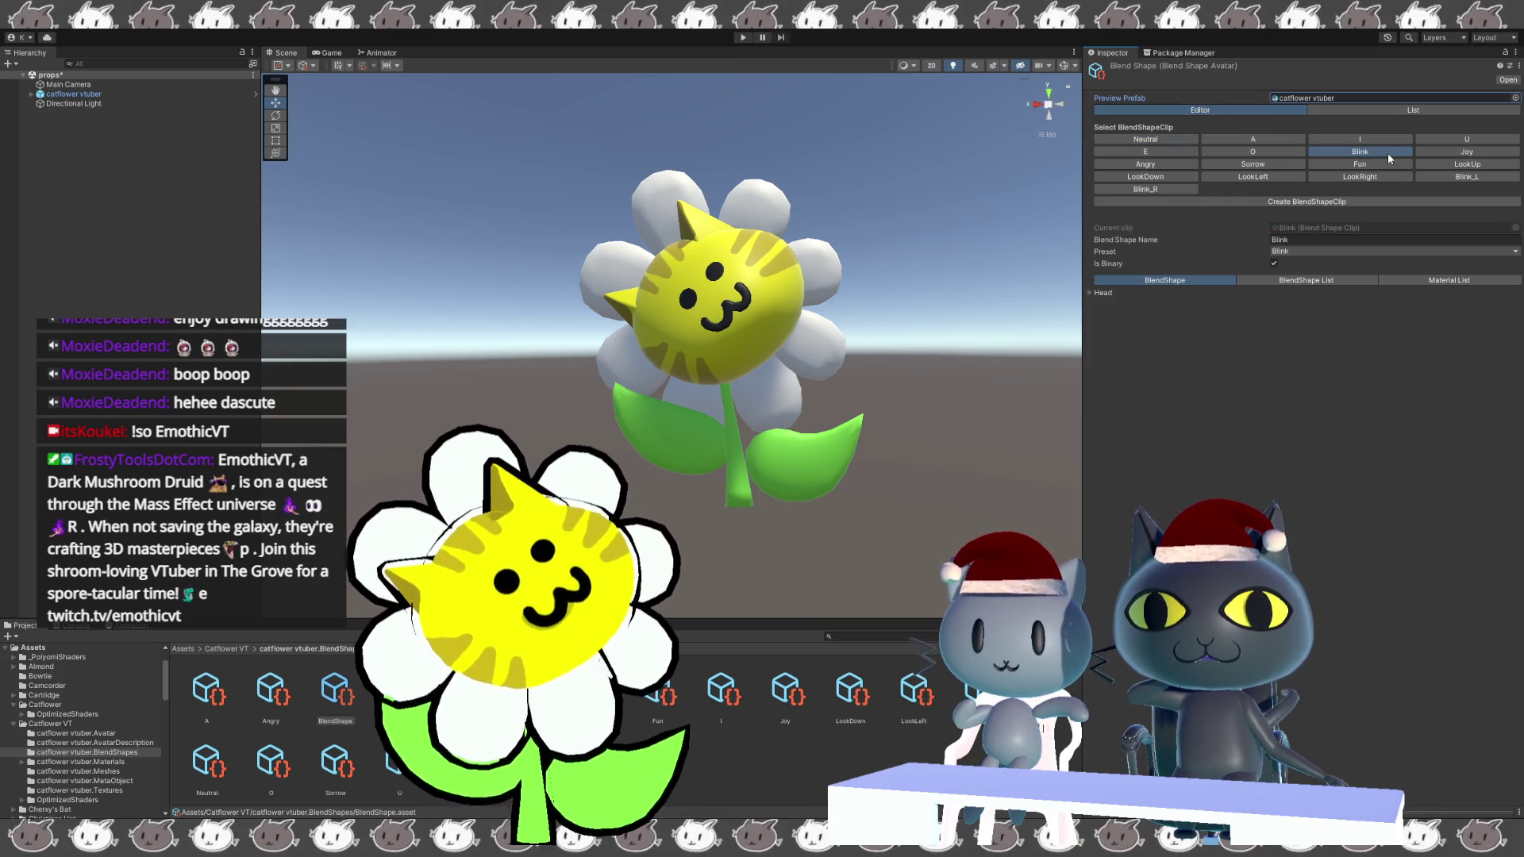
# Expand Head and try the Blink_R and Blink_L sliders in the Blink clip.
pyautogui.click(1093, 293)
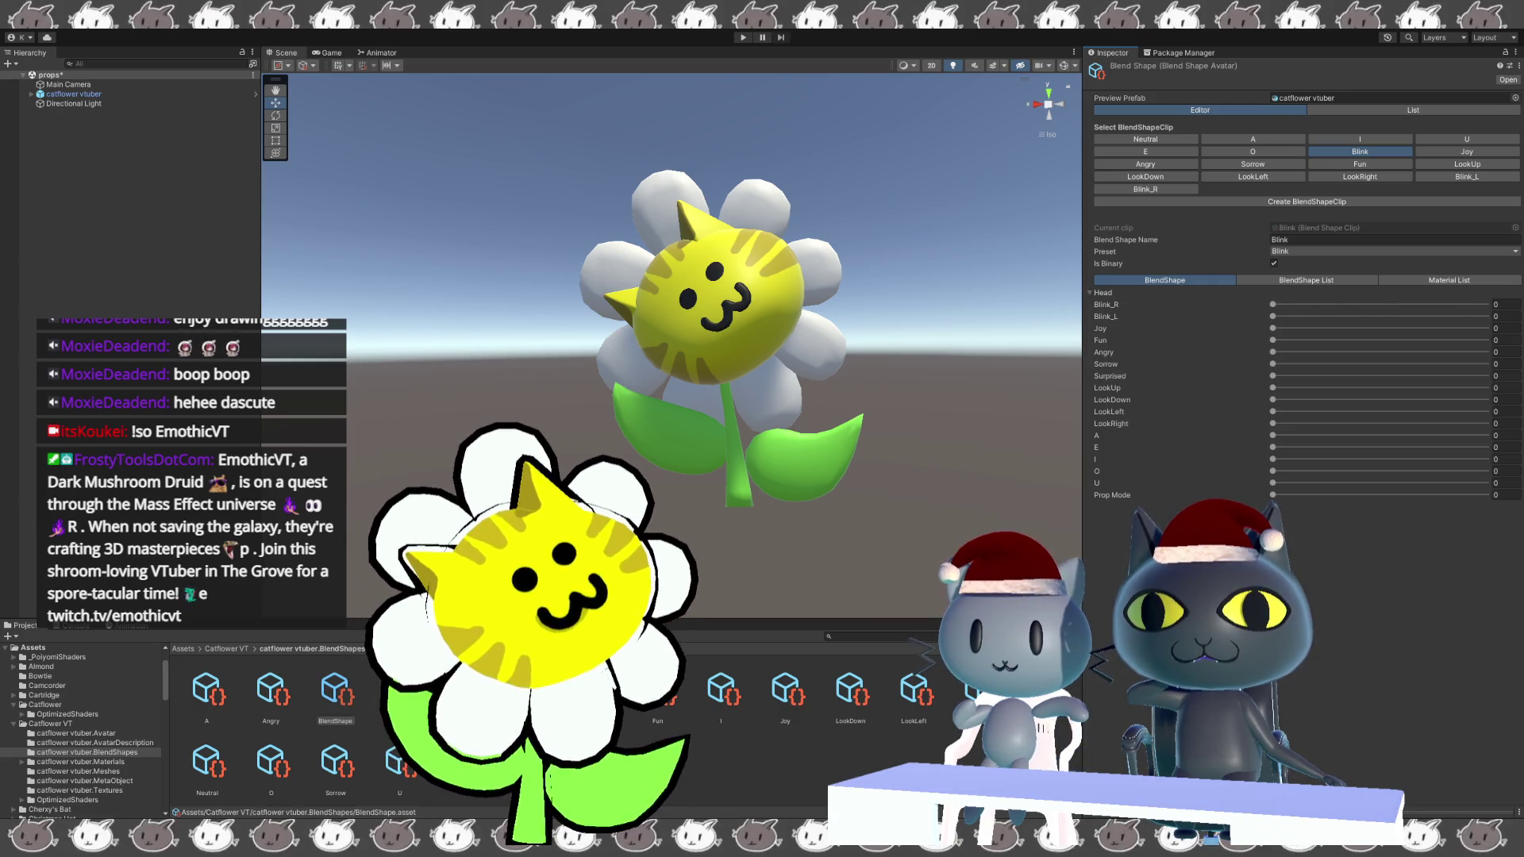
pyautogui.moveTo(1273, 305)
pyautogui.mouseDown()
pyautogui.moveTo(1484, 304)
pyautogui.moveTo(1189, 320)
pyautogui.mouseUp()
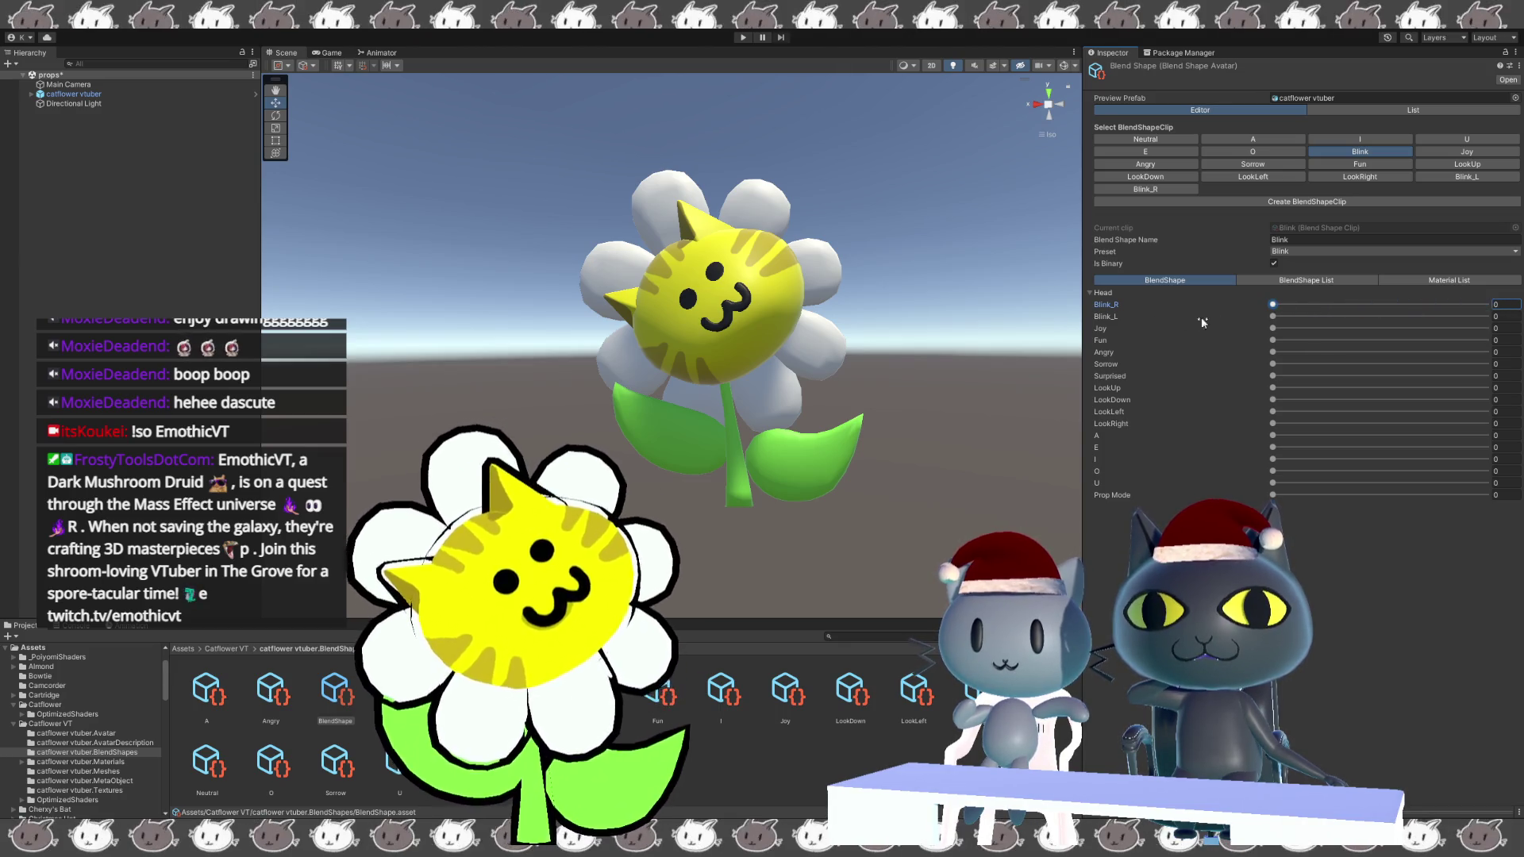
pyautogui.click(1272, 316)
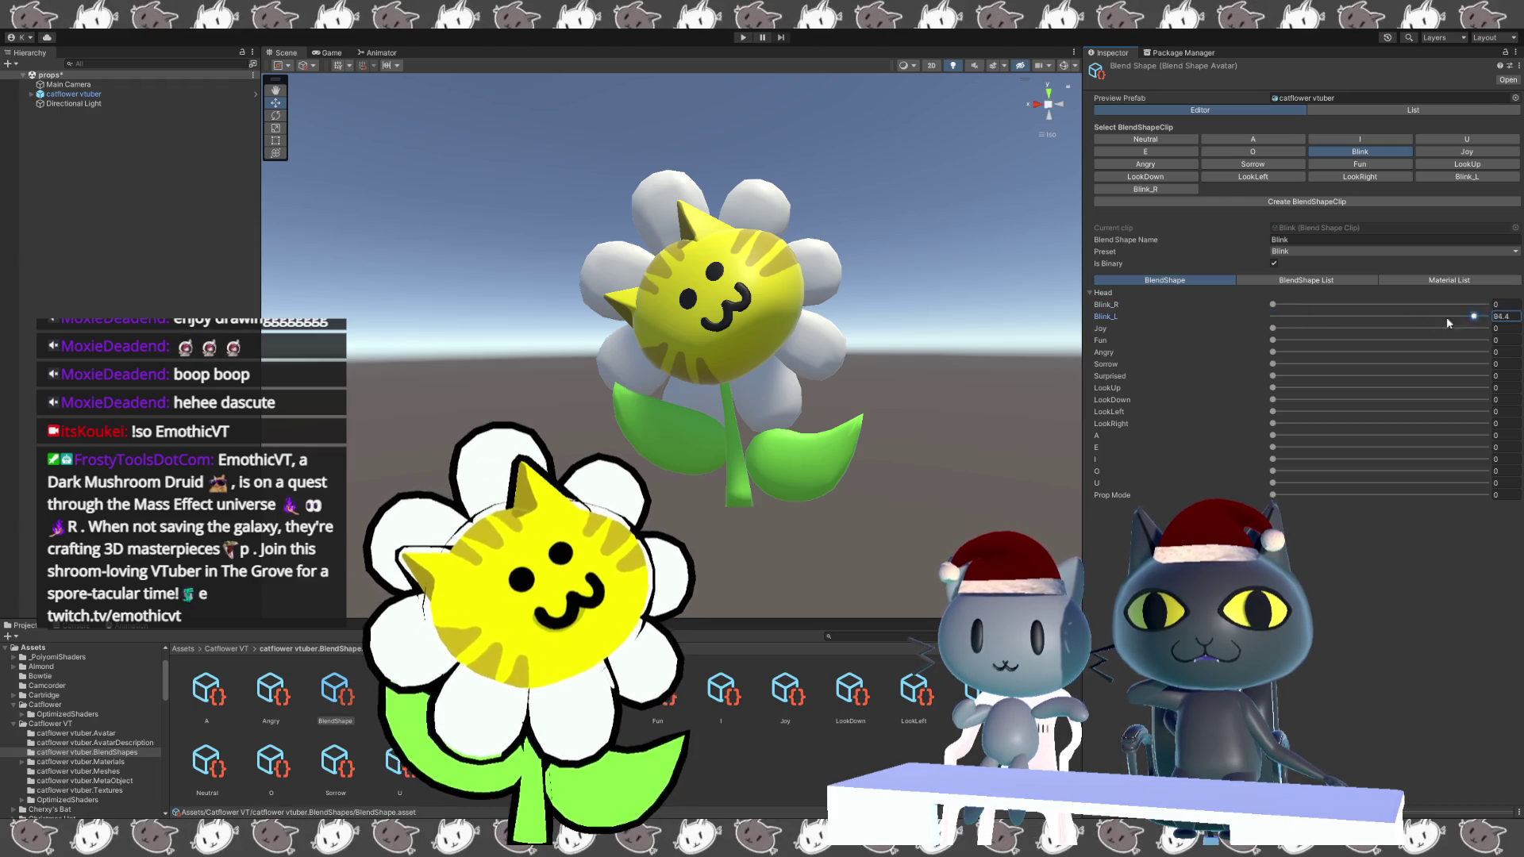
# Check the clip's BlendShape List, then select the Angry blend shape clip.
pyautogui.click(1285, 281)
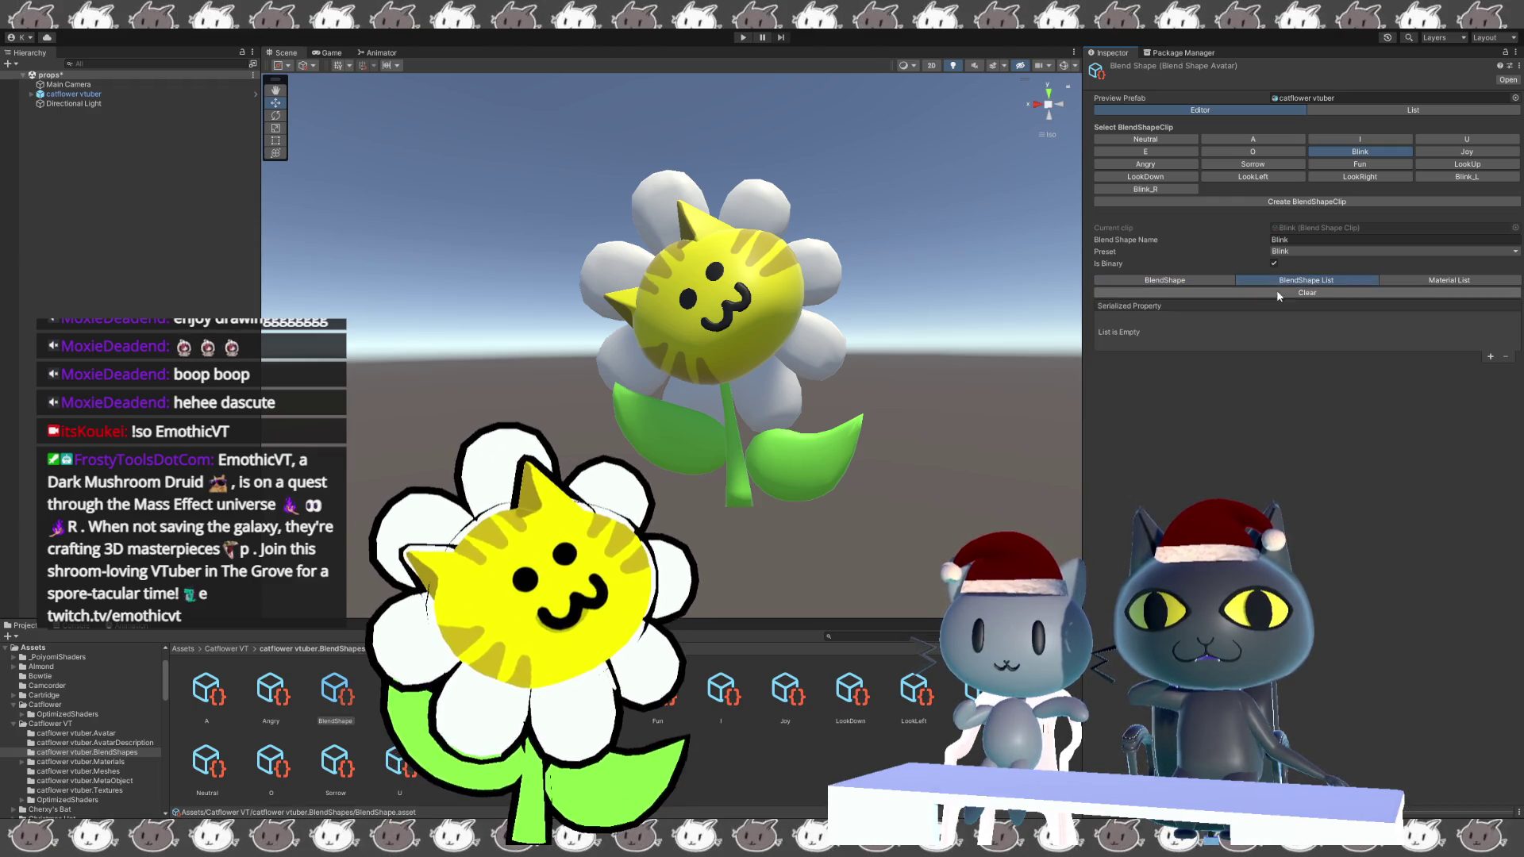
pyautogui.click(1180, 282)
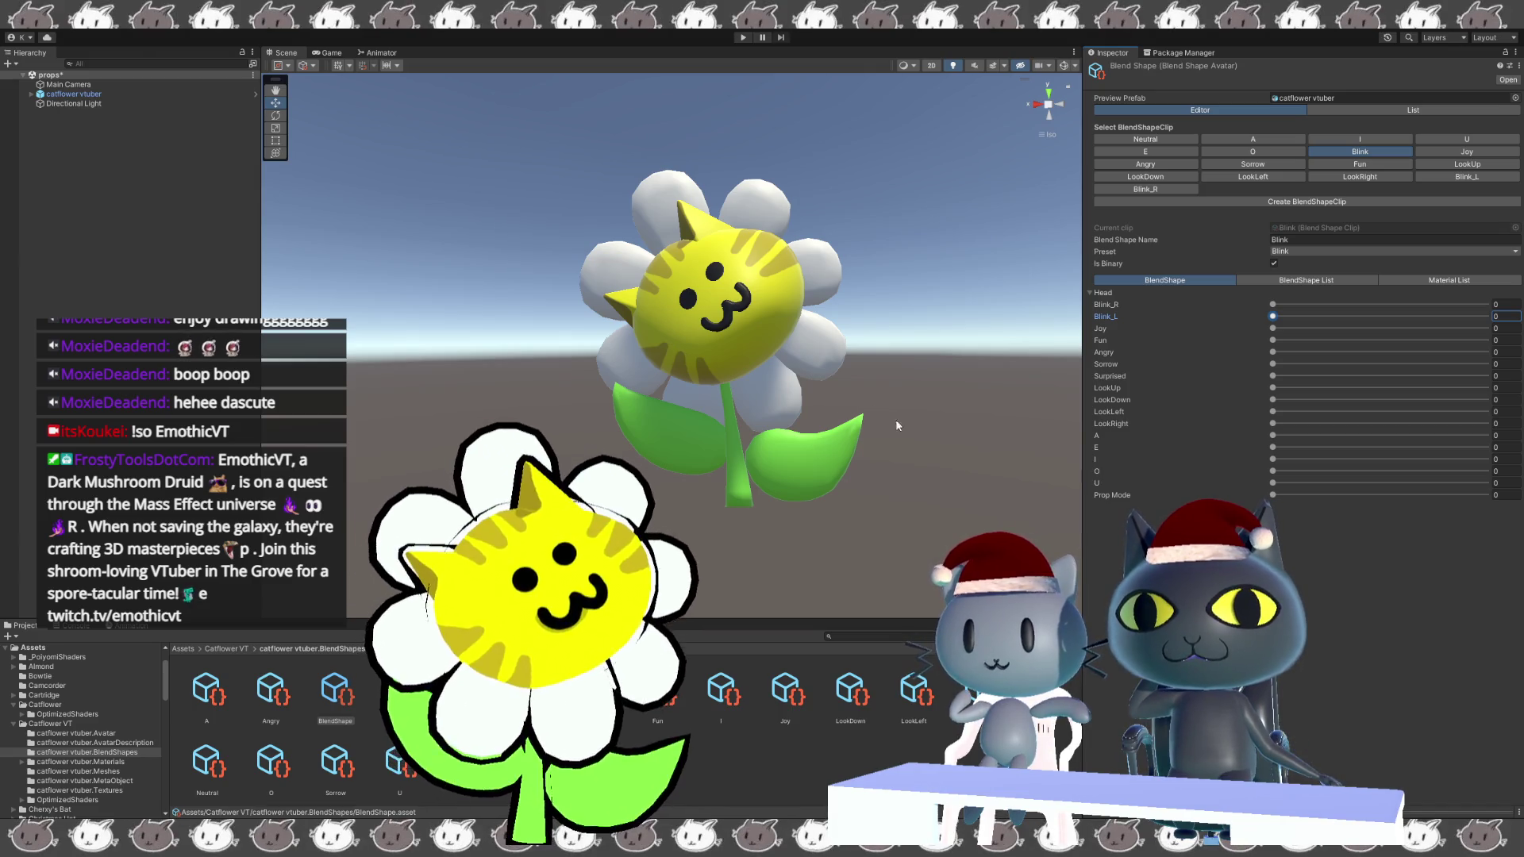
pyautogui.keyDown('alt'); pyautogui.moveTo(919, 434); pyautogui.dragTo(533, 281); pyautogui.keyUp('alt')
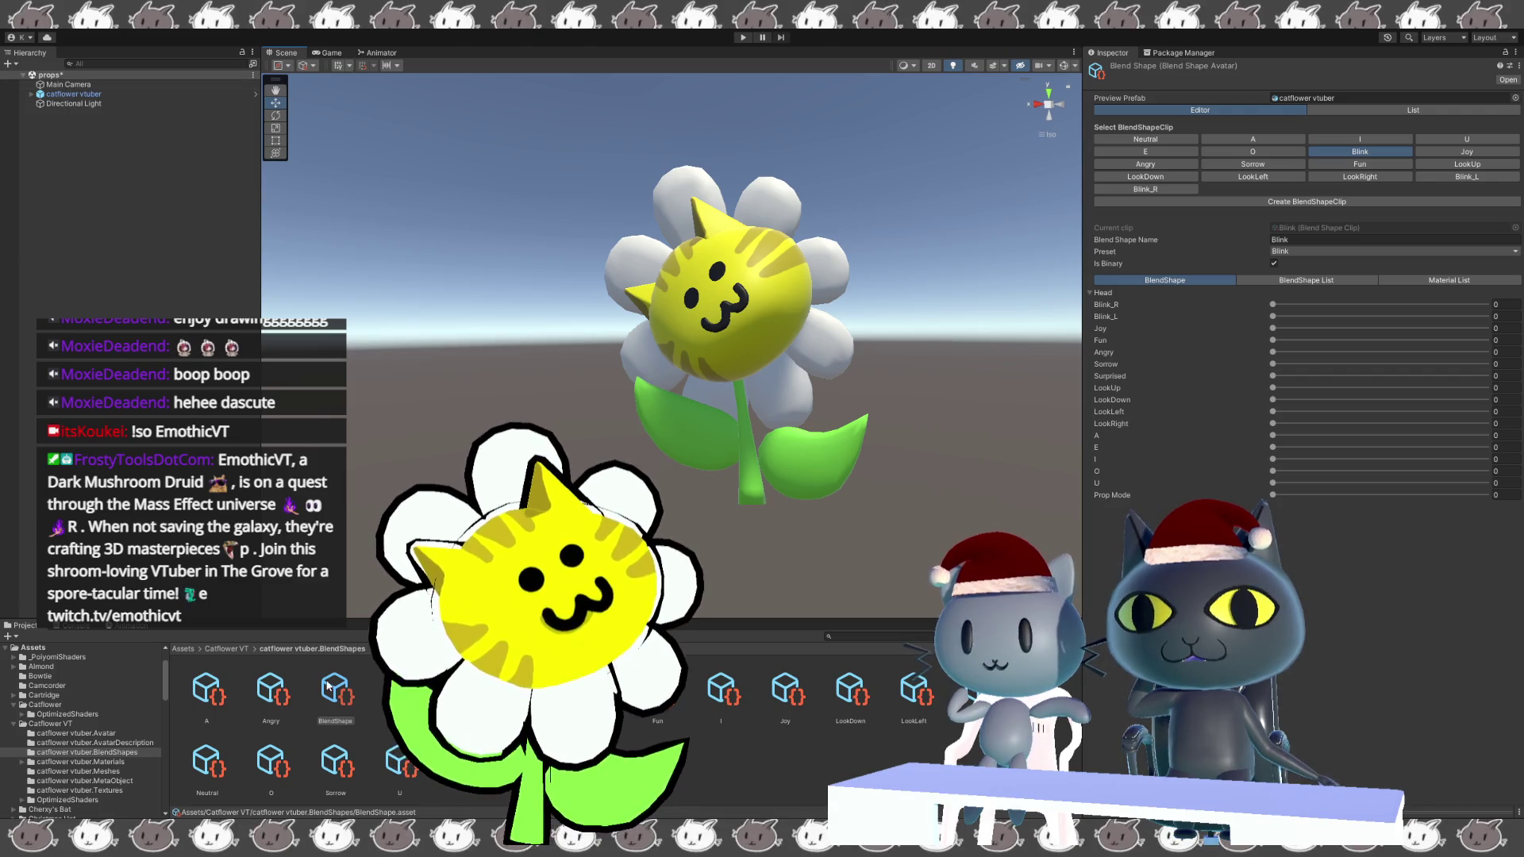
pyautogui.click(339, 705)
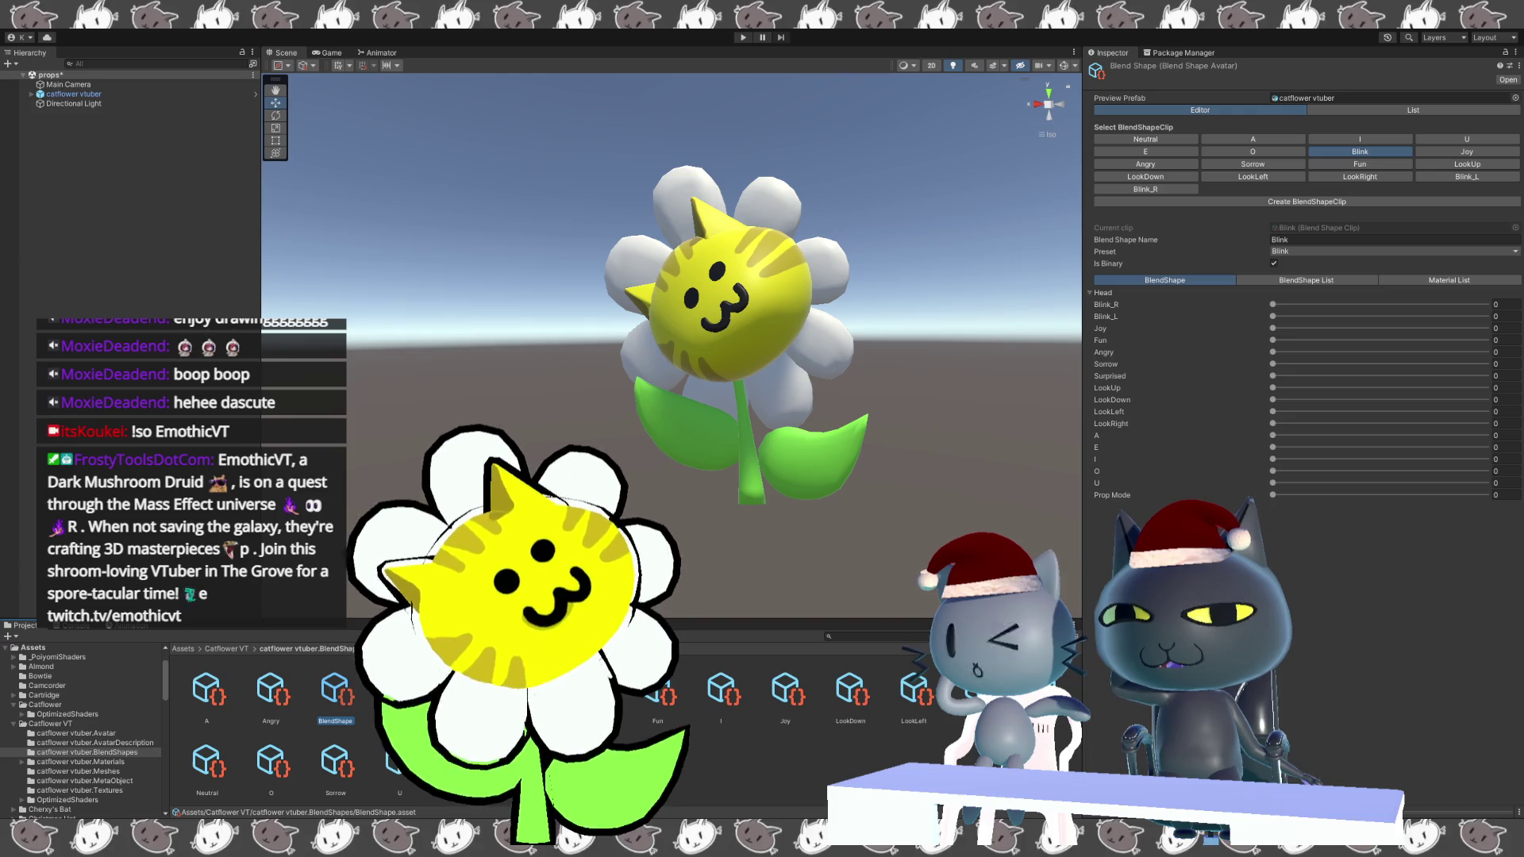
pyautogui.click(270, 689)
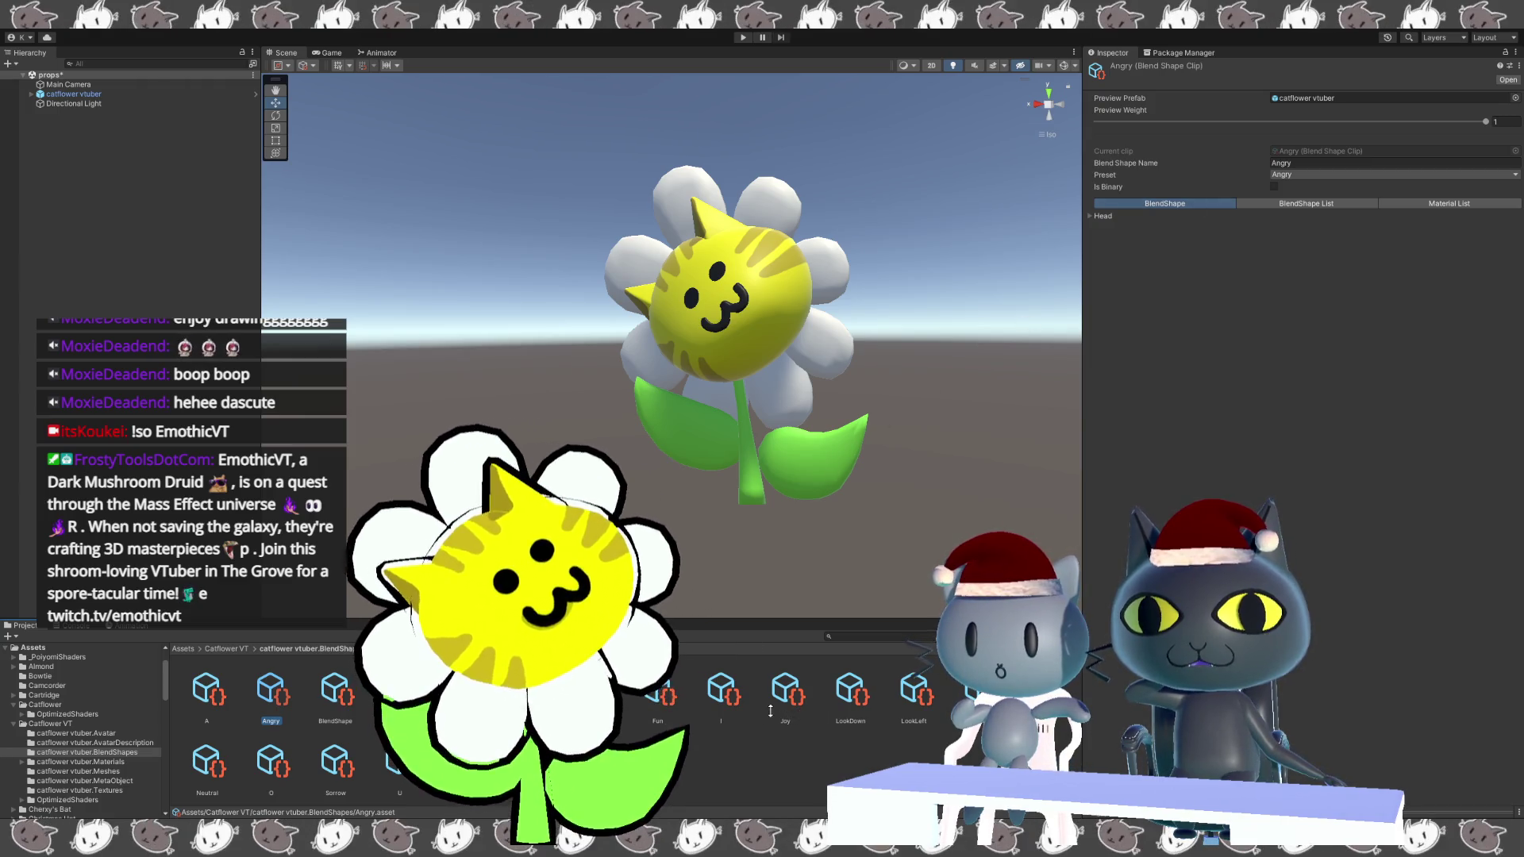
# Set Blink_R and Blink_L to 100 in the Blink clip, then view the catflower vtuber prefab.
pyautogui.click(399, 690)
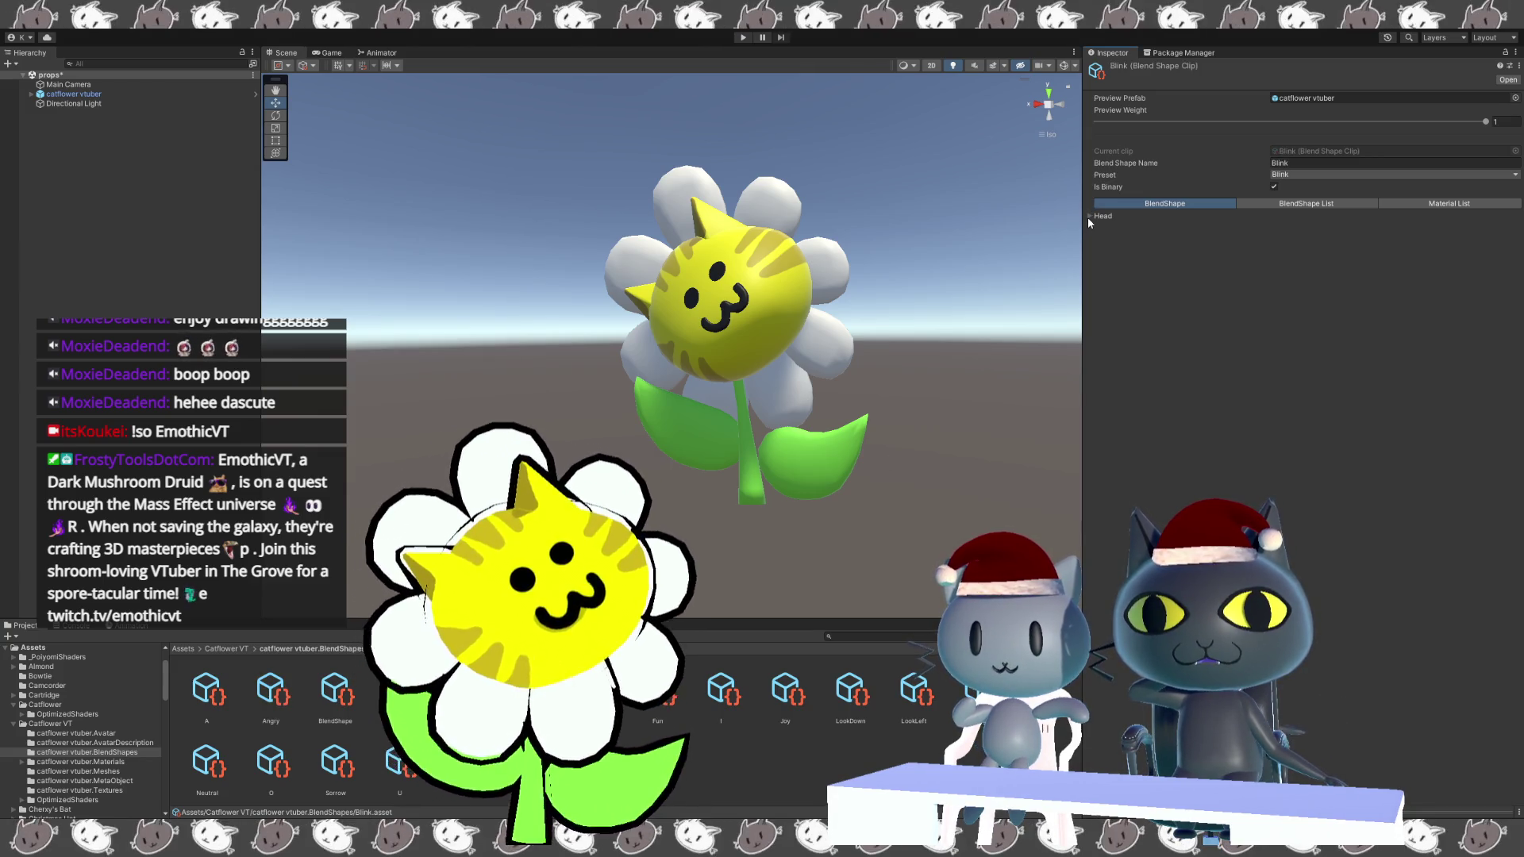
pyautogui.click(1090, 216)
pyautogui.moveTo(1401, 235); pyautogui.dragTo(1490, 230)
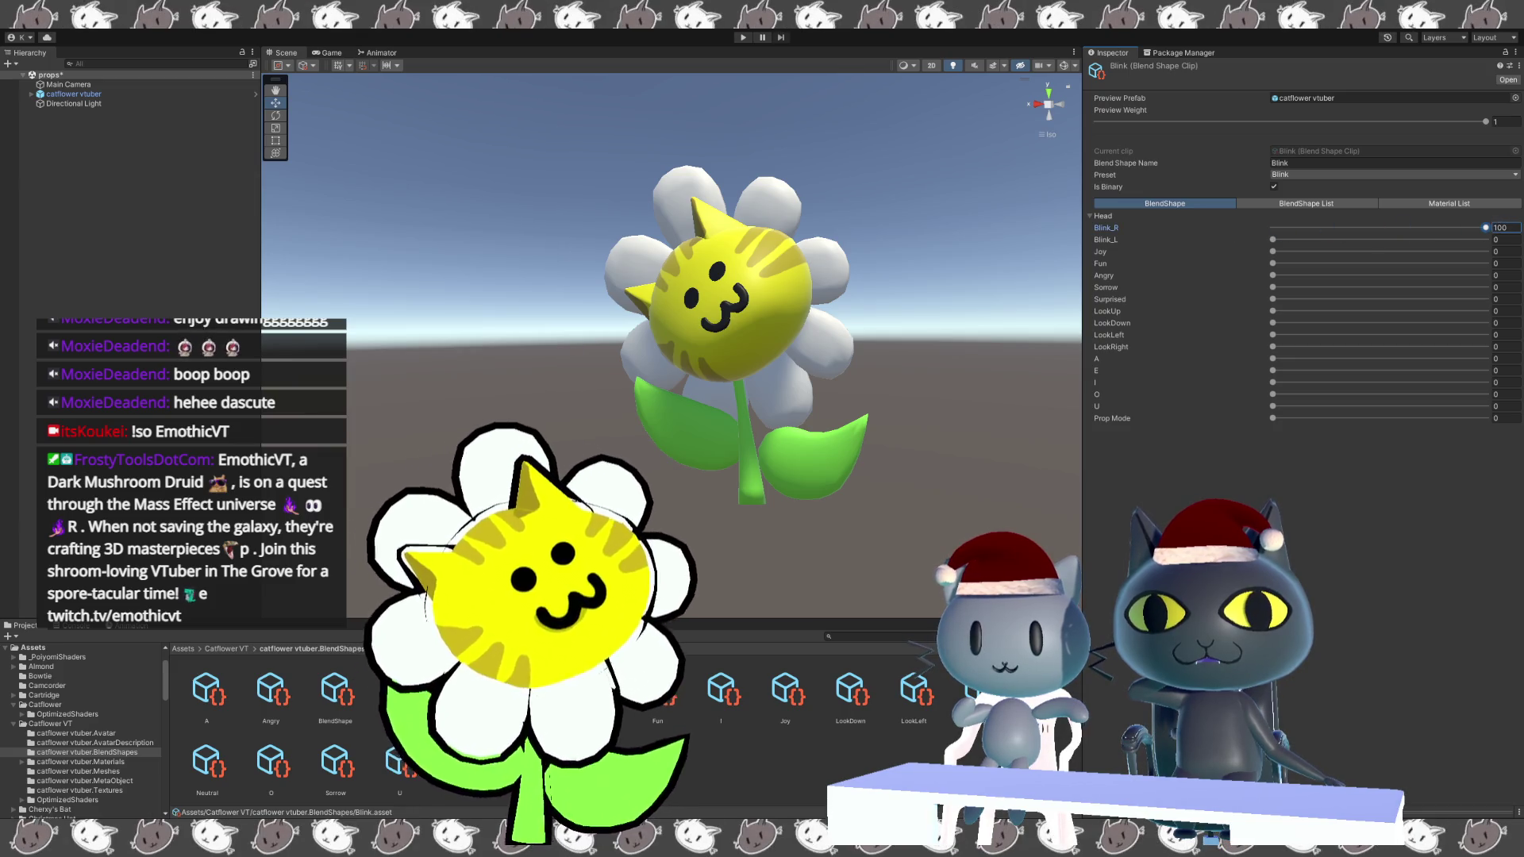
pyautogui.click(1297, 98)
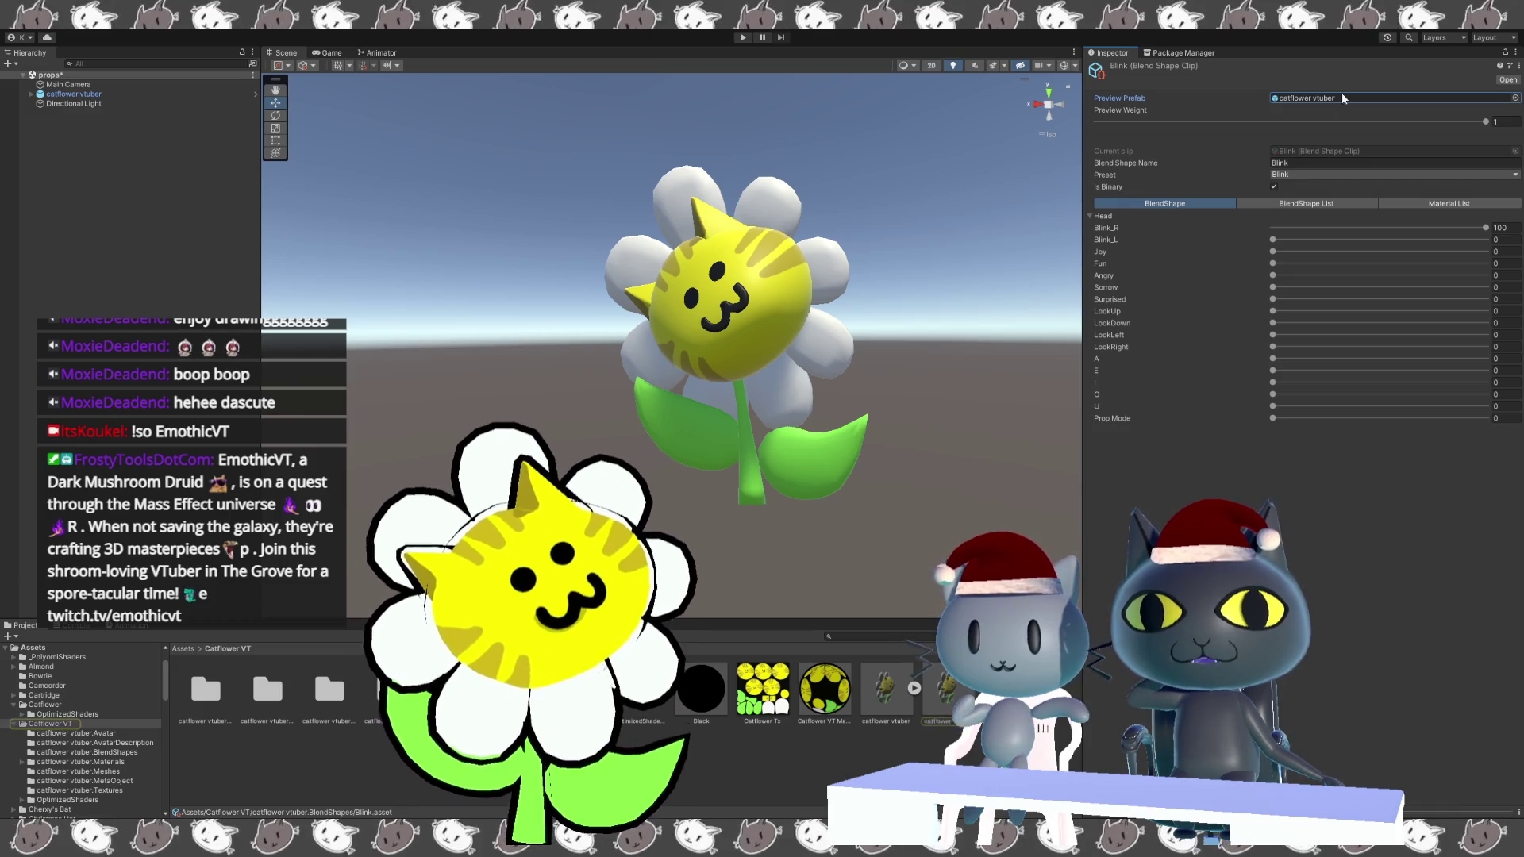
pyautogui.click(1484, 122)
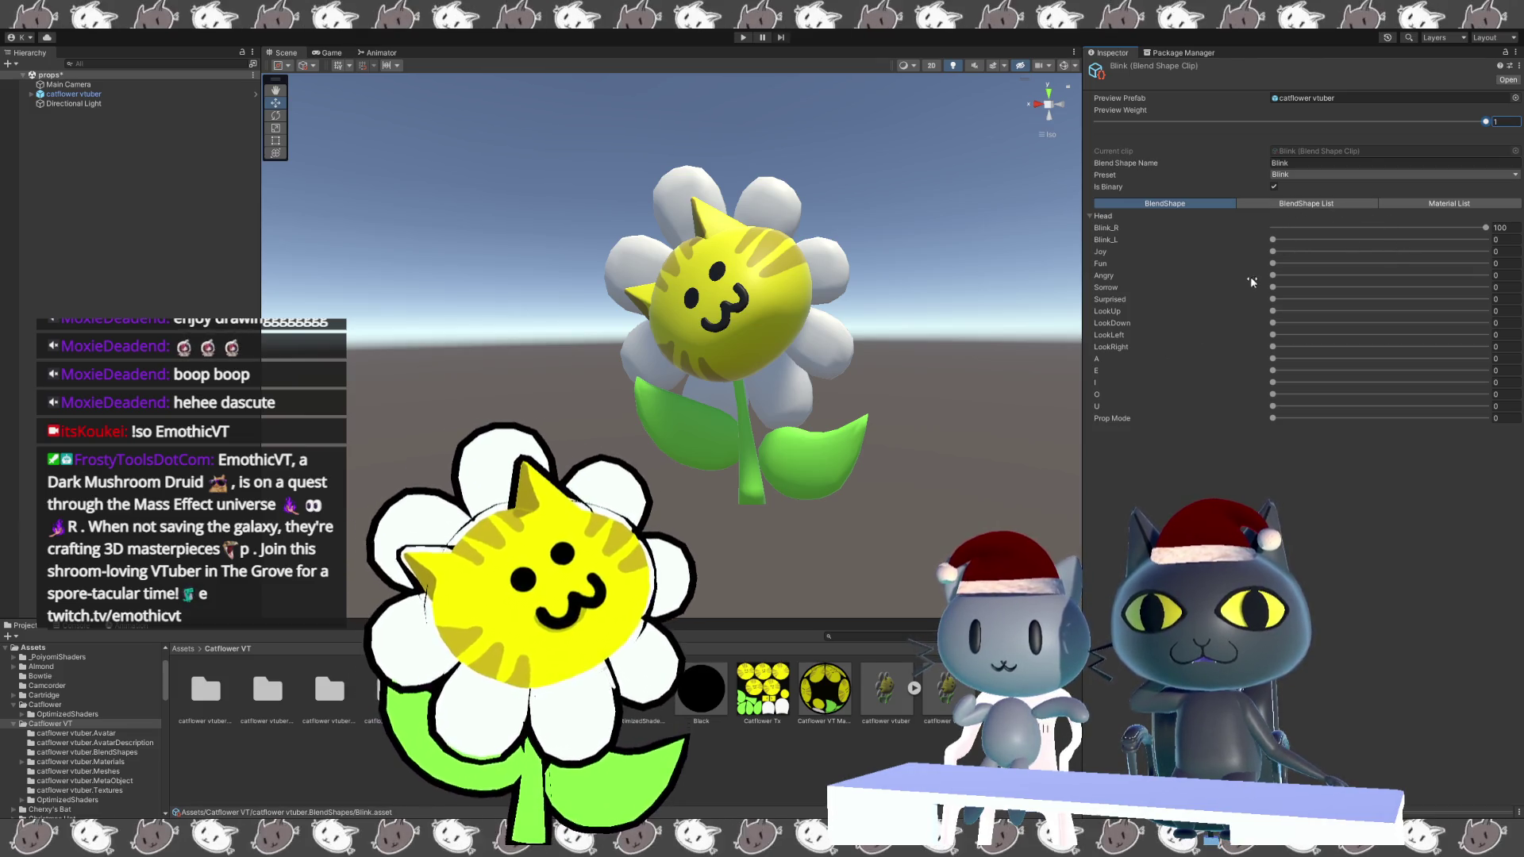
pyautogui.moveTo(1274, 240); pyautogui.dragTo(1486, 240)
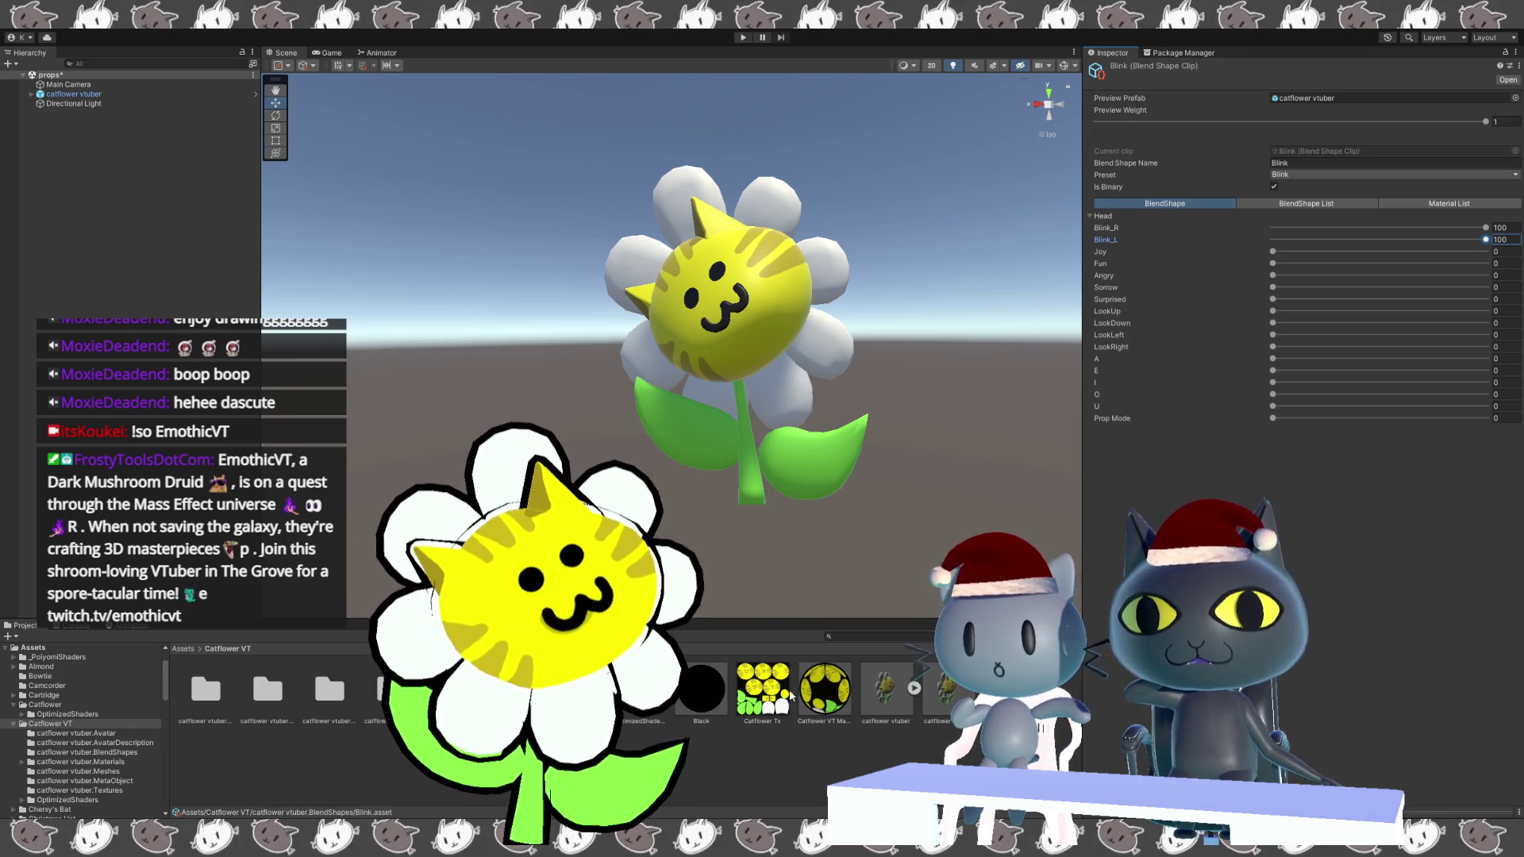
pyautogui.click(946, 689)
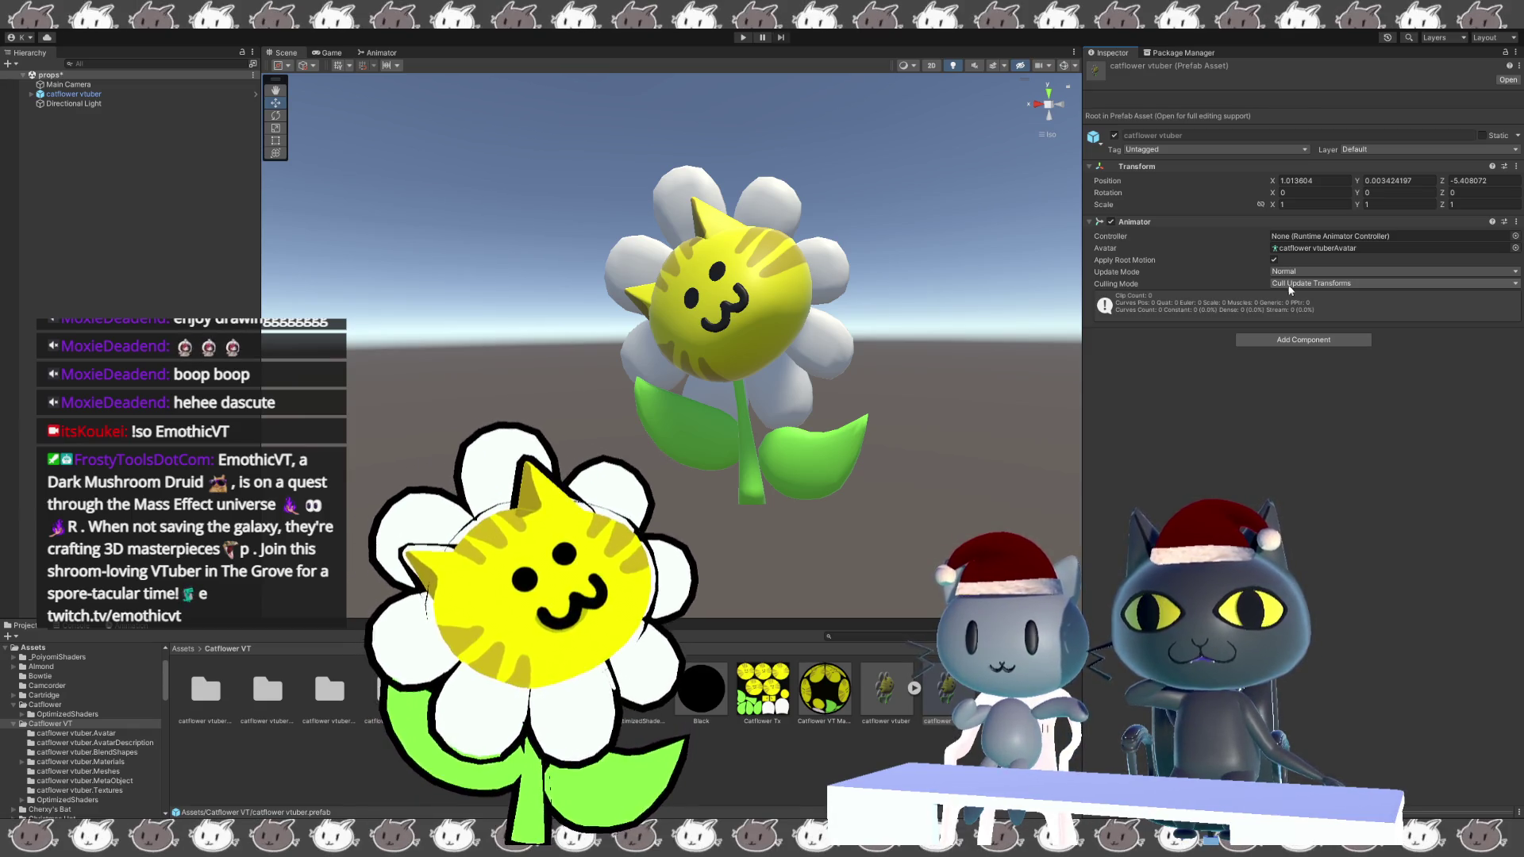
# Check Blink_R on the scene avatar's Head mesh, then view the catflower vtuber model import settings.
pyautogui.click(32, 93)
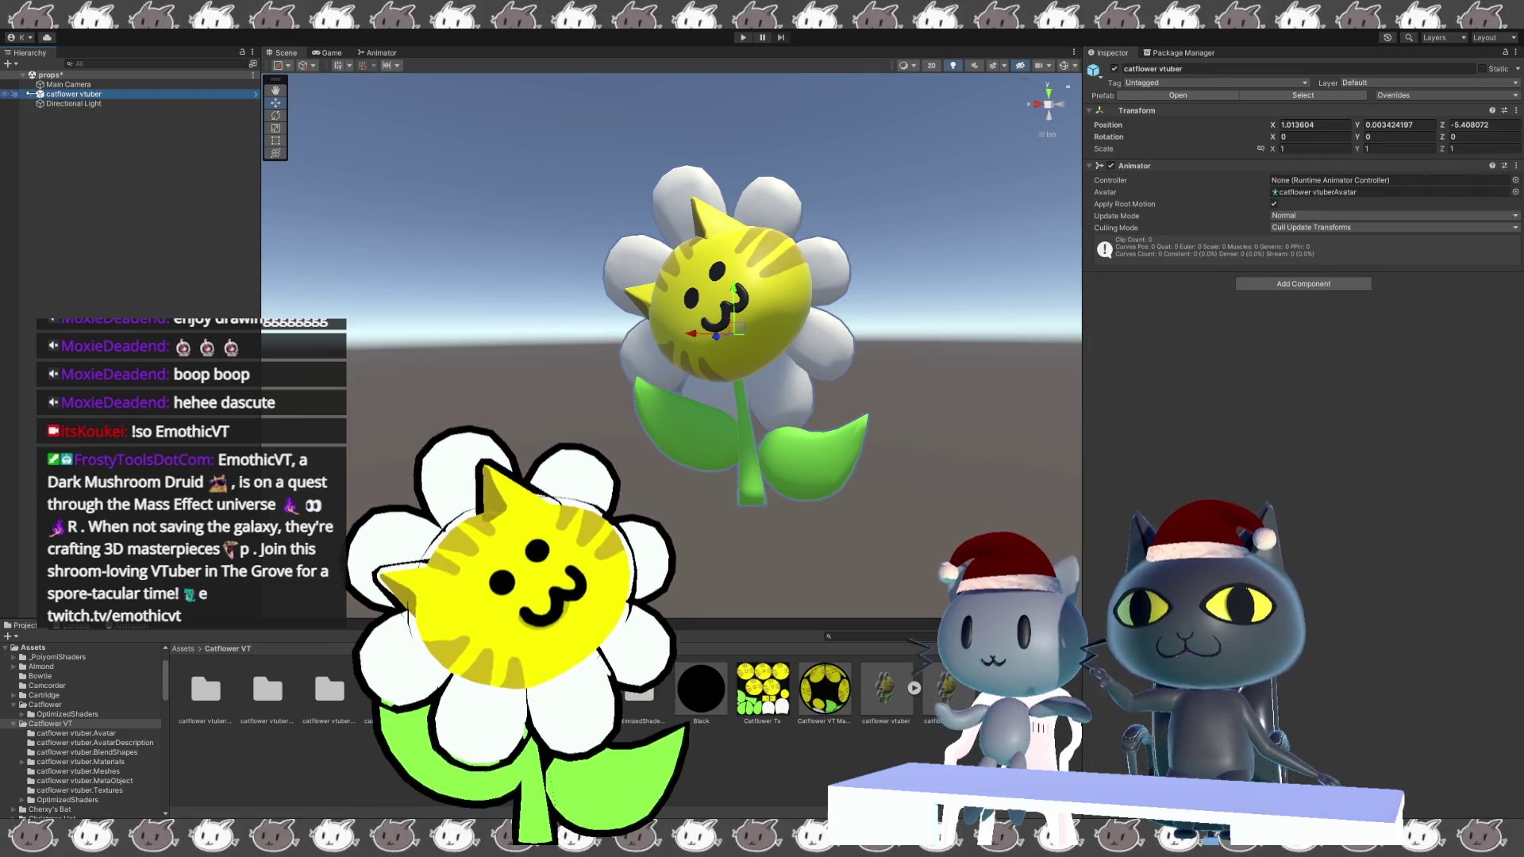
pyautogui.click(31, 94)
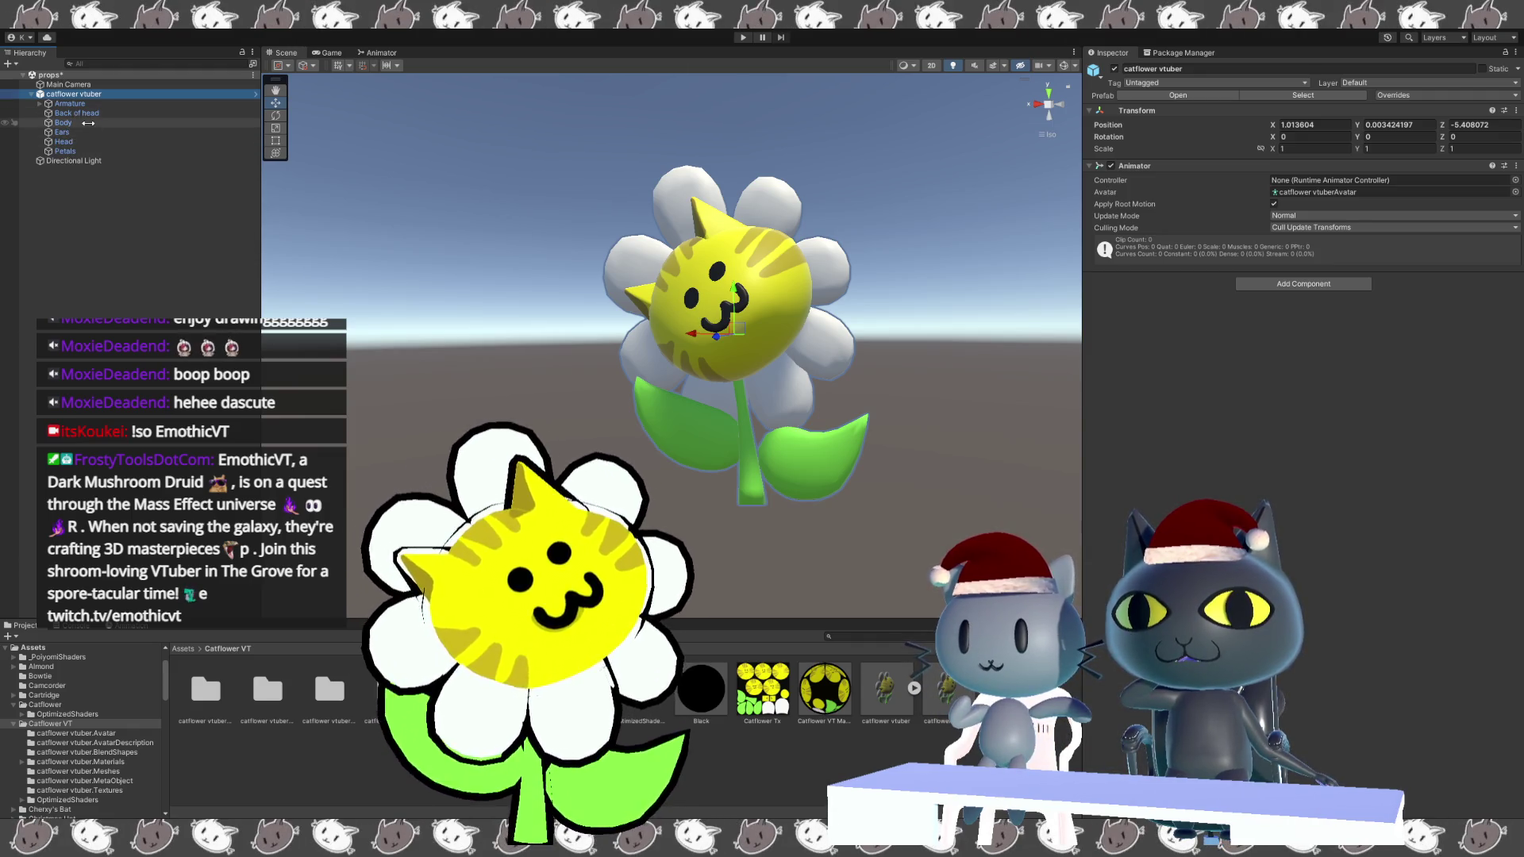
pyautogui.click(88, 123)
pyautogui.click(88, 142)
pyautogui.click(1273, 231)
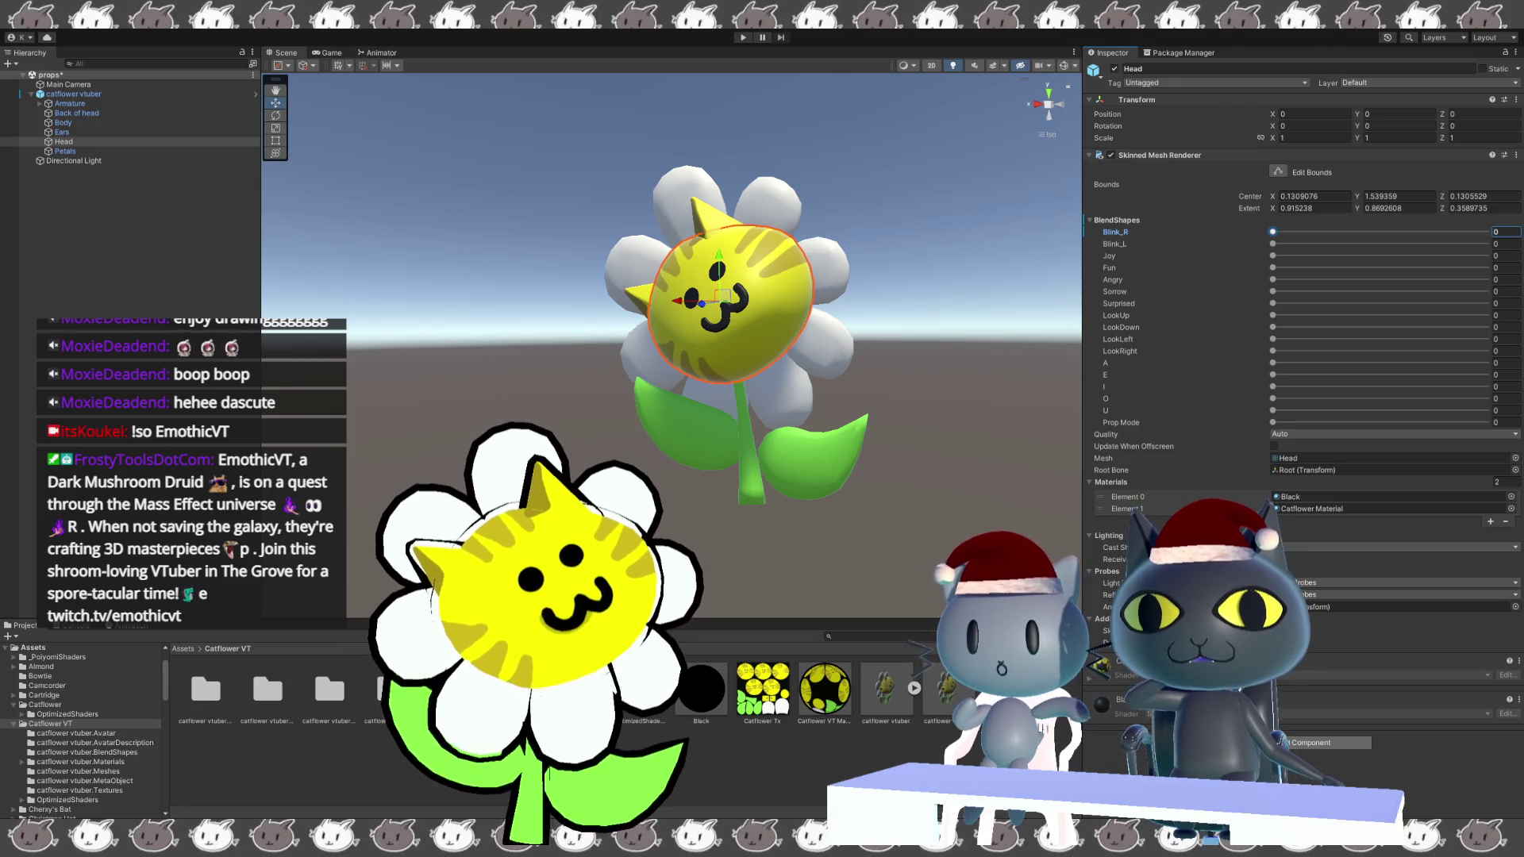
pyautogui.click(946, 711)
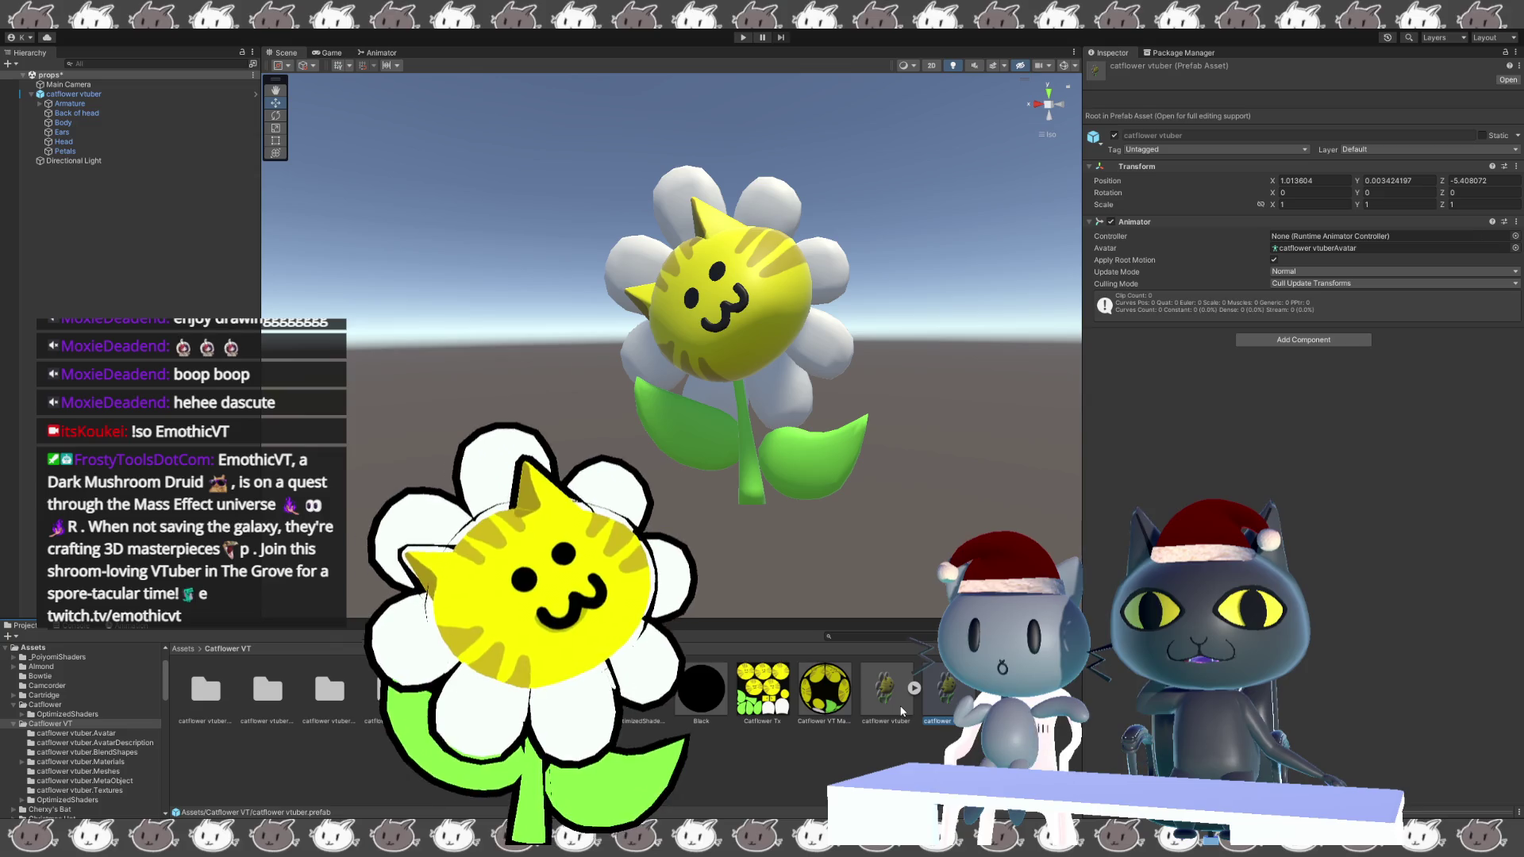
pyautogui.click(905, 709)
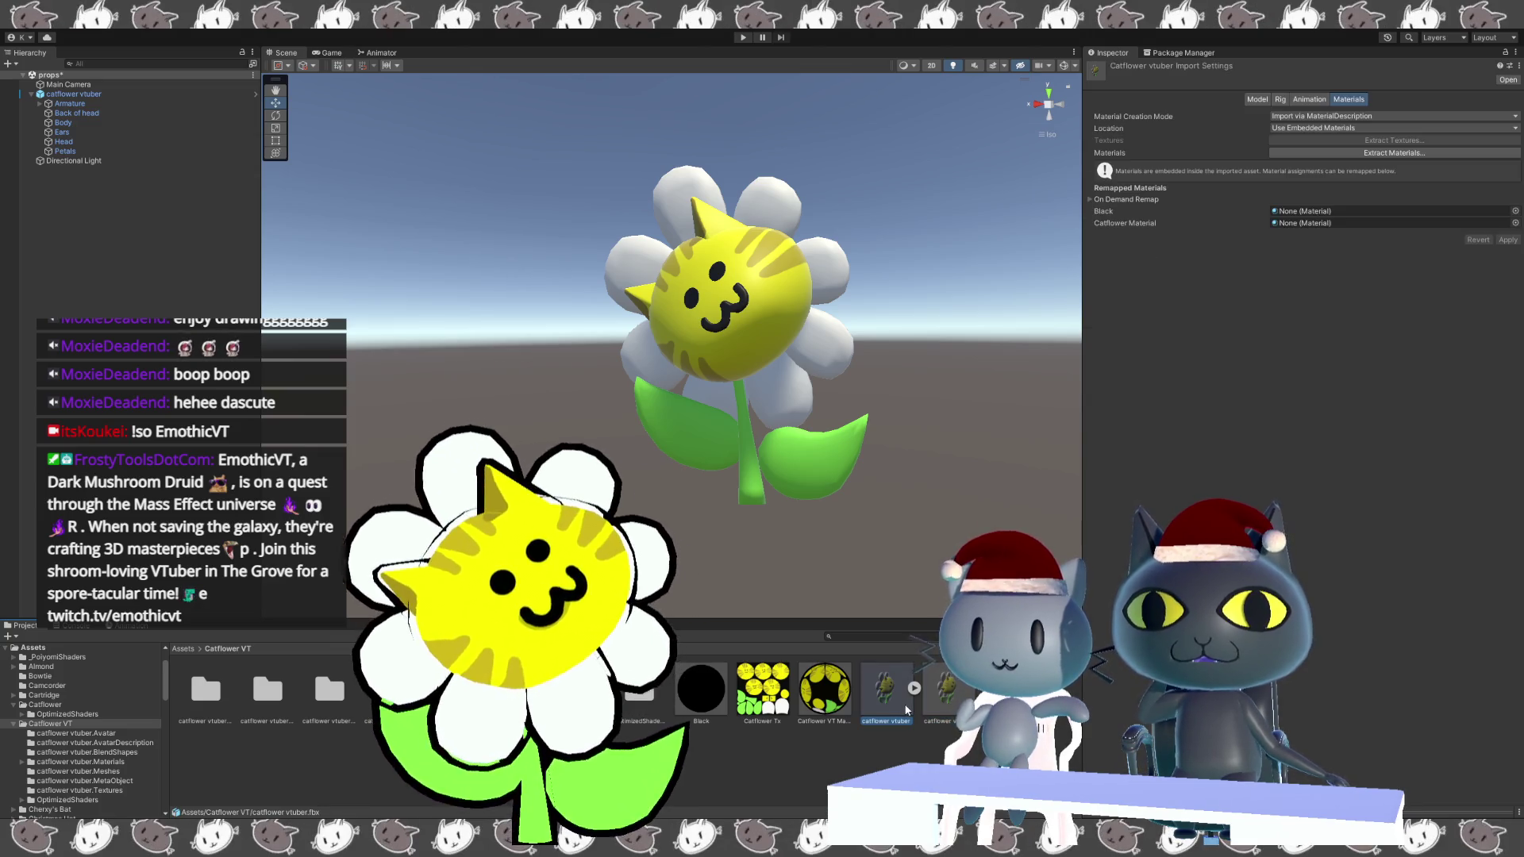
# Delete the catflower vtuber prefab asset and remove the avatar from the scene.
pyautogui.click(925, 716)
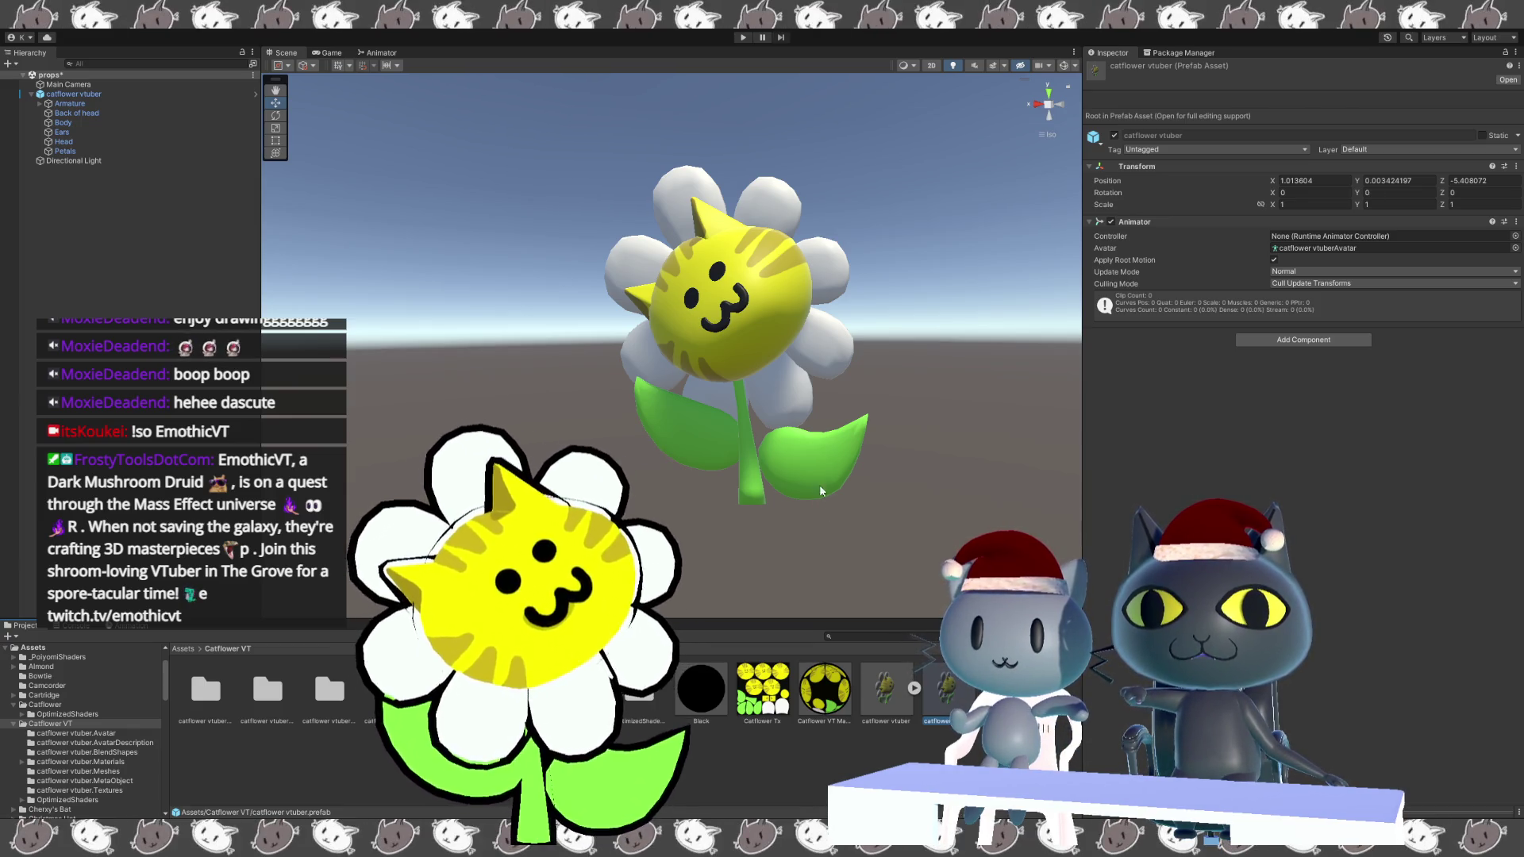
pyautogui.press('Delete')
pyautogui.click(895, 688)
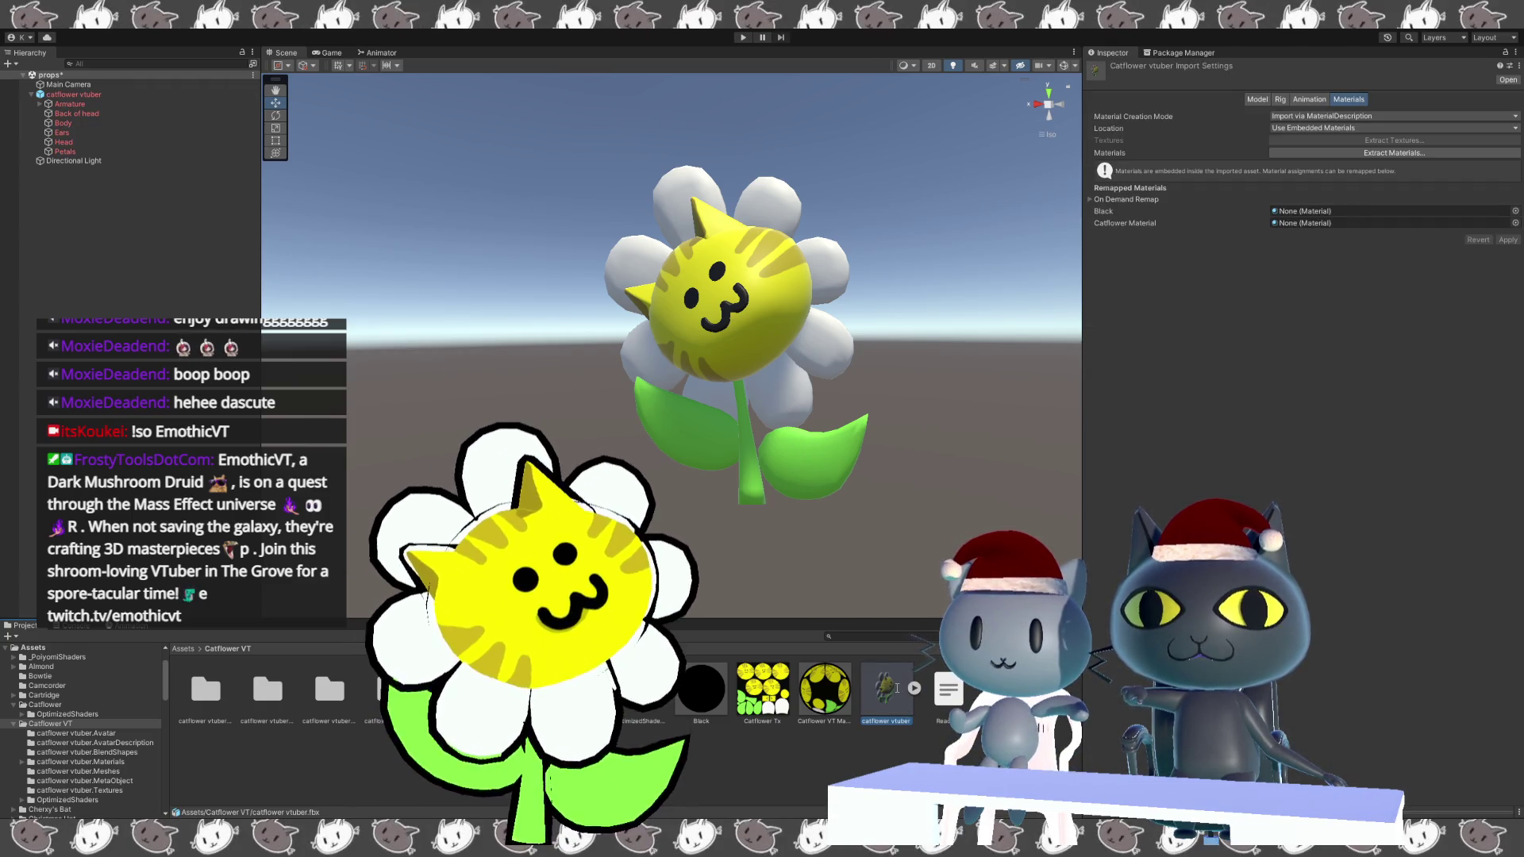
pyautogui.click(85, 96)
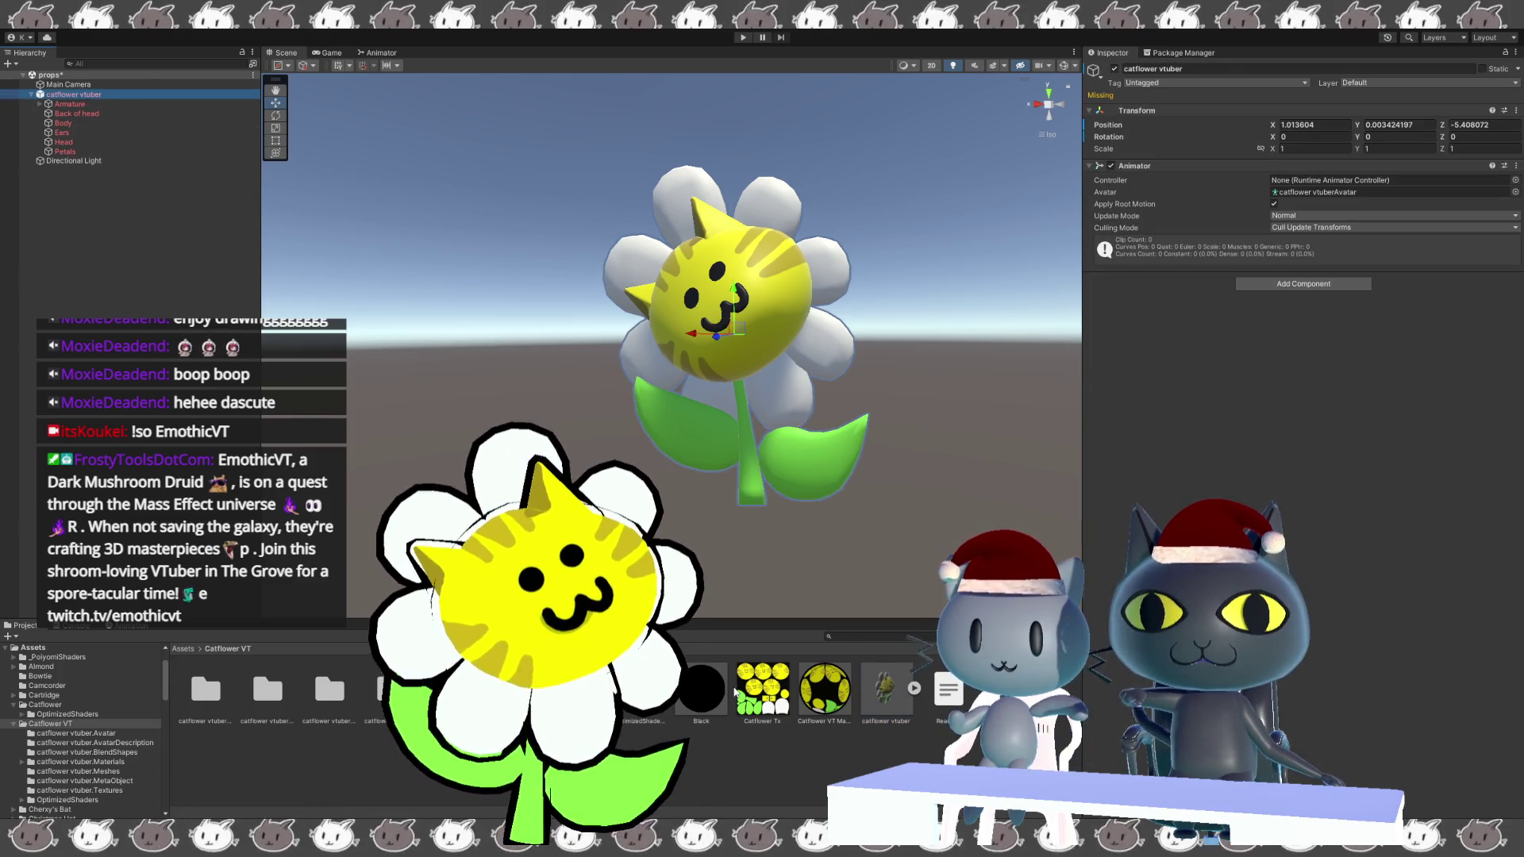
pyautogui.press('Delete')
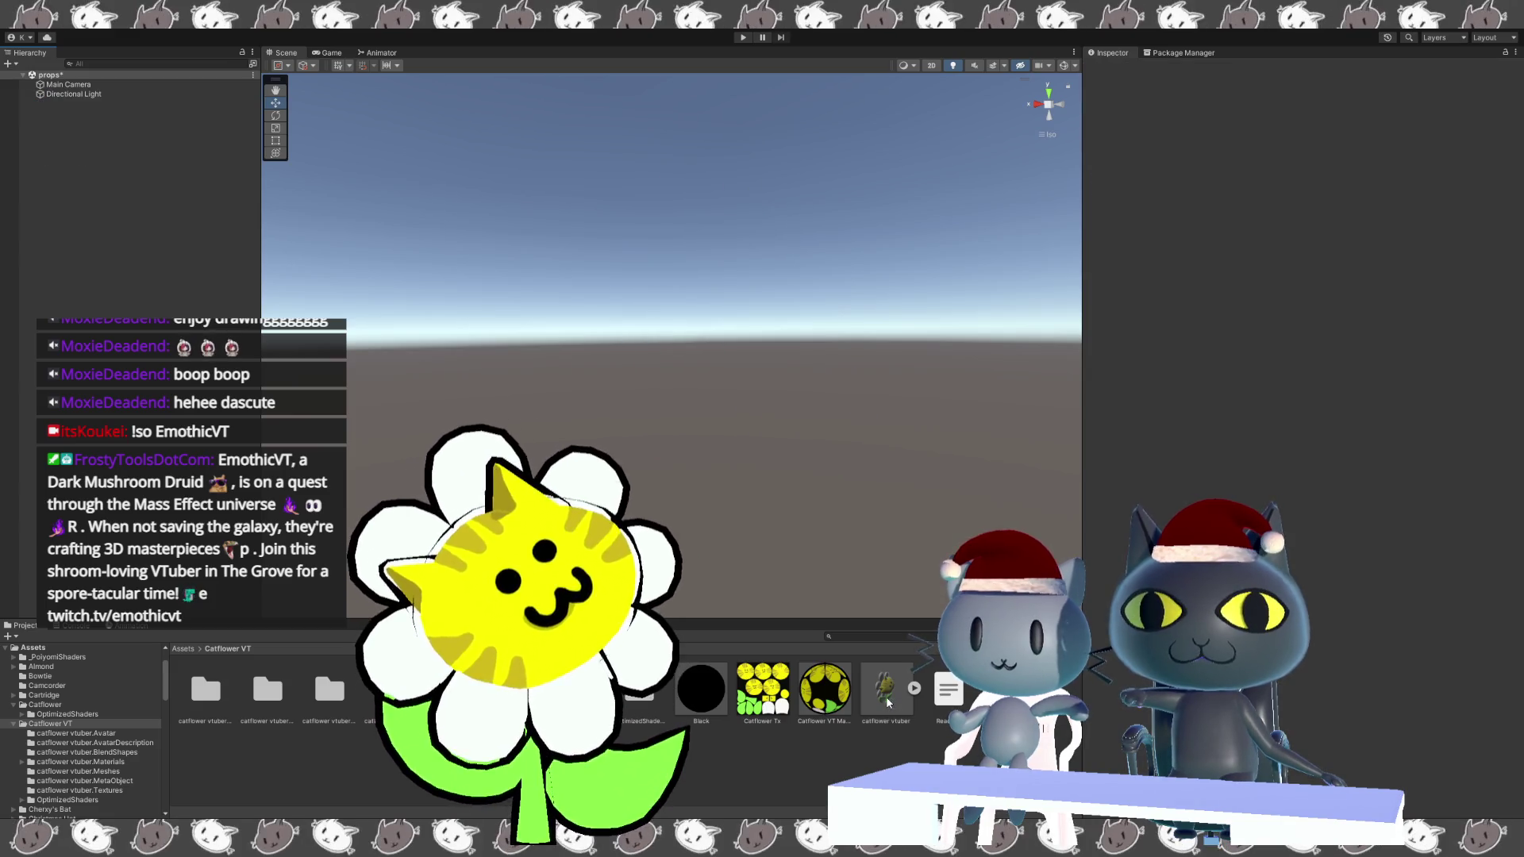
# Drag the catflower vtuber model into the scene and view its MetaObject and Materials folder.
pyautogui.click(888, 697)
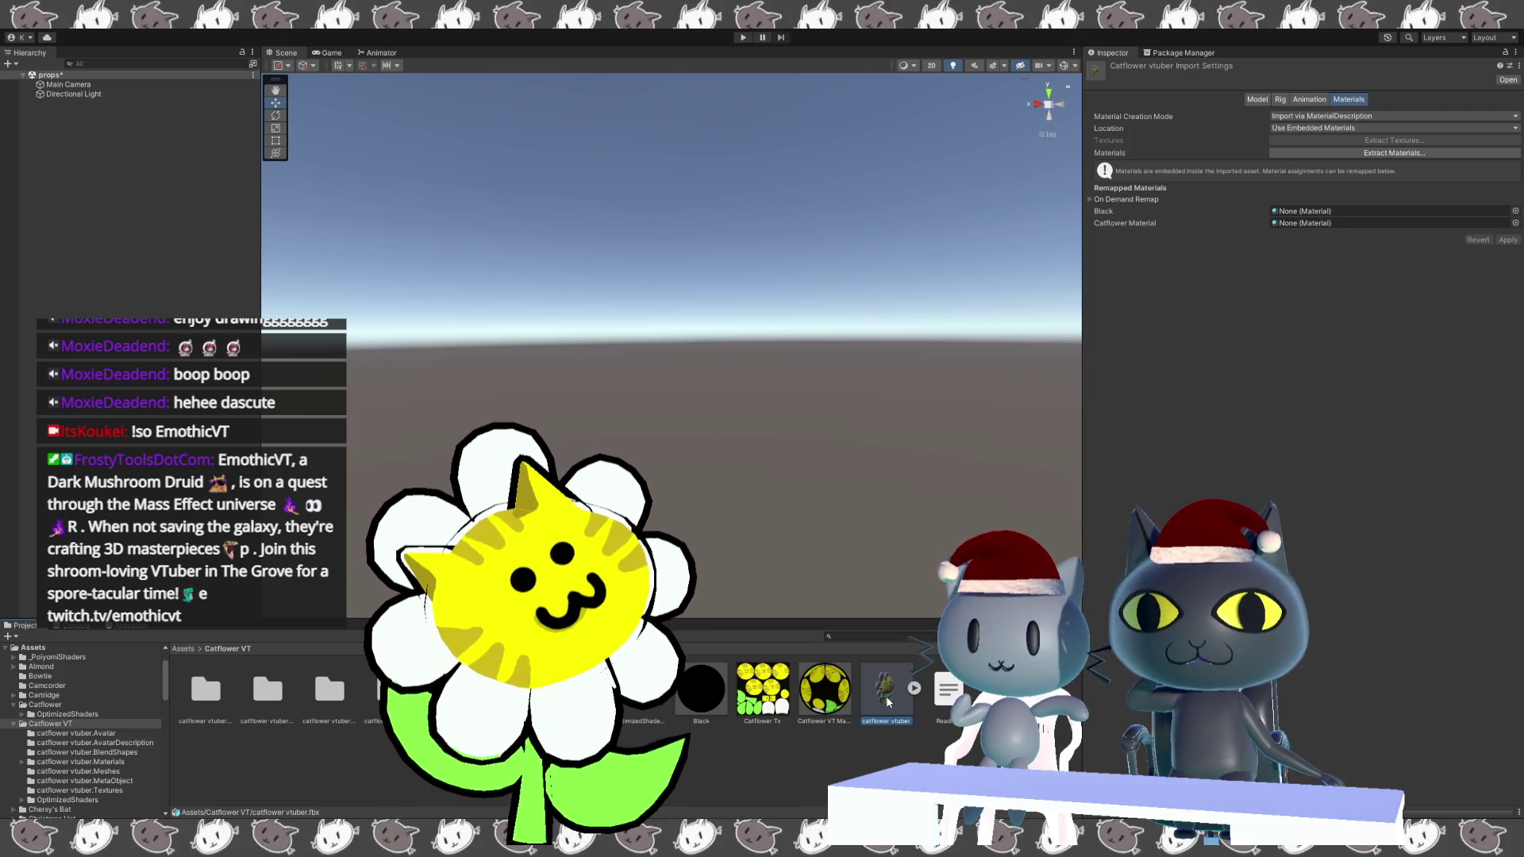
pyautogui.moveTo(888, 702); pyautogui.dragTo(825, 510)
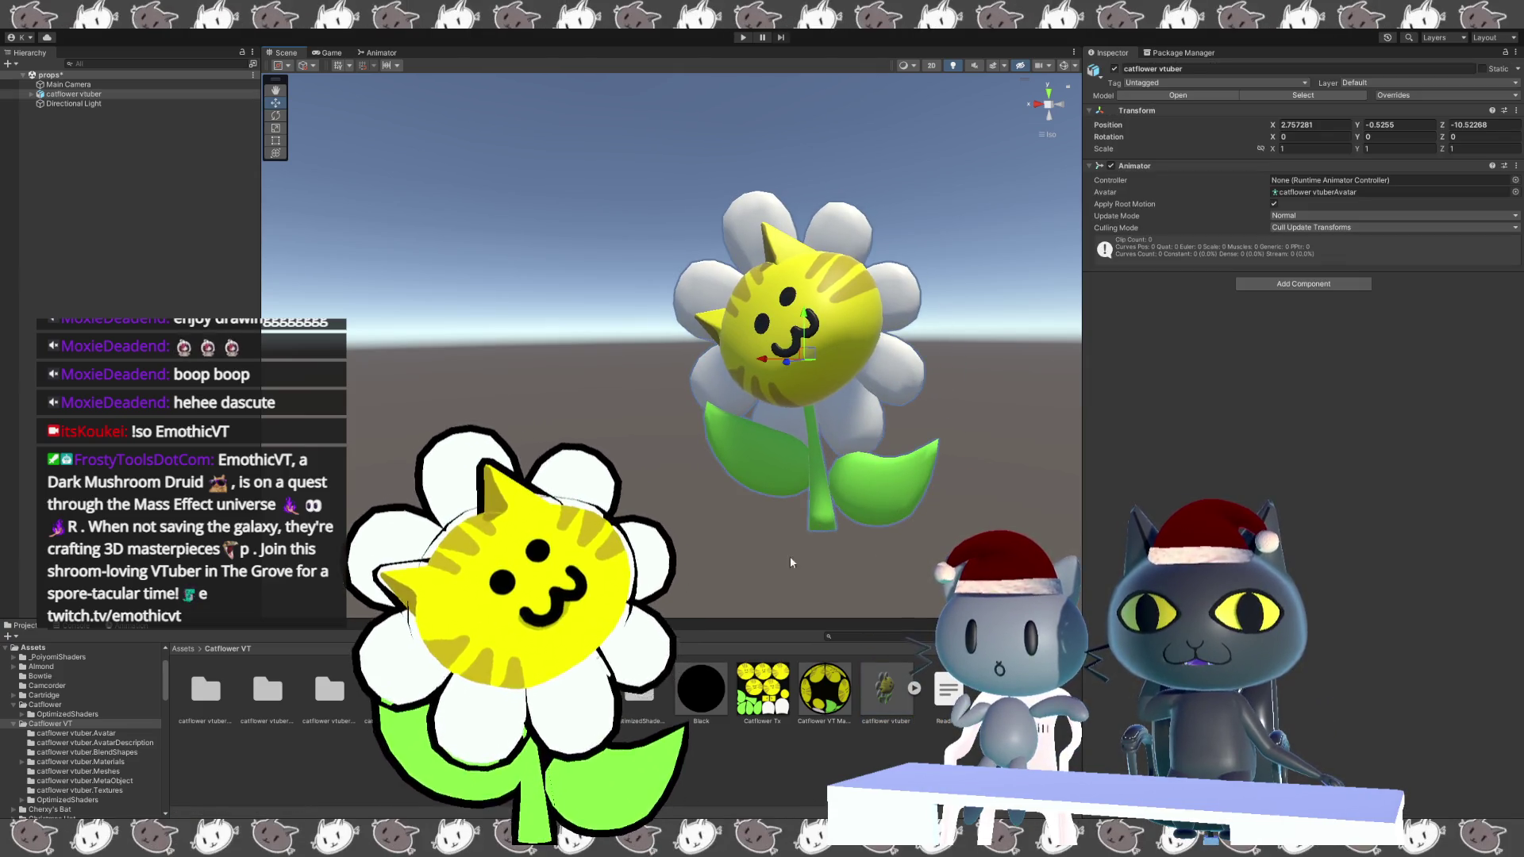
pyautogui.keyDown('alt'); pyautogui.moveTo(714, 570); pyautogui.dragTo(698, 563); pyautogui.keyUp('alt')
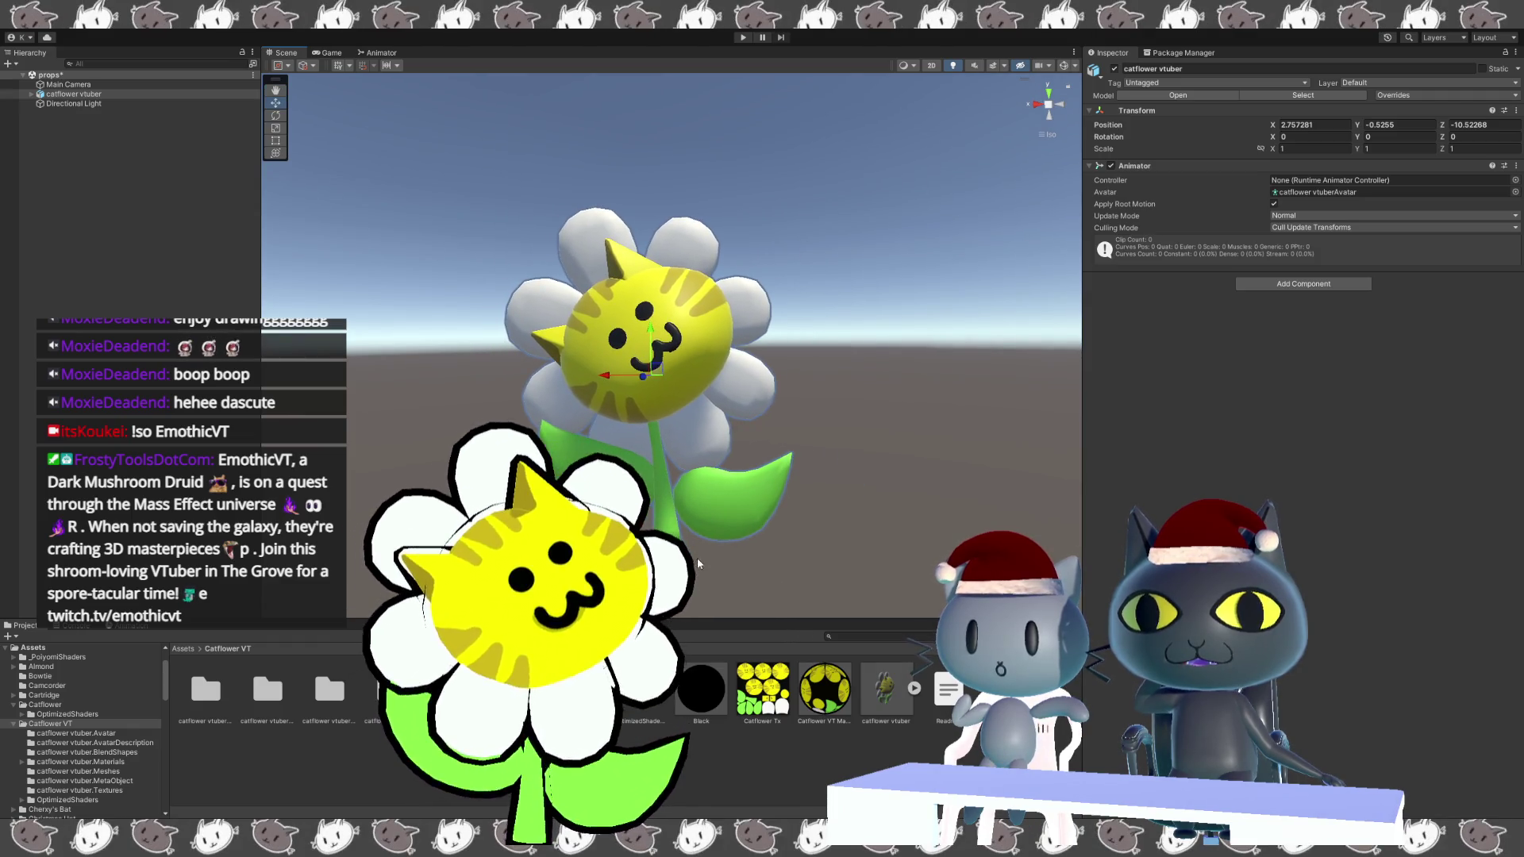
pyautogui.click(881, 690)
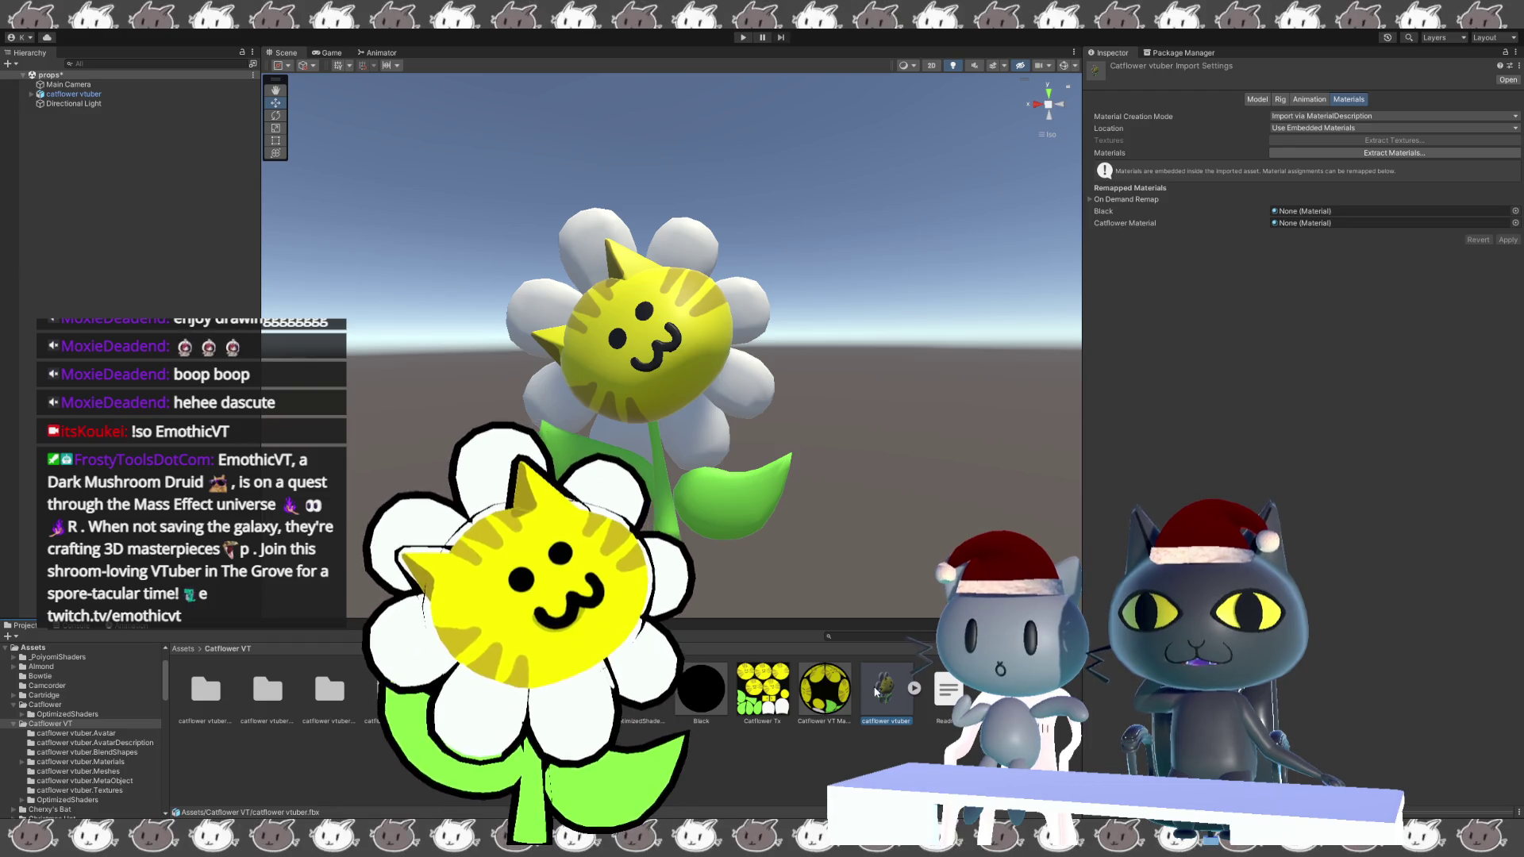
pyautogui.keyDown('alt'); pyautogui.moveTo(825, 556); pyautogui.dragTo(854, 552); pyautogui.keyUp('alt')
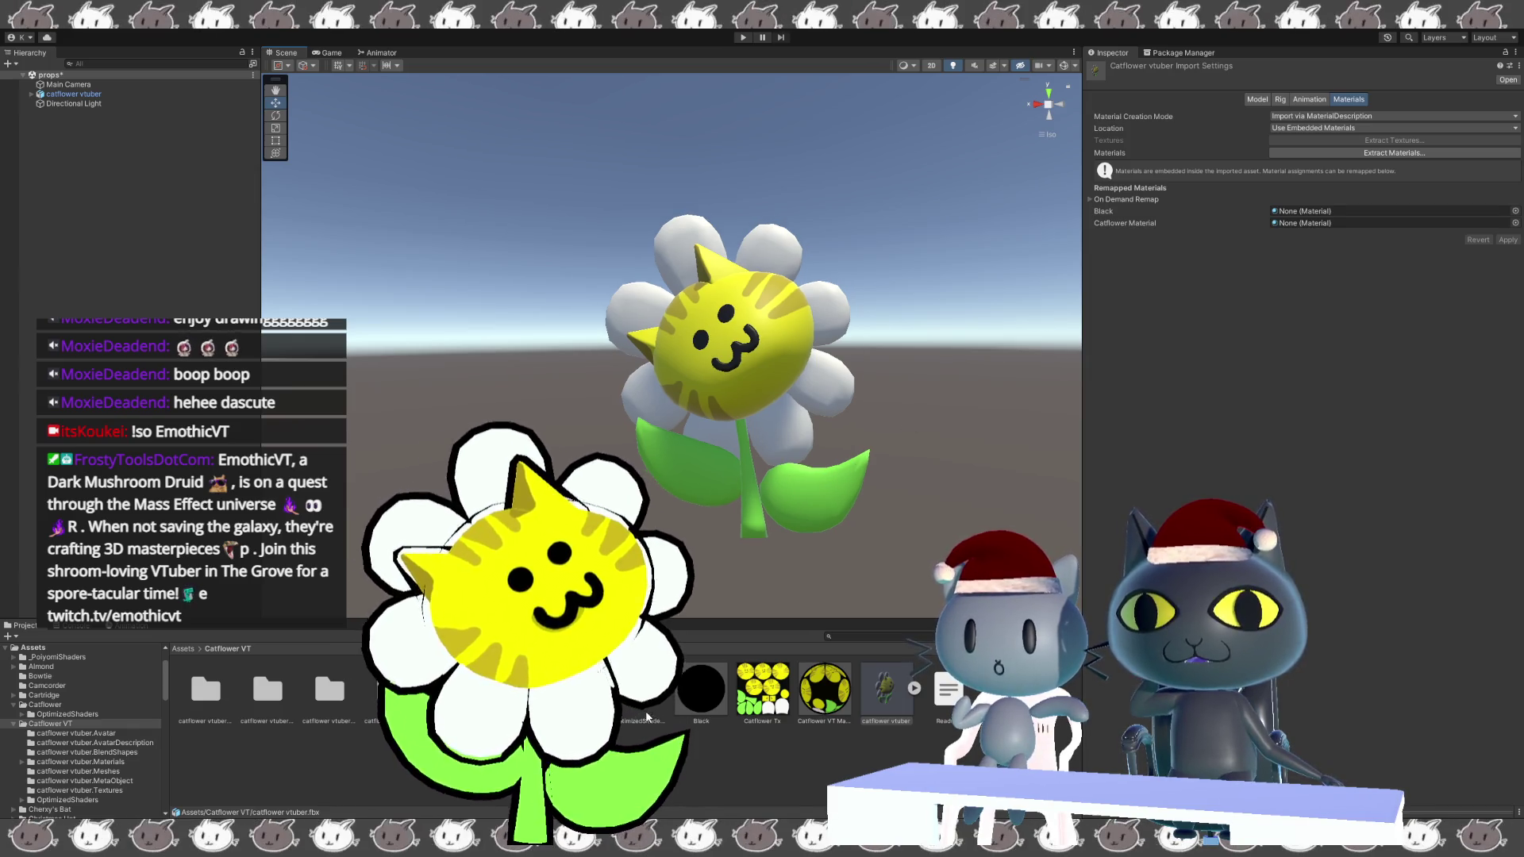
pyautogui.click(515, 690)
pyautogui.click(391, 689)
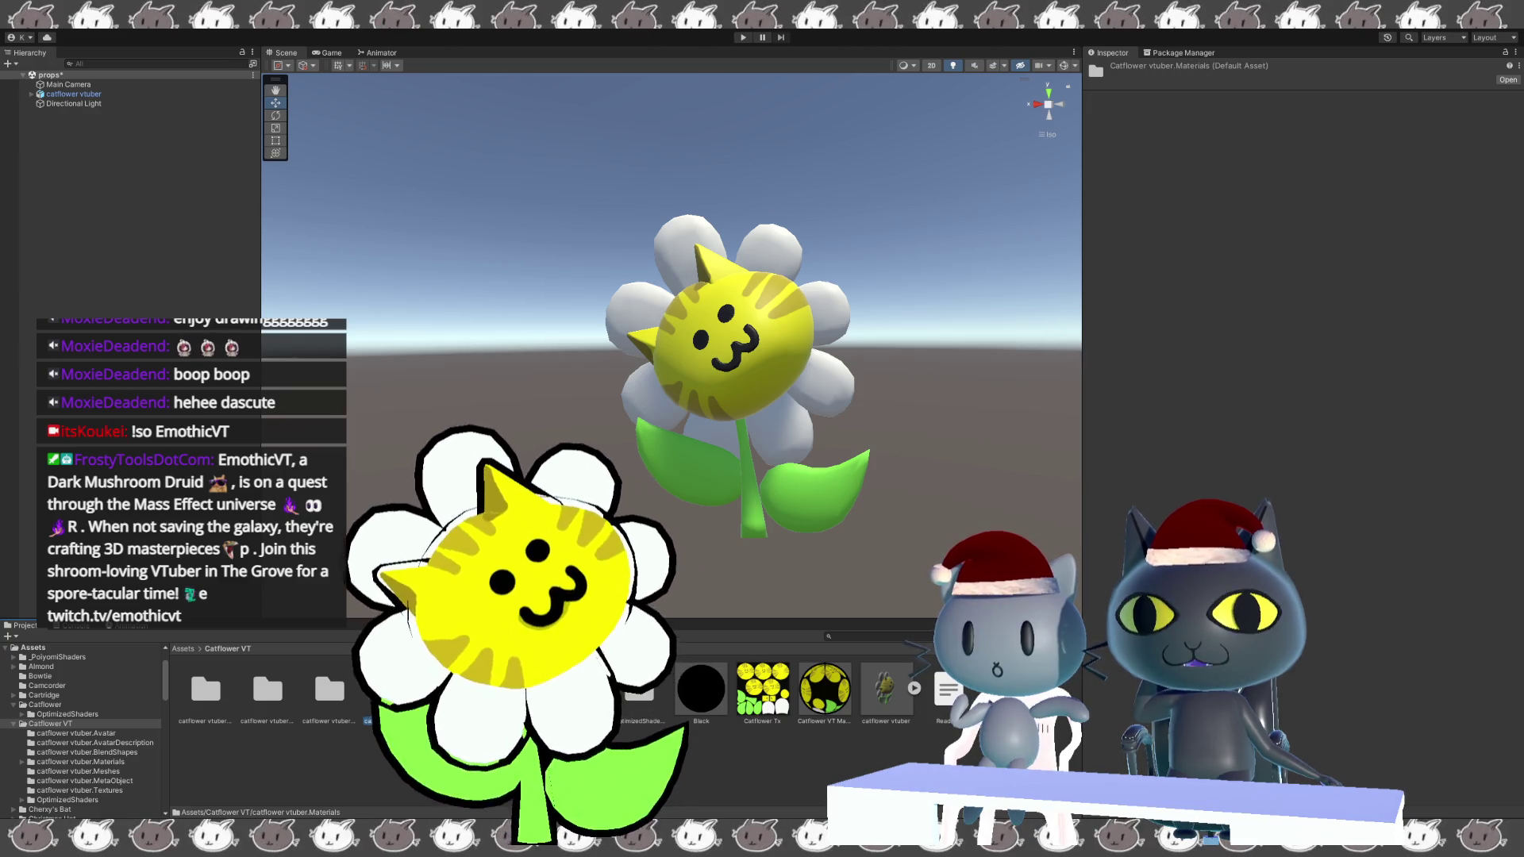
# Browse the baked meshes in catflower vtuber.Meshes, ending on HeadMesh.baked with 17 blend shapes.
pyautogui.doubleClick(453, 690)
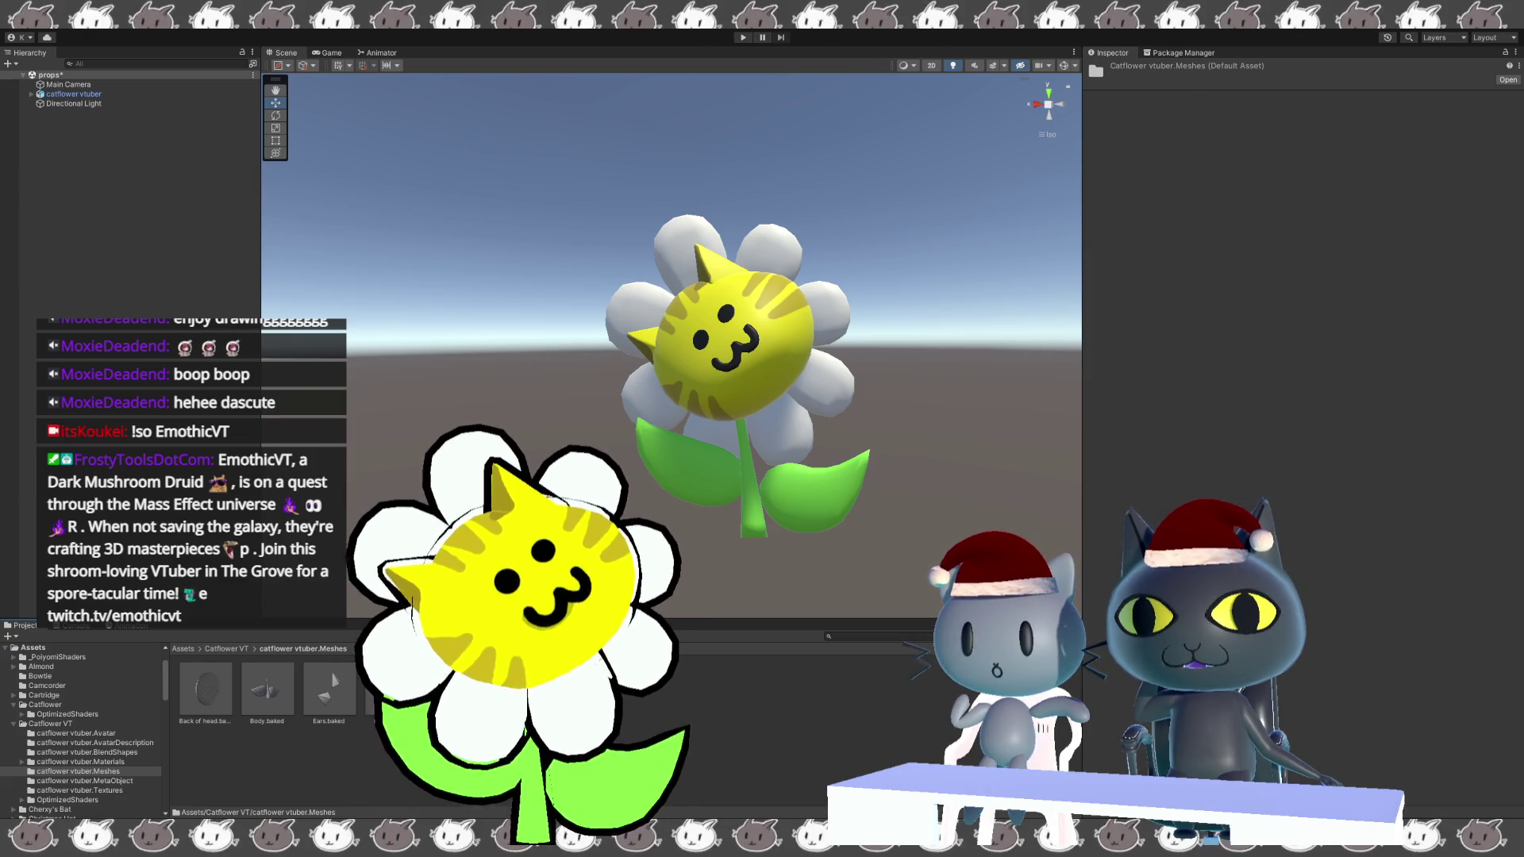
pyautogui.click(391, 689)
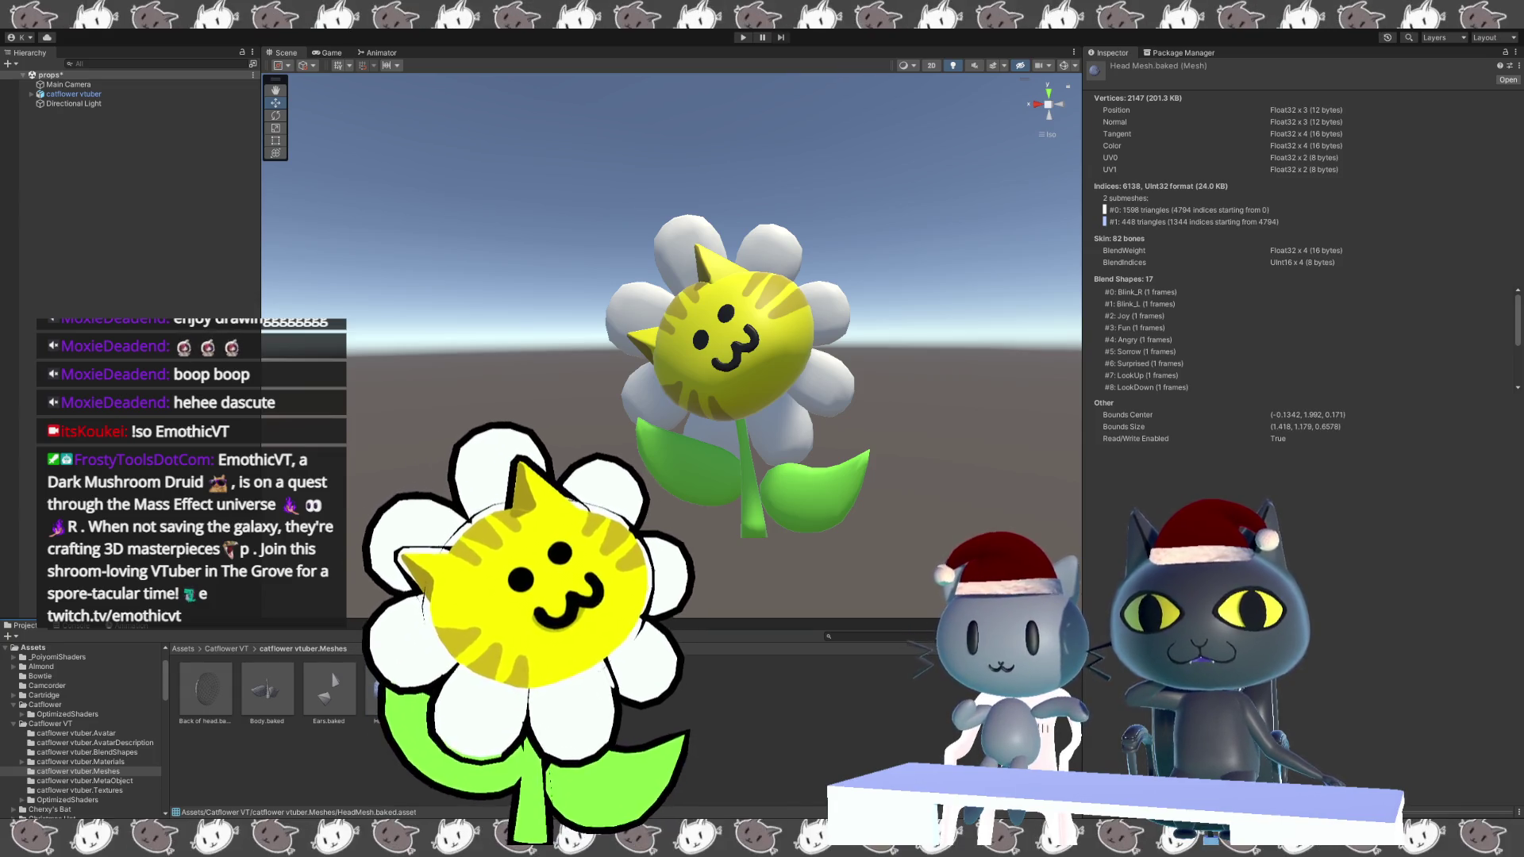
pyautogui.click(311, 697)
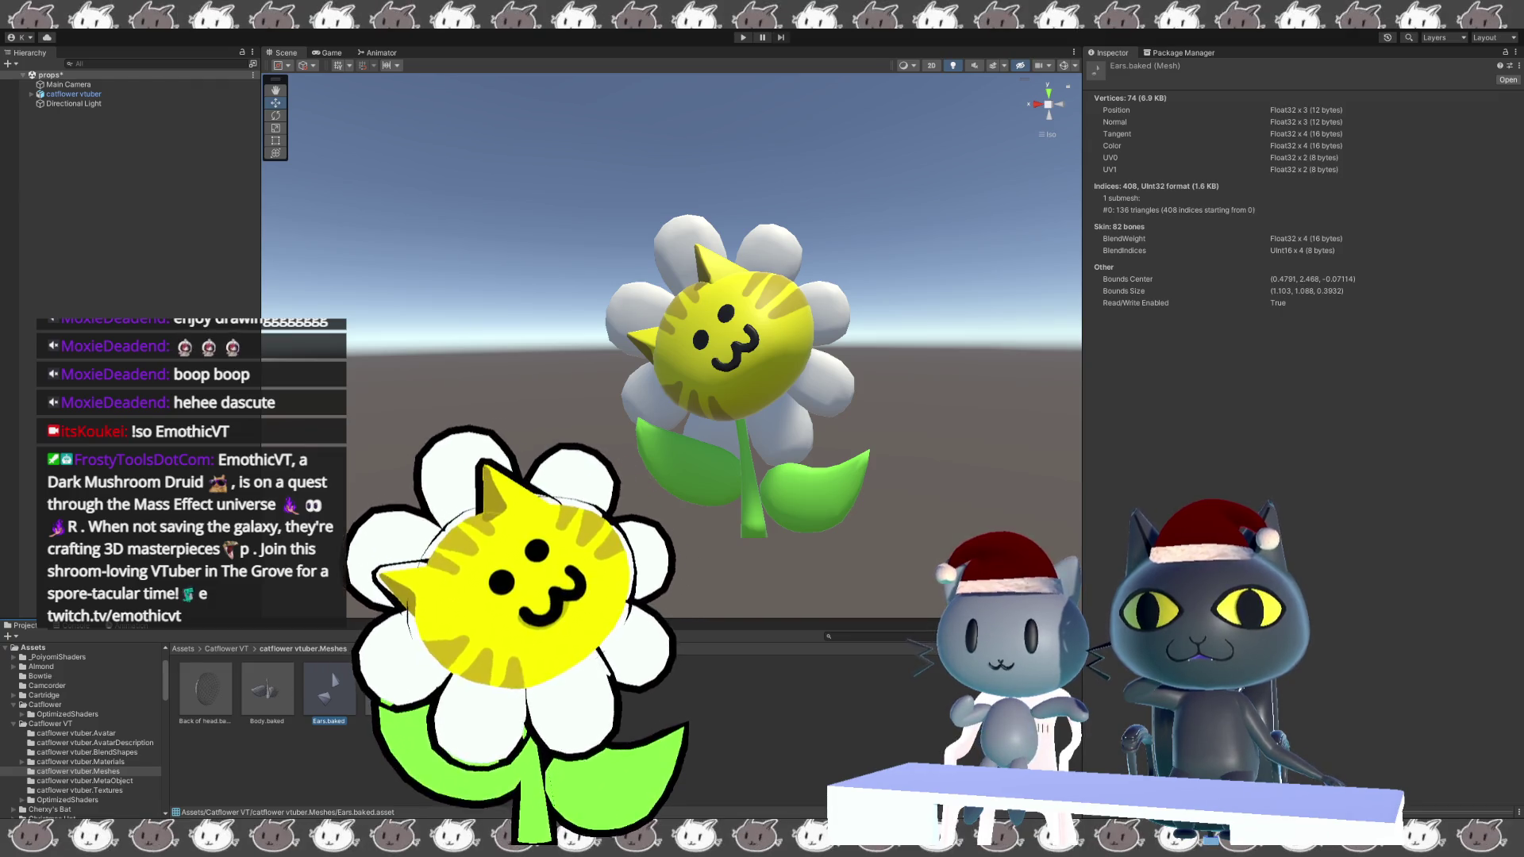
pyautogui.click(389, 689)
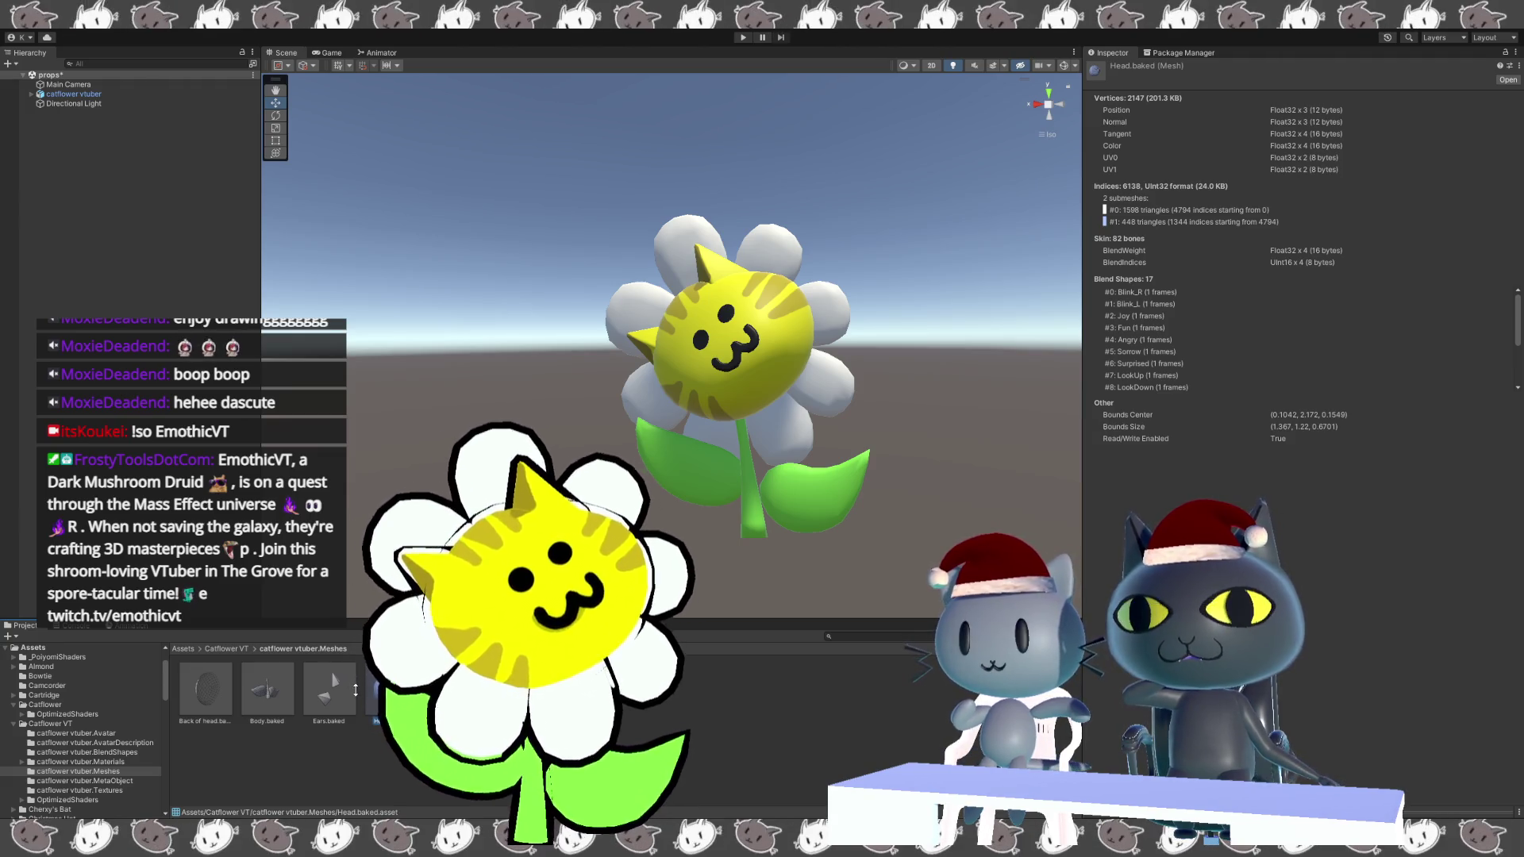
pyautogui.click(328, 689)
pyautogui.click(256, 697)
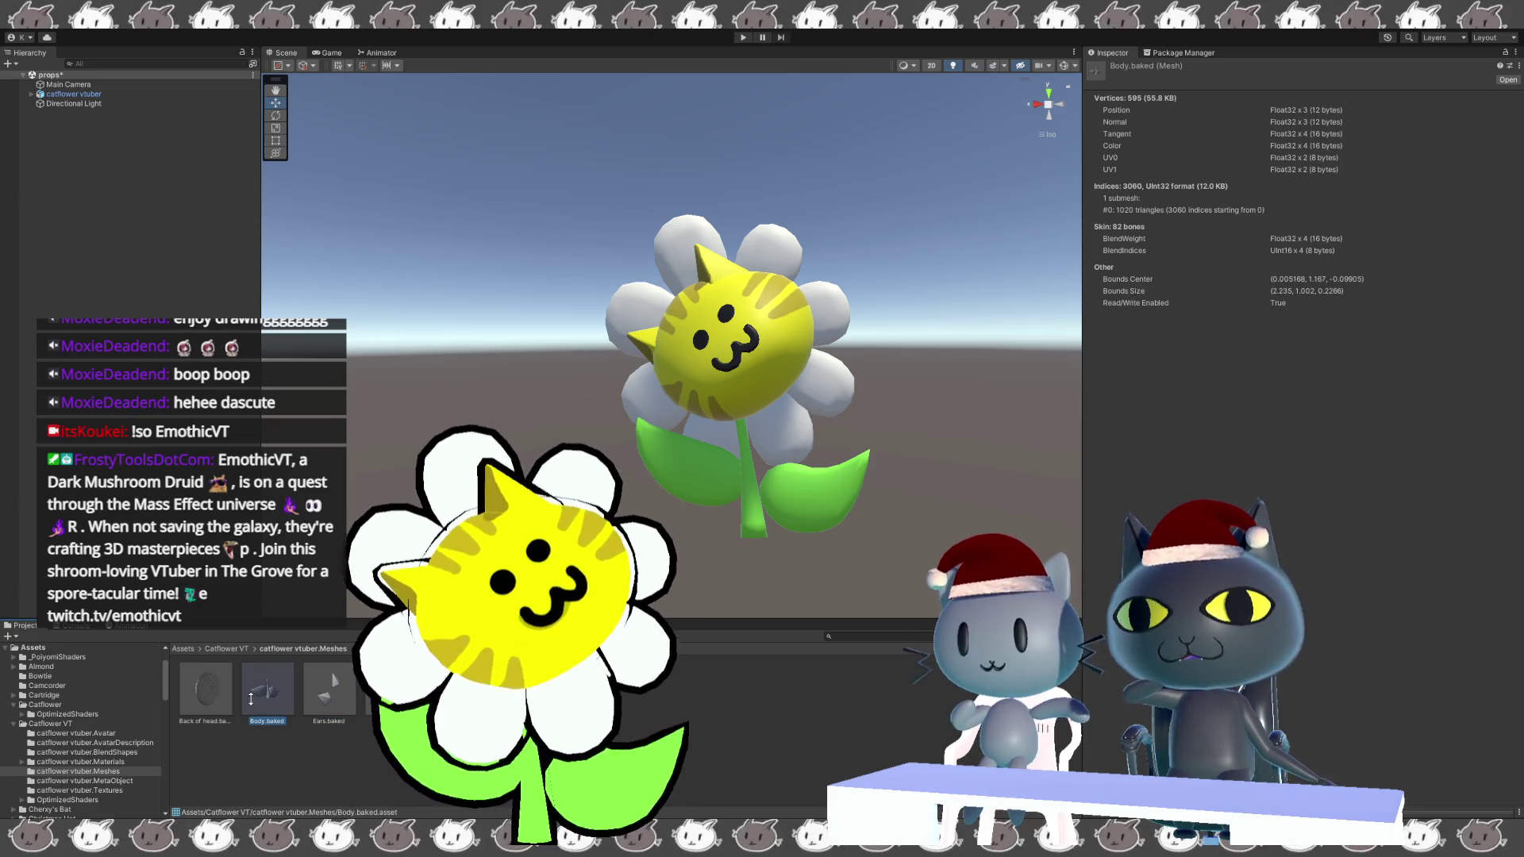
pyautogui.click(214, 696)
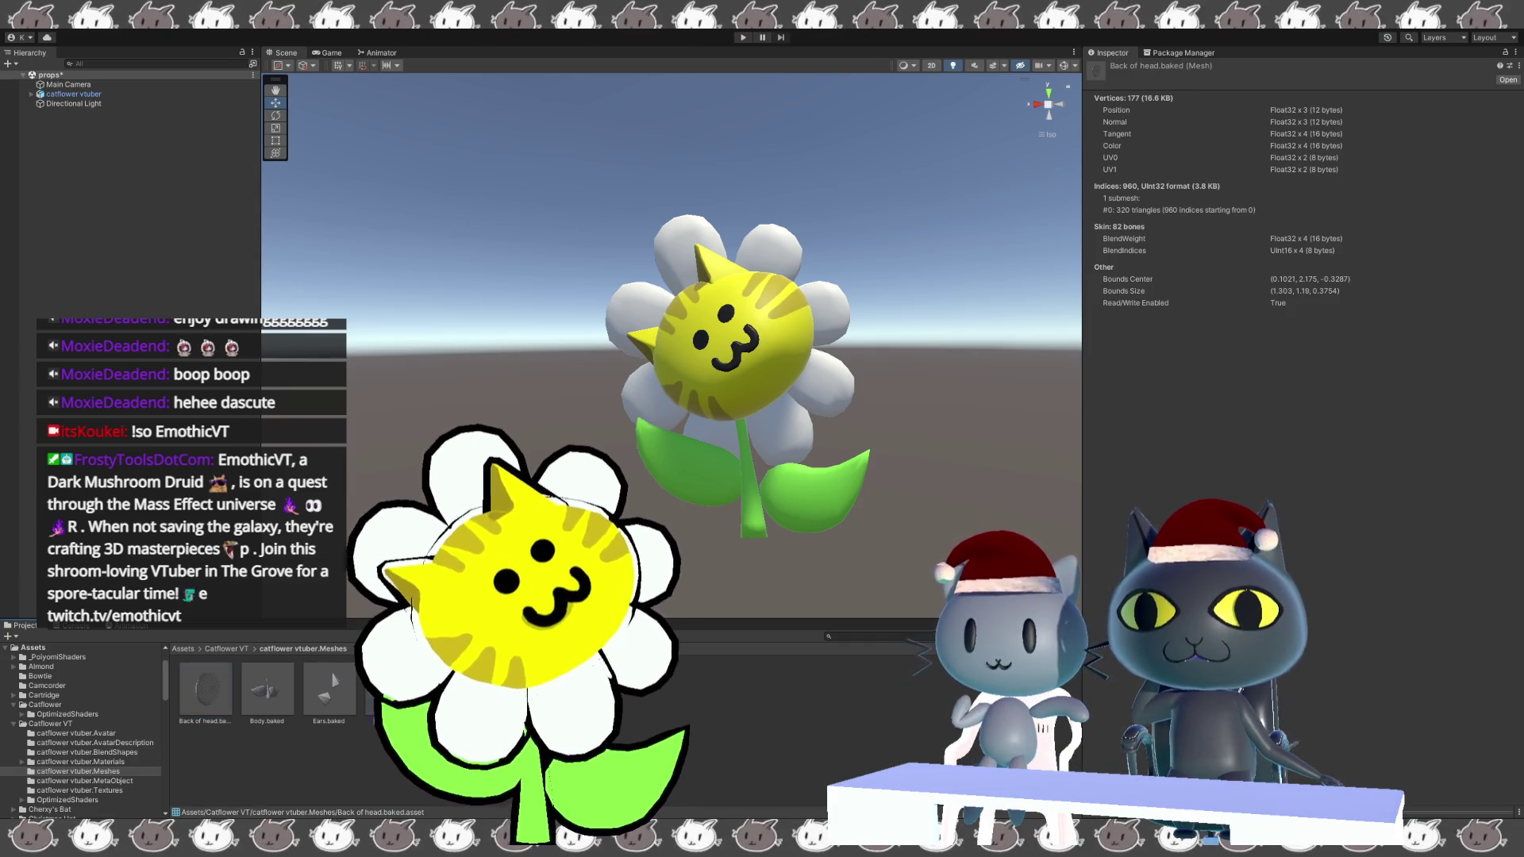
pyautogui.click(389, 690)
pyautogui.click(451, 690)
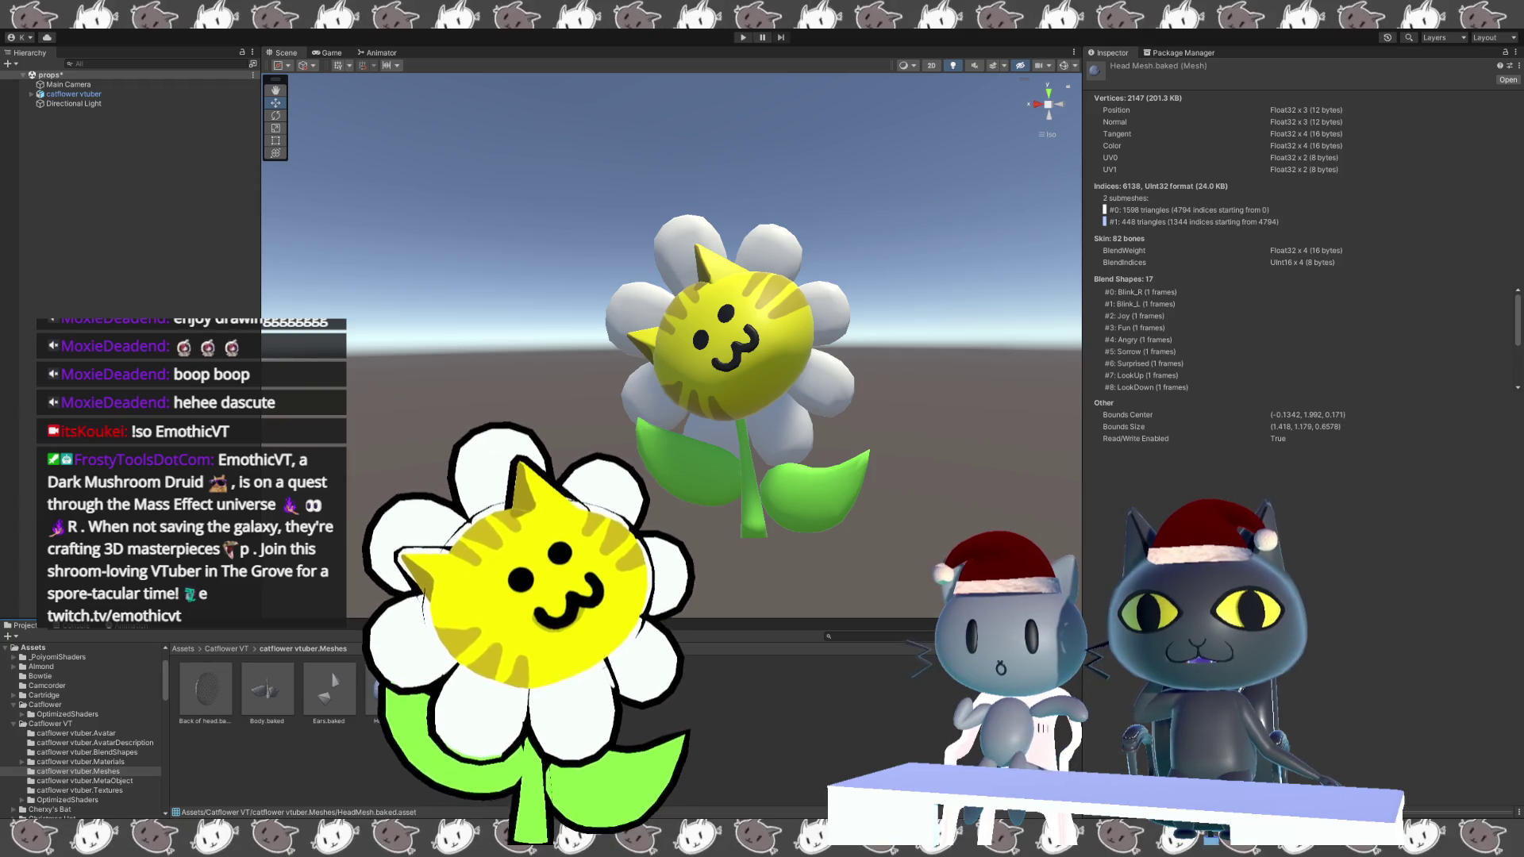
# Select catflower vtuber in the scene and keep its Animator Update Mode on Normal.
pyautogui.click(102, 93)
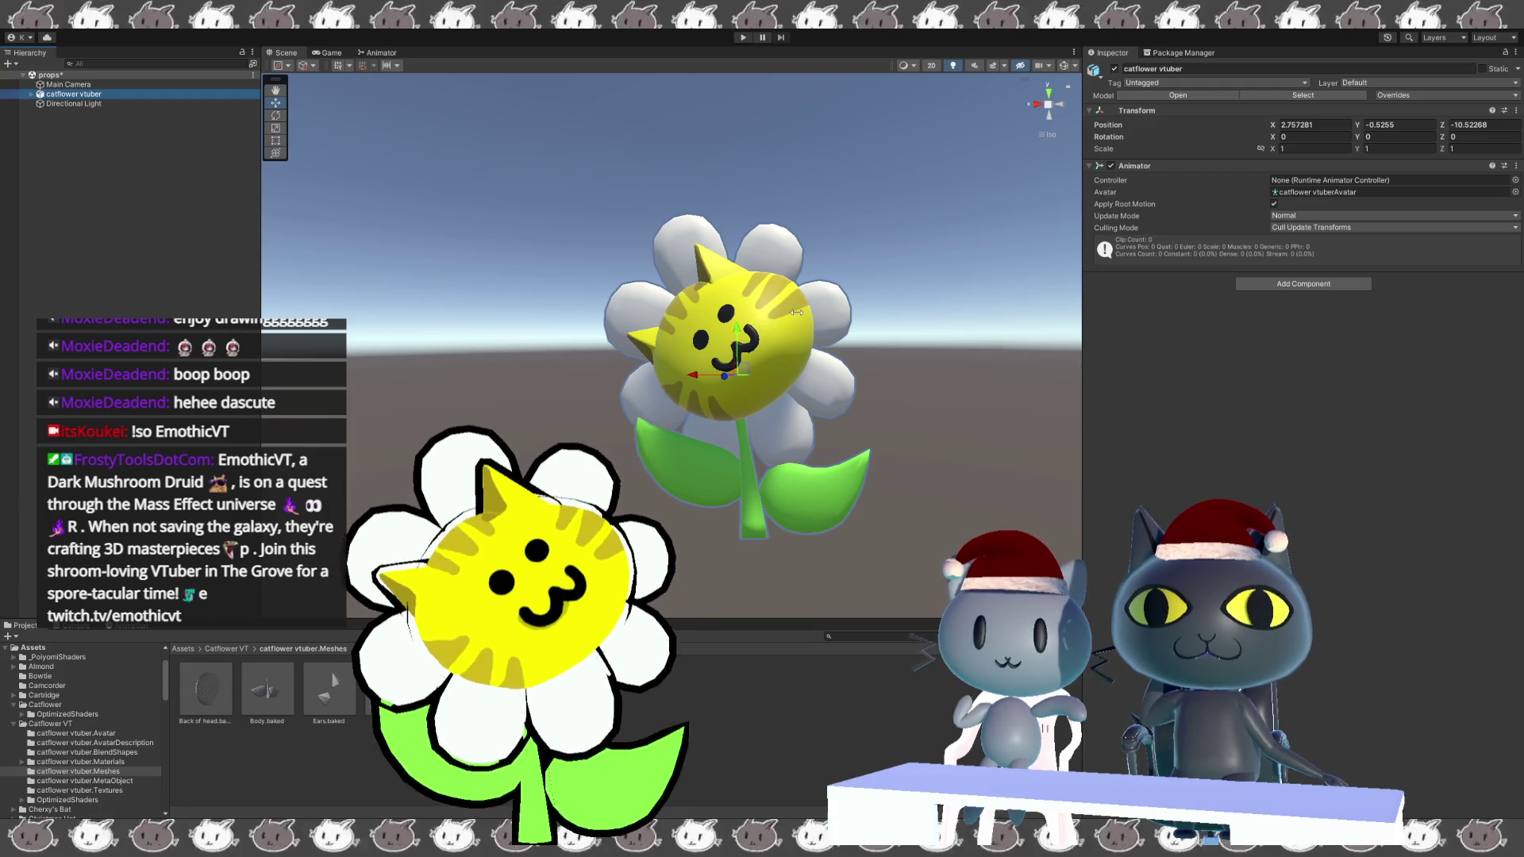
pyautogui.click(1291, 224)
pyautogui.click(1291, 236)
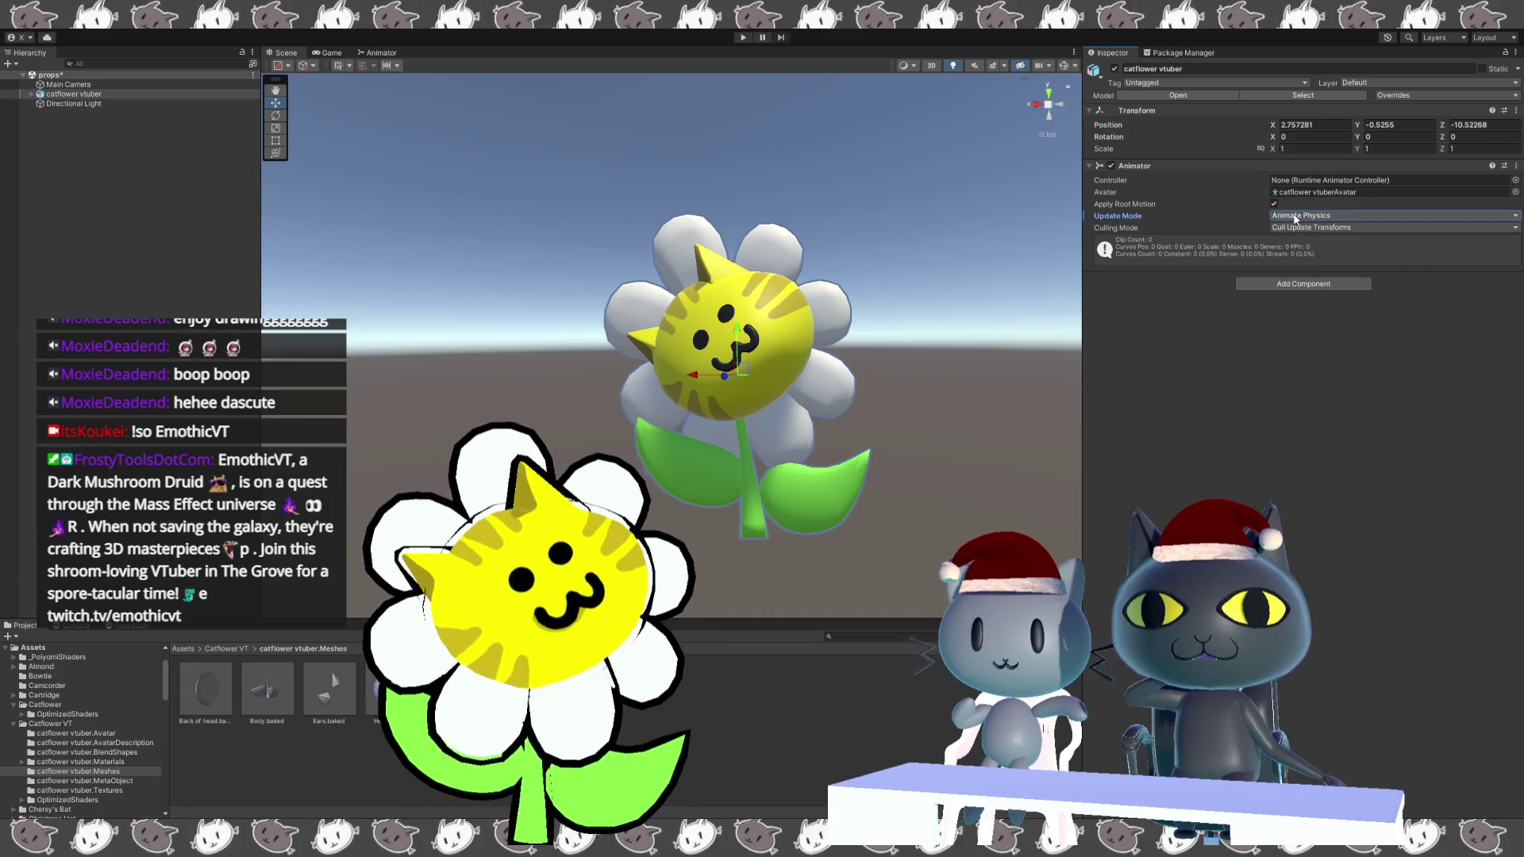
pyautogui.click(1297, 216)
pyautogui.click(1293, 225)
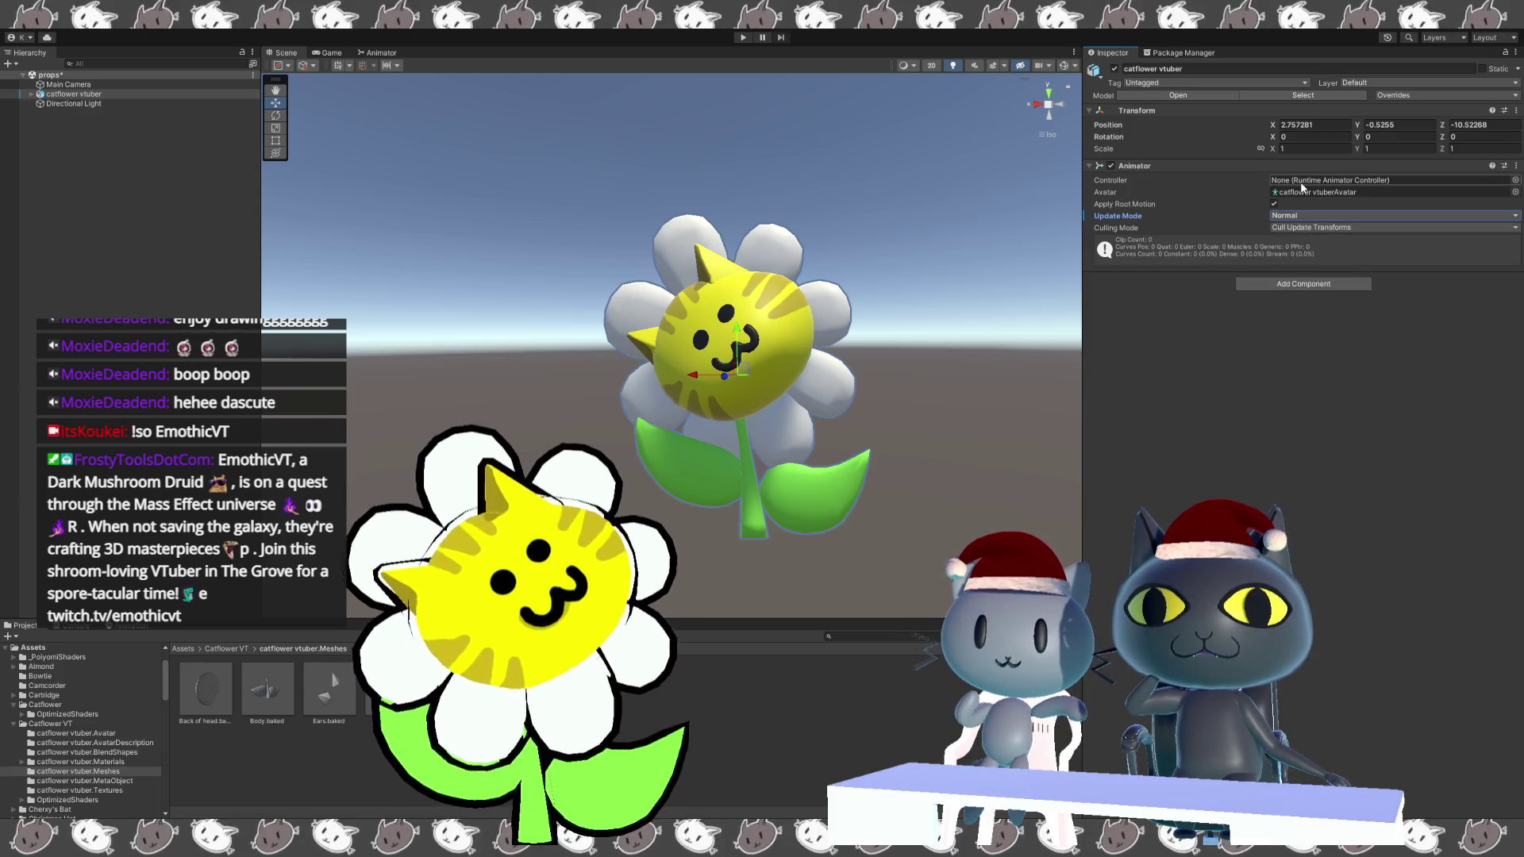
# Set the avatar's Transform position to 0, 0, 0.
pyautogui.click(1295, 125)
pyautogui.write('0')
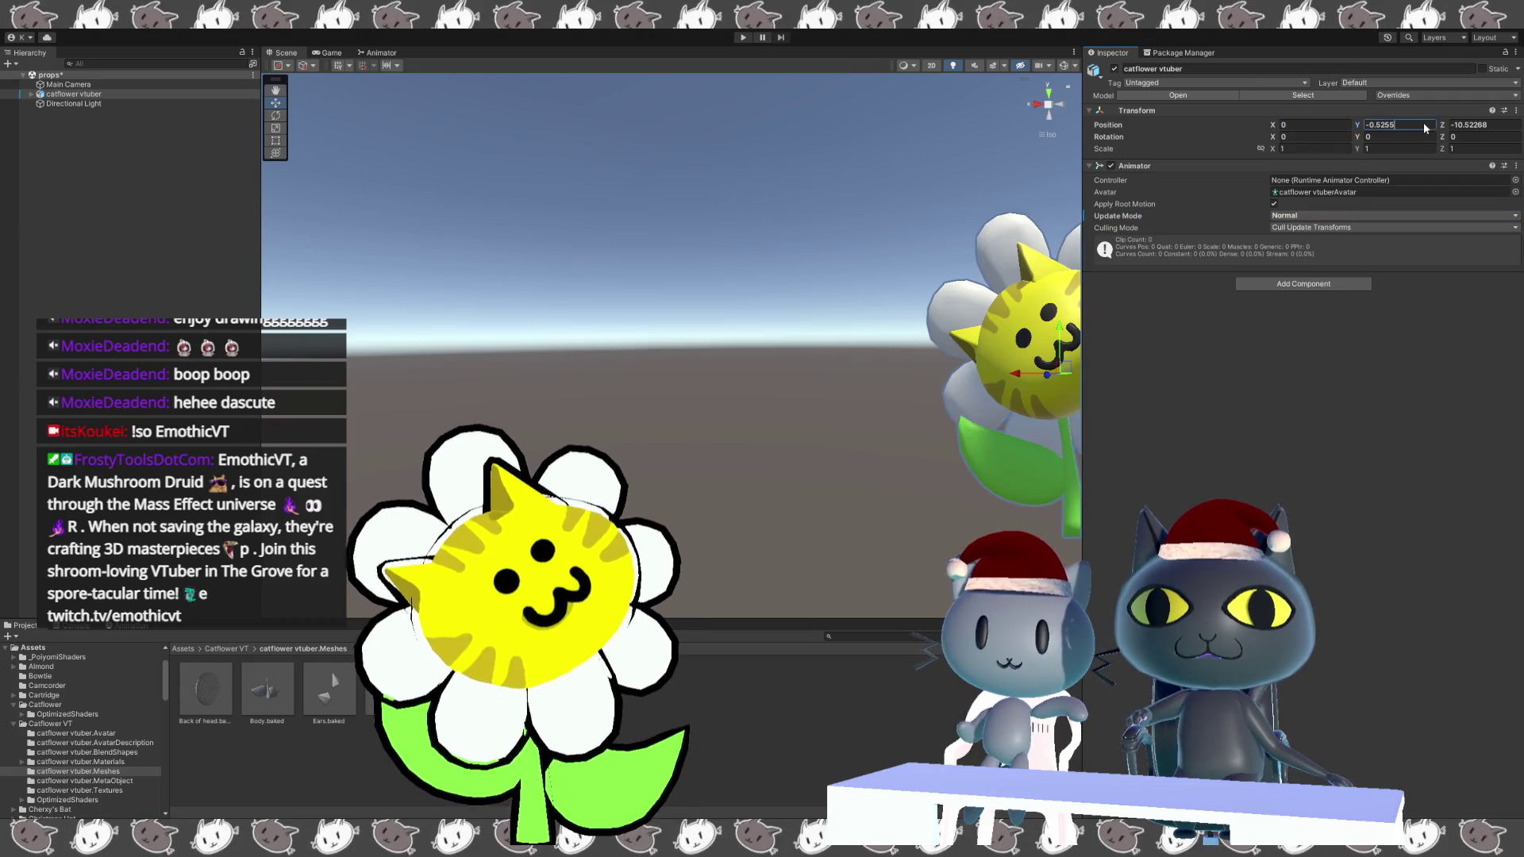
pyautogui.press('Tab')
pyautogui.write('0')
pyautogui.press('Tab')
pyautogui.write('0')
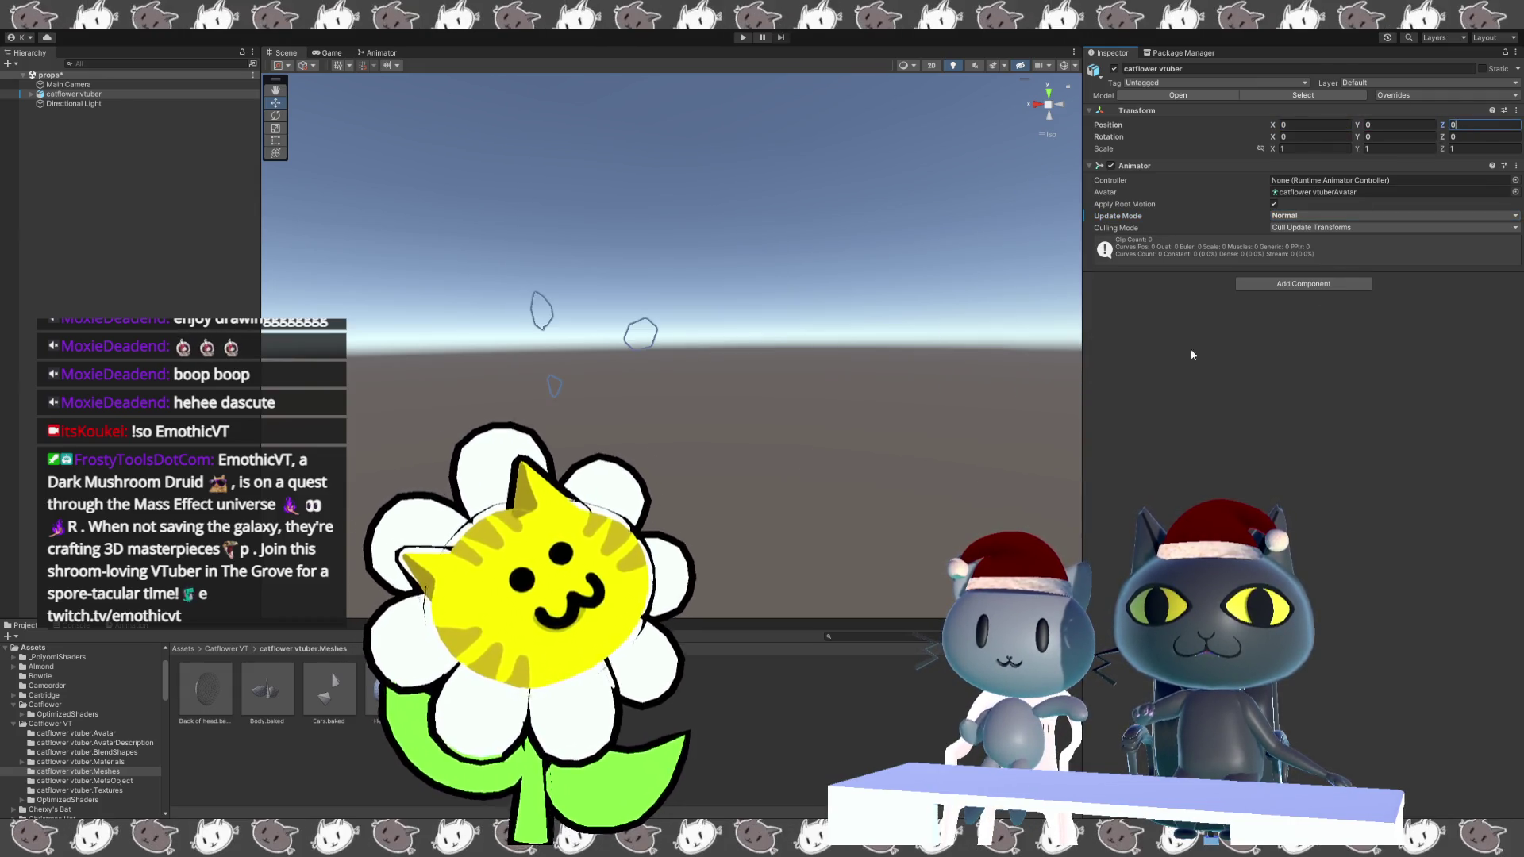
pyautogui.press('Return')
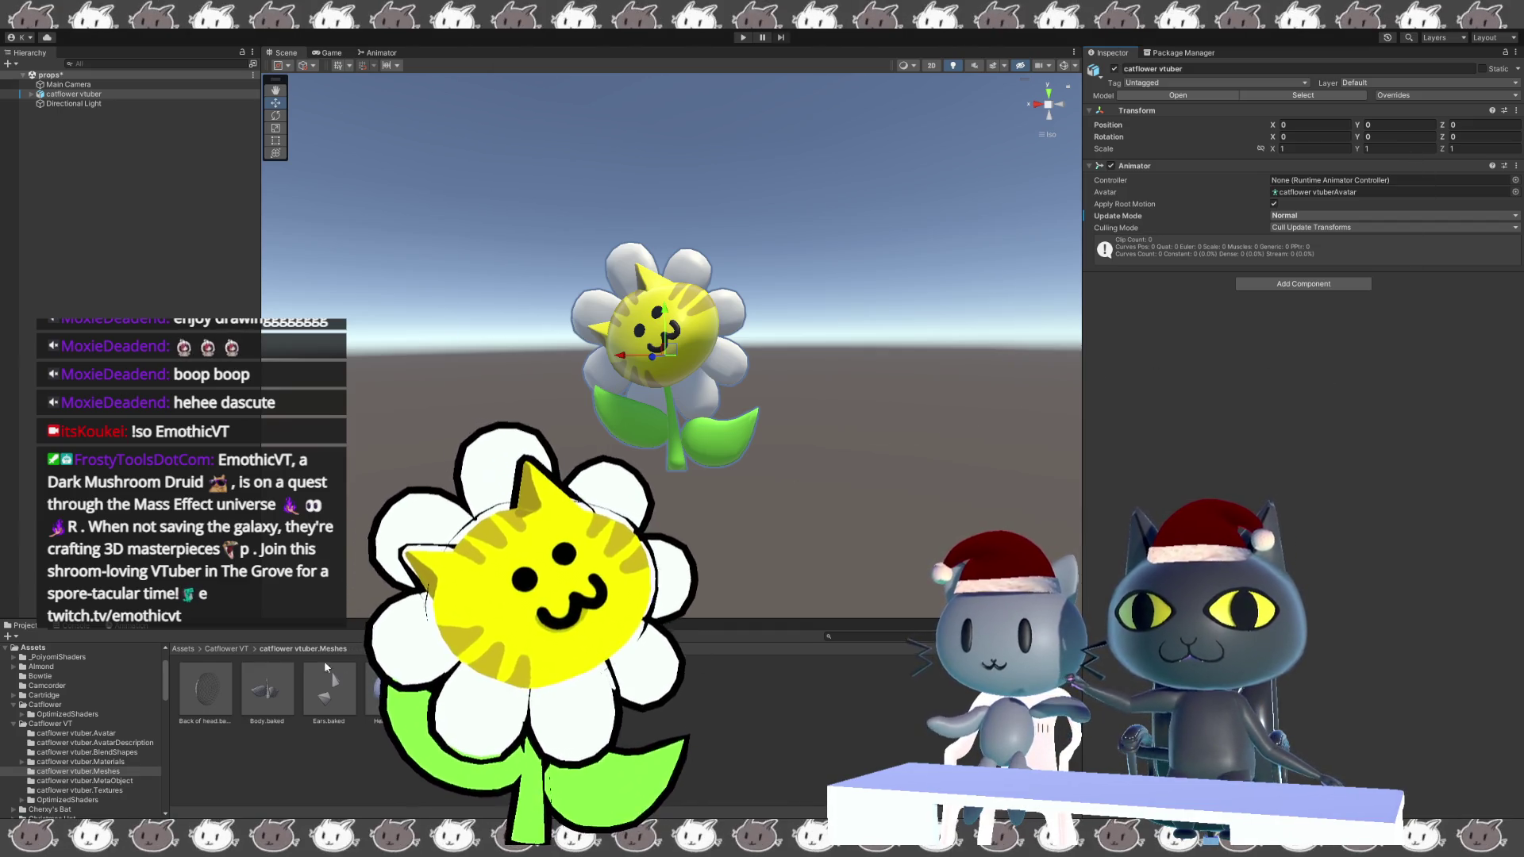
# Go back to Catflower VT, open catflower vtuber.BlendShapes, and select the BlendShape asset.
pyautogui.click(217, 649)
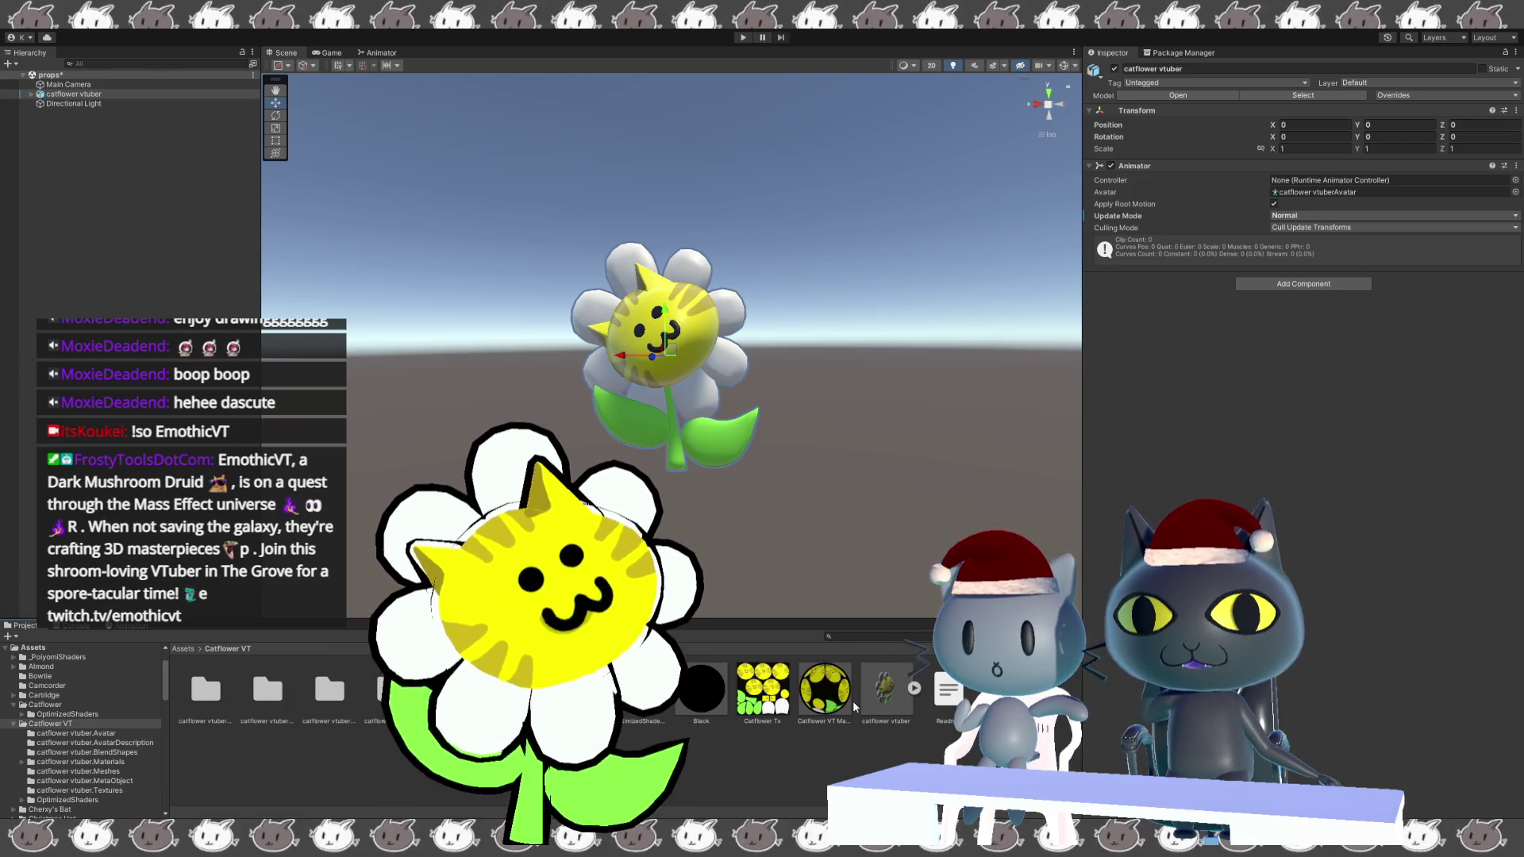
pyautogui.click(391, 688)
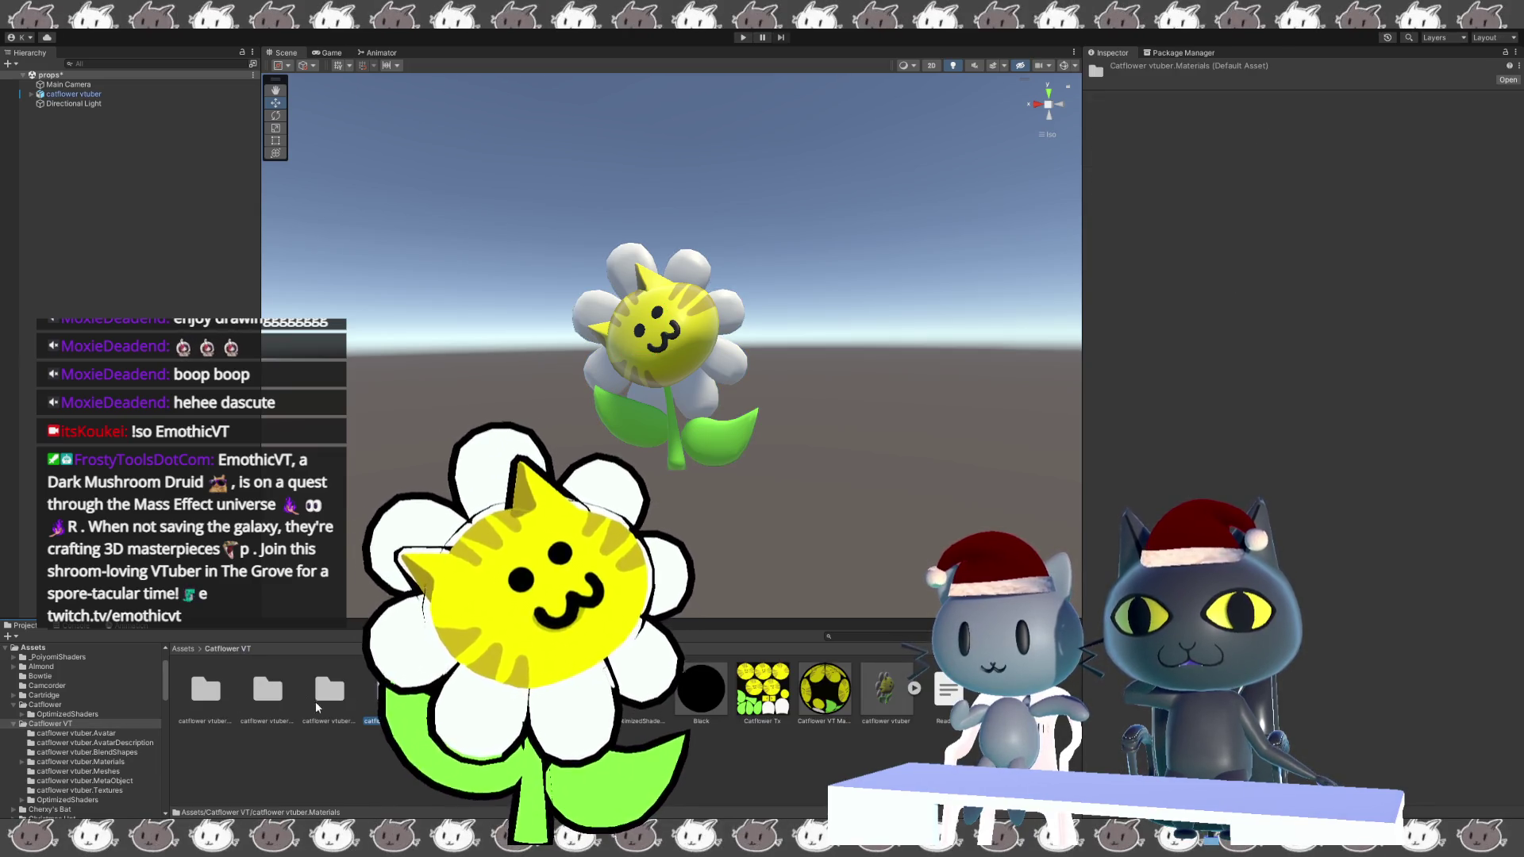
pyautogui.doubleClick(337, 706)
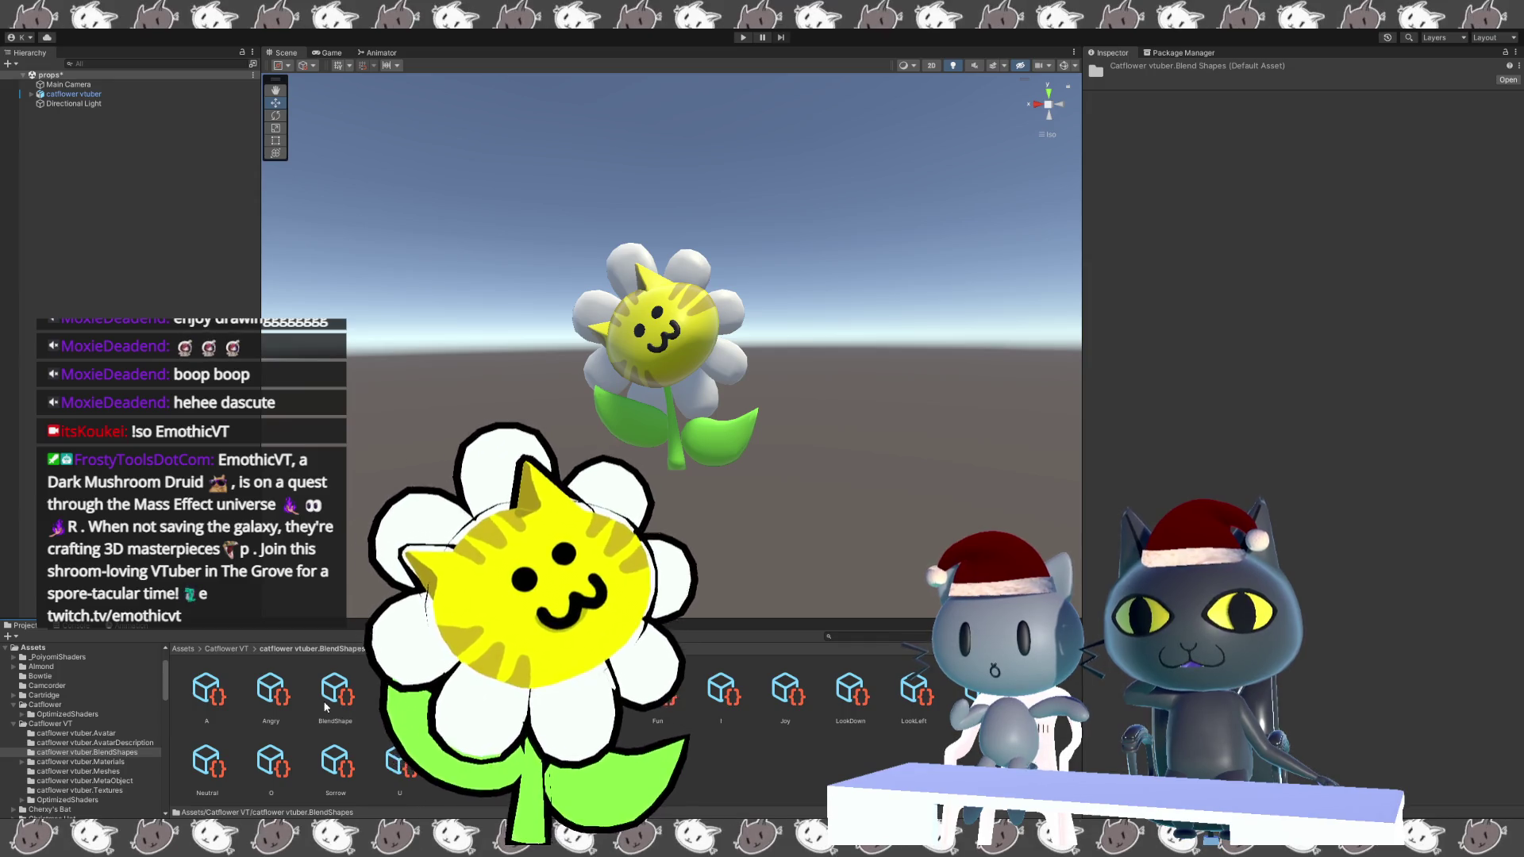
pyautogui.click(337, 702)
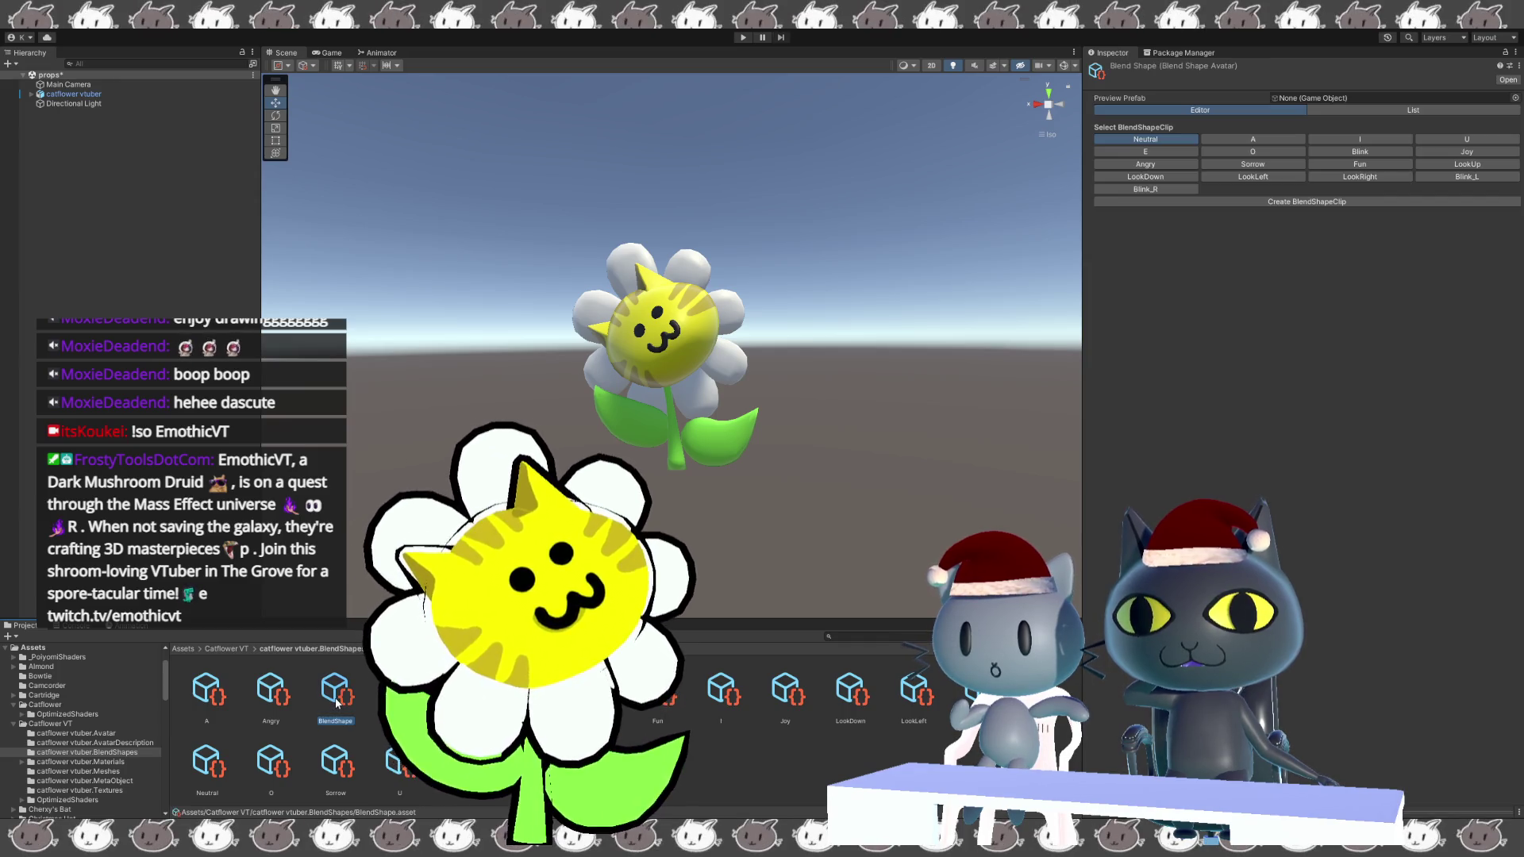
# Check the preview model field, then view the Blink_L blend shape clip.
pyautogui.click(1281, 97)
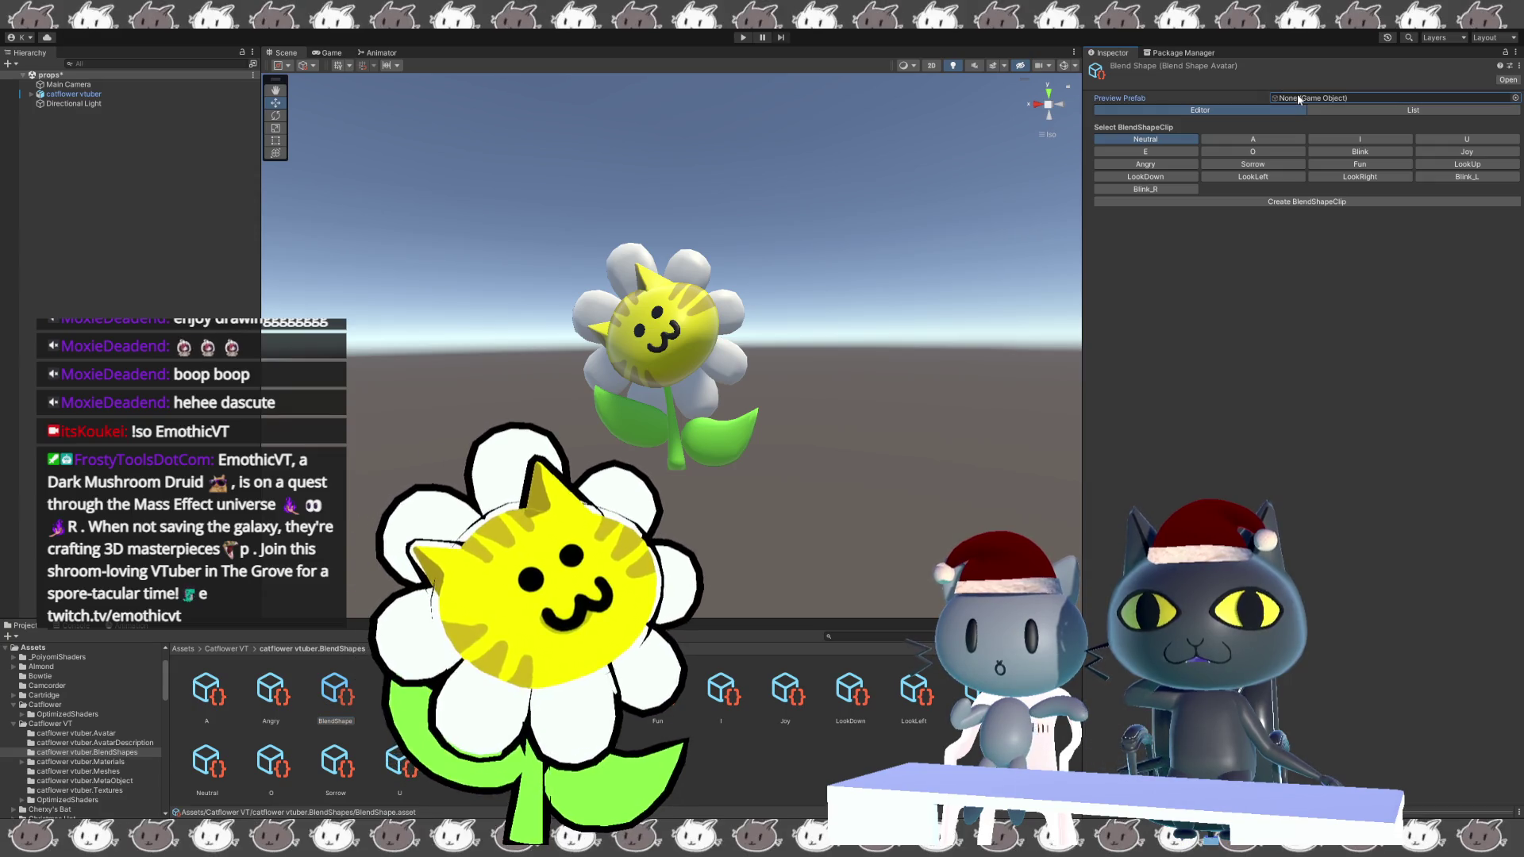
pyautogui.click(1497, 116)
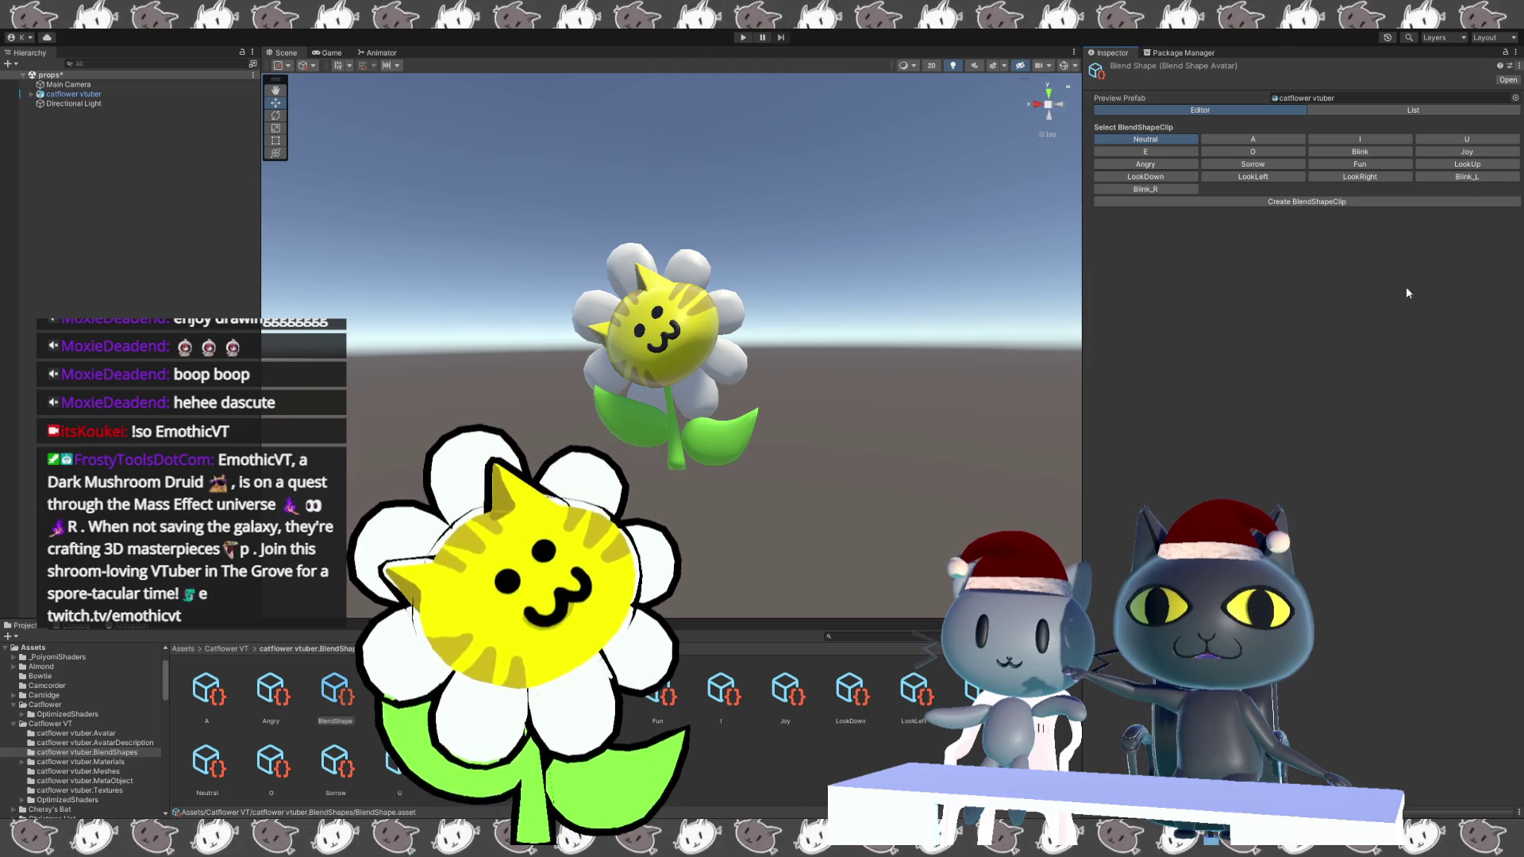
pyautogui.click(340, 712)
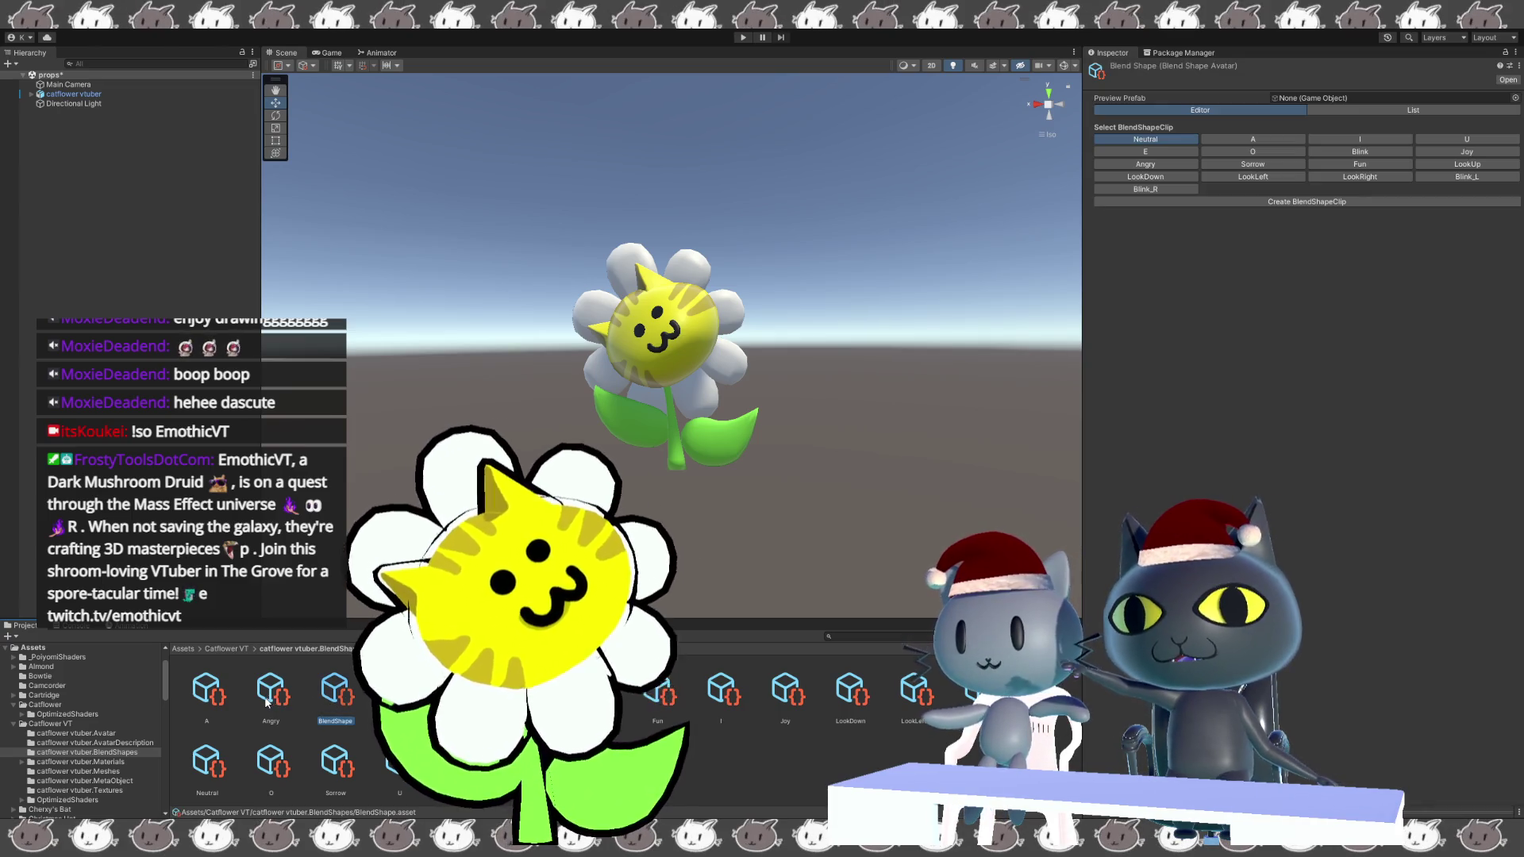
pyautogui.click(464, 691)
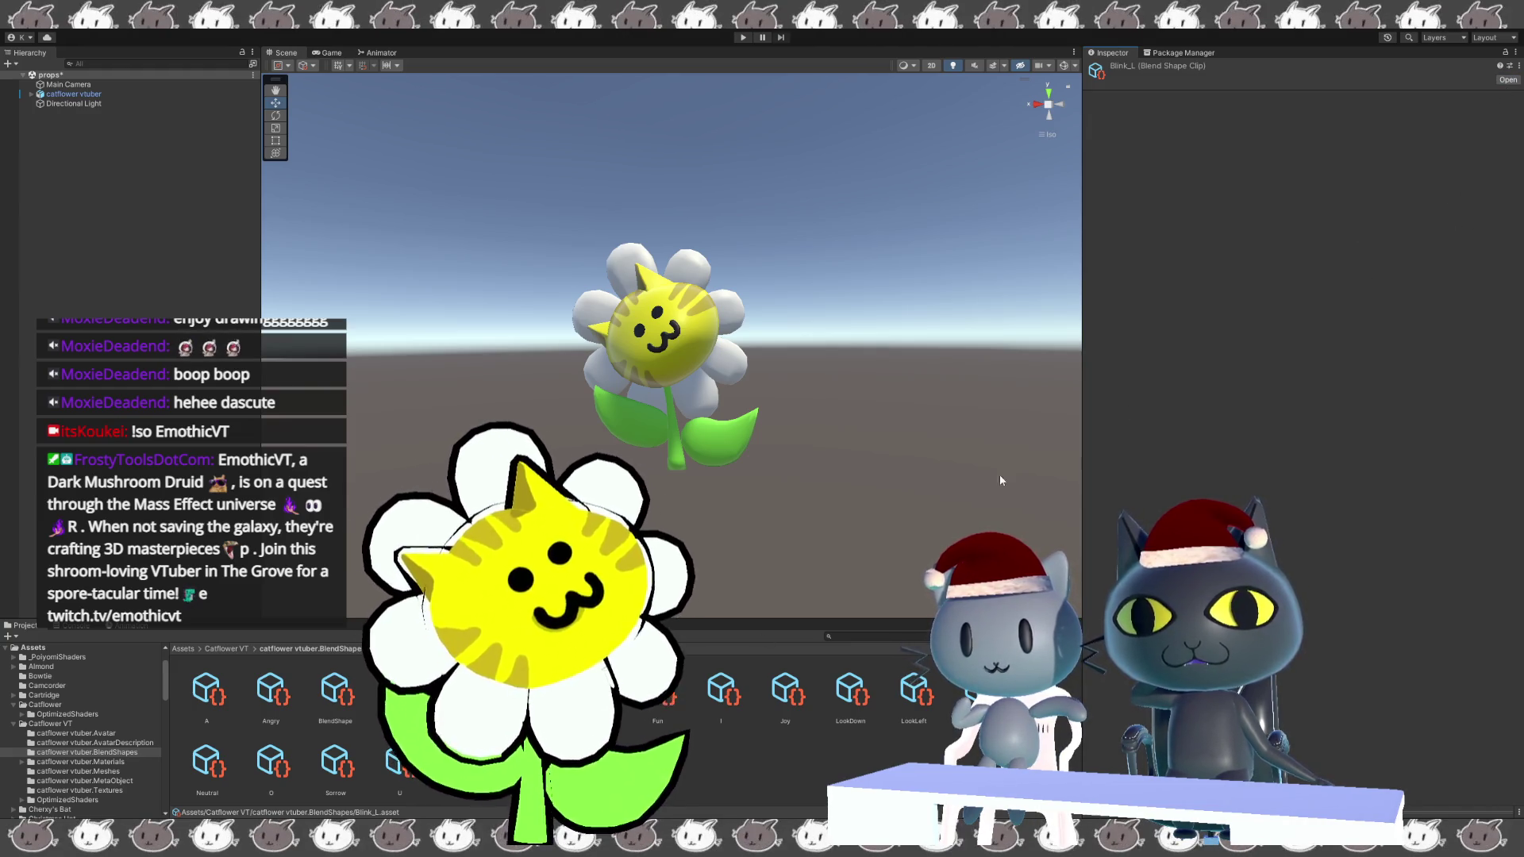
# Open the BlendShape avatar editor and check the Blink clip's Head blend shape values.
pyautogui.click(349, 710)
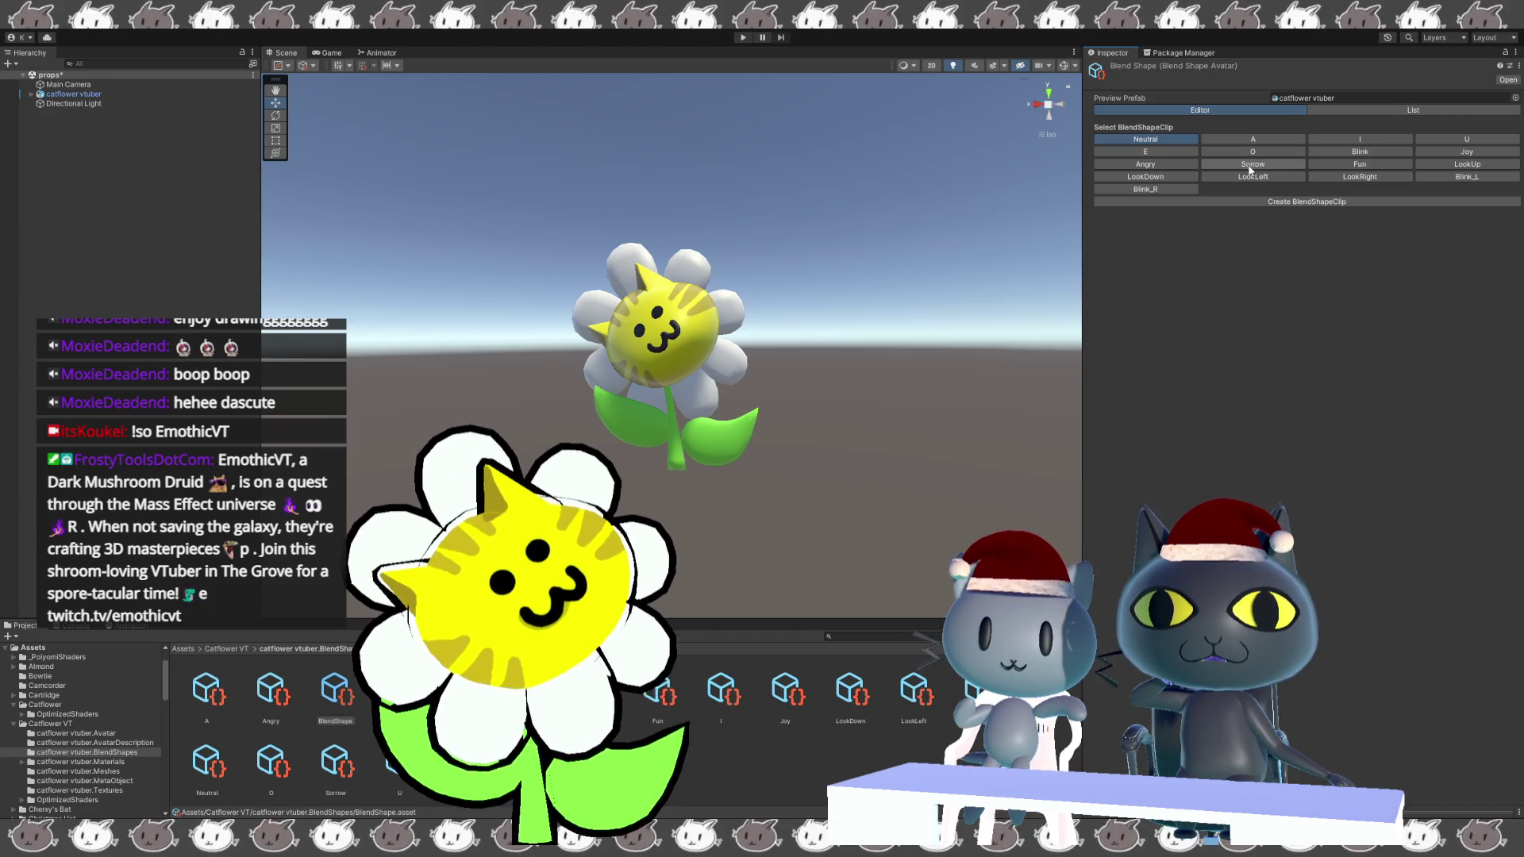
pyautogui.click(1348, 149)
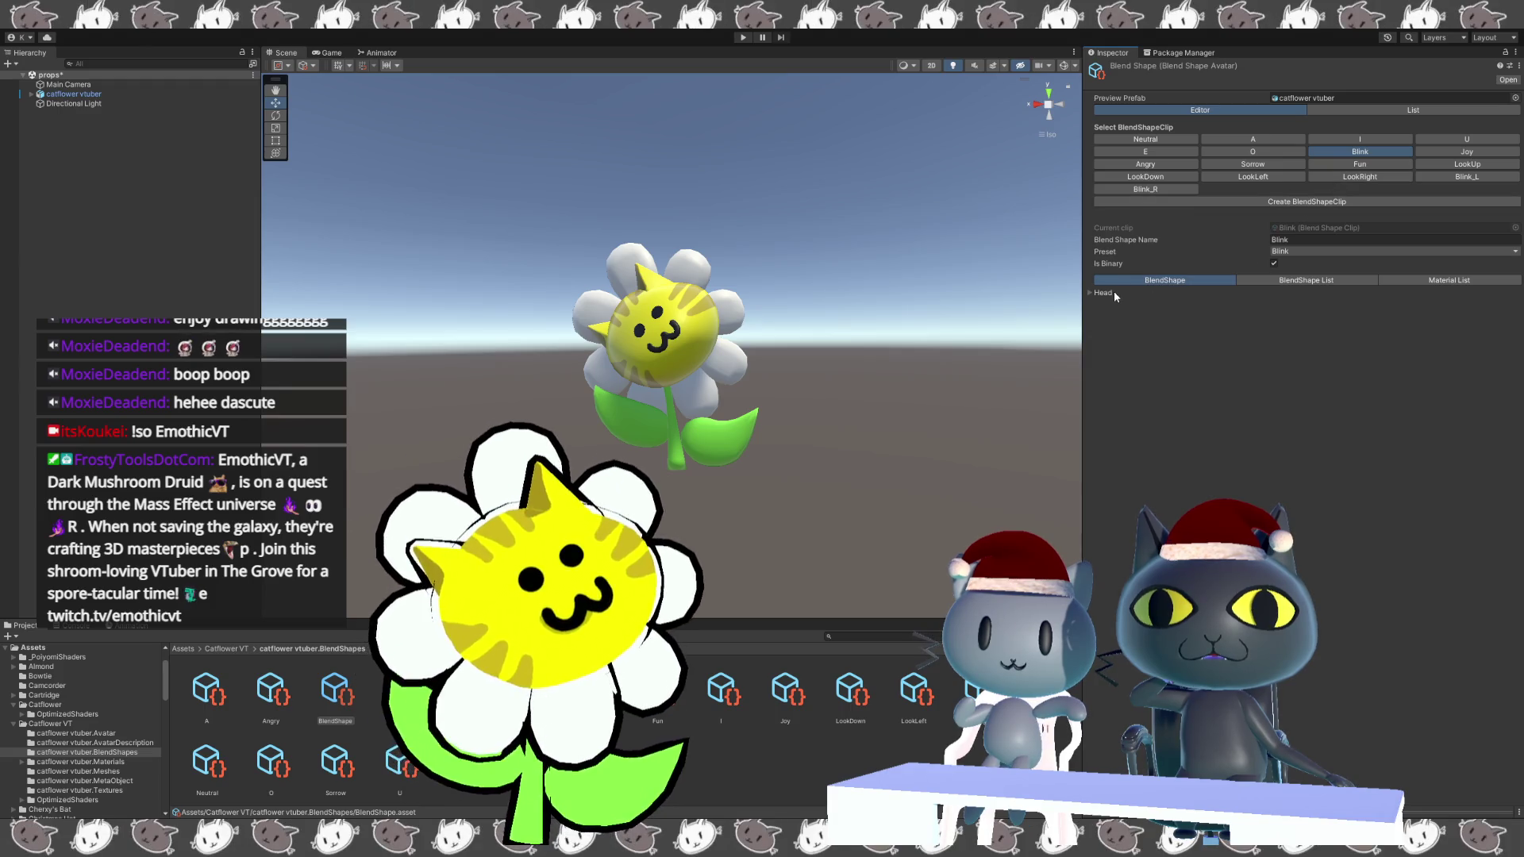
pyautogui.click(1089, 292)
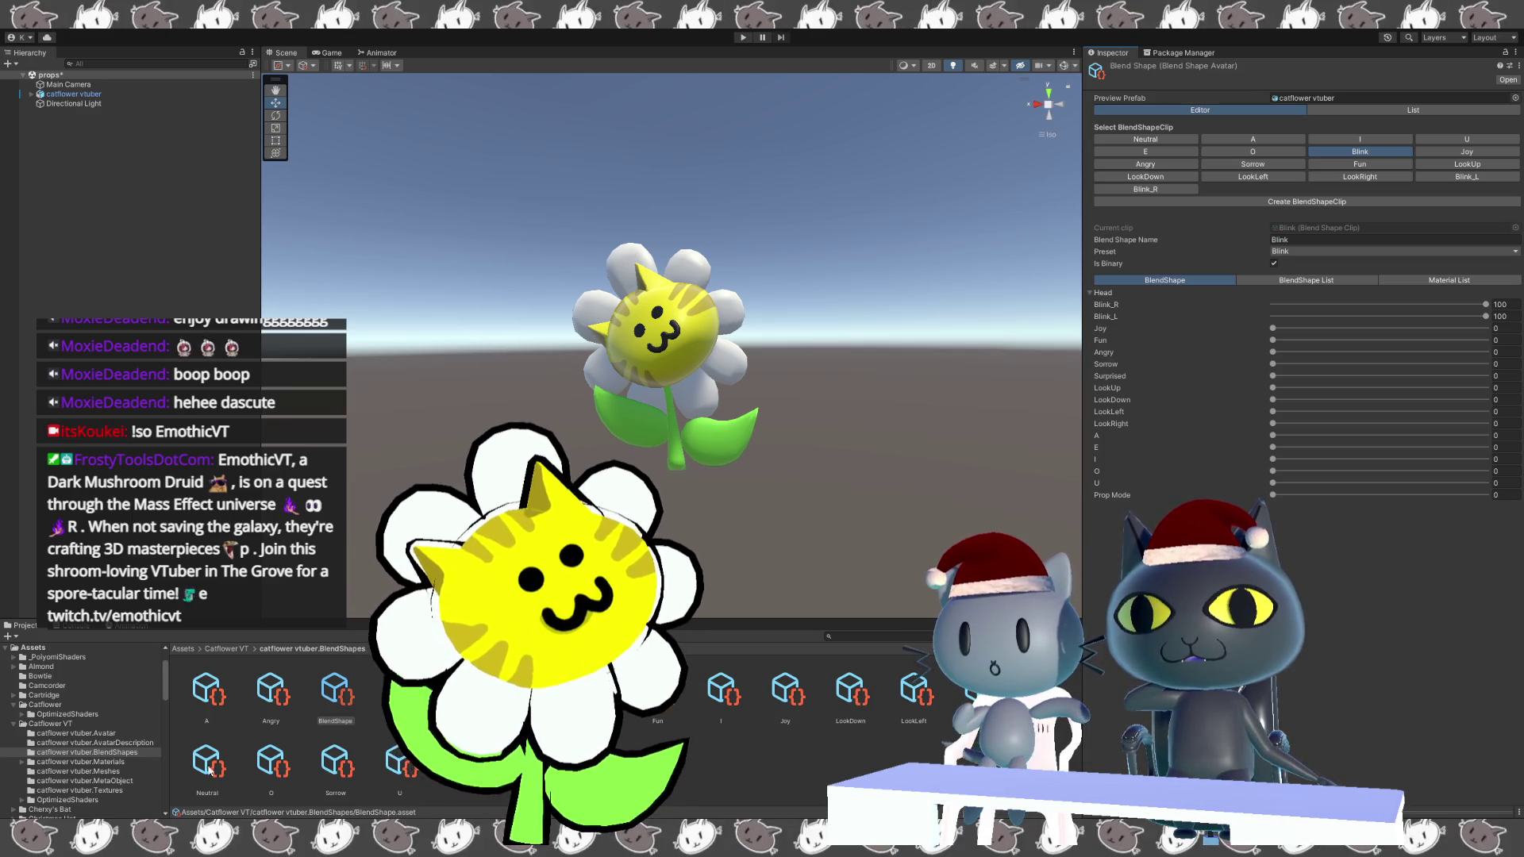
# View the Blink clip asset, then go back to catflower vtuber.BlendShapes and reselect the BlendShape asset.
pyautogui.click(399, 691)
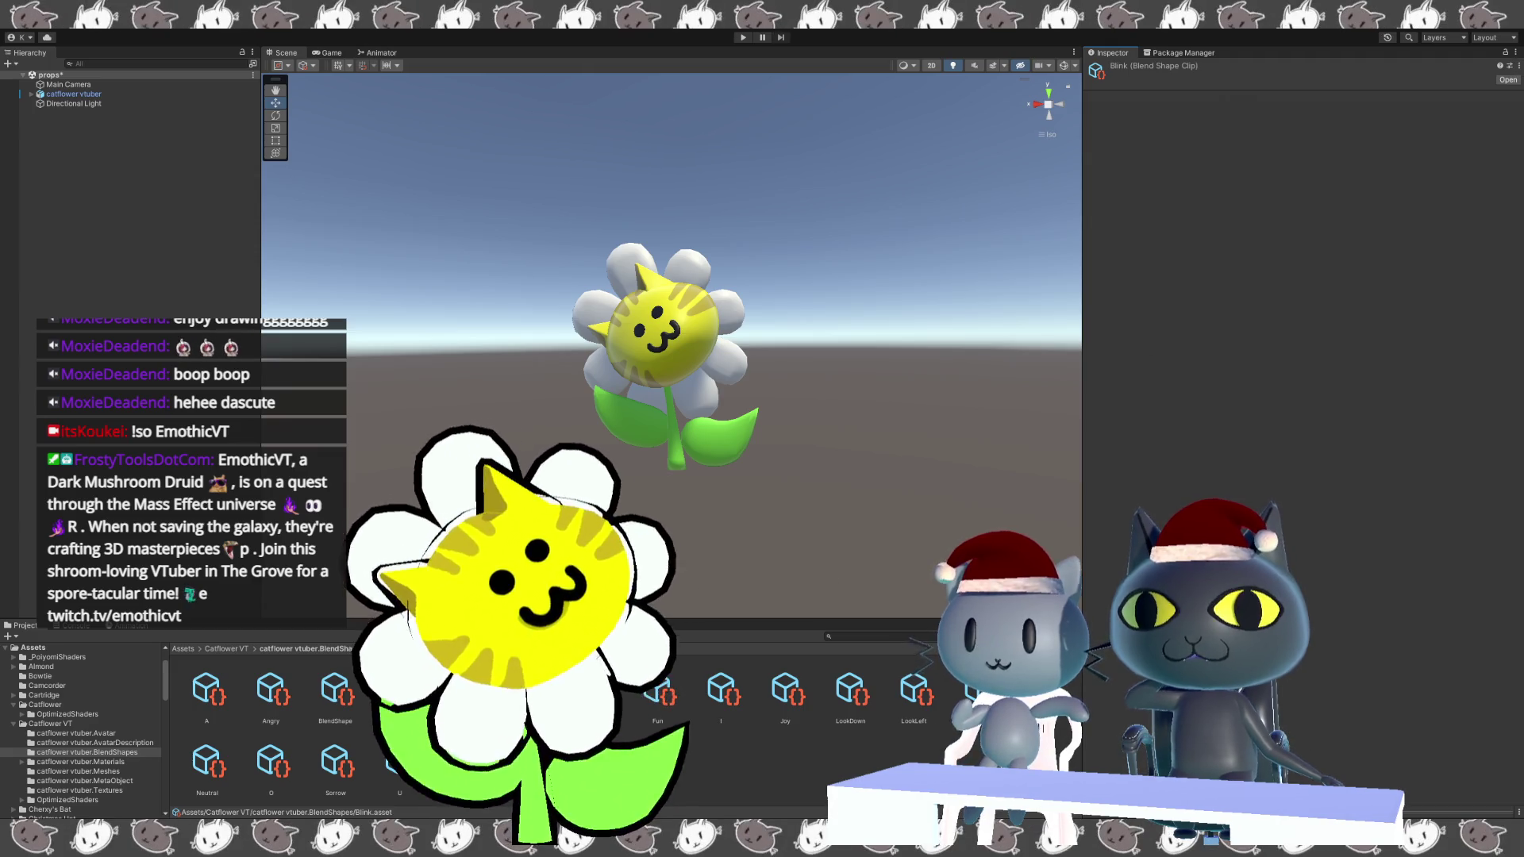
pyautogui.click(230, 649)
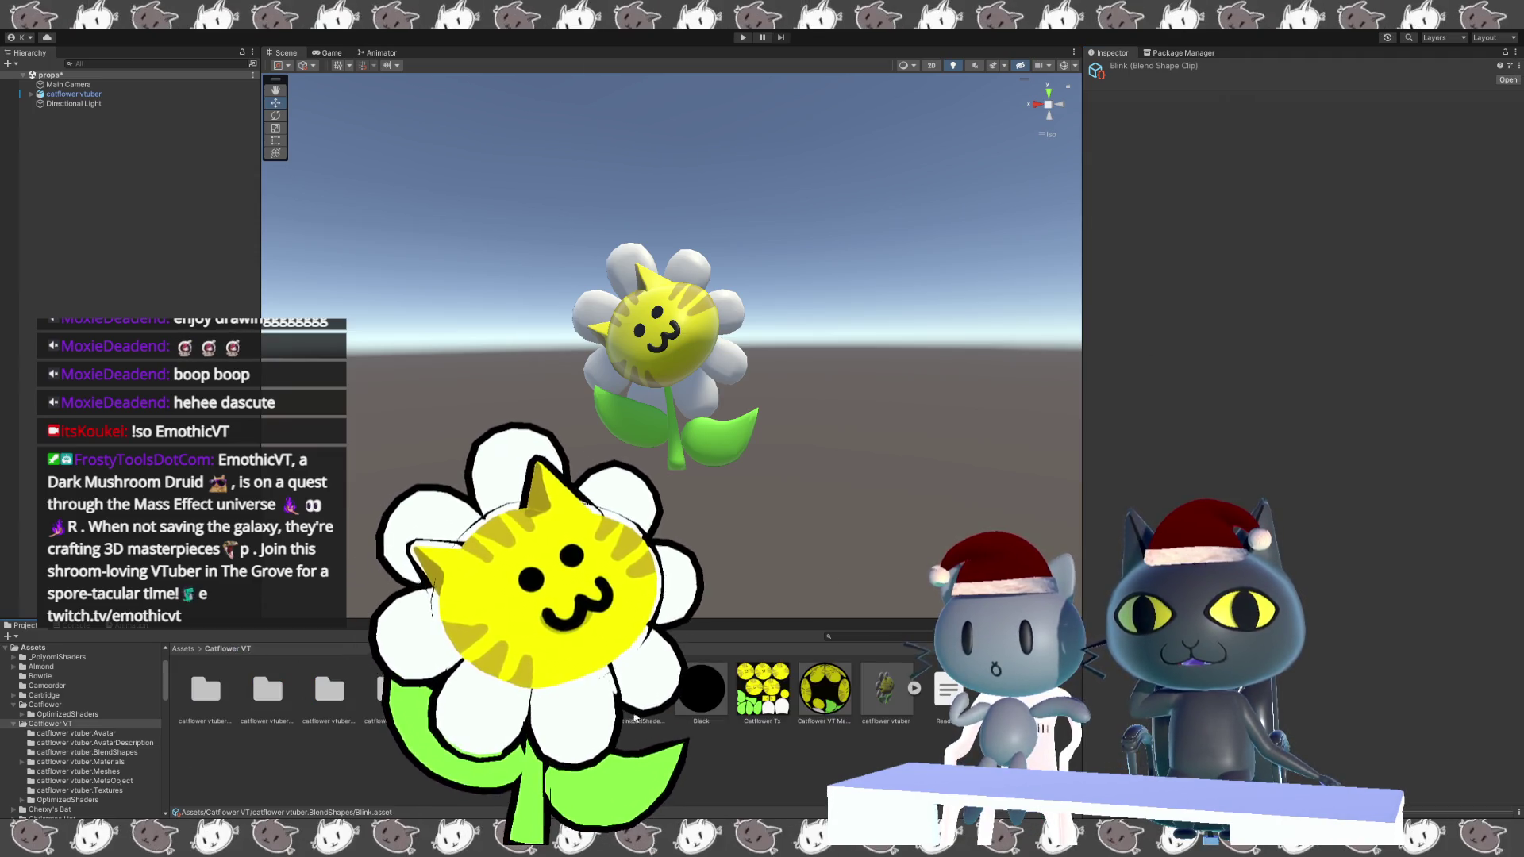
pyautogui.doubleClick(339, 702)
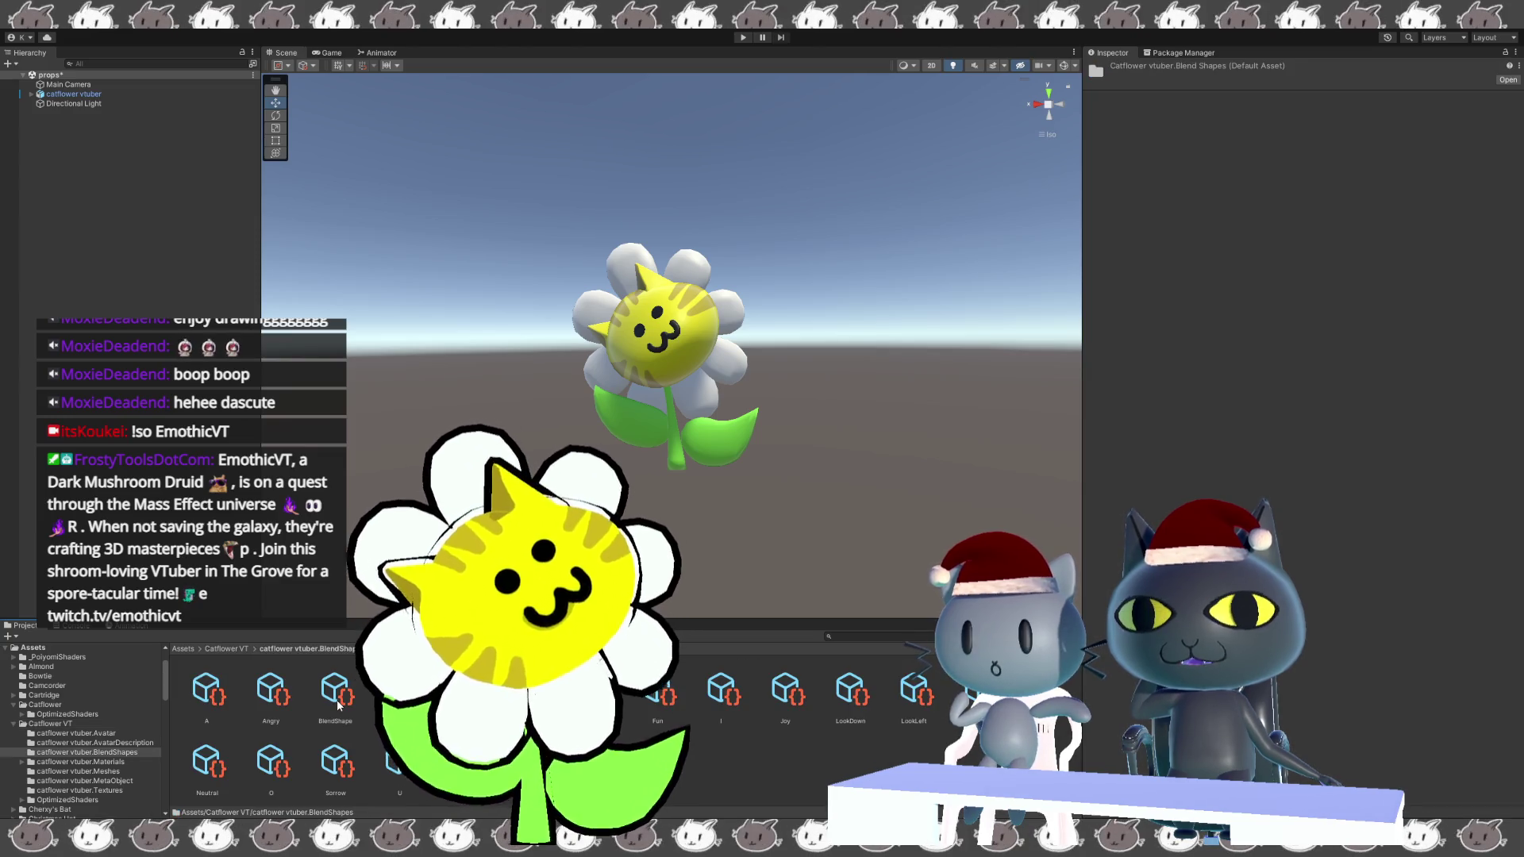
pyautogui.click(340, 702)
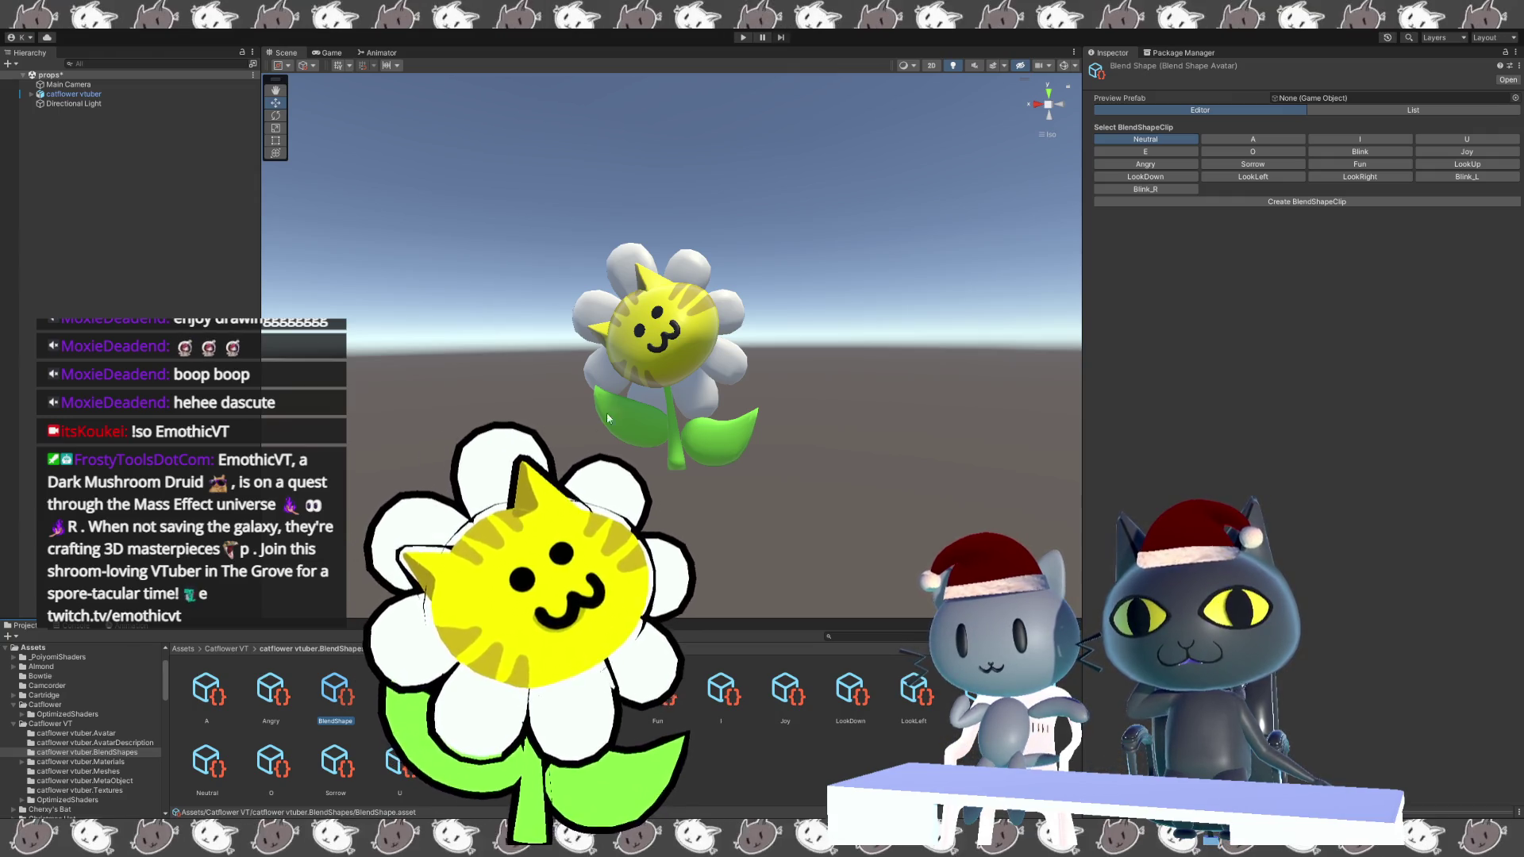
# Save the catflower vtuber scene avatar as a new prefab in the Catflower VT folder.
pyautogui.click(133, 93)
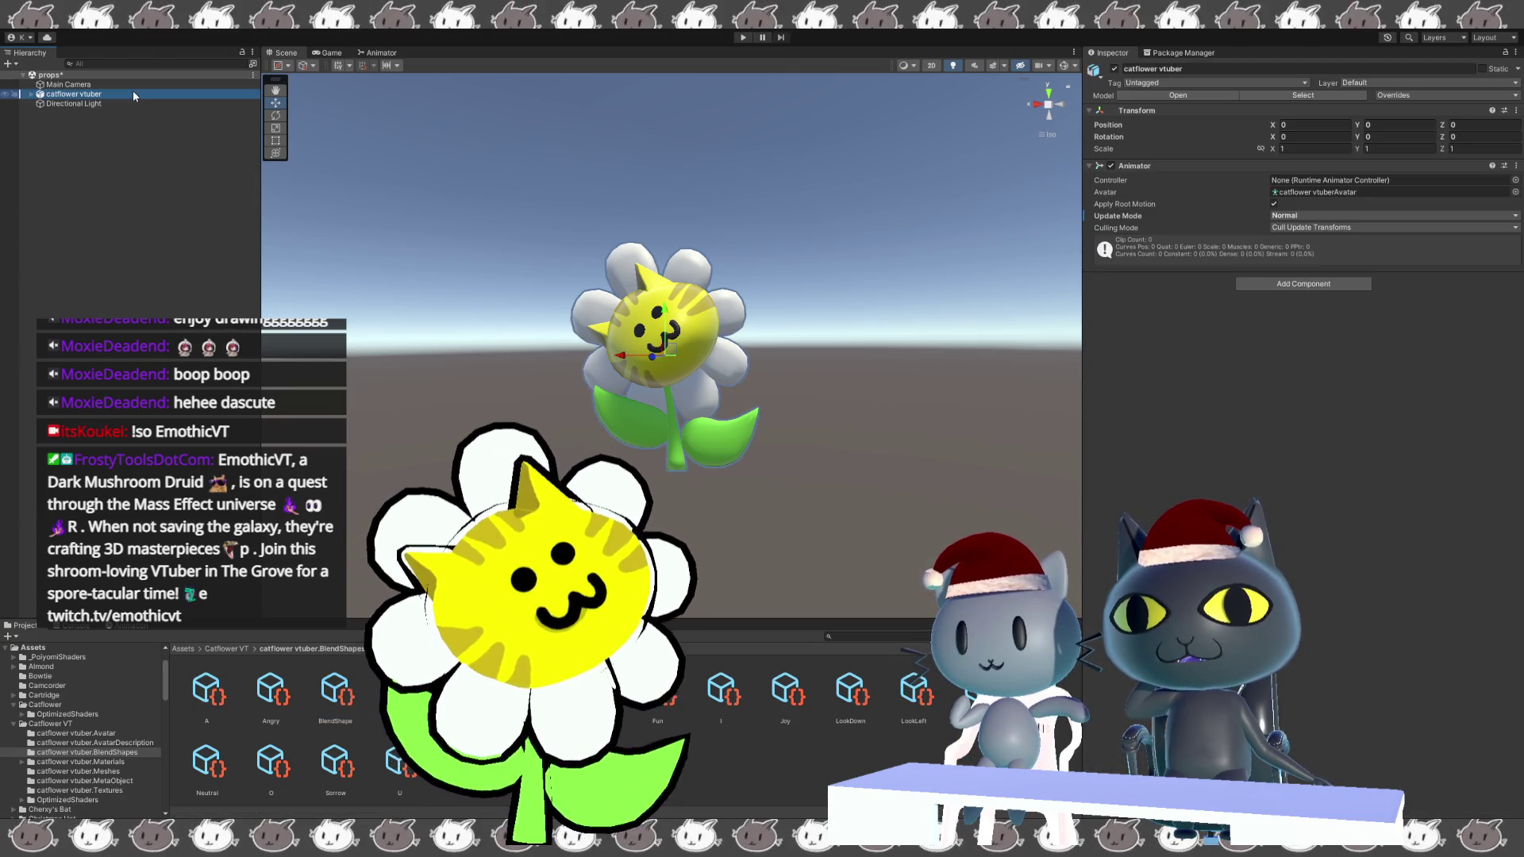
pyautogui.click(229, 648)
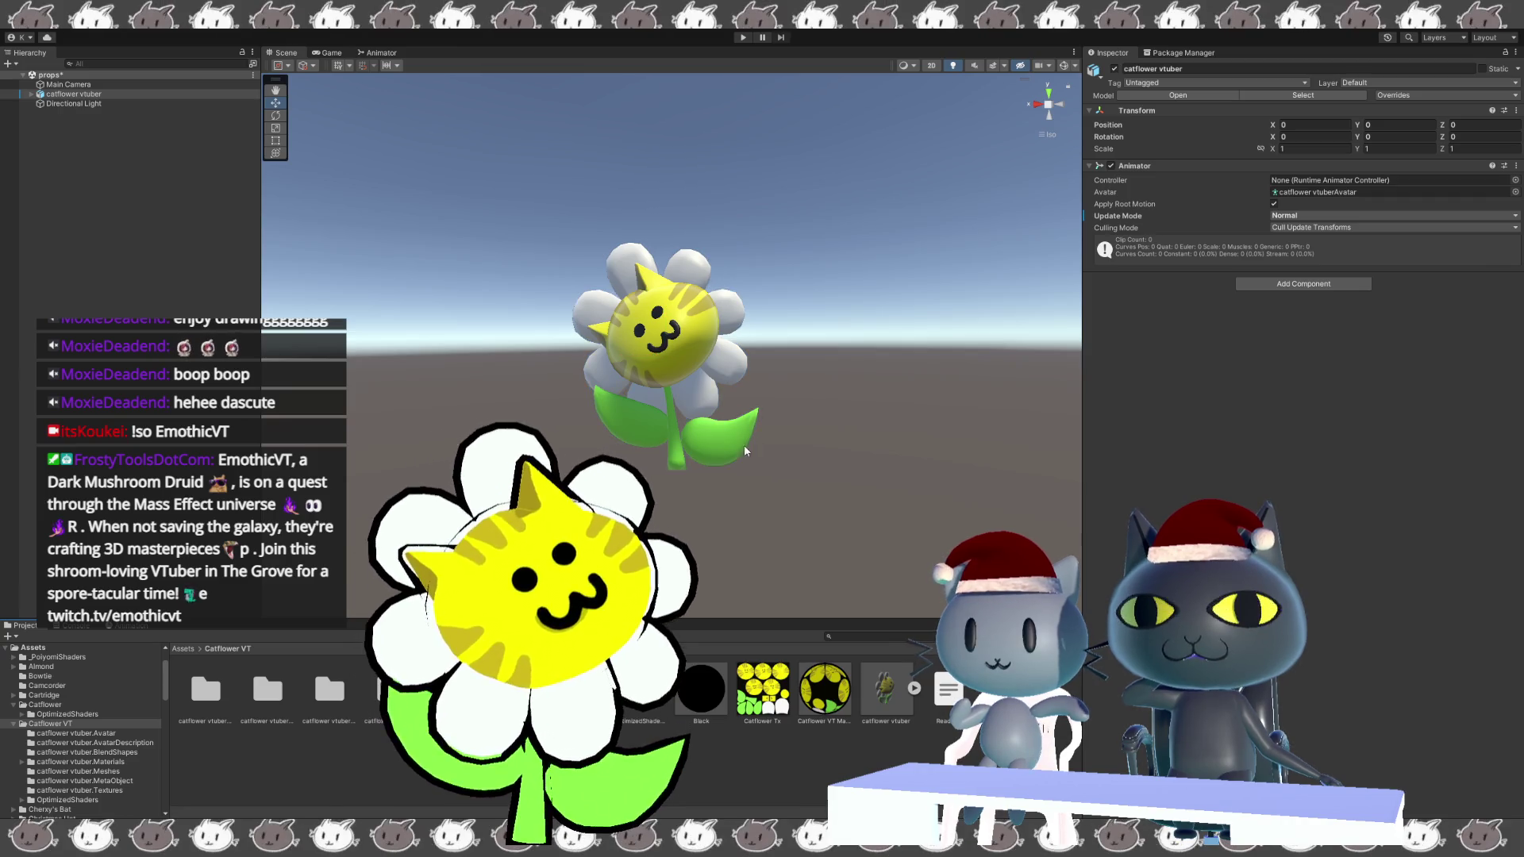
pyautogui.moveTo(744, 446); pyautogui.dragTo(793, 762)
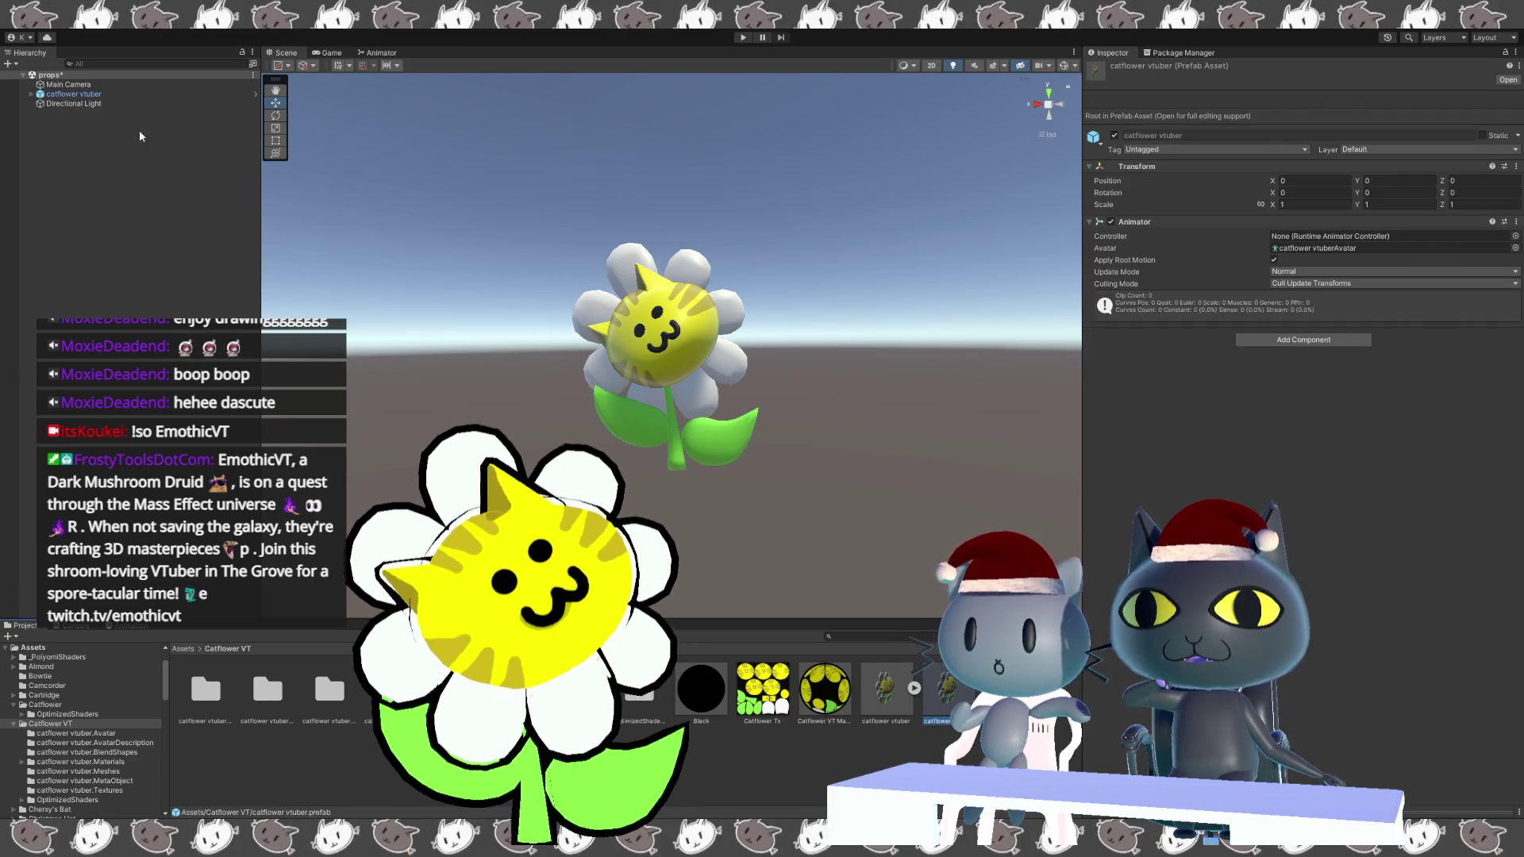
# Delete the avatar from the scene, undo the deletion, and open the BlendShape avatar asset.
pyautogui.click(113, 93)
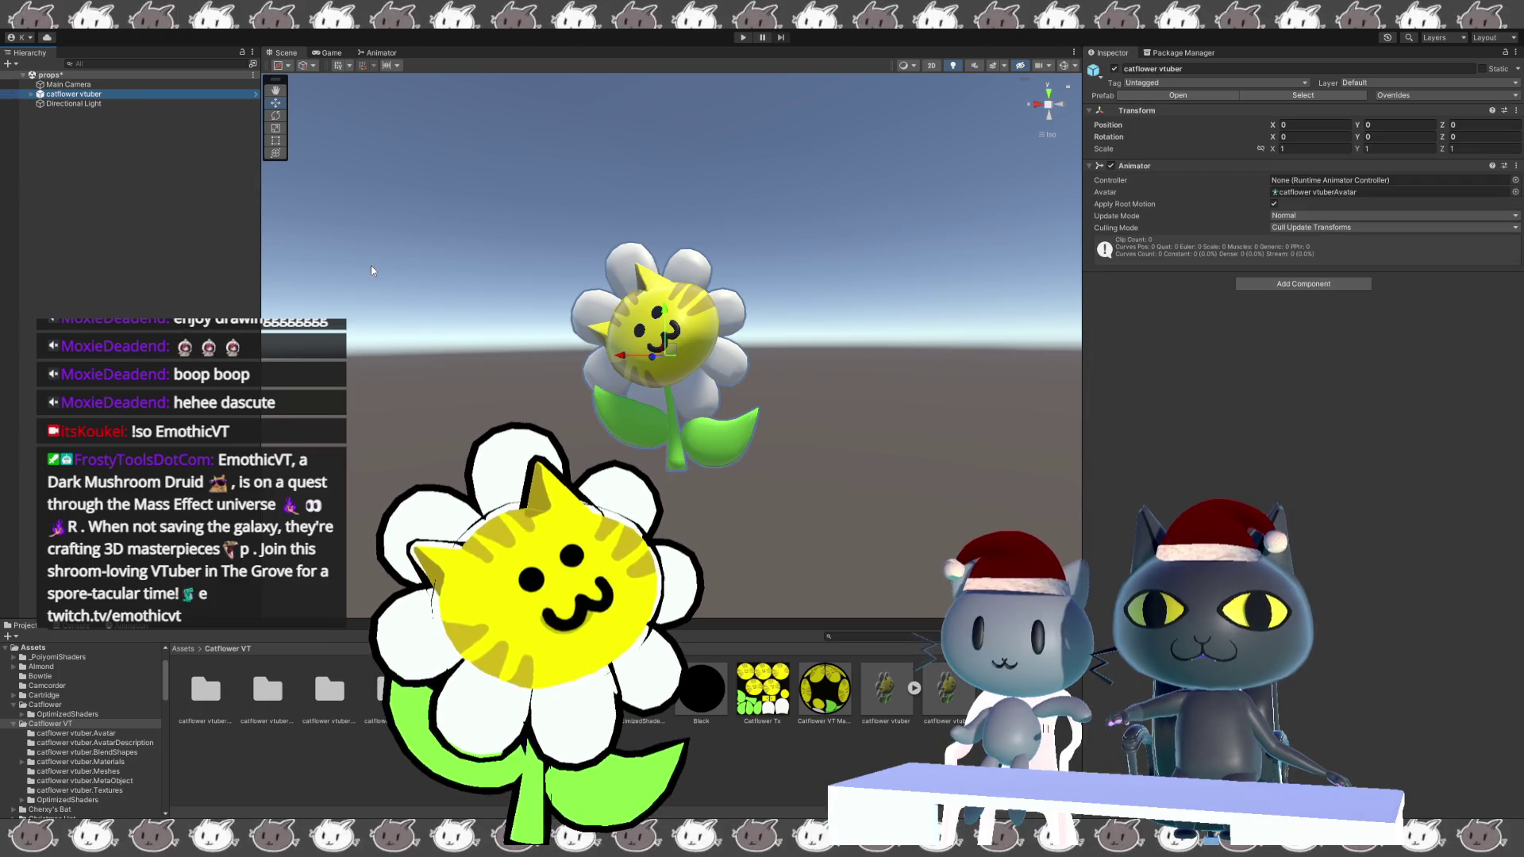
pyautogui.press('Delete')
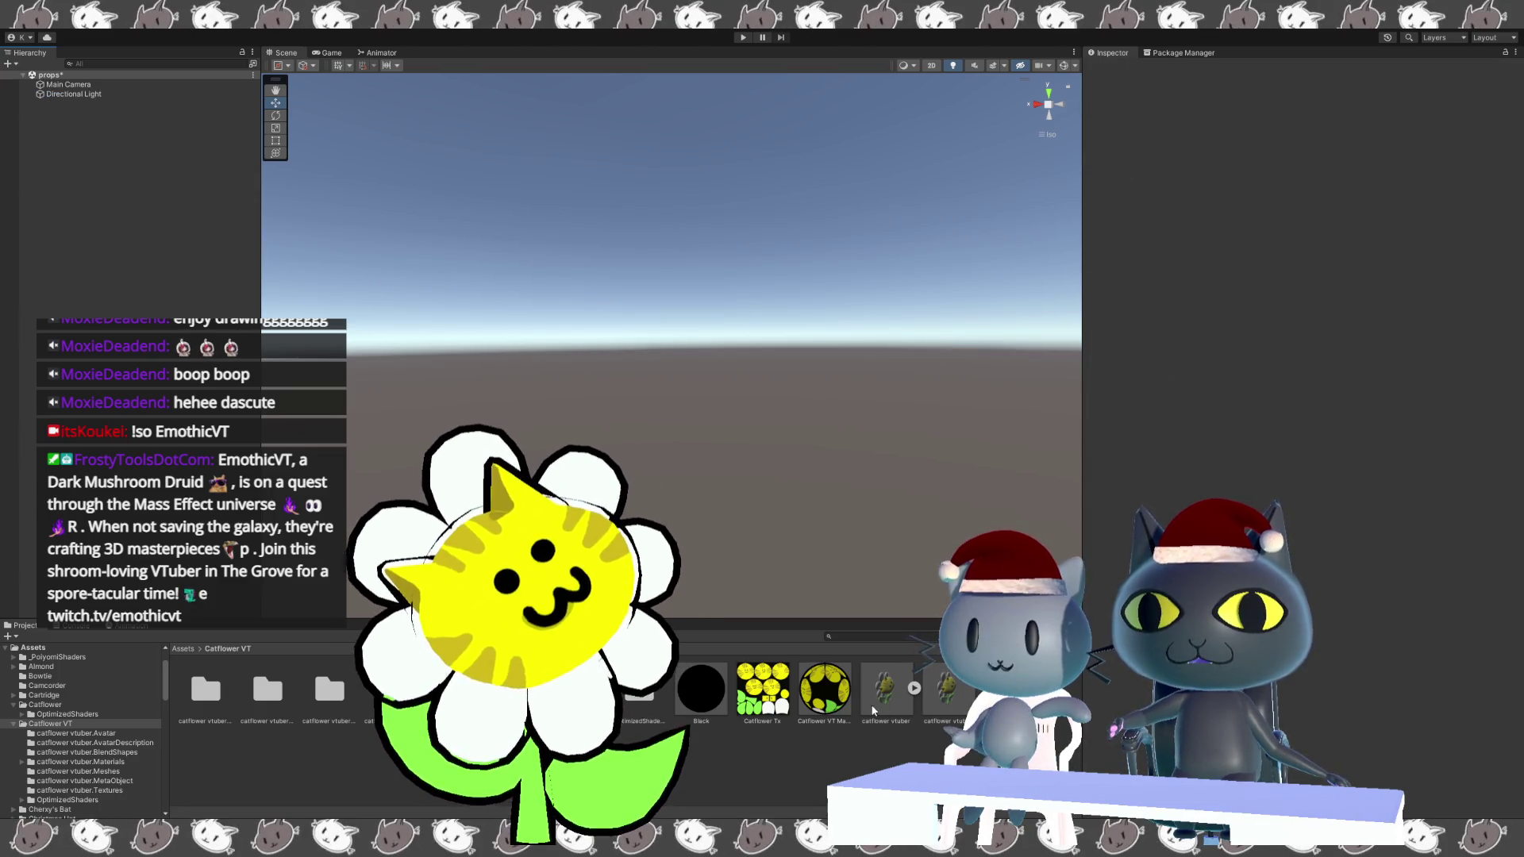
pyautogui.click(311, 695)
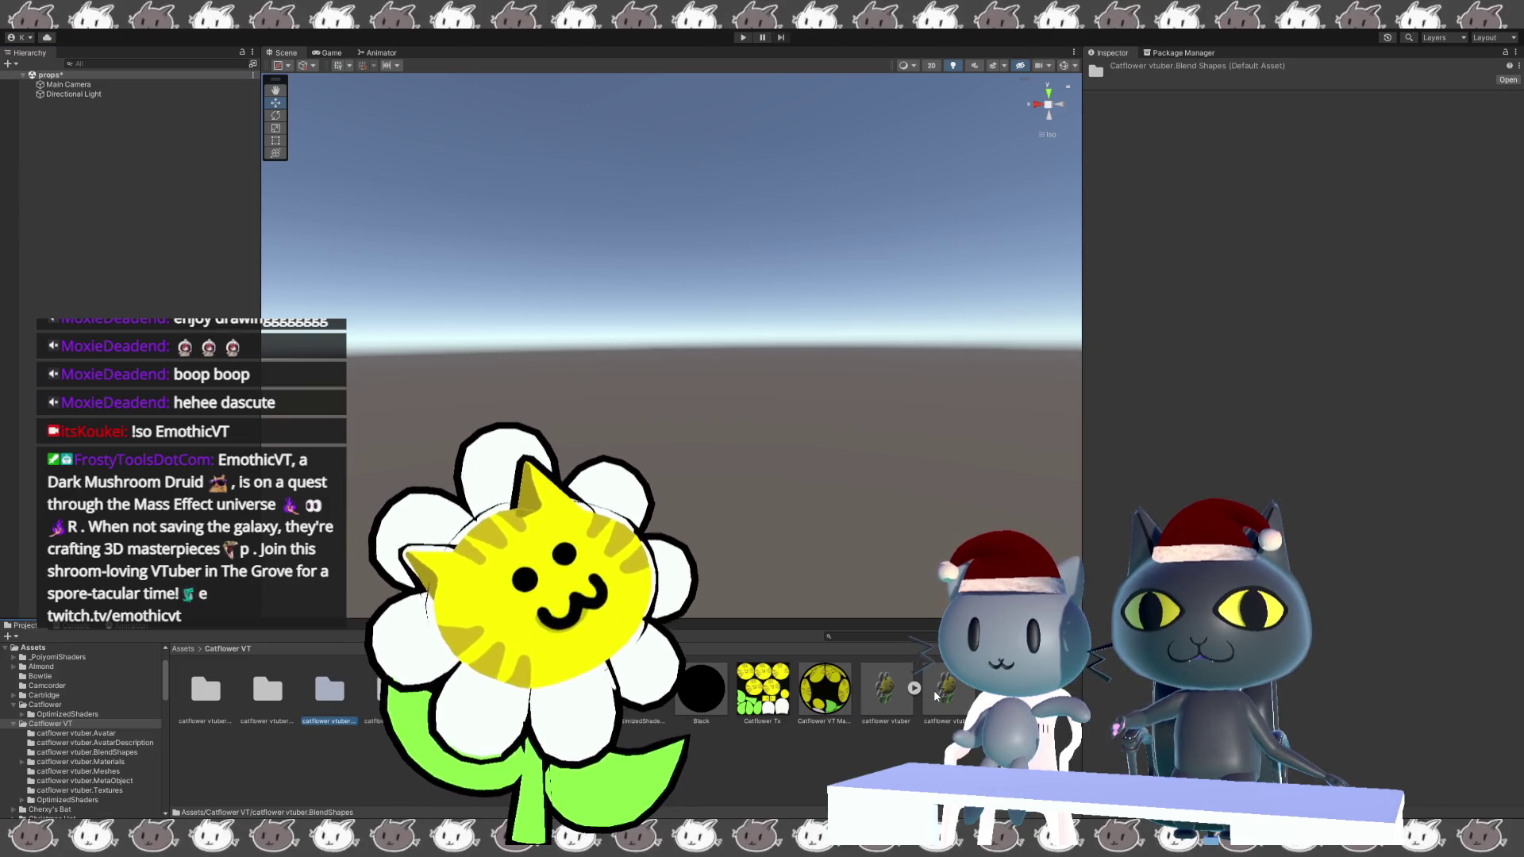
pyautogui.hotkey('ctrl', 'z')
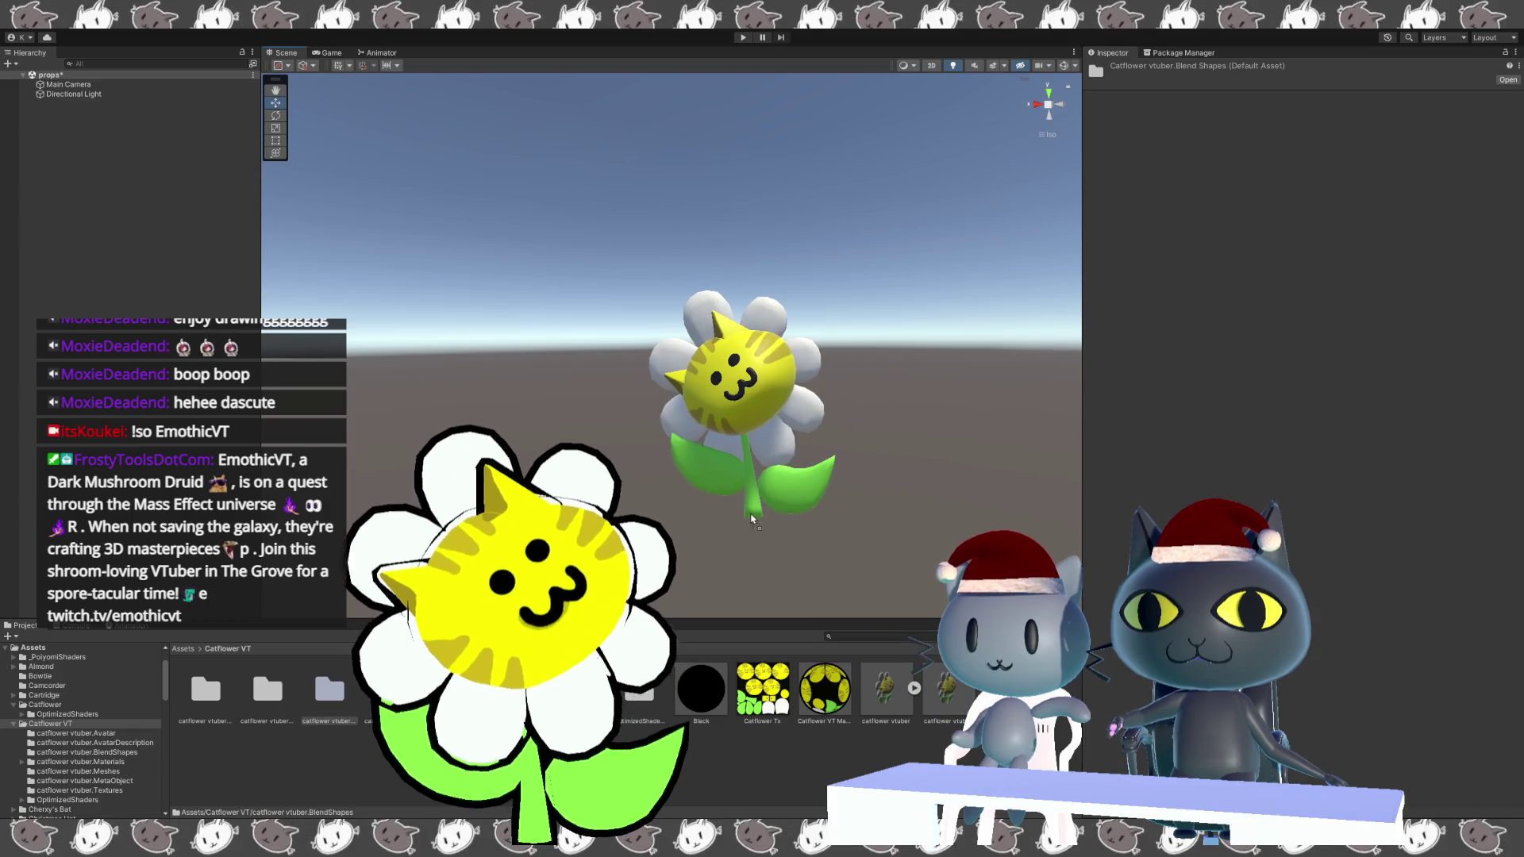
pyautogui.hotkey('ctrl', 'z')
pyautogui.hotkey('ctrl', 'z')
pyautogui.hotkey('ctrl', 'z')
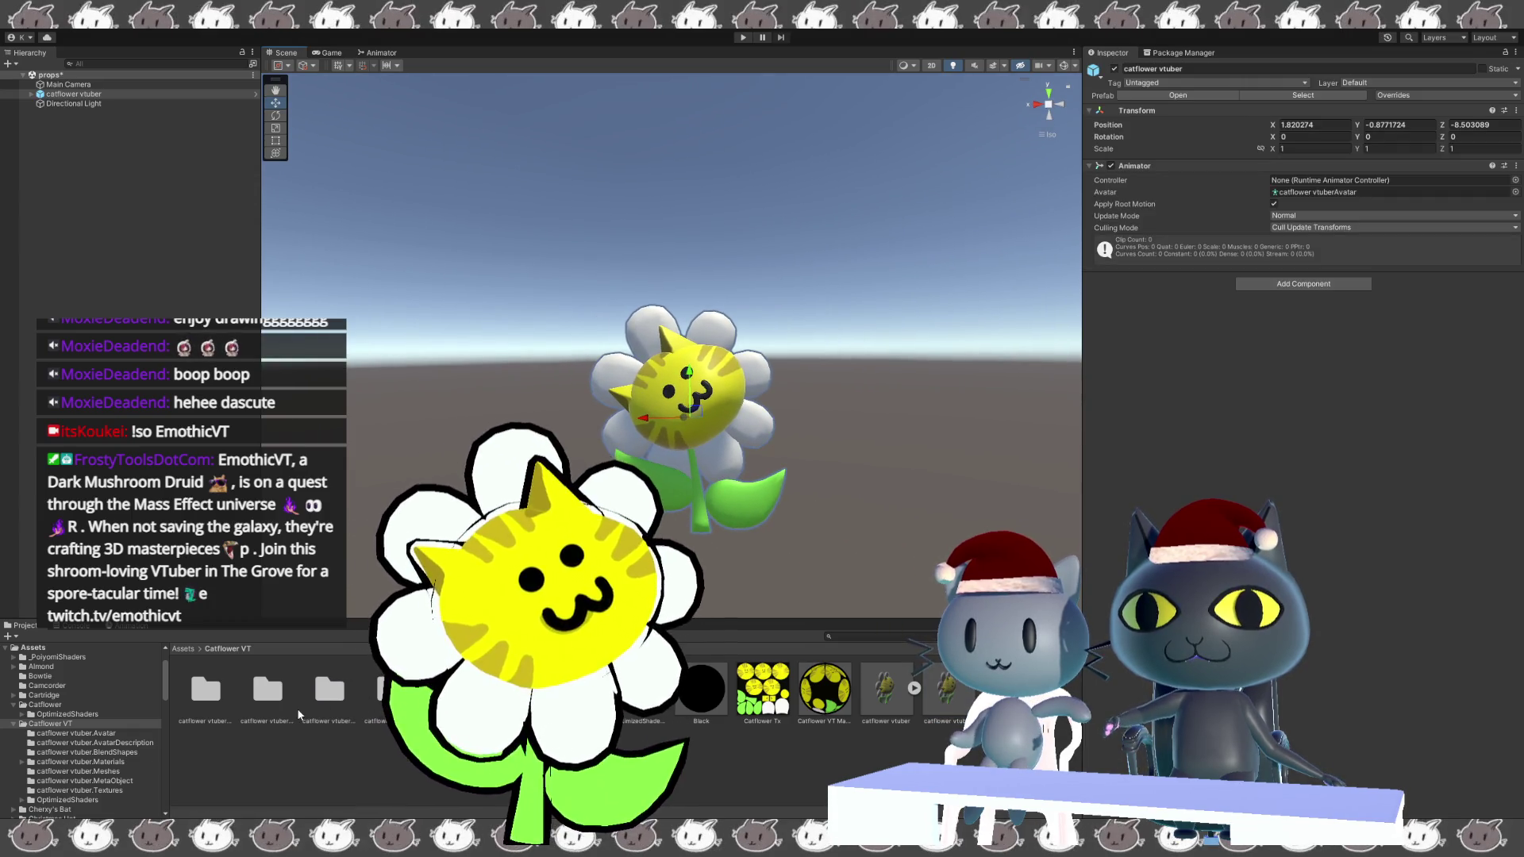
pyautogui.doubleClick(330, 691)
pyautogui.click(334, 691)
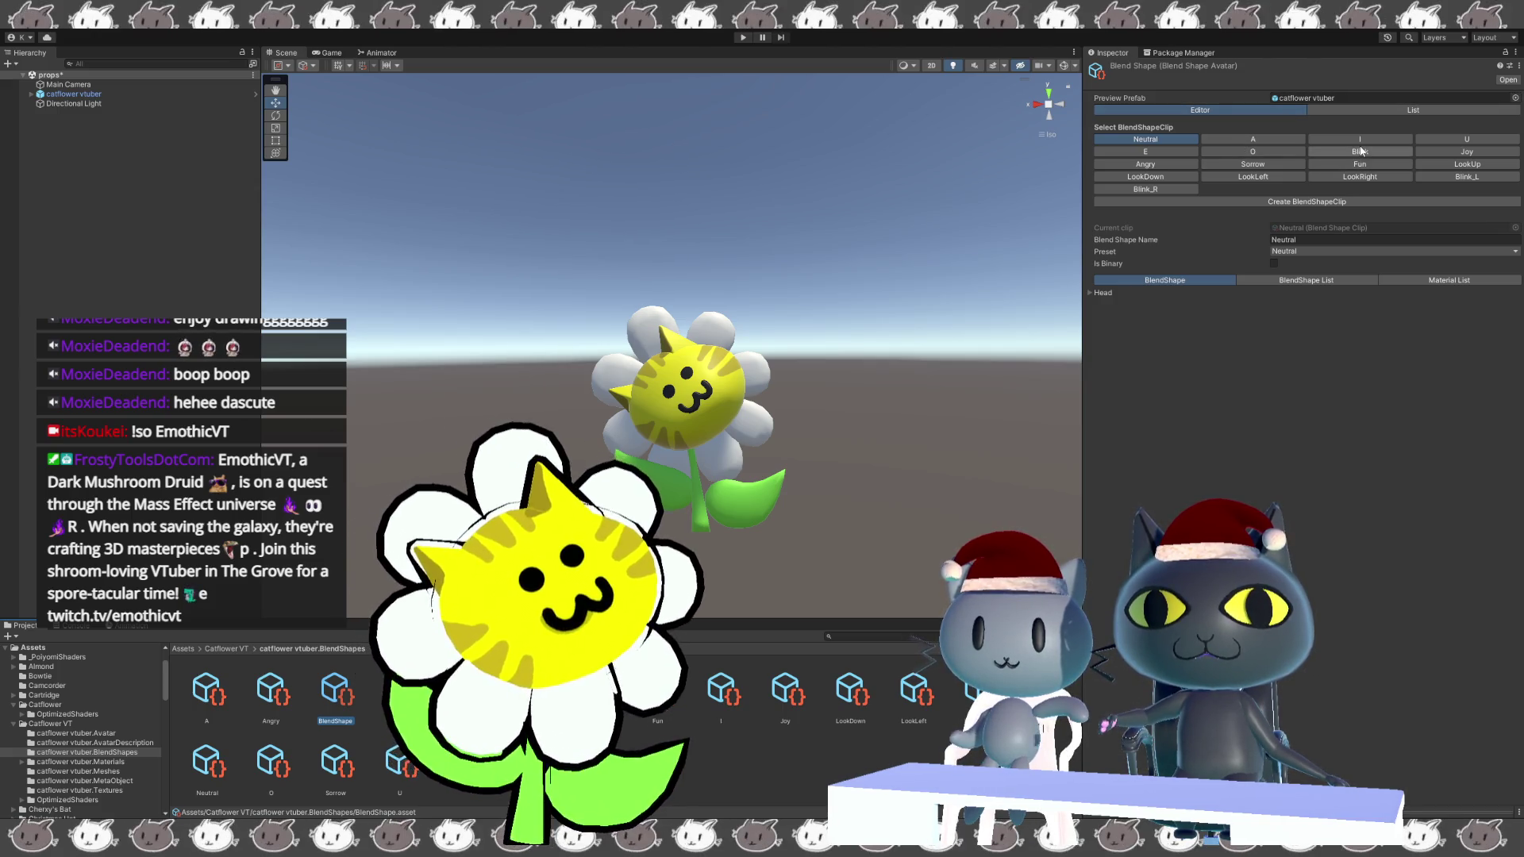
# Open the Blink clip and set its Head Blink_R weight to 100.
pyautogui.click(400, 691)
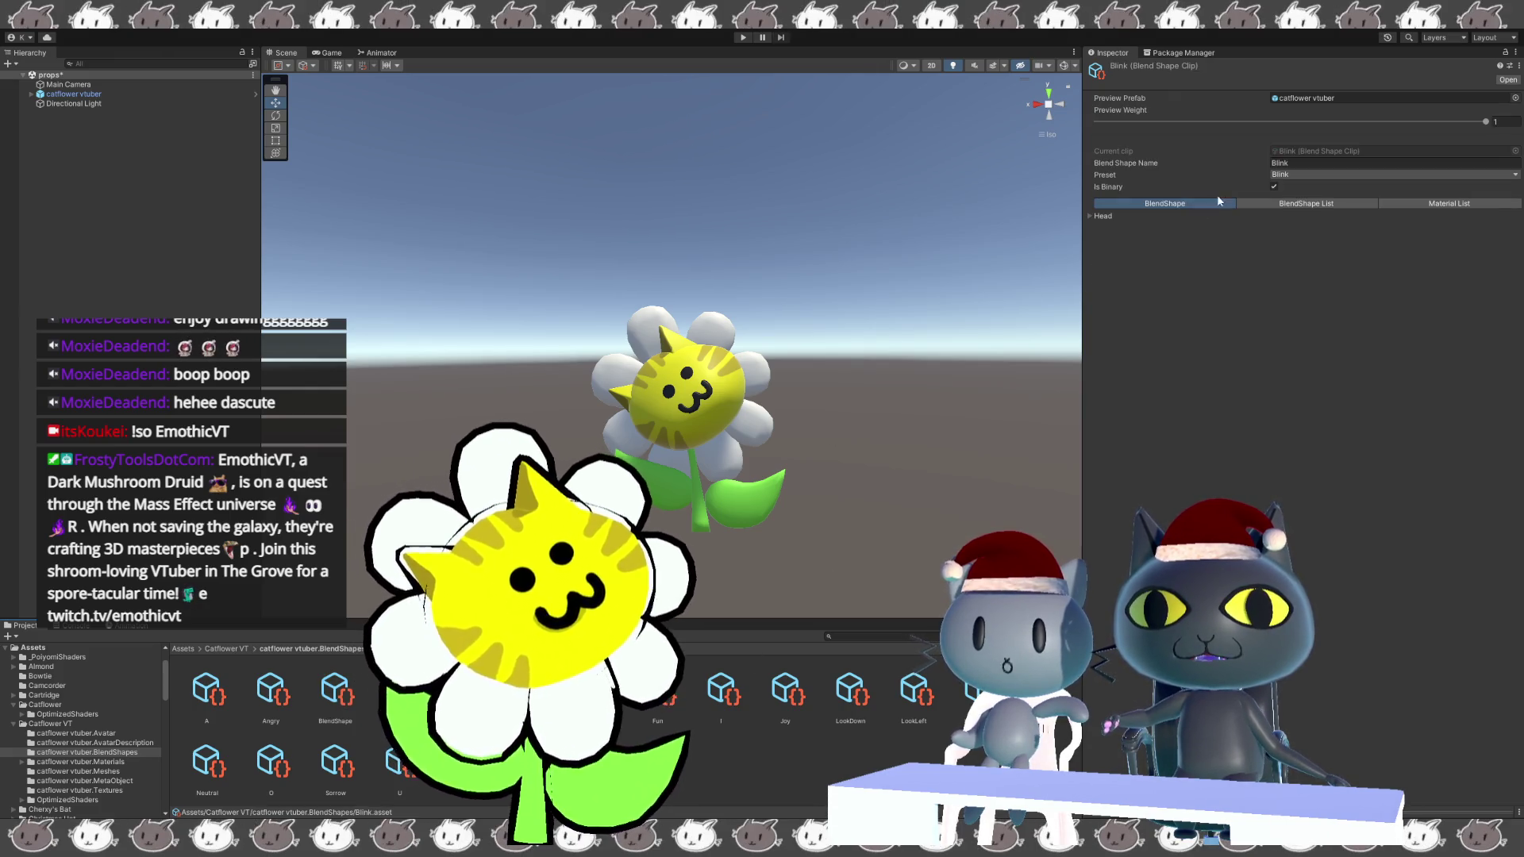
pyautogui.click(1103, 215)
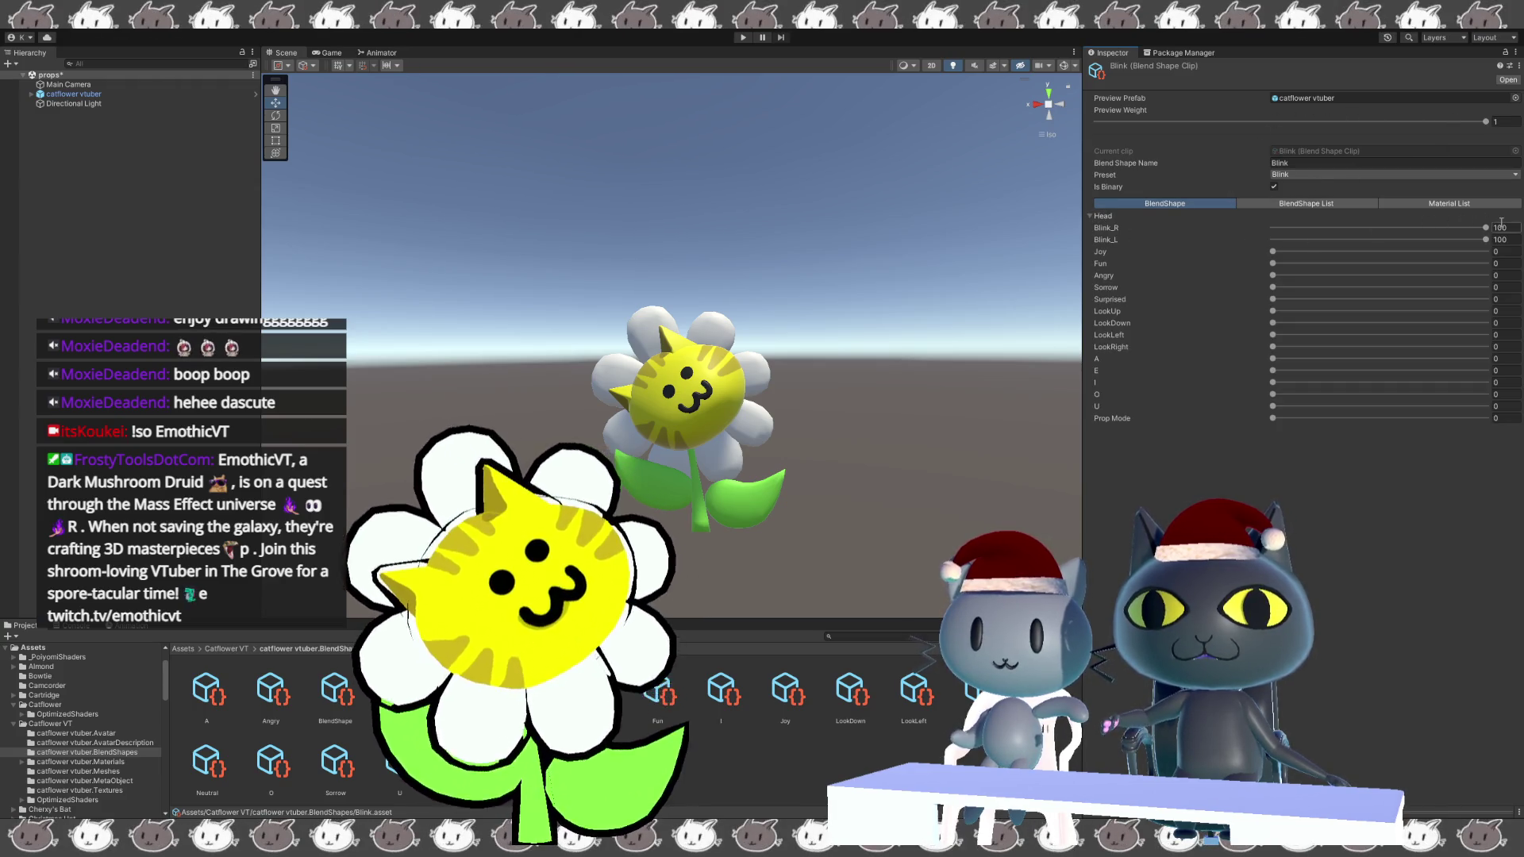
pyautogui.moveTo(1486, 228); pyautogui.dragTo(1470, 228)
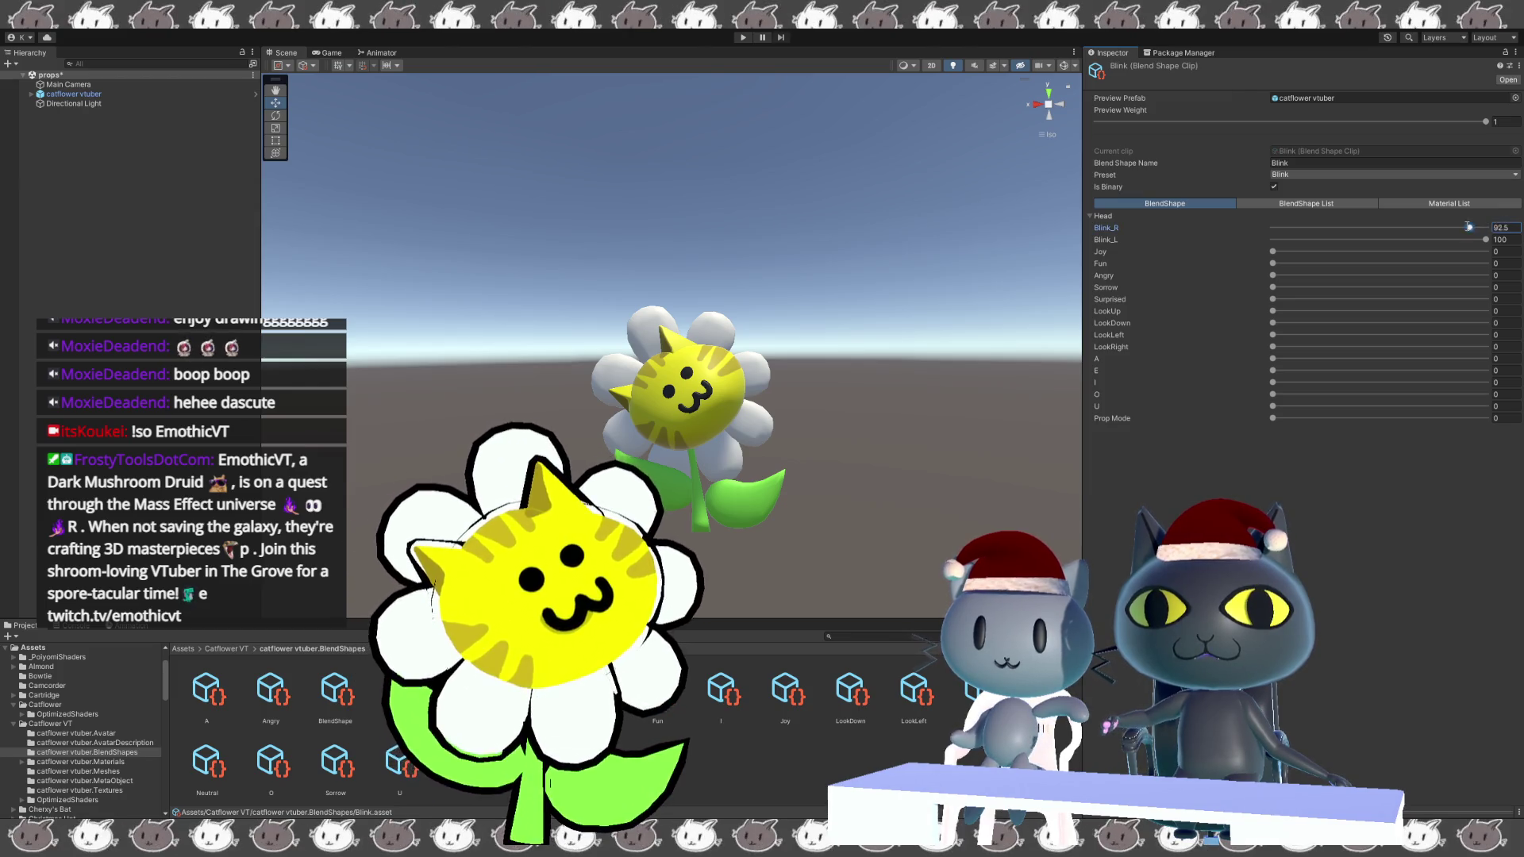
pyautogui.moveTo(1185, 243); pyautogui.dragTo(1490, 242)
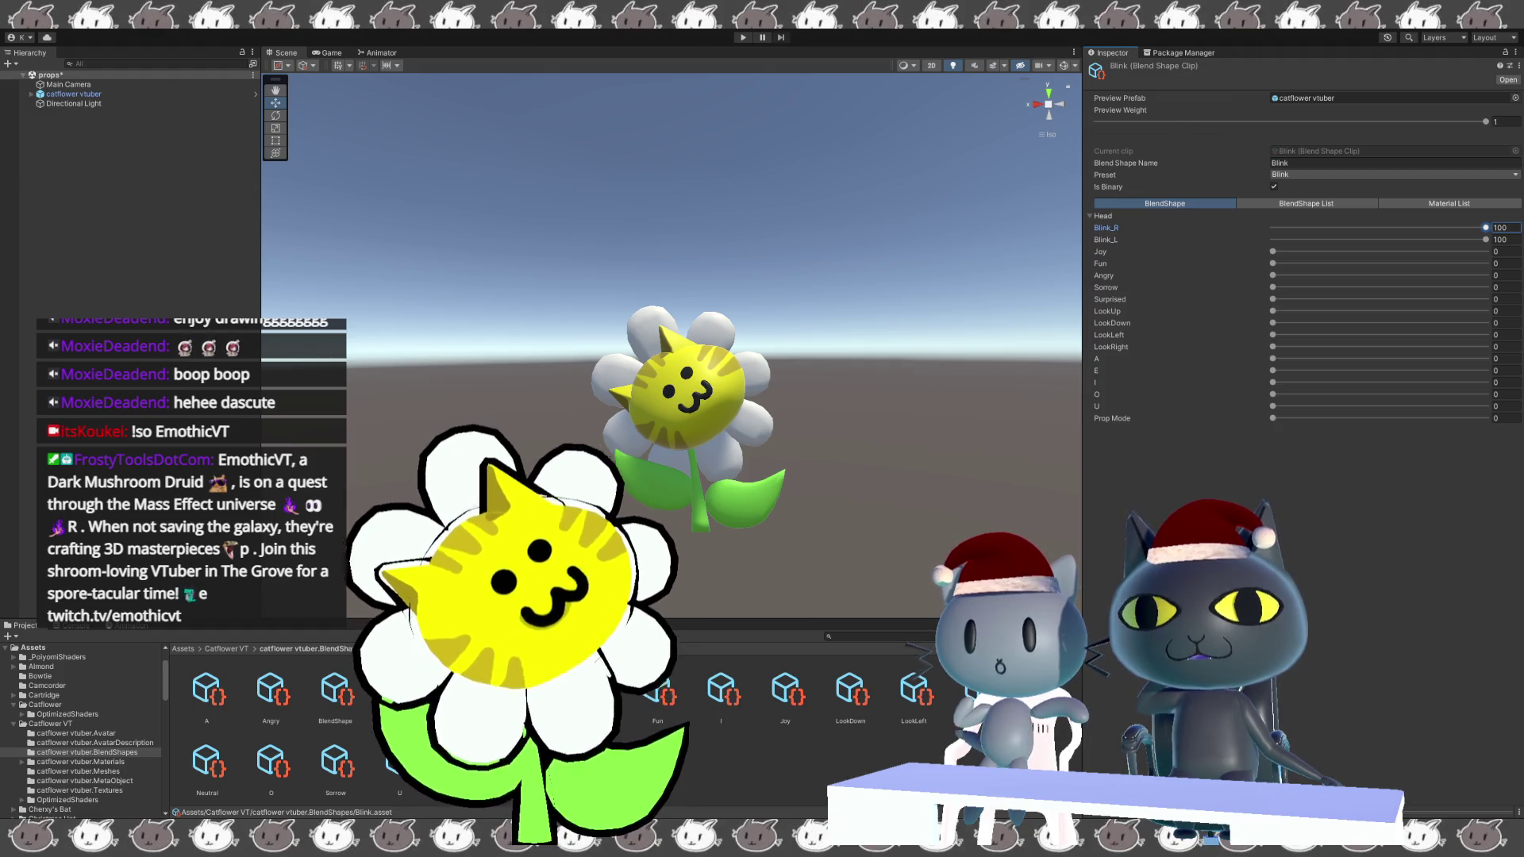
# Tick Is Binary on the selected clip in the BlendShape avatar, then reselect the Blink clip.
pyautogui.click(335, 691)
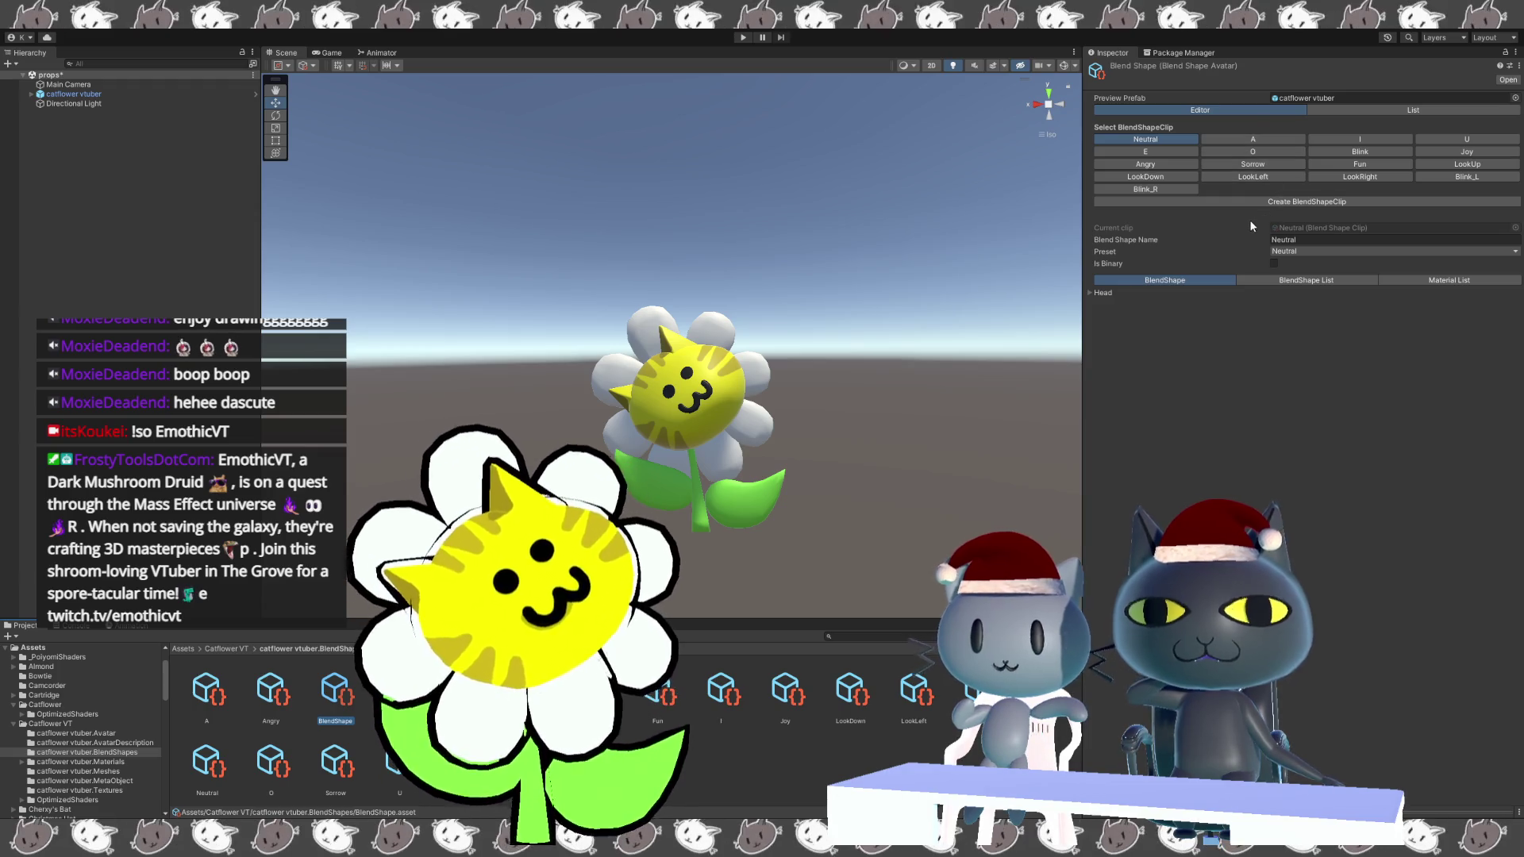
pyautogui.click(1092, 293)
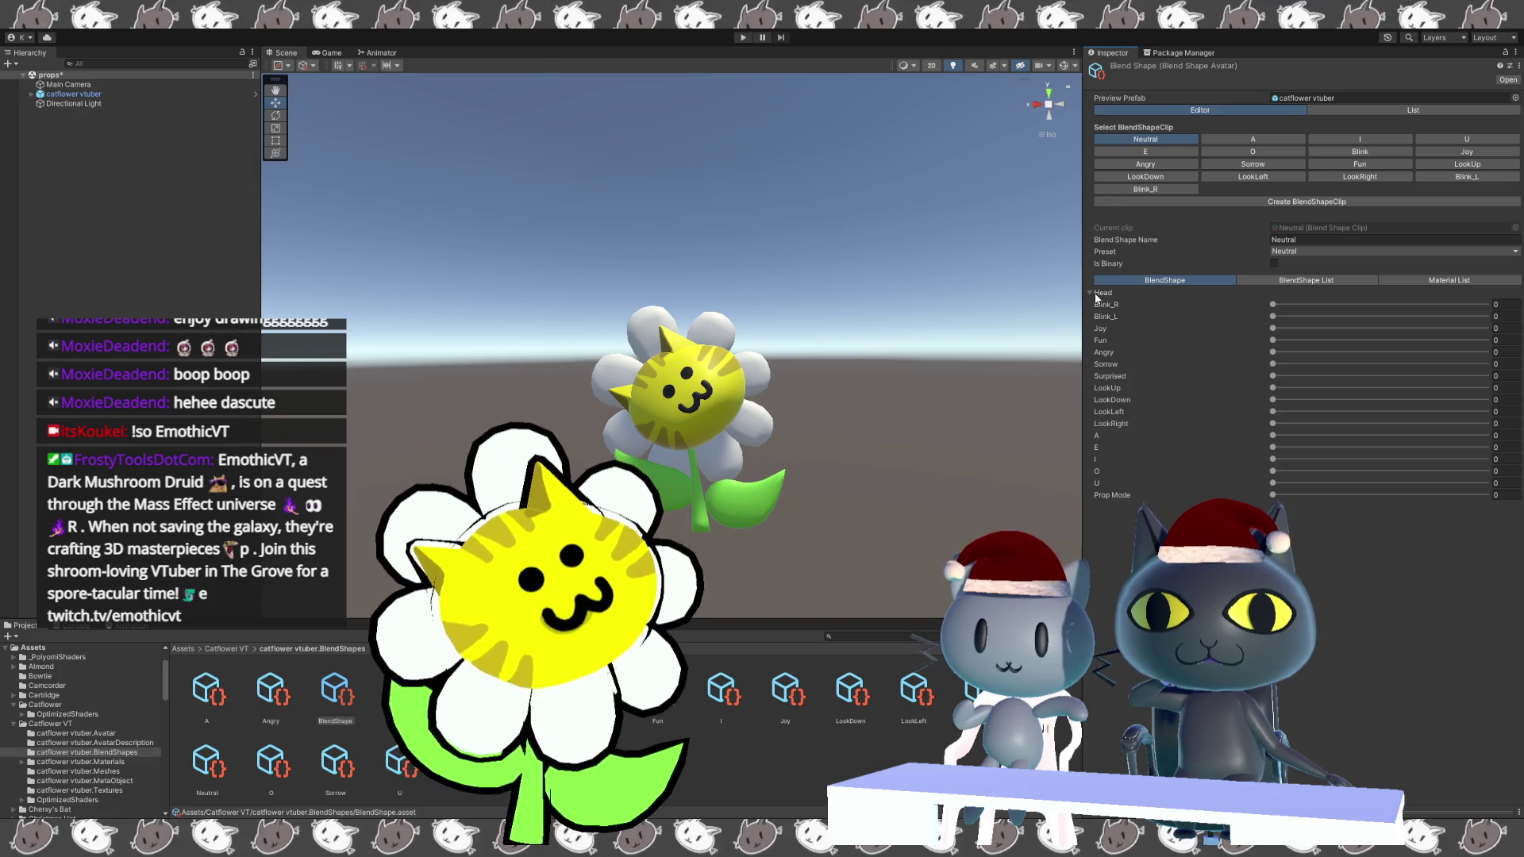
pyautogui.click(1092, 293)
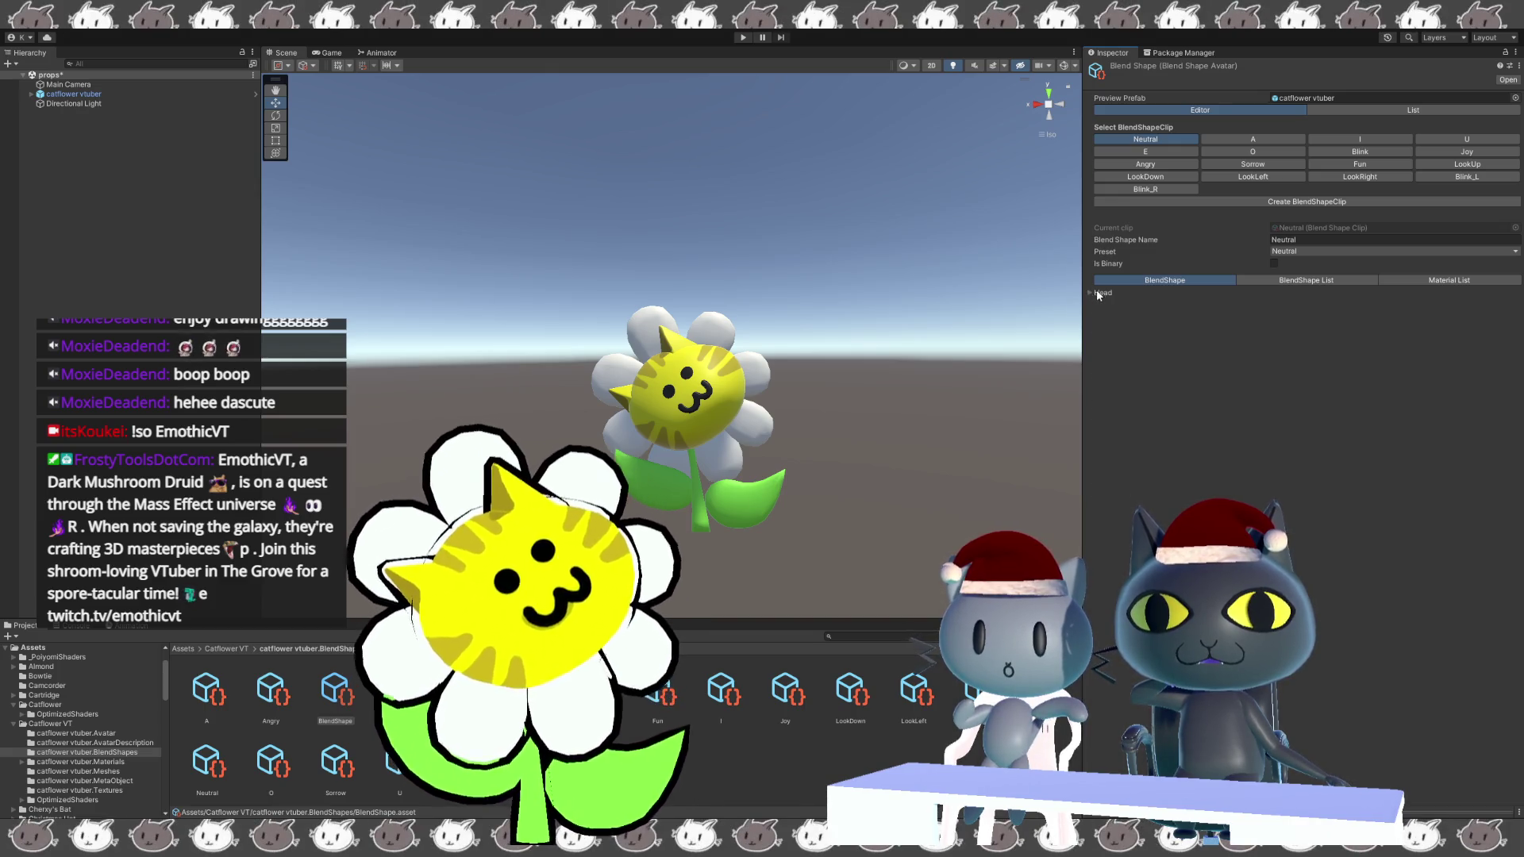
pyautogui.click(1274, 262)
pyautogui.click(1357, 151)
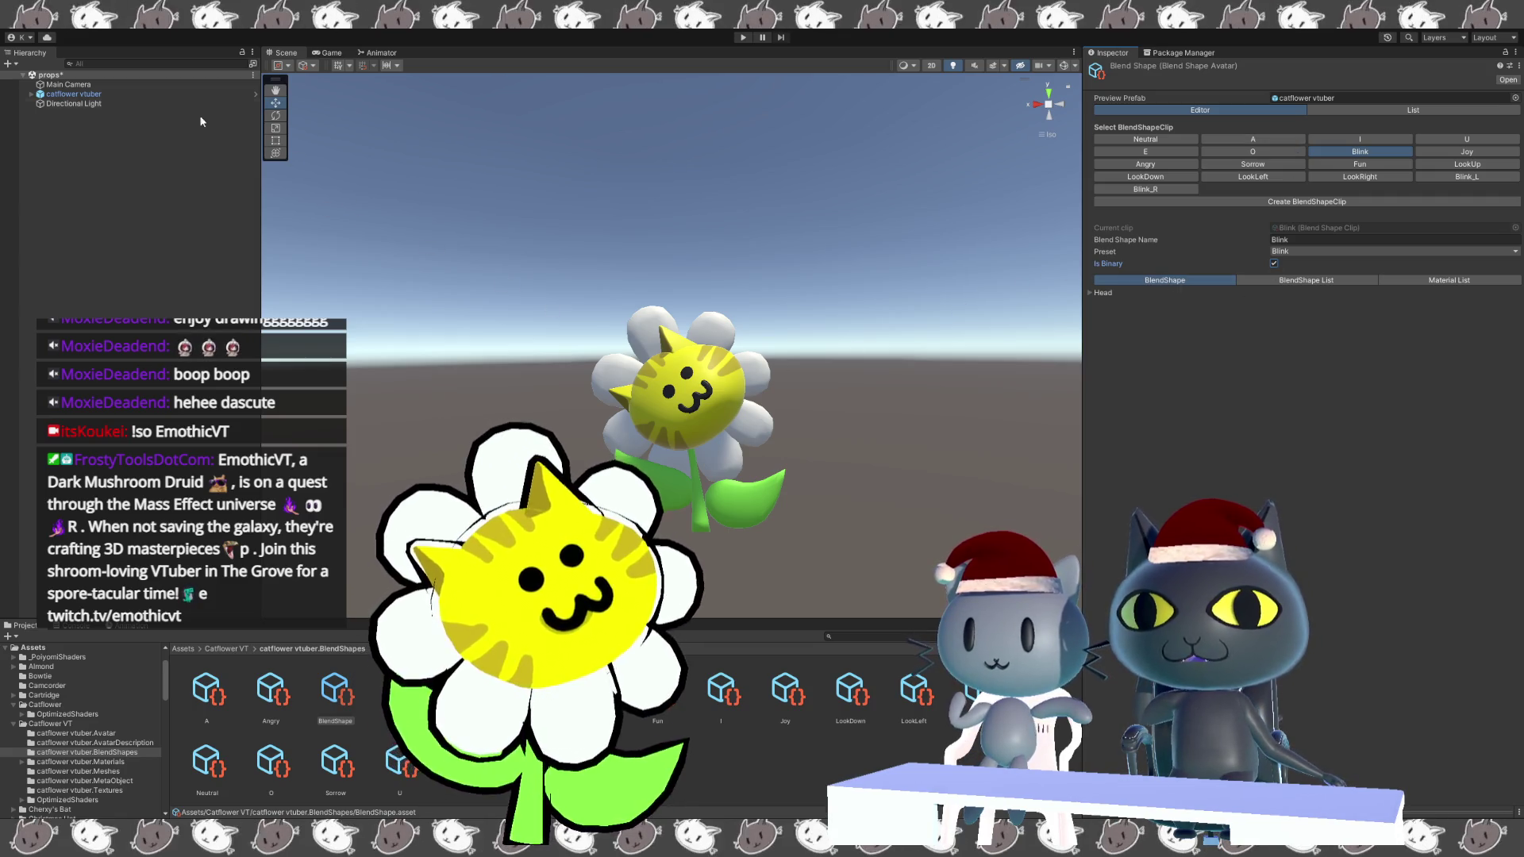
# Select the catflower vtuber avatar and pan and zoom the Scene view to frame it closer.
pyautogui.click(157, 95)
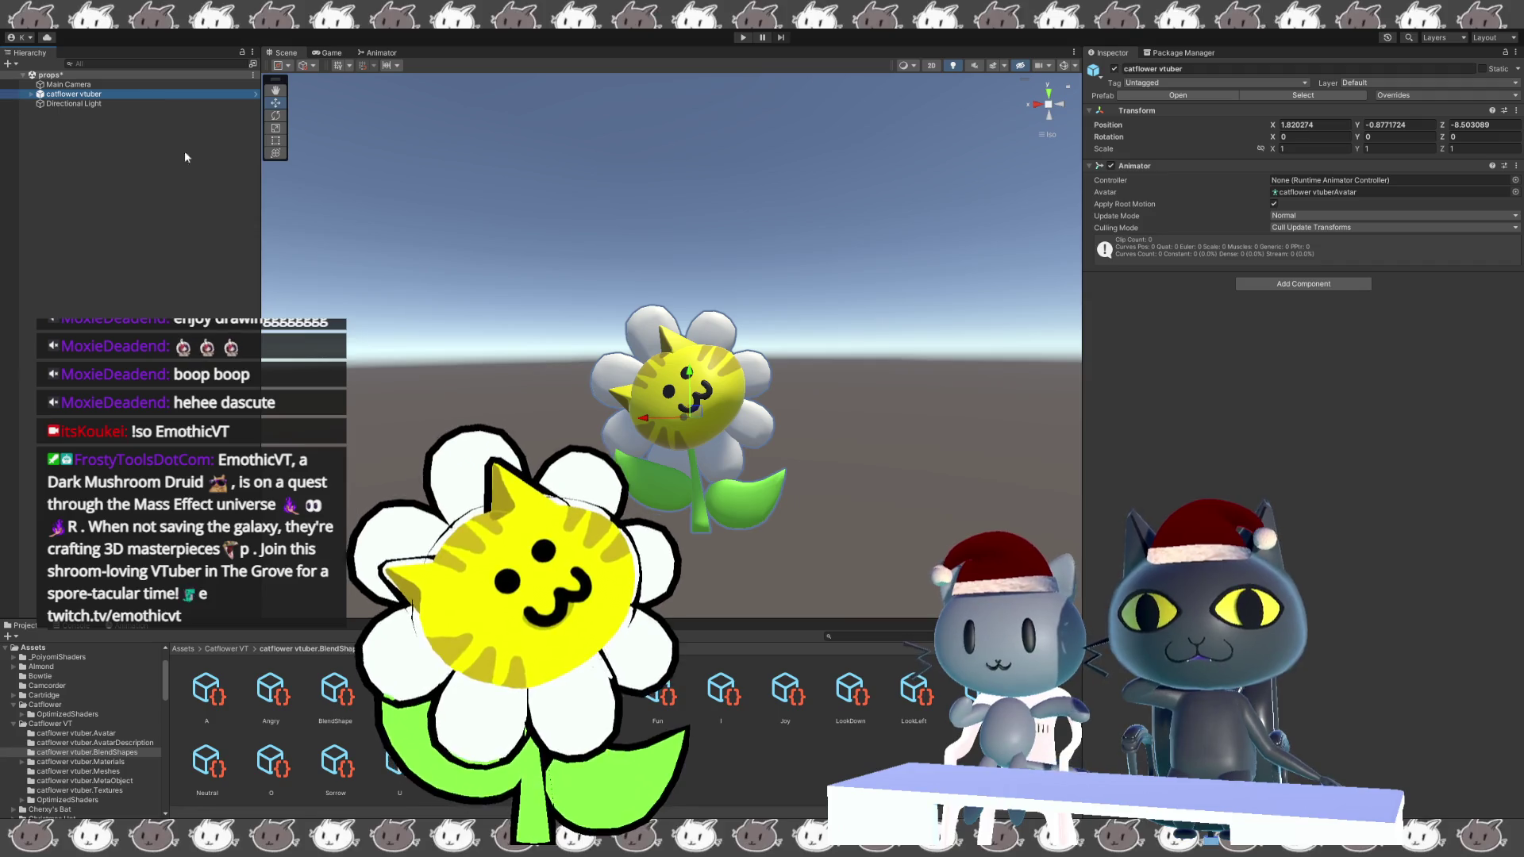
pyautogui.middleClick(490, 378)
pyautogui.moveTo(490, 378)
pyautogui.mouseDown(button='middle')
pyautogui.moveTo(492, 335)
pyautogui.moveTo(444, 341)
pyautogui.mouseUp(button='middle')
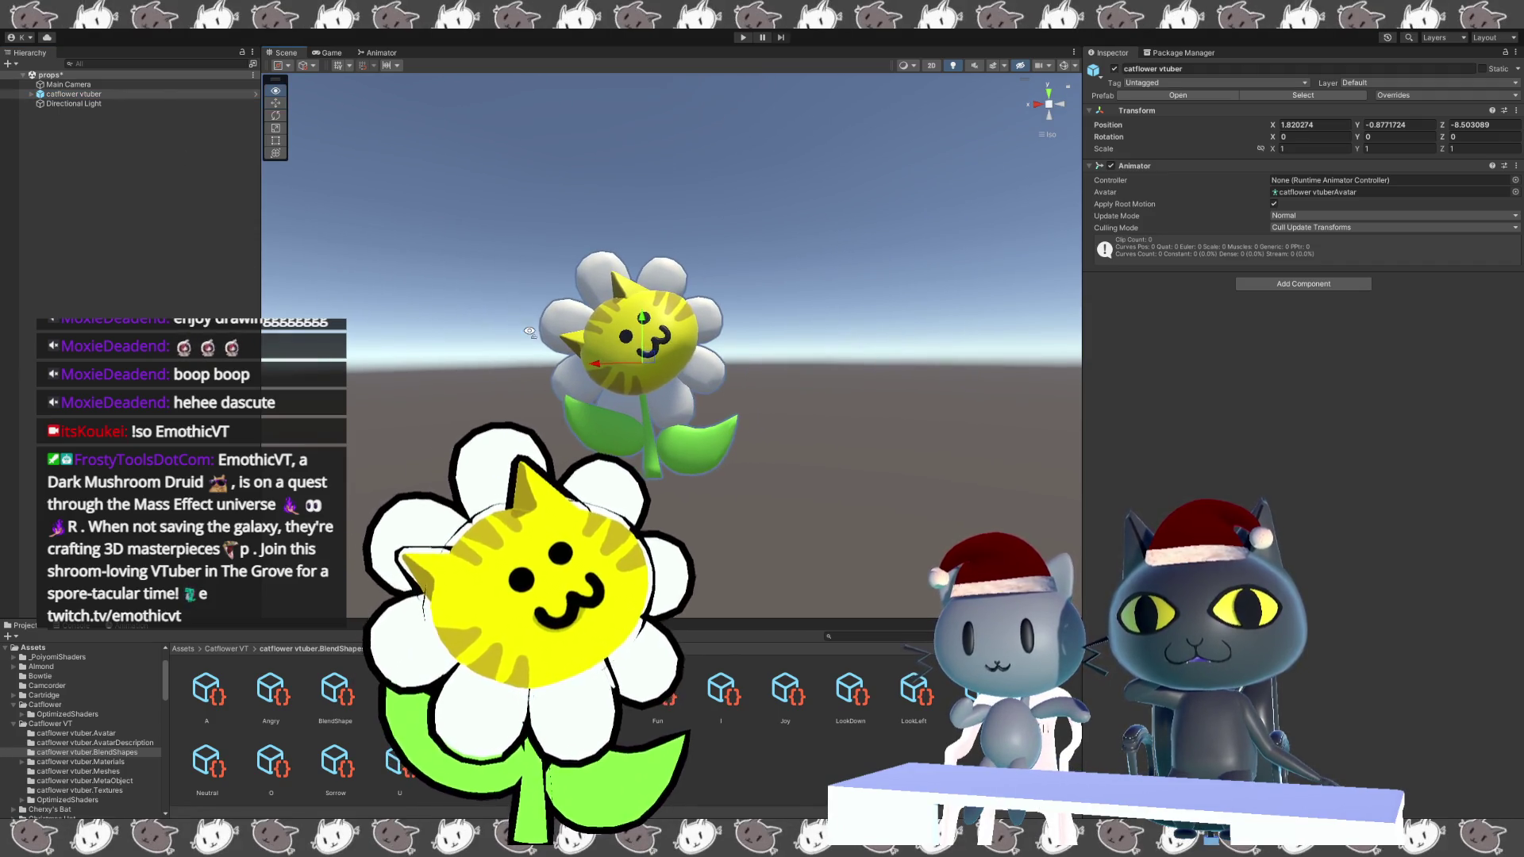
pyautogui.scroll(3, 534, 339)
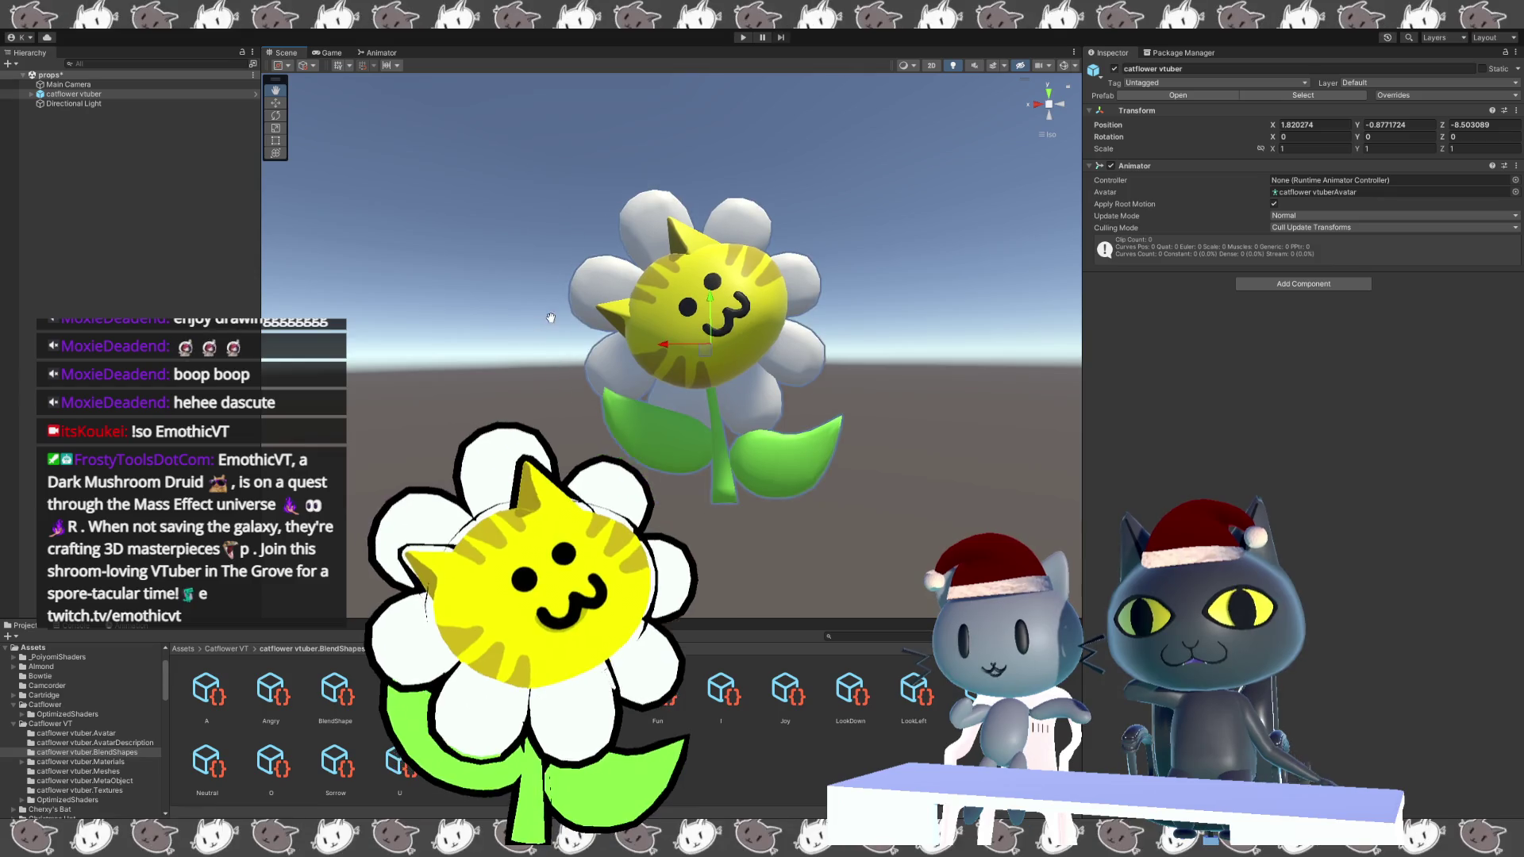
pyautogui.moveTo(549, 331); pyautogui.dragTo(523, 327, button='middle')
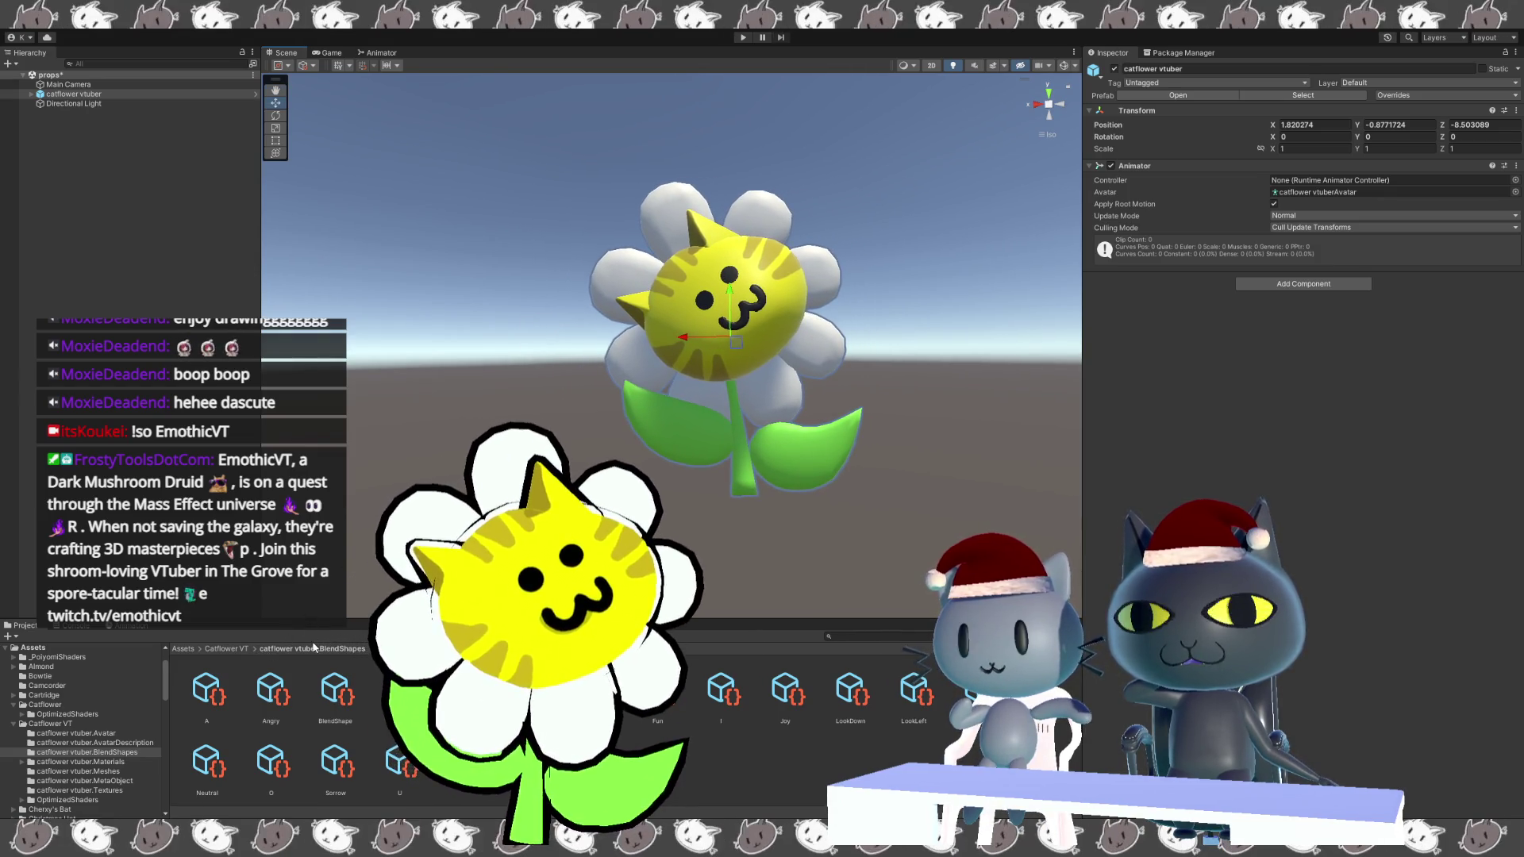
# Return to Catflower VT and select the model, the prefab, then the BlendShapes folder.
pyautogui.click(226, 649)
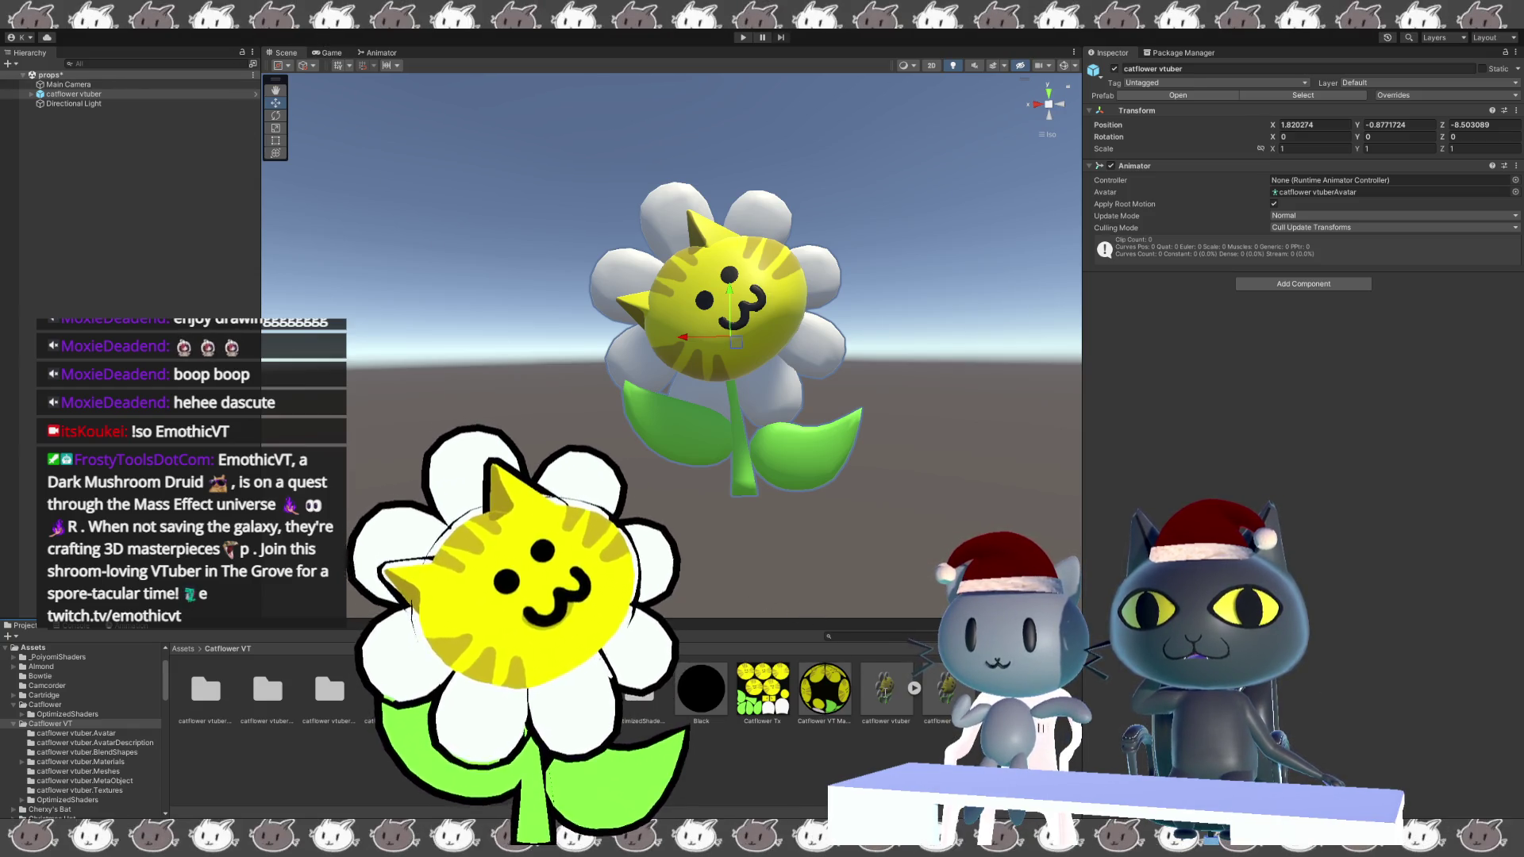
pyautogui.click(904, 690)
pyautogui.click(942, 692)
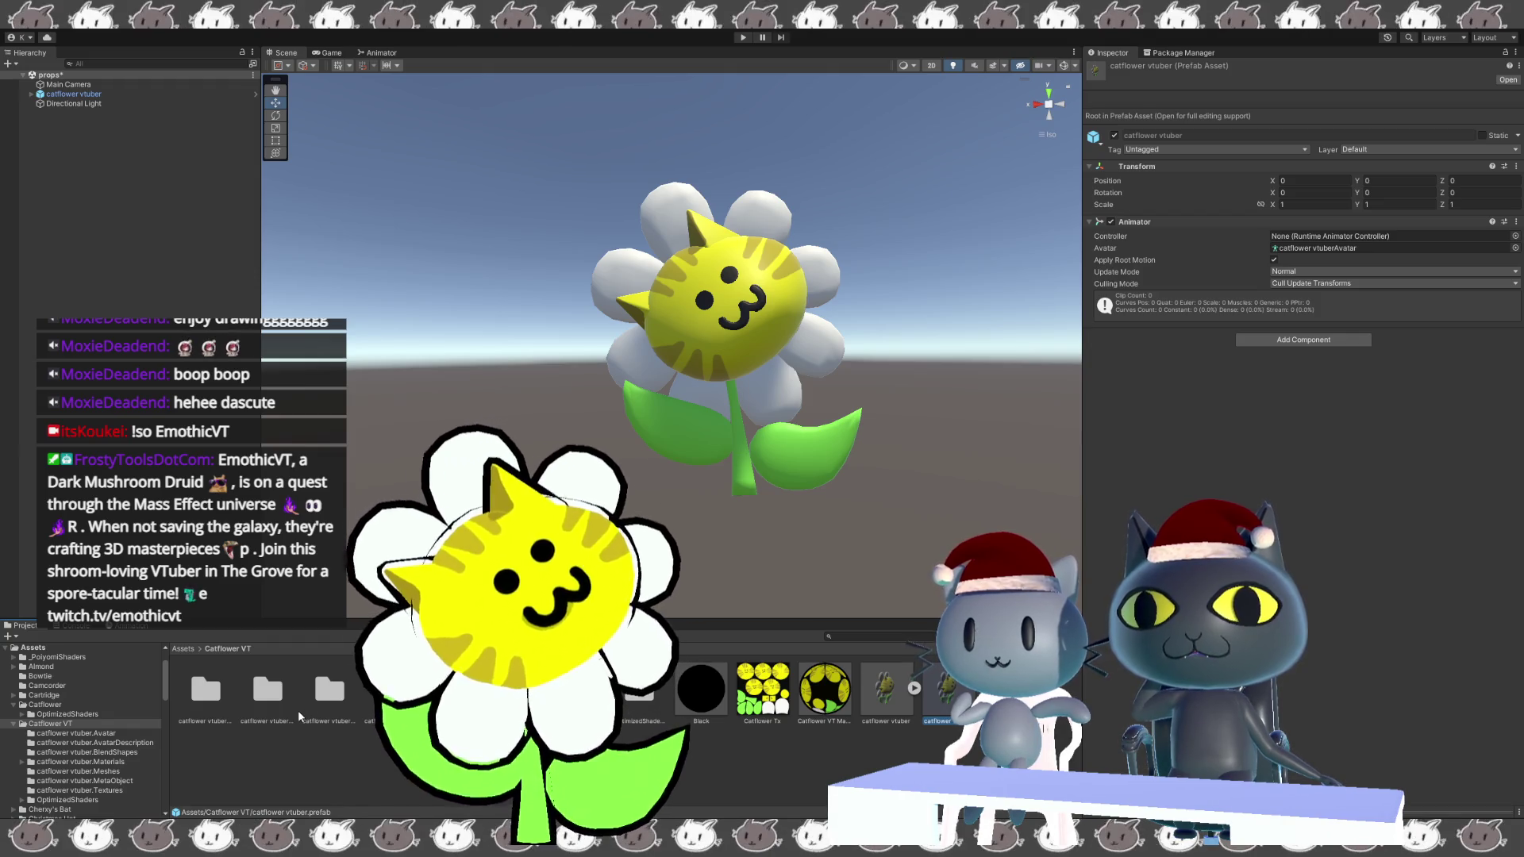
pyautogui.click(332, 709)
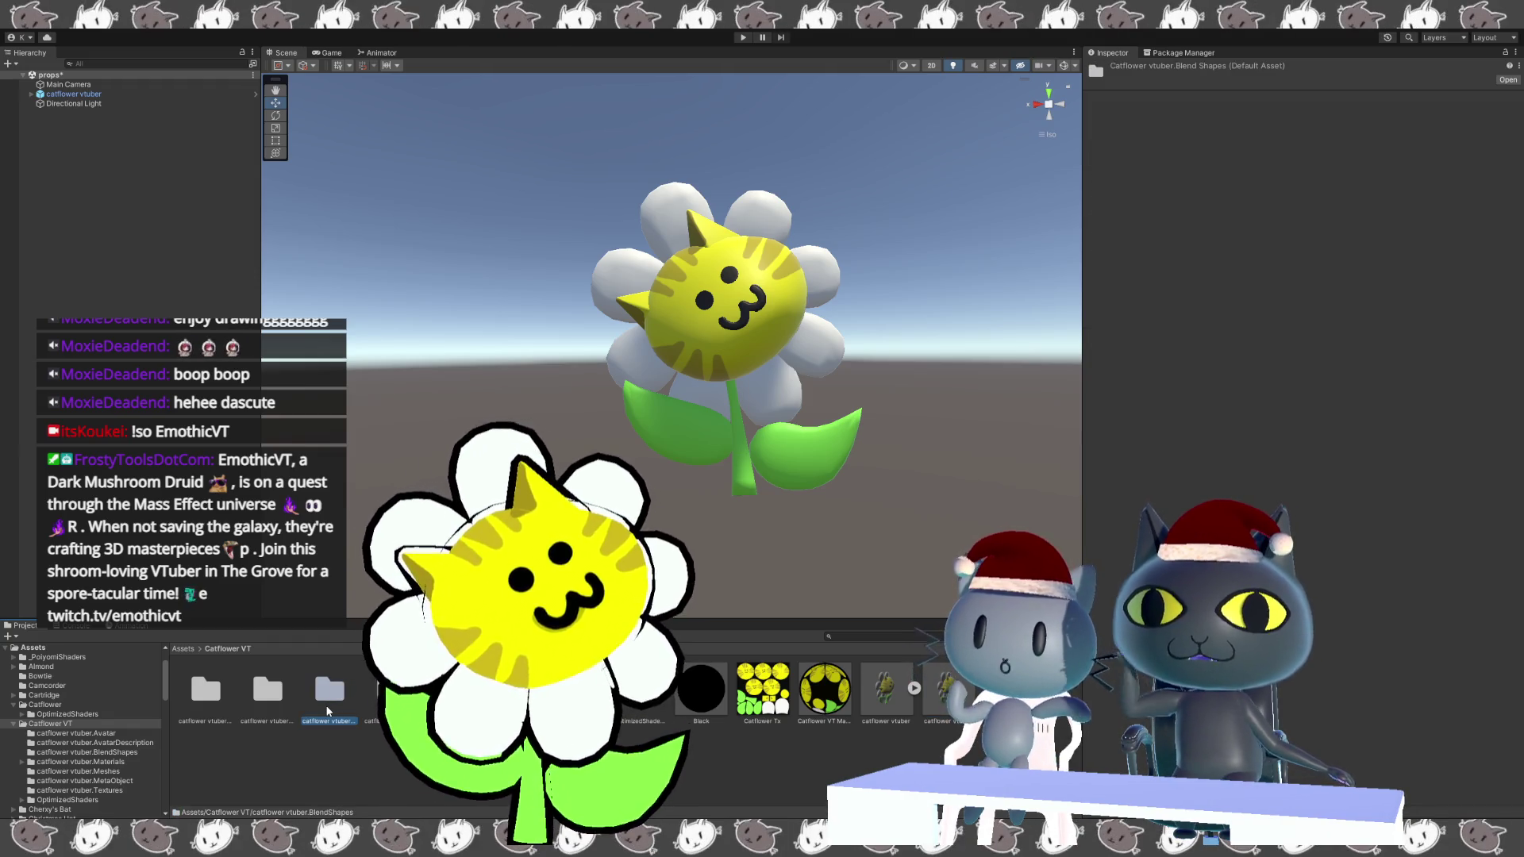
# Open the BlendShape asset in catflower vtuber.BlendShapes, then inspect the scene avatar's Transform and Animator.
pyautogui.doubleClick(329, 711)
pyautogui.click(333, 703)
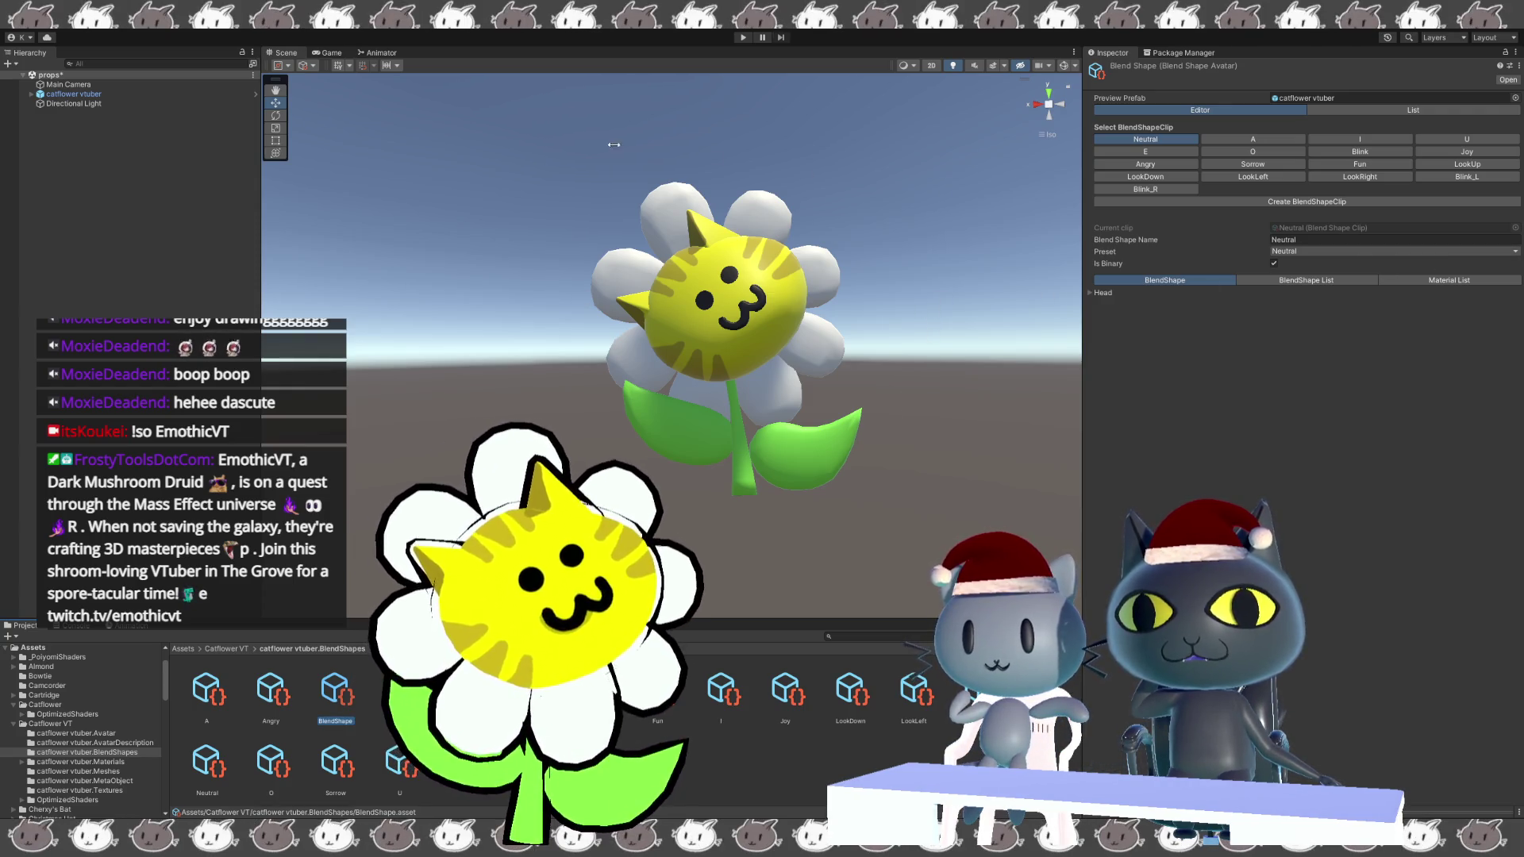
pyautogui.click(212, 93)
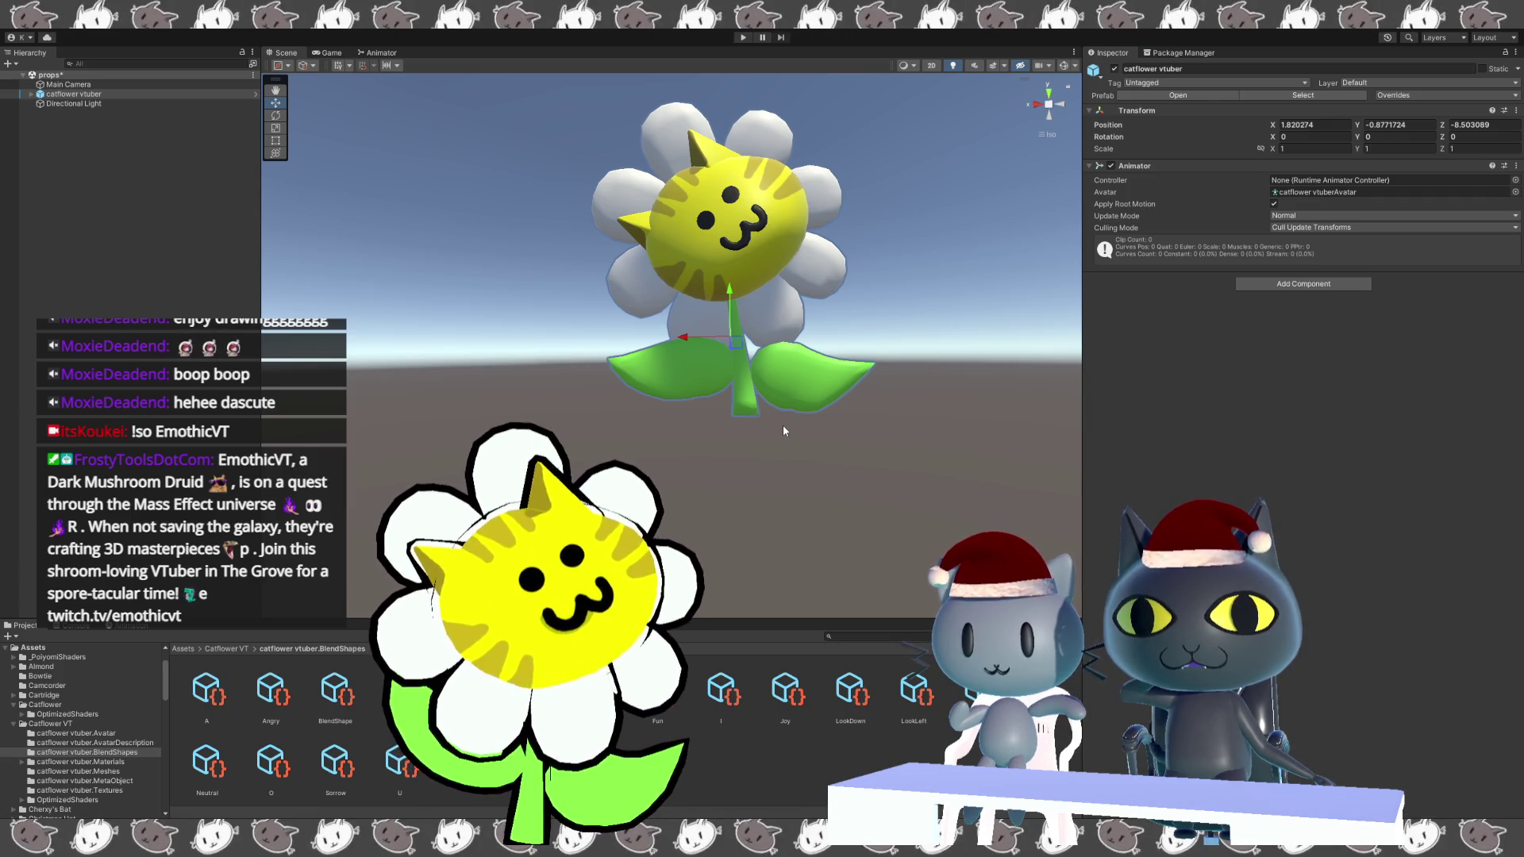
pyautogui.hotkey('alt', 'Tab')
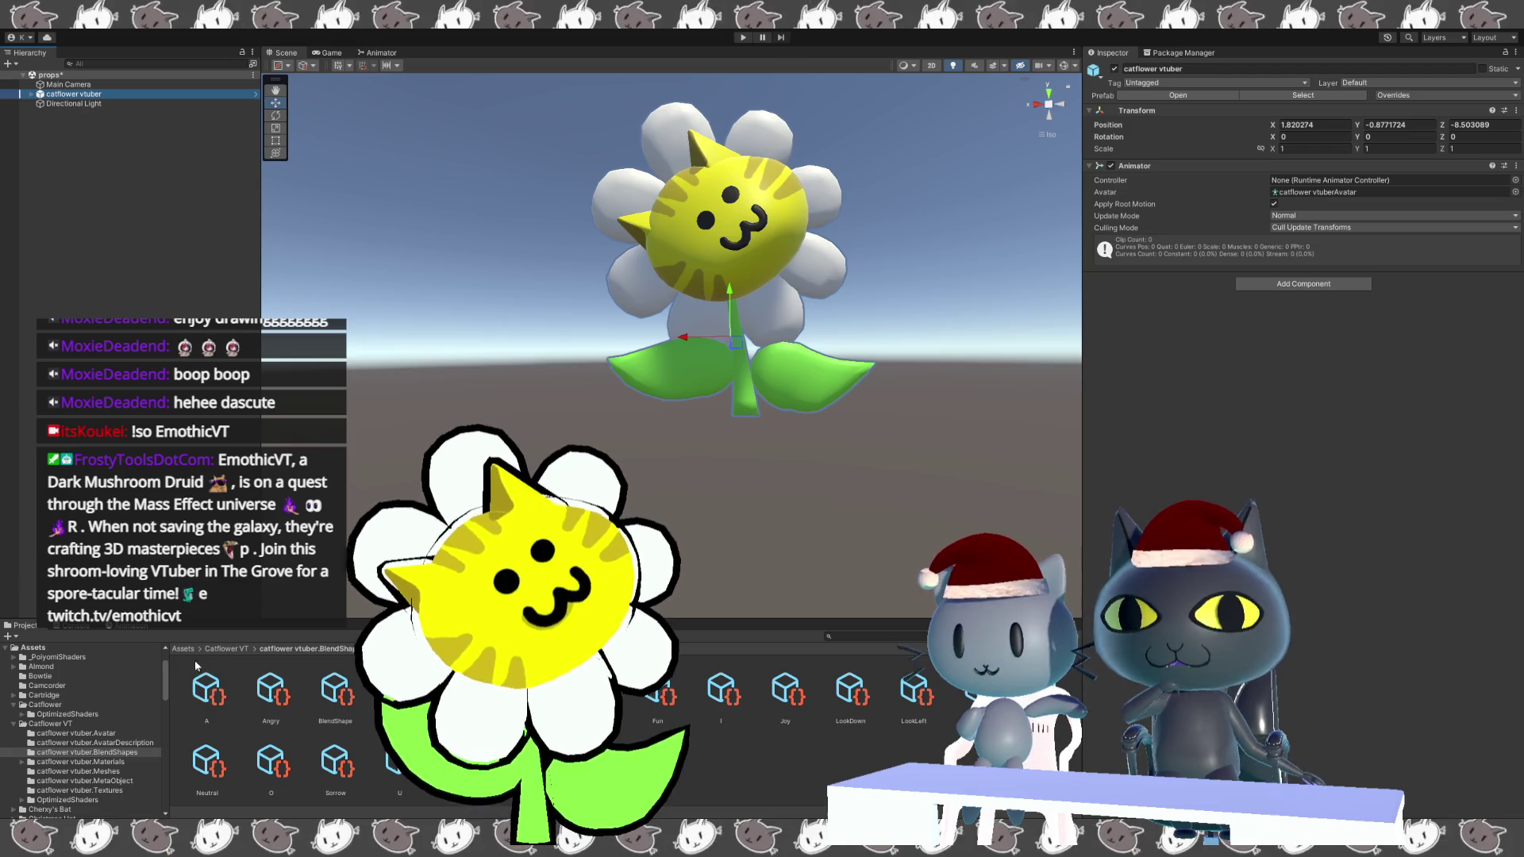
# Delete the scene avatar and drag a fresh catflower vtuber prefab from Catflower VT into the Scene.
pyautogui.click(227, 648)
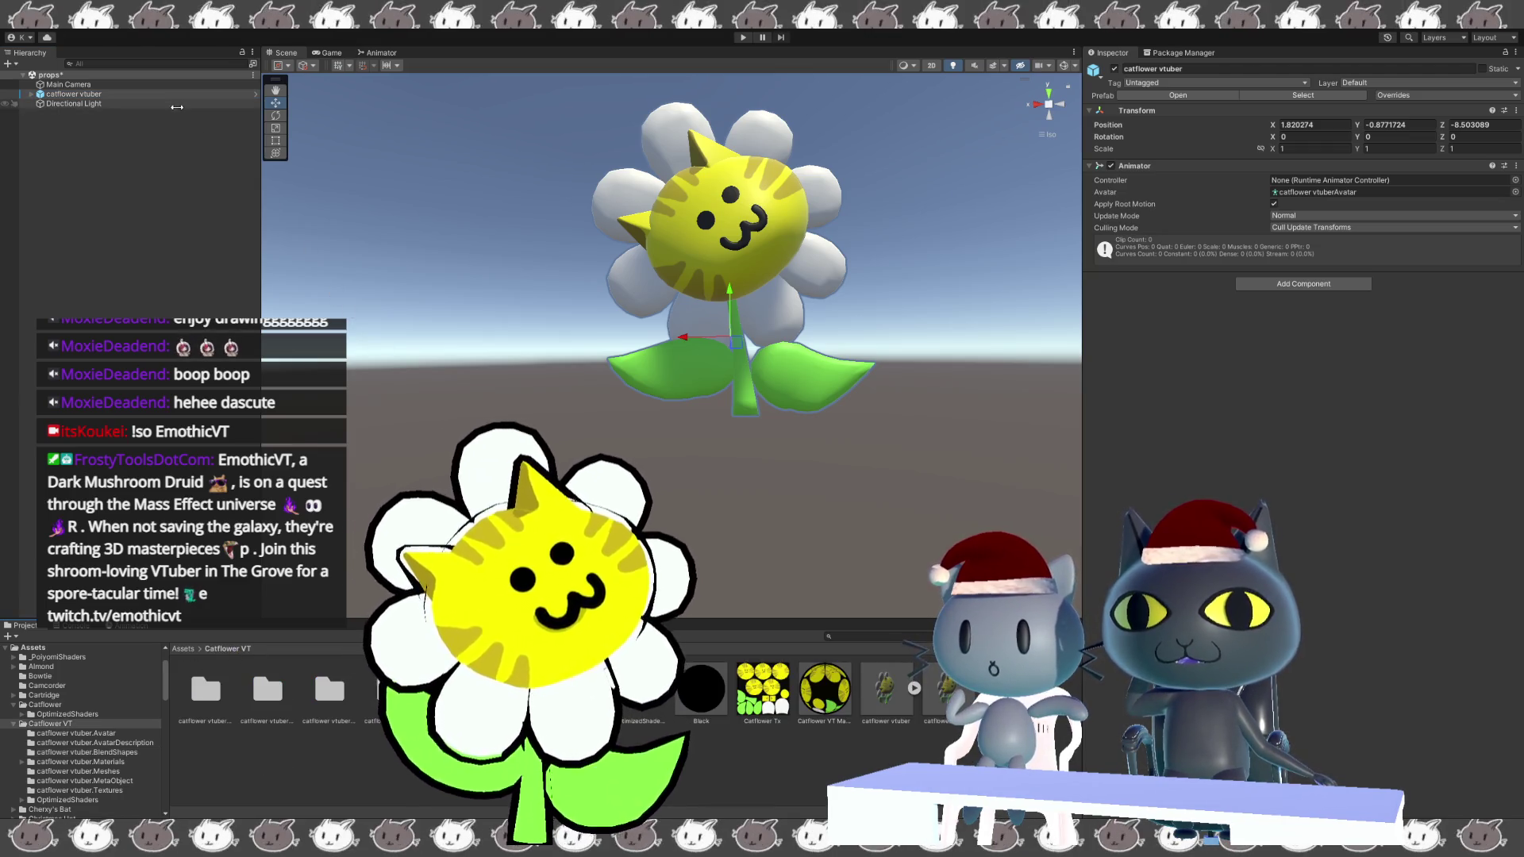
pyautogui.press('Delete')
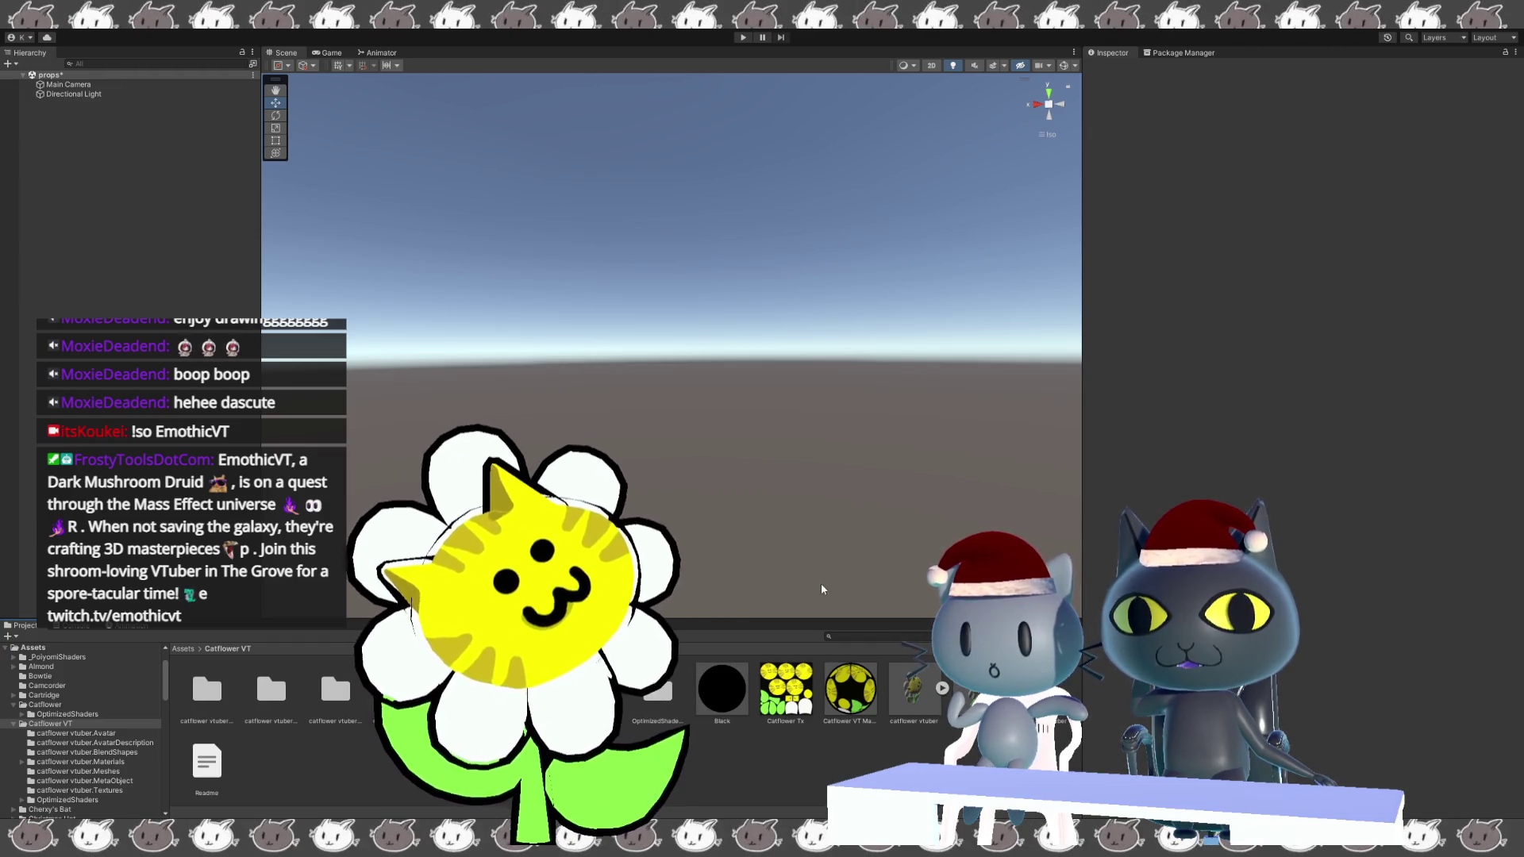
pyautogui.click(913, 689)
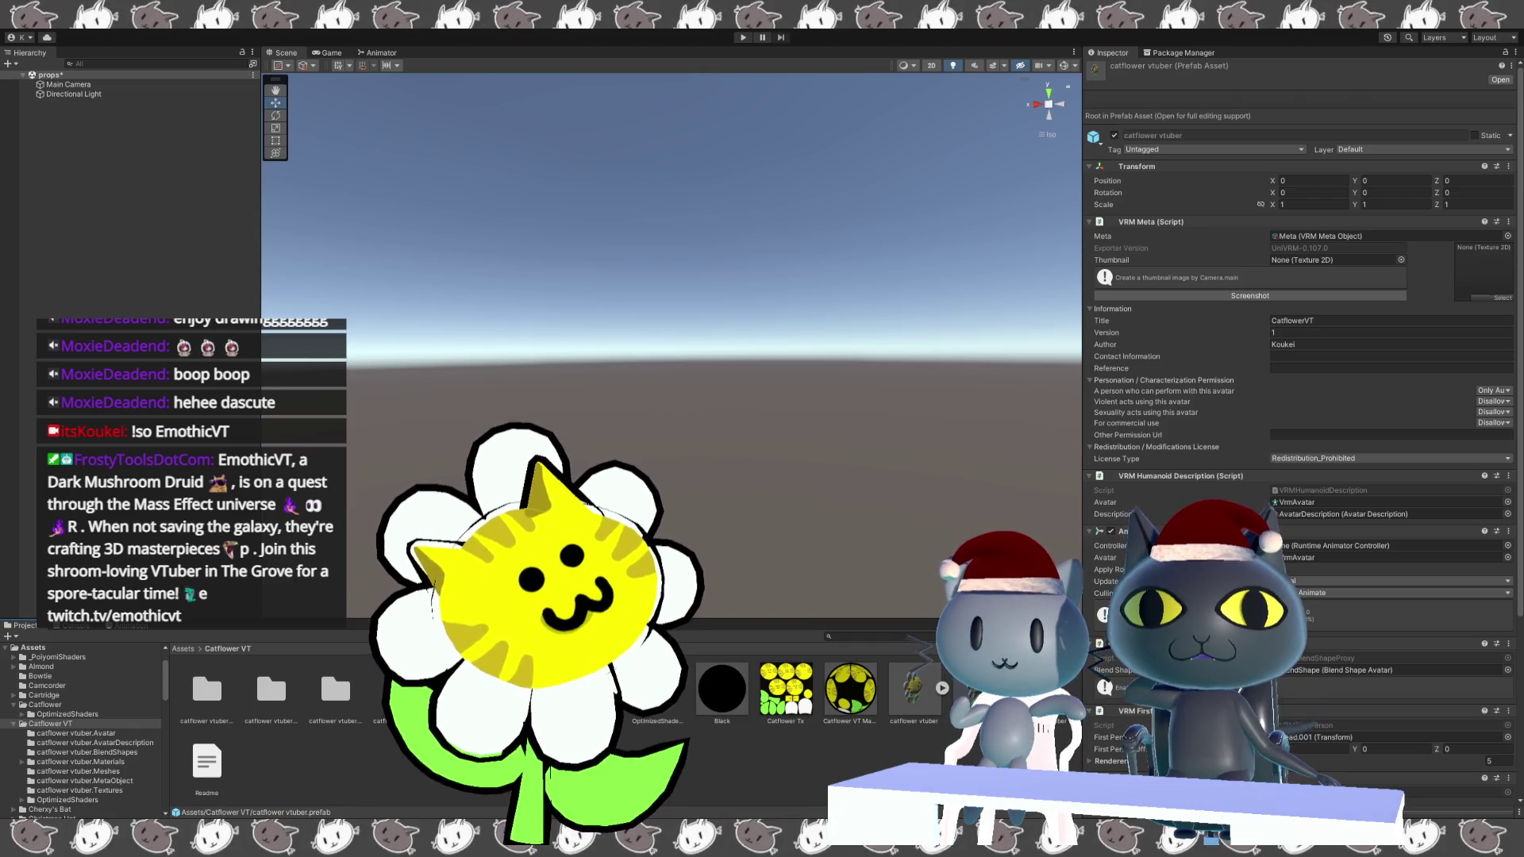
pyautogui.scroll(-2, 1301, 397)
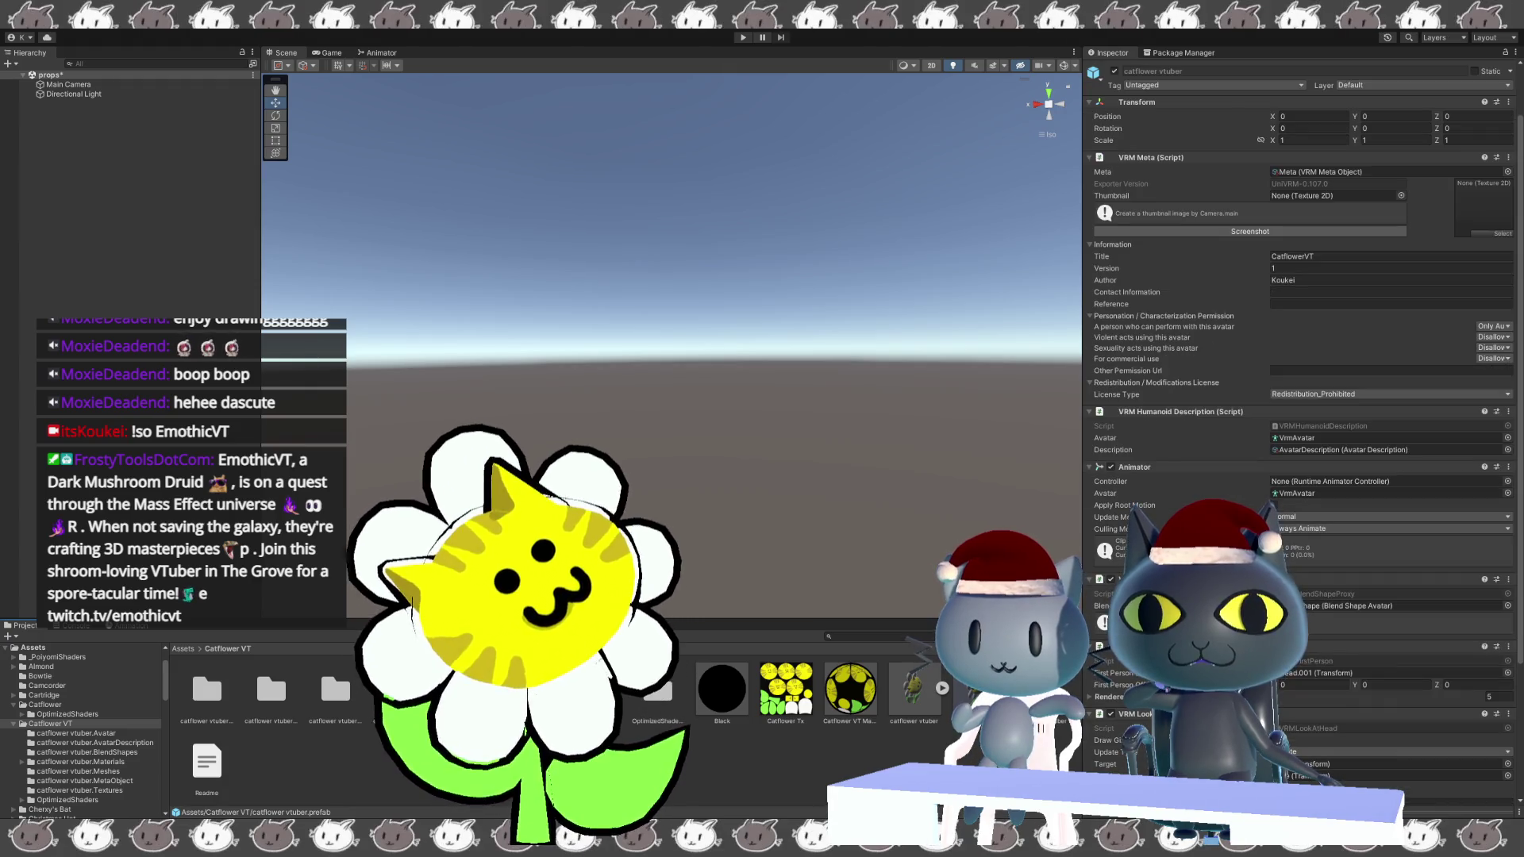
pyautogui.moveTo(914, 688); pyautogui.dragTo(778, 569)
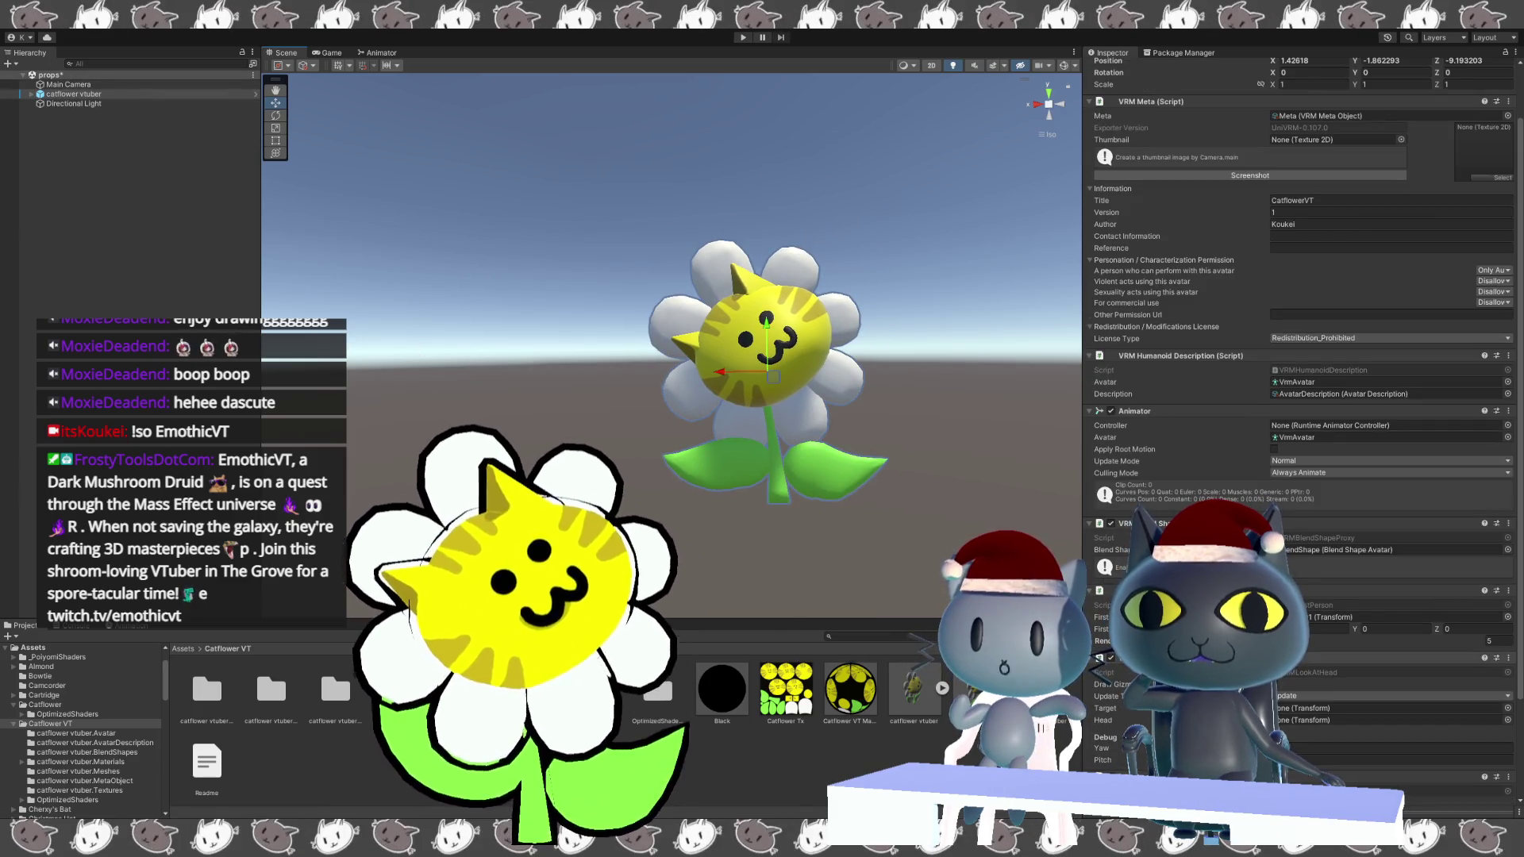
pyautogui.scroll(-3, 1302, 428)
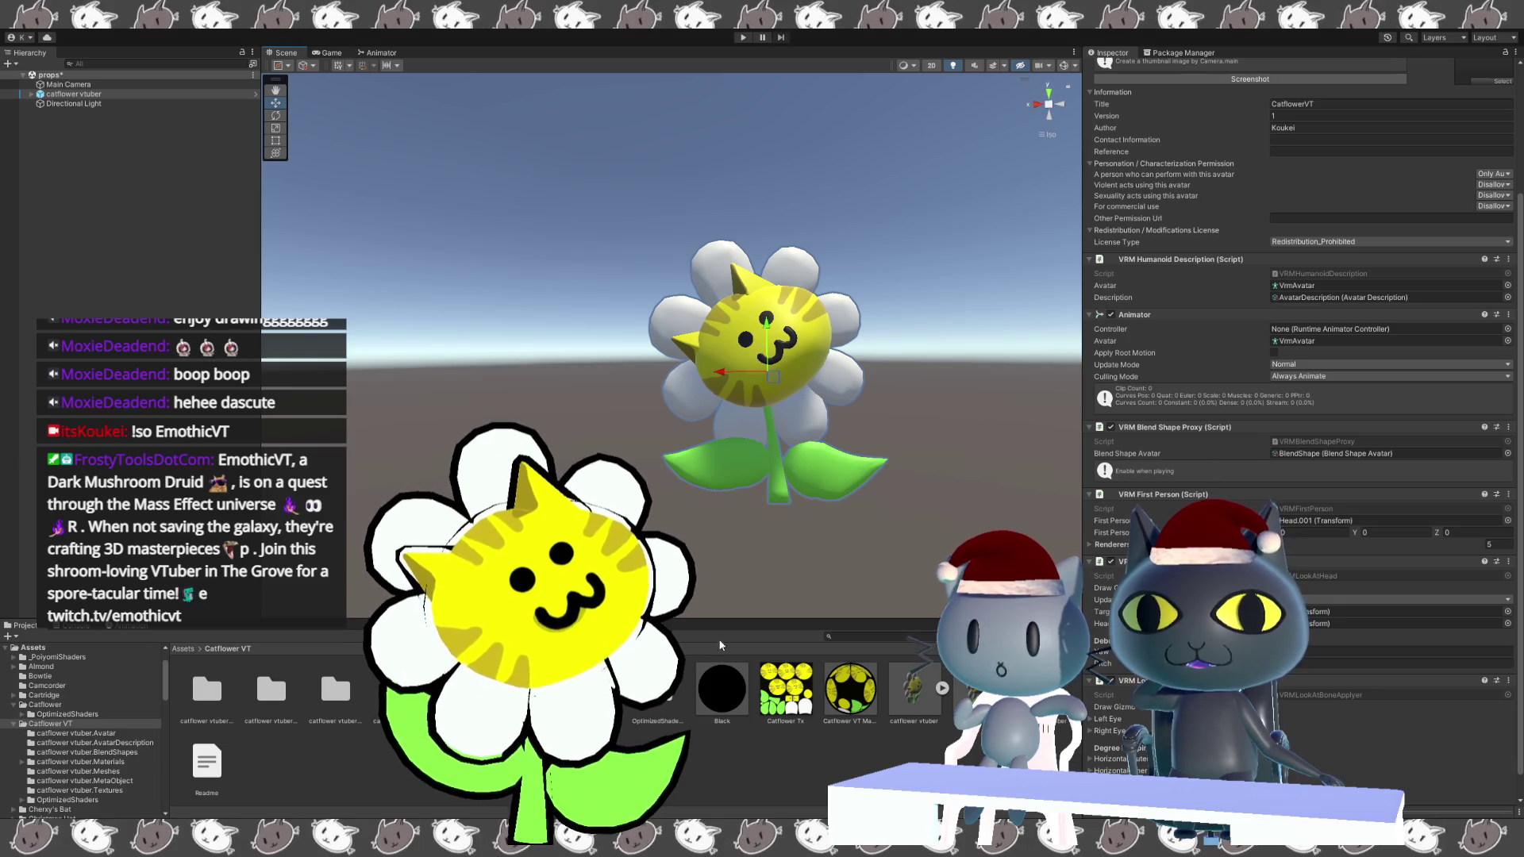
pyautogui.doubleClick(333, 692)
# Open the Blink clip and drag its Head Blink_R and Blink_L sliders to 0.
pyautogui.click(332, 695)
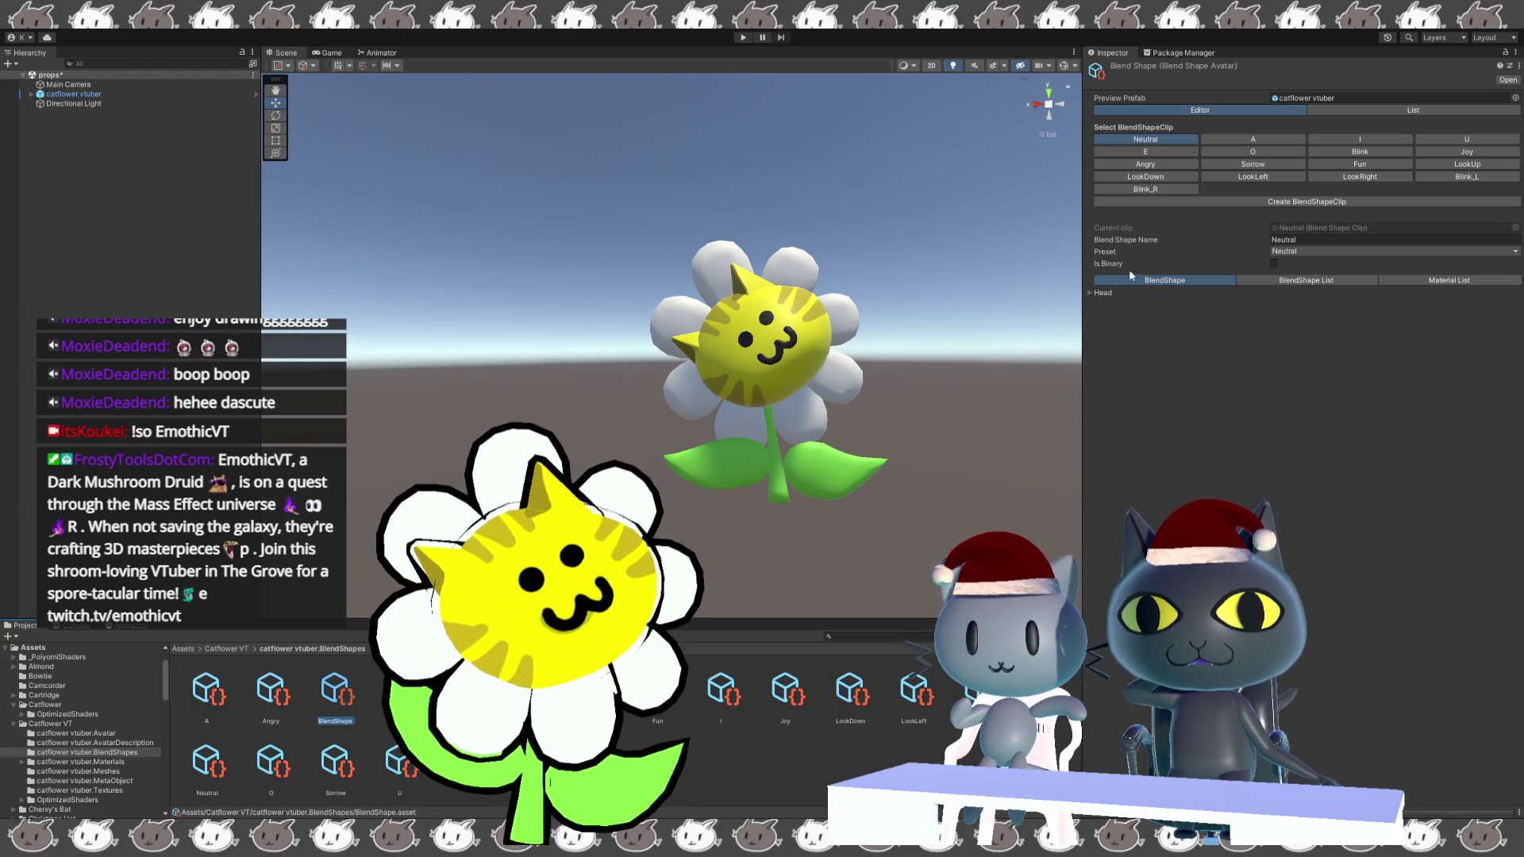
pyautogui.click(1345, 150)
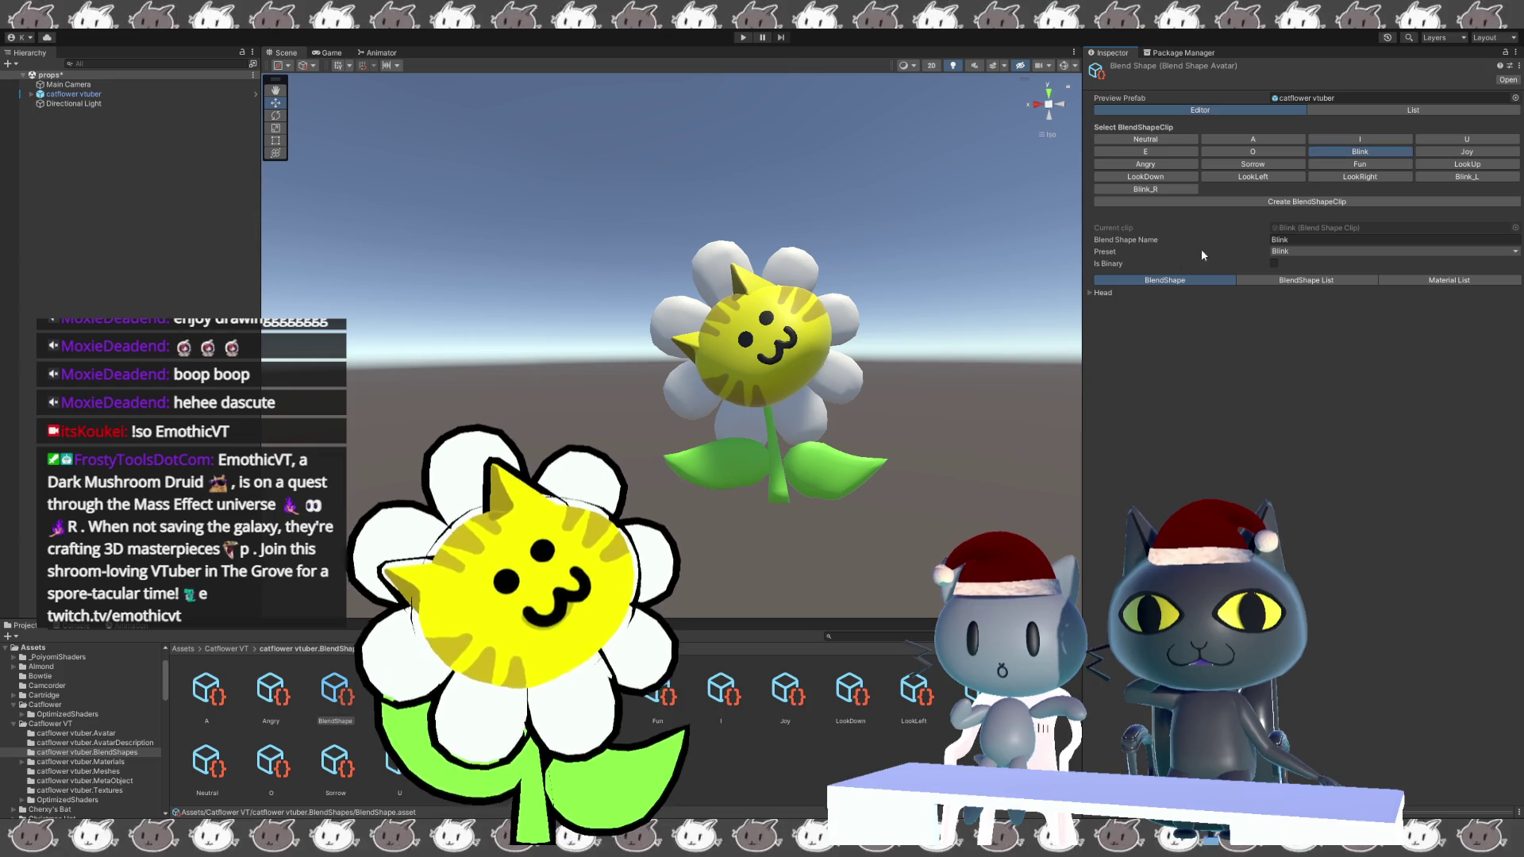
pyautogui.click(1091, 293)
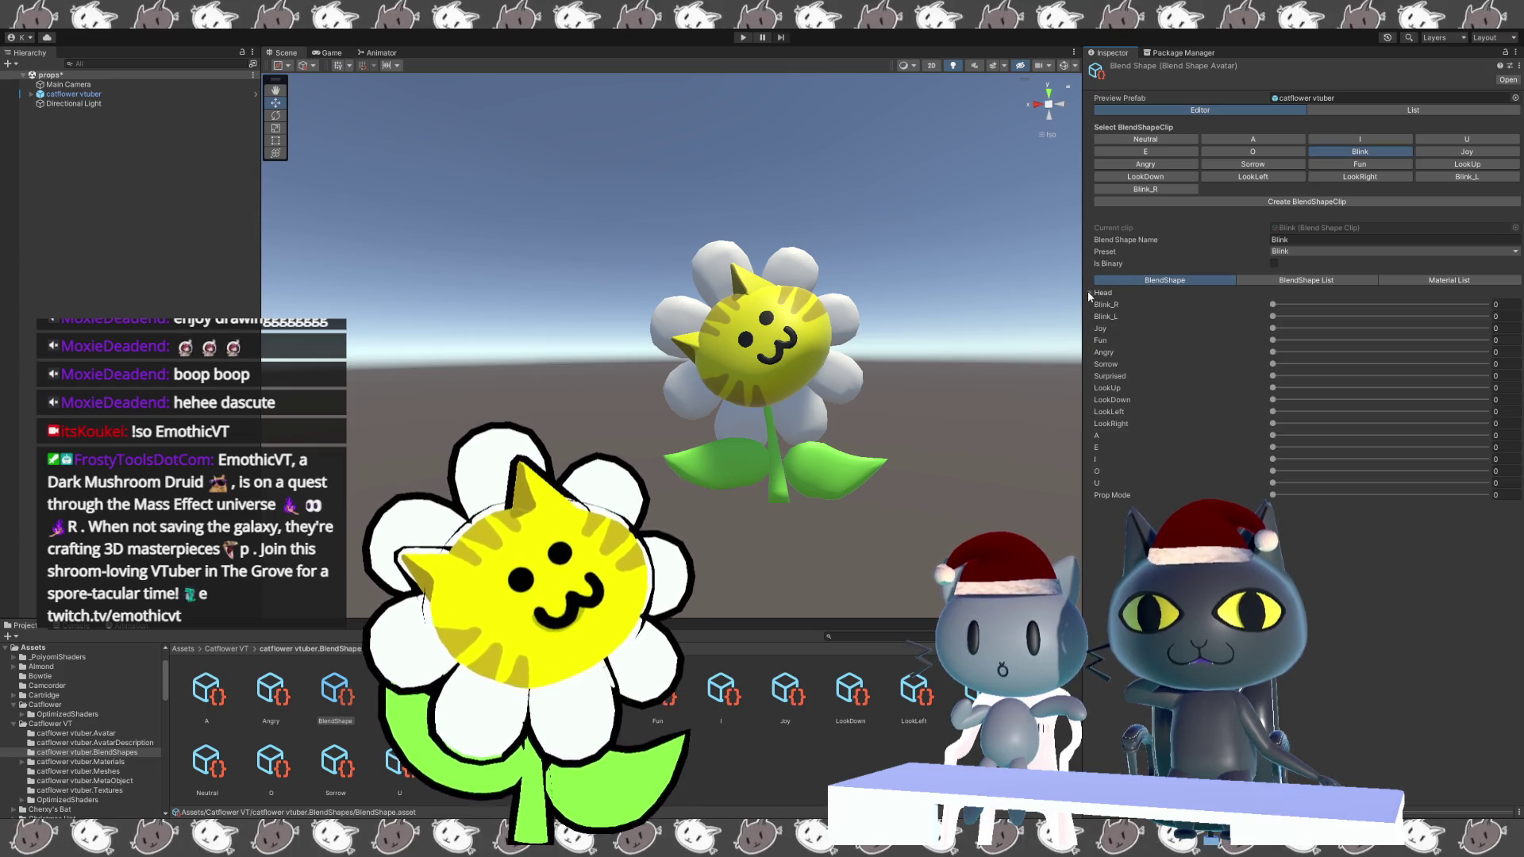
pyautogui.moveTo(1272, 304)
pyautogui.mouseDown()
pyautogui.moveTo(1386, 304)
pyautogui.moveTo(1225, 316)
pyautogui.moveTo(1346, 316)
pyautogui.mouseUp()
pyautogui.moveTo(1443, 127)
pyautogui.mouseDown()
pyautogui.moveTo(1448, 241)
pyautogui.moveTo(850, 246)
pyautogui.mouseUp()
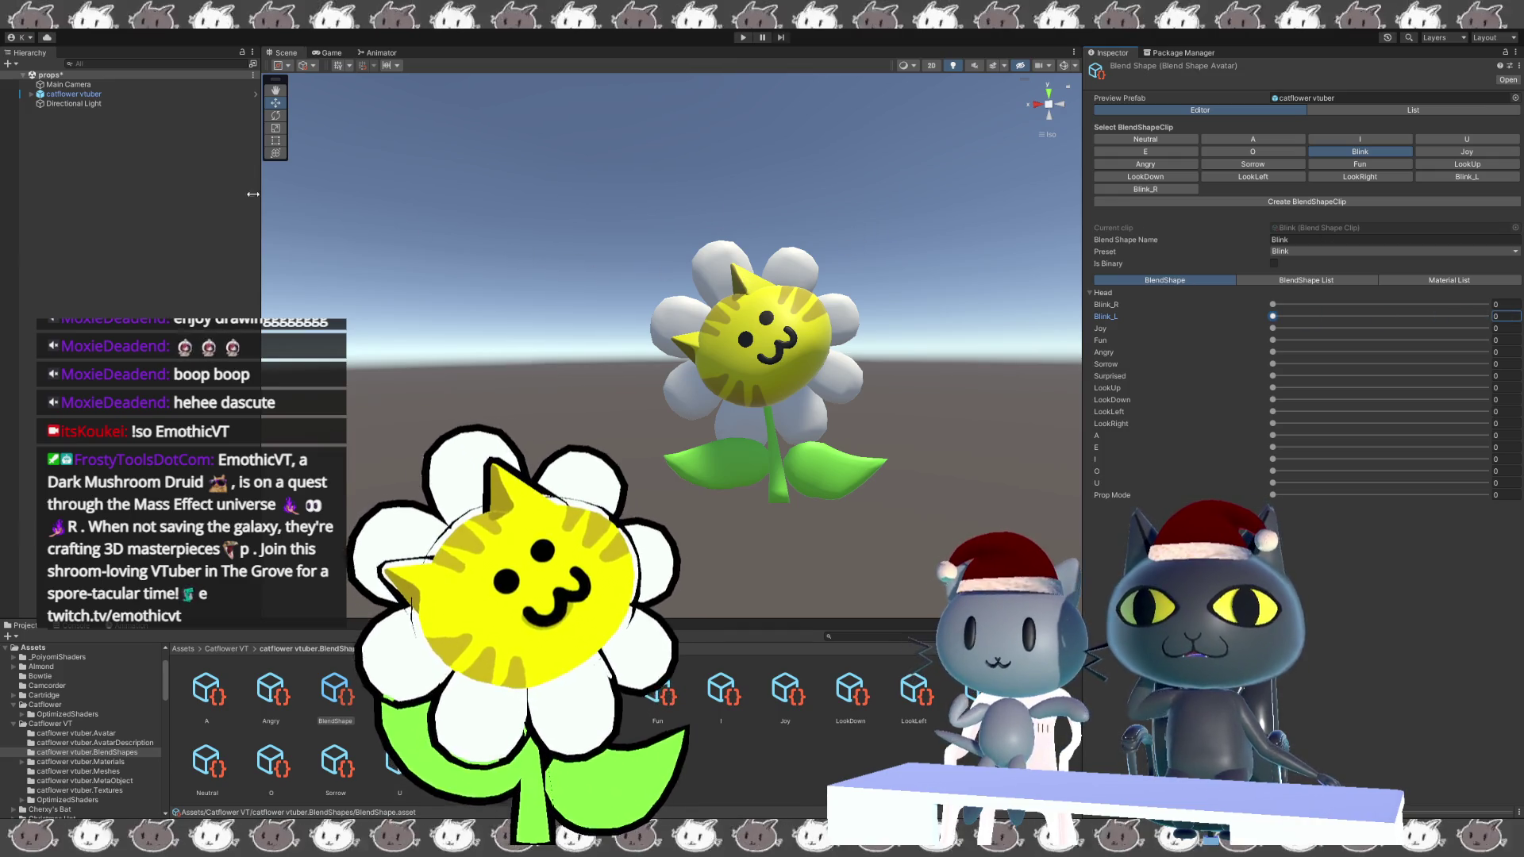
# Check the avatar's components, reset Blink_L to 0 again, and delete catflower vtuber from the scene.
pyautogui.click(134, 95)
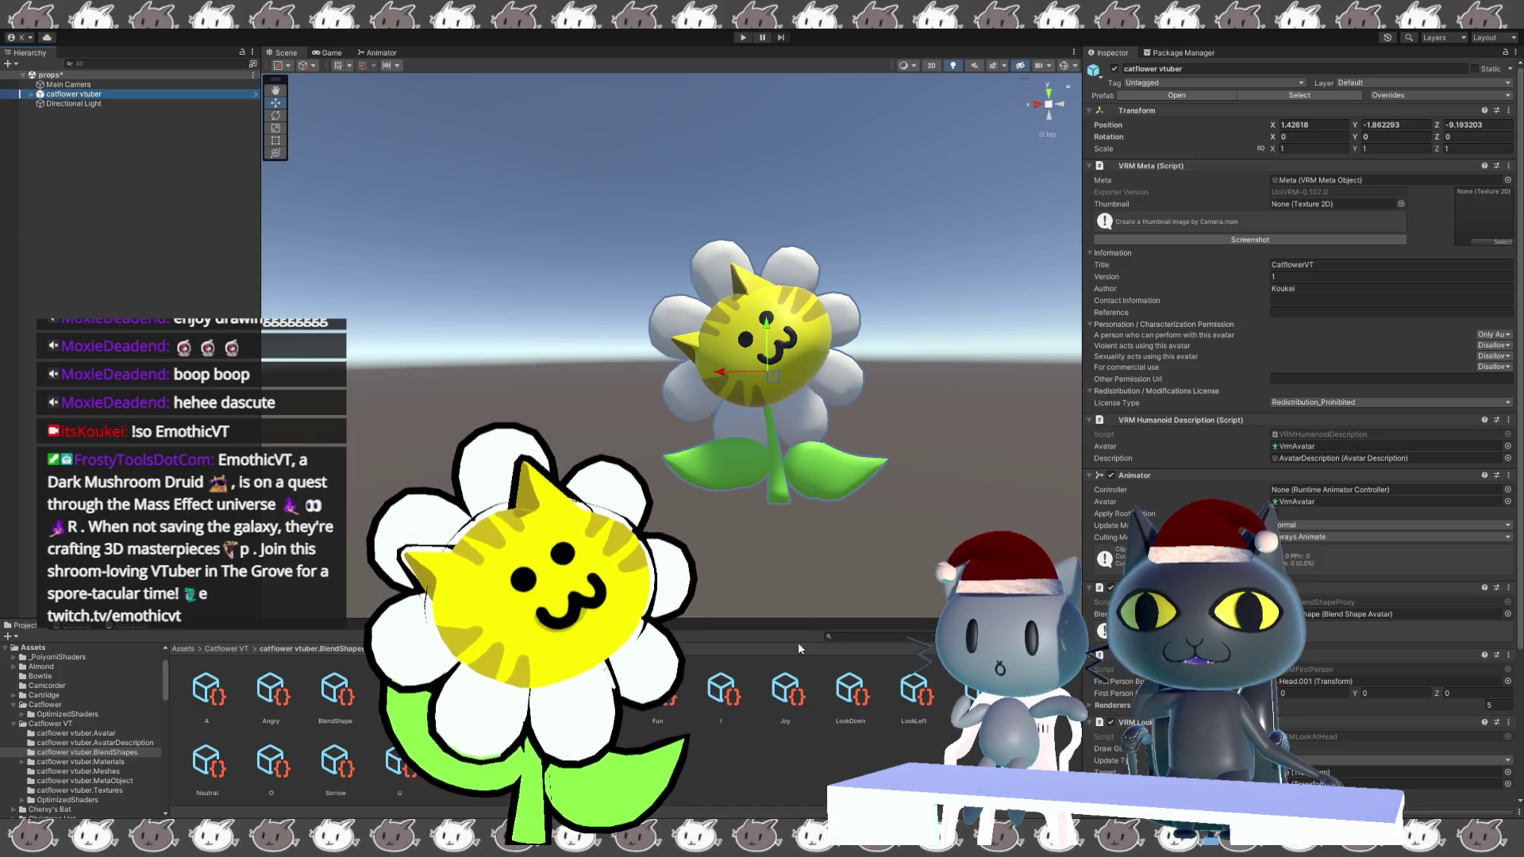
pyautogui.click(335, 690)
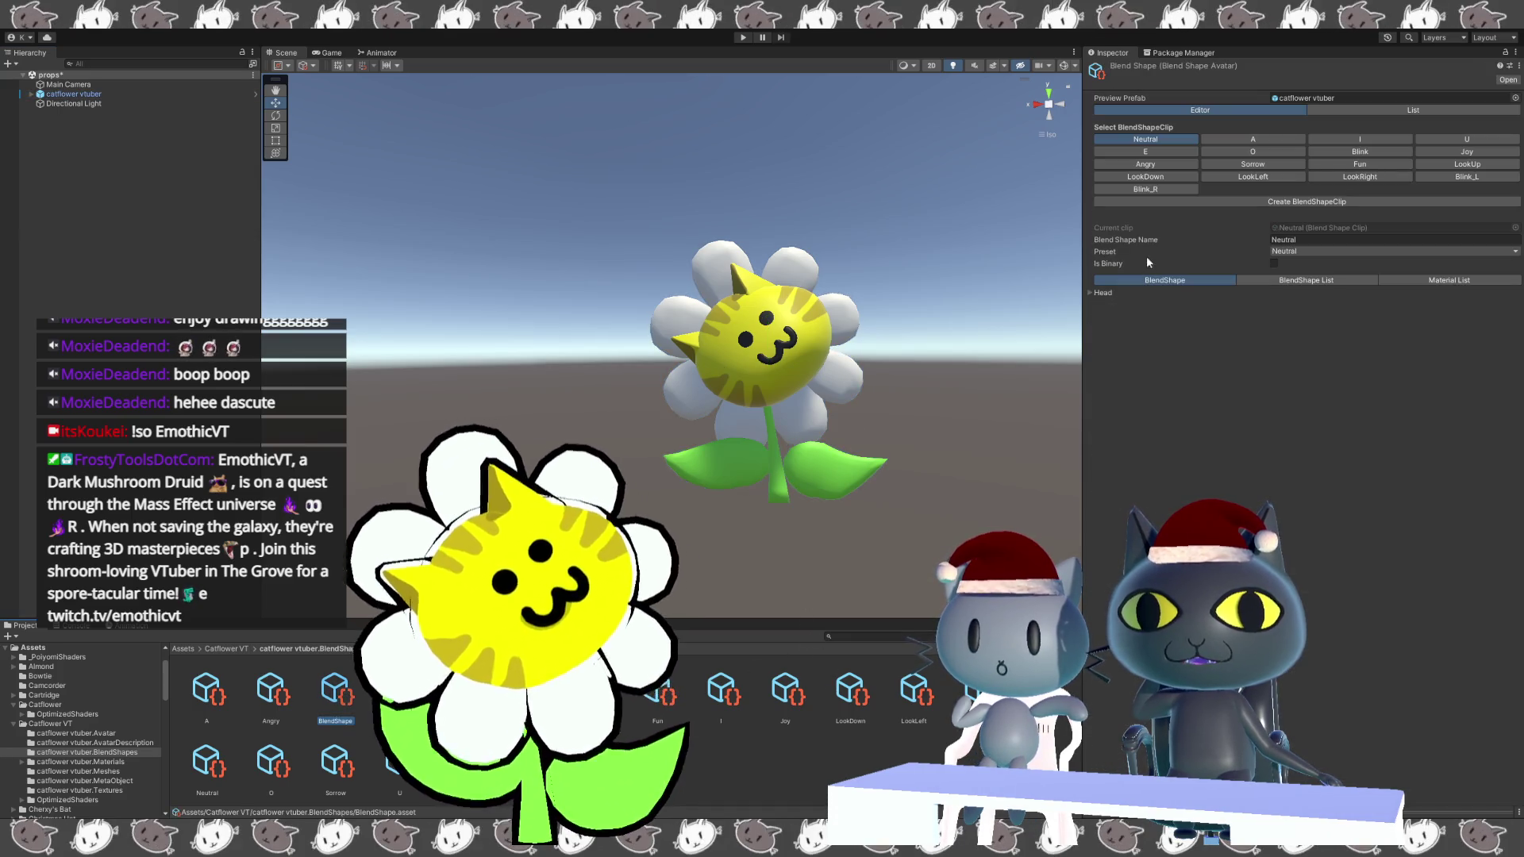
pyautogui.click(1359, 151)
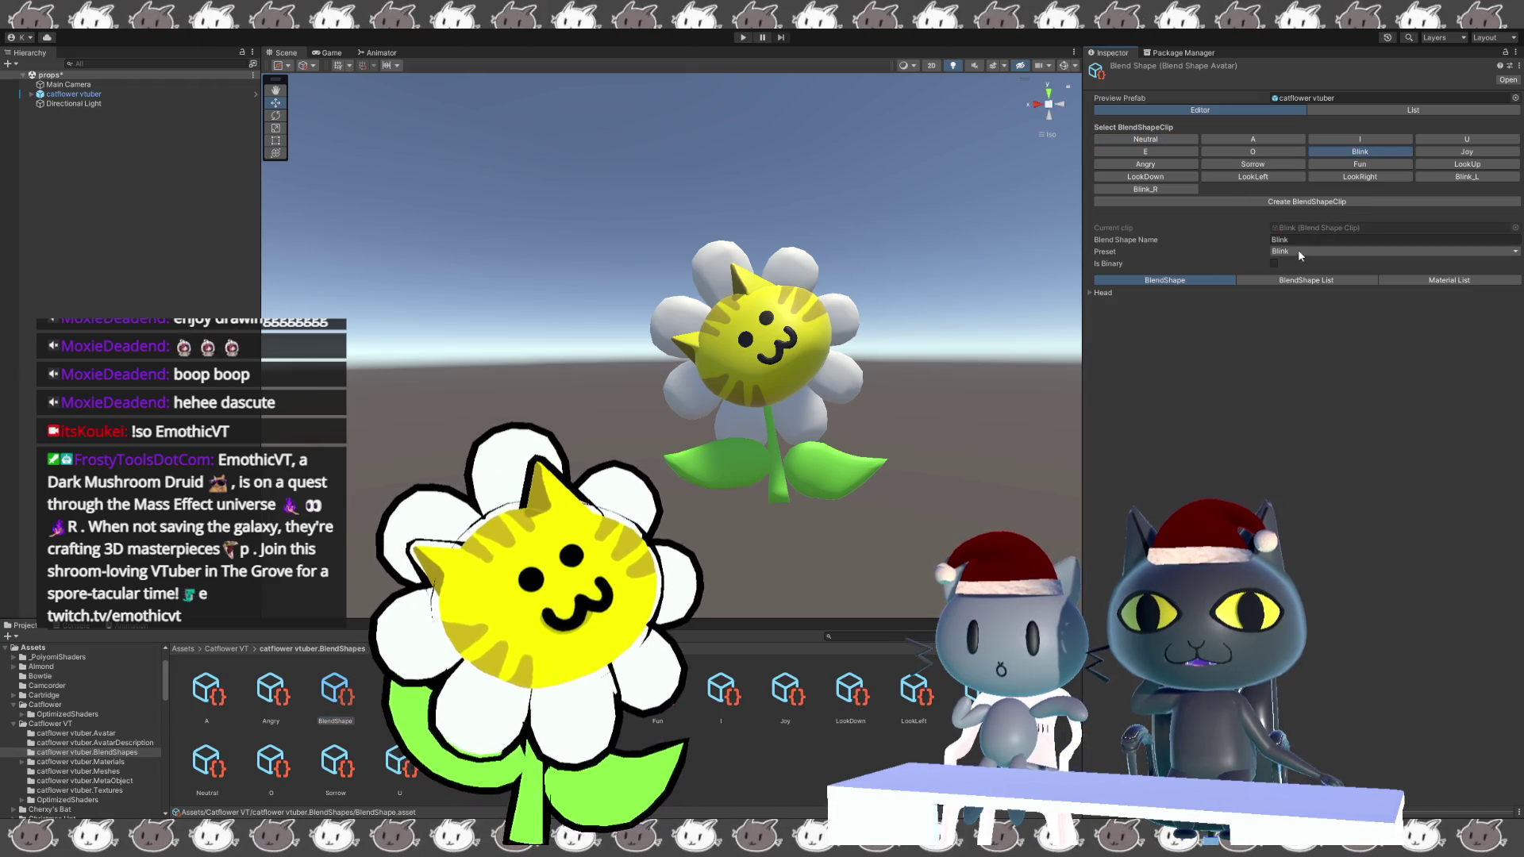
pyautogui.click(1097, 294)
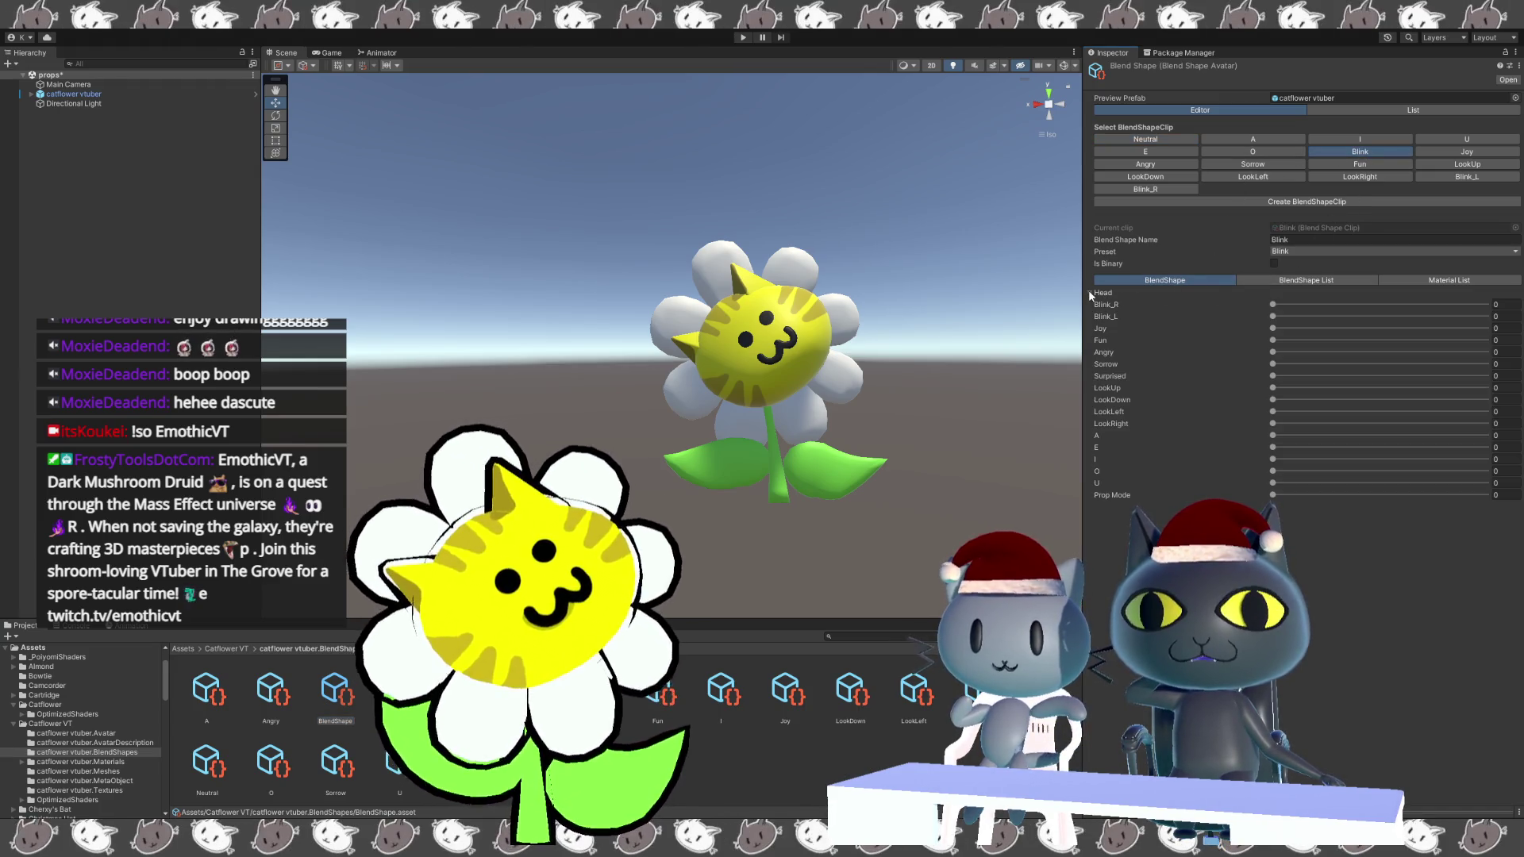
pyautogui.moveTo(1502, 315); pyautogui.dragTo(700, 538)
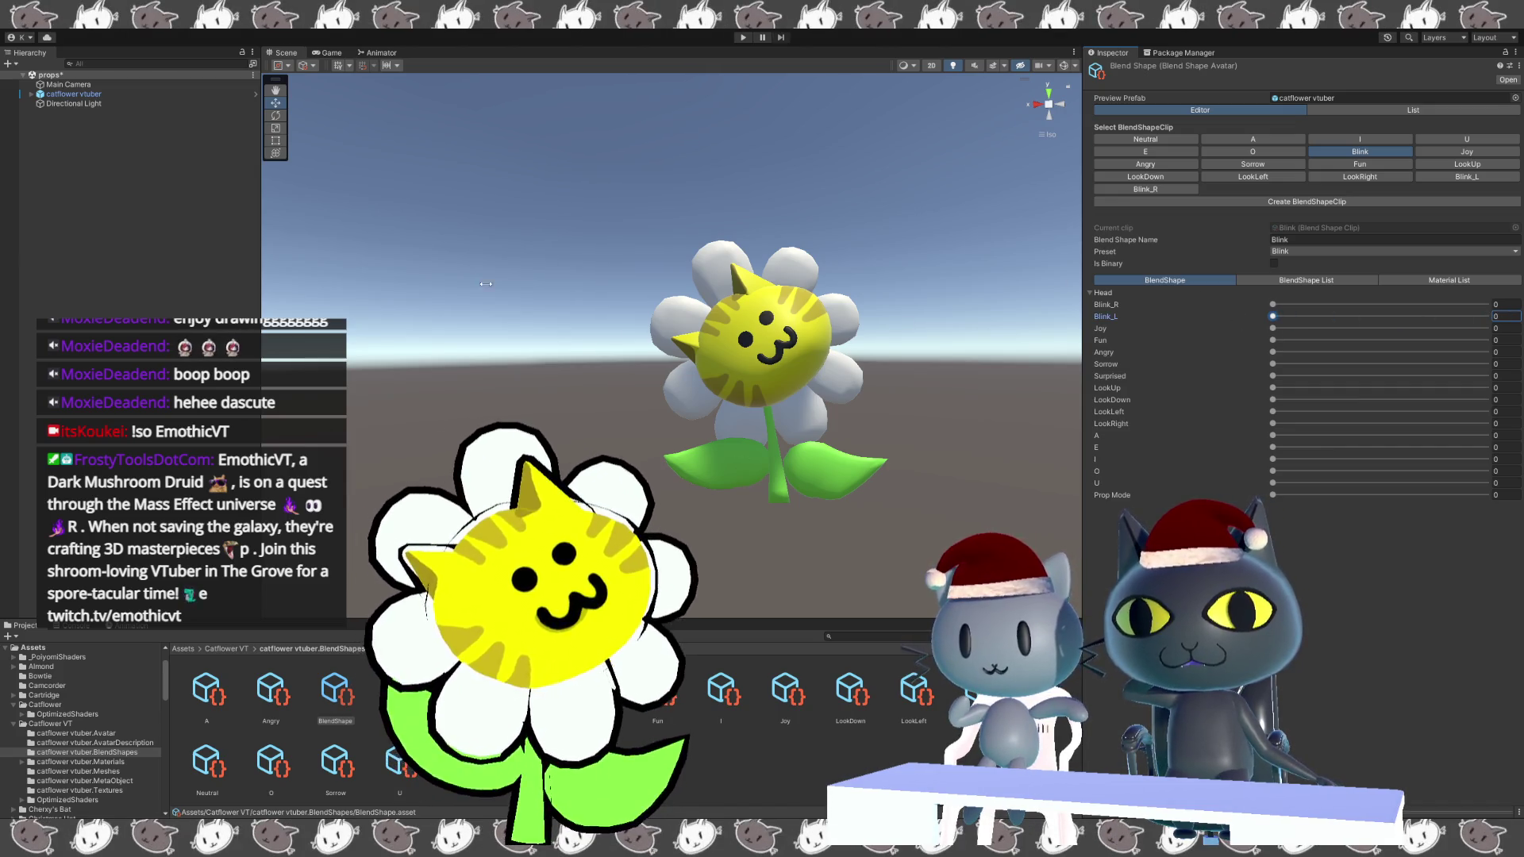
pyautogui.click(141, 94)
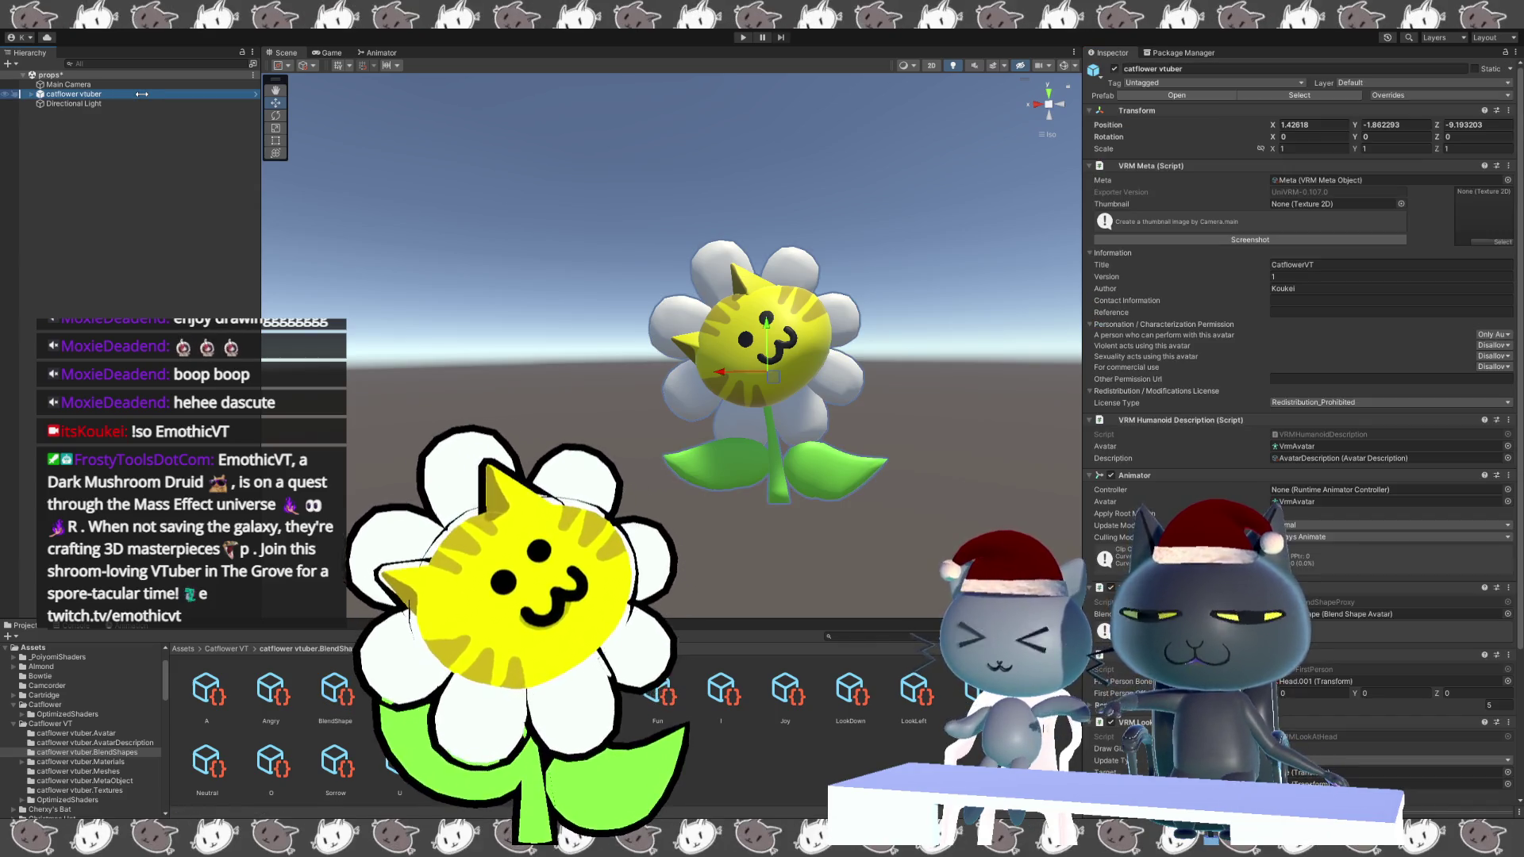
pyautogui.press('Delete')
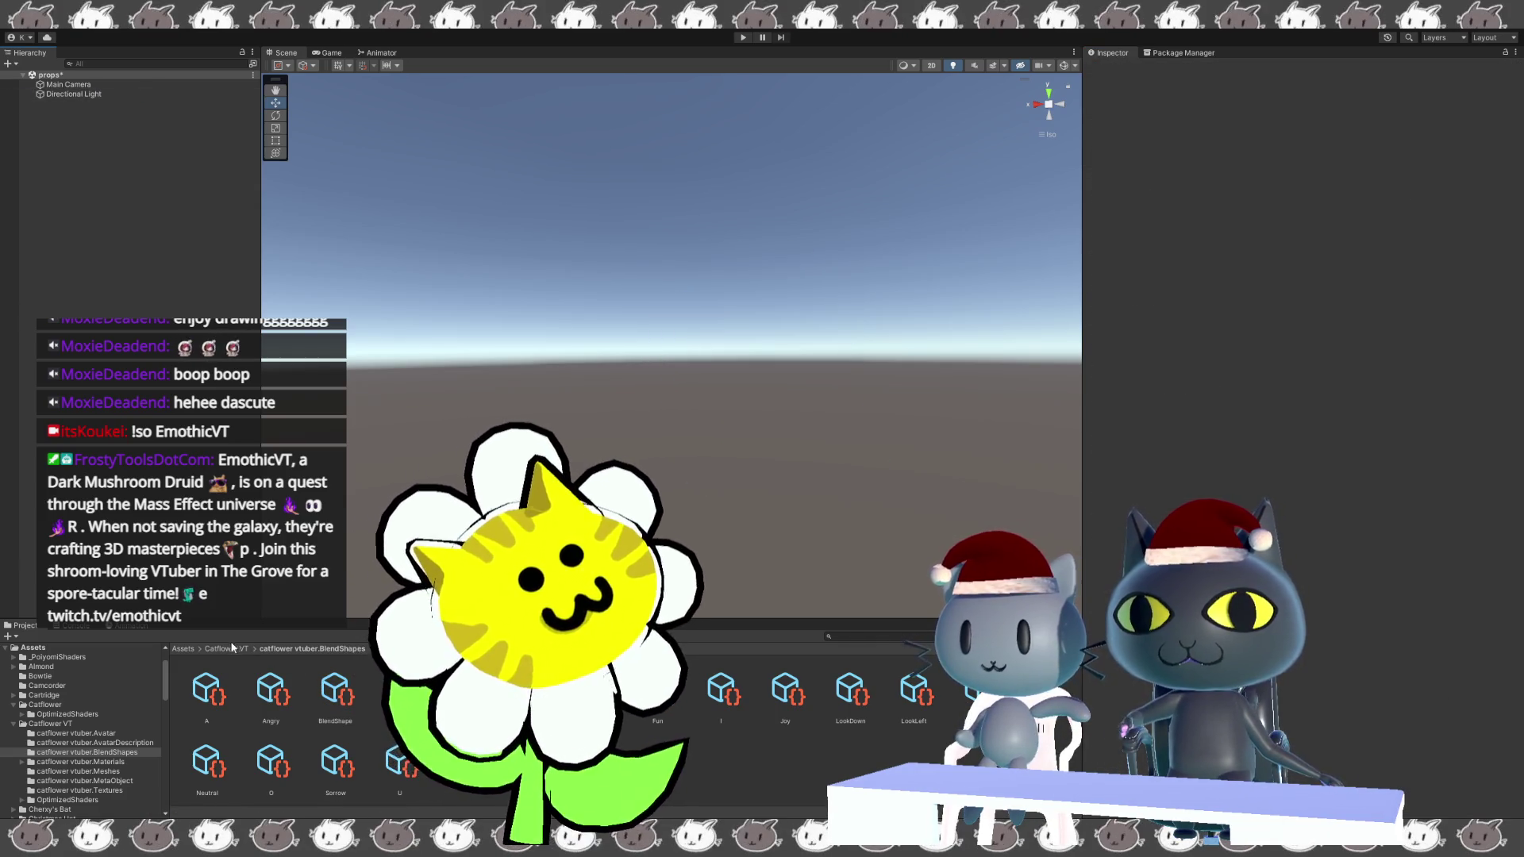
# Drag the catflower vtuber model from Catflower VT into the Scene.
pyautogui.click(226, 649)
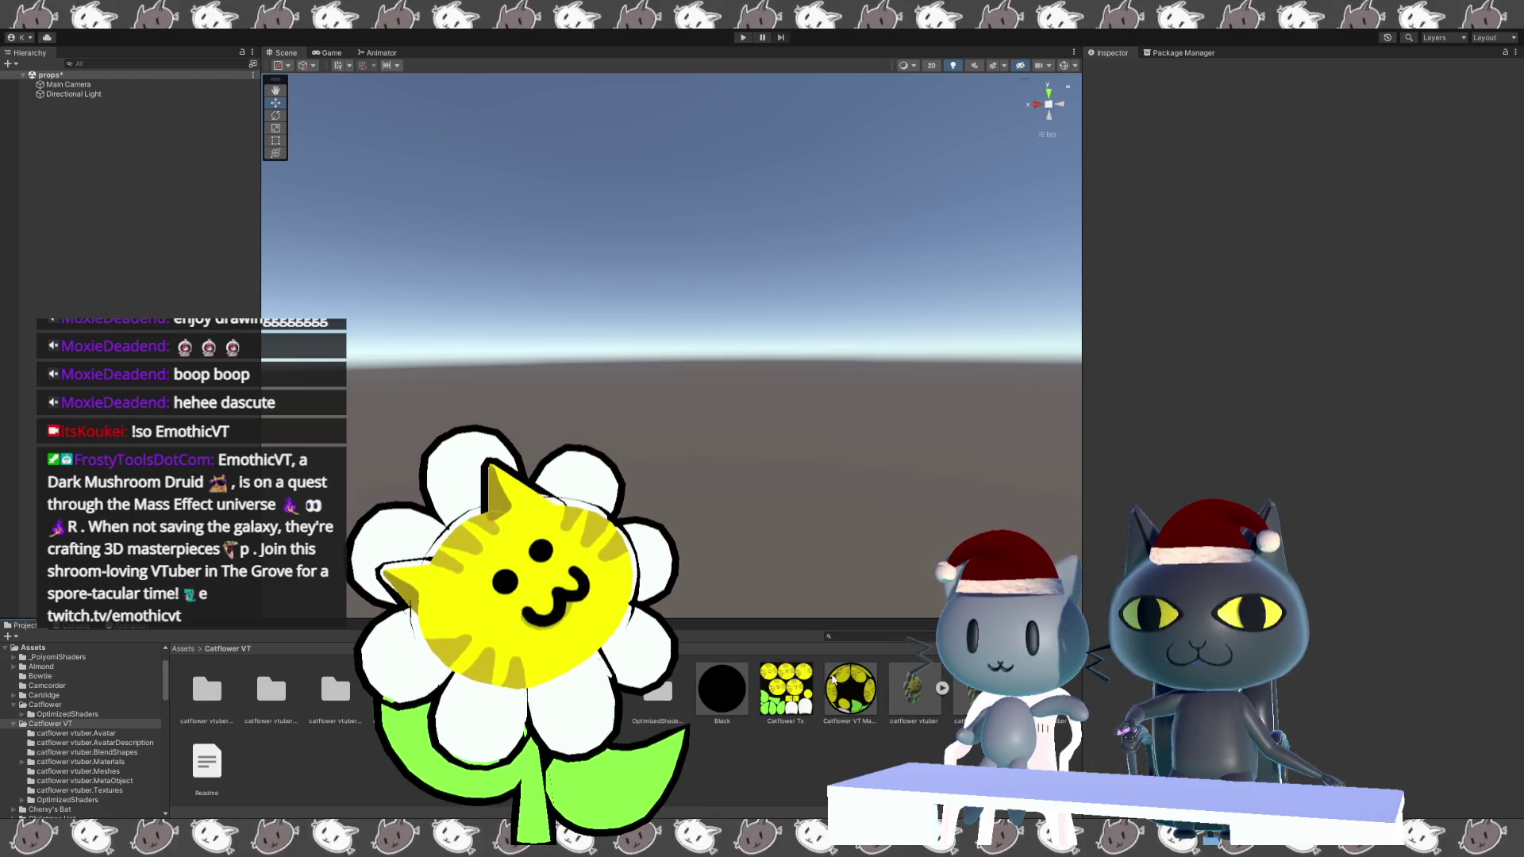
pyautogui.moveTo(914, 689); pyautogui.dragTo(699, 476)
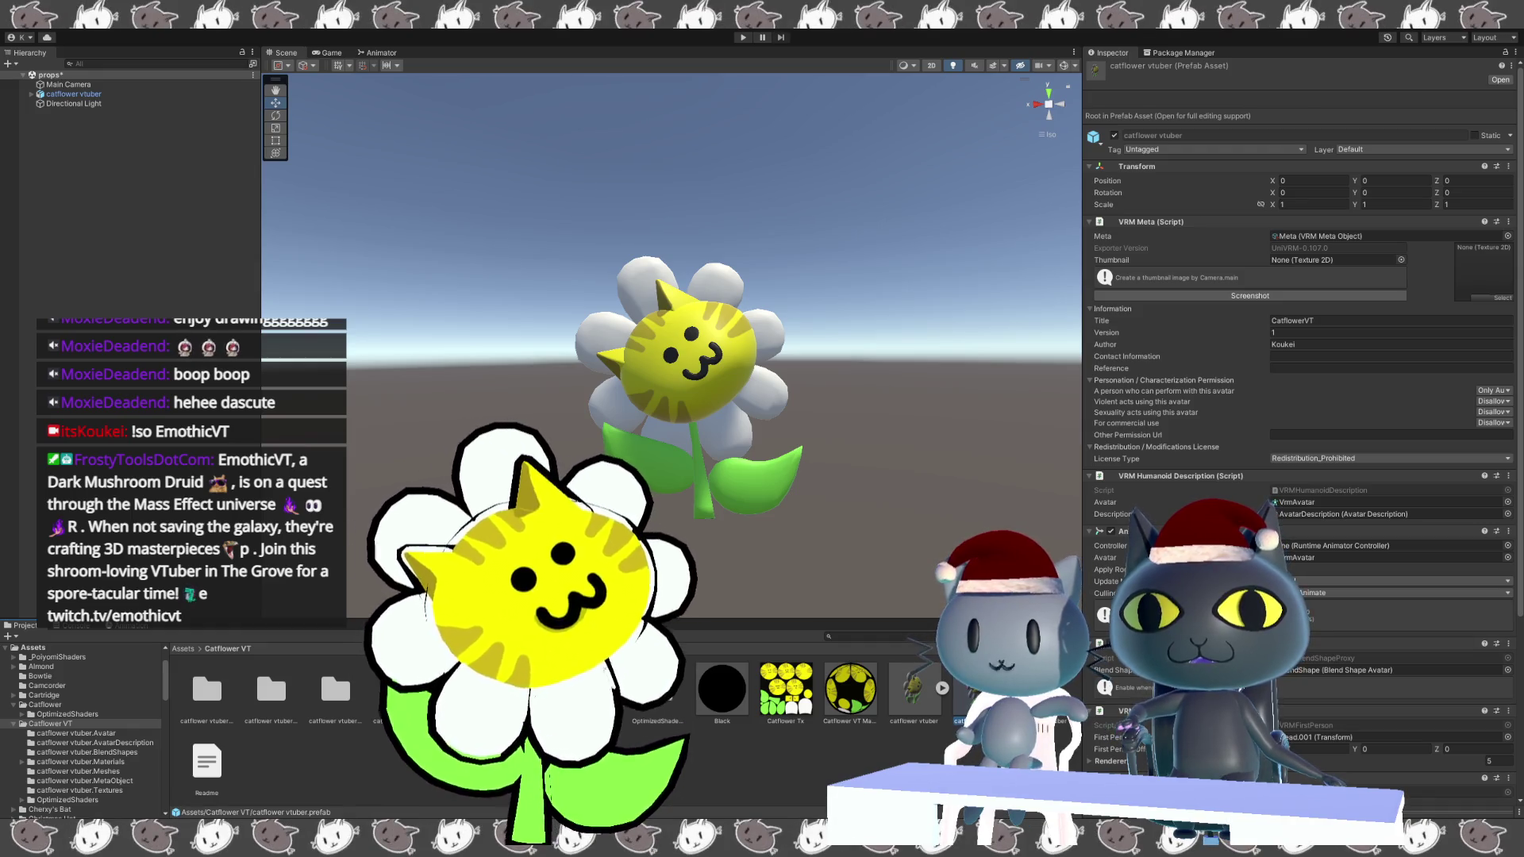
pyautogui.scroll(-3, 1301, 397)
pyautogui.scroll(3, 1301, 397)
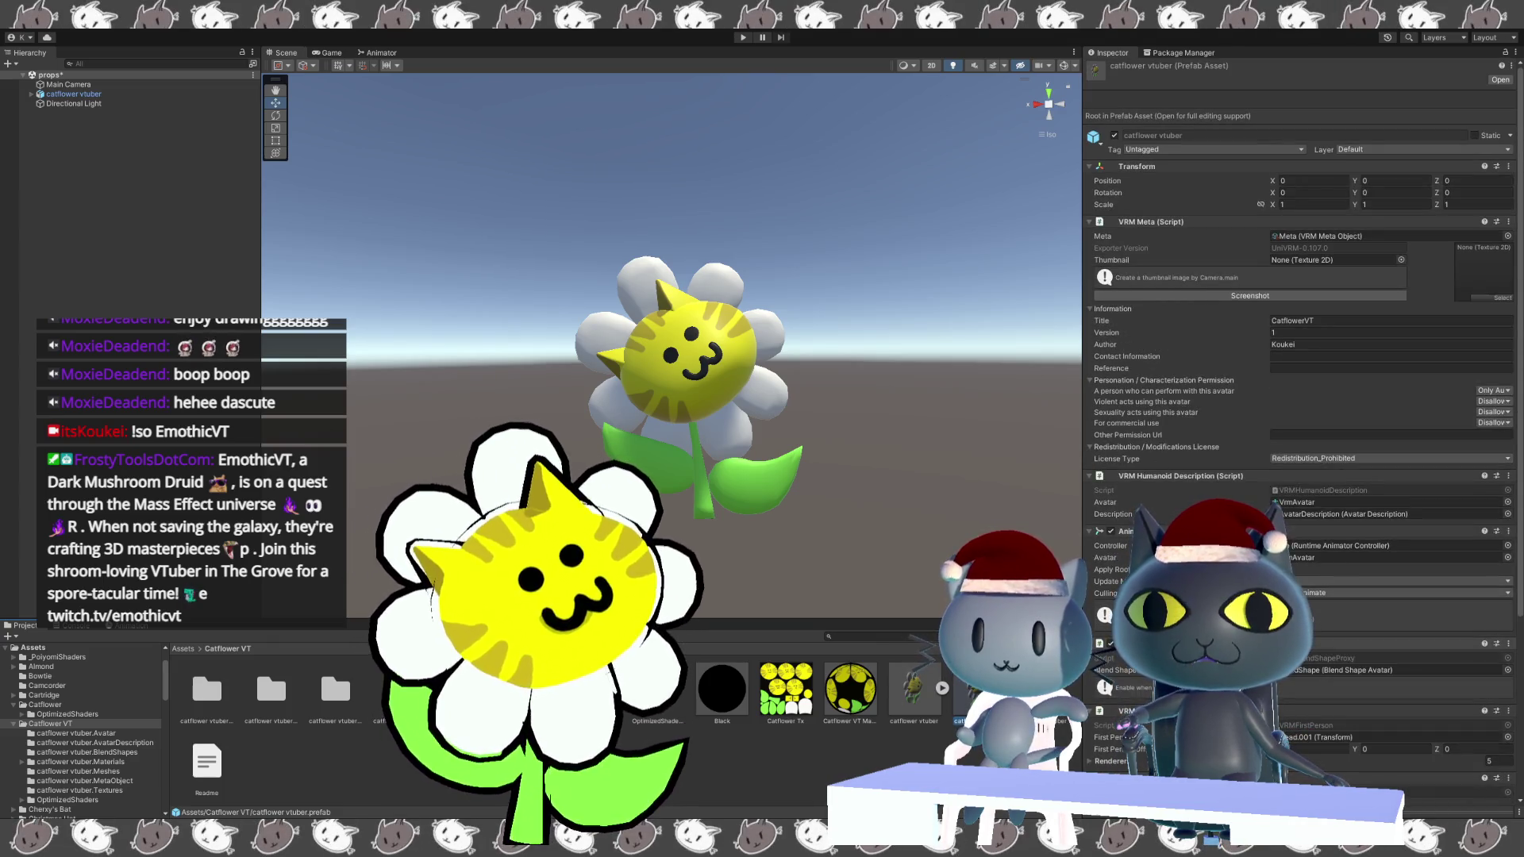
pyautogui.scroll(-8, 1143, 248)
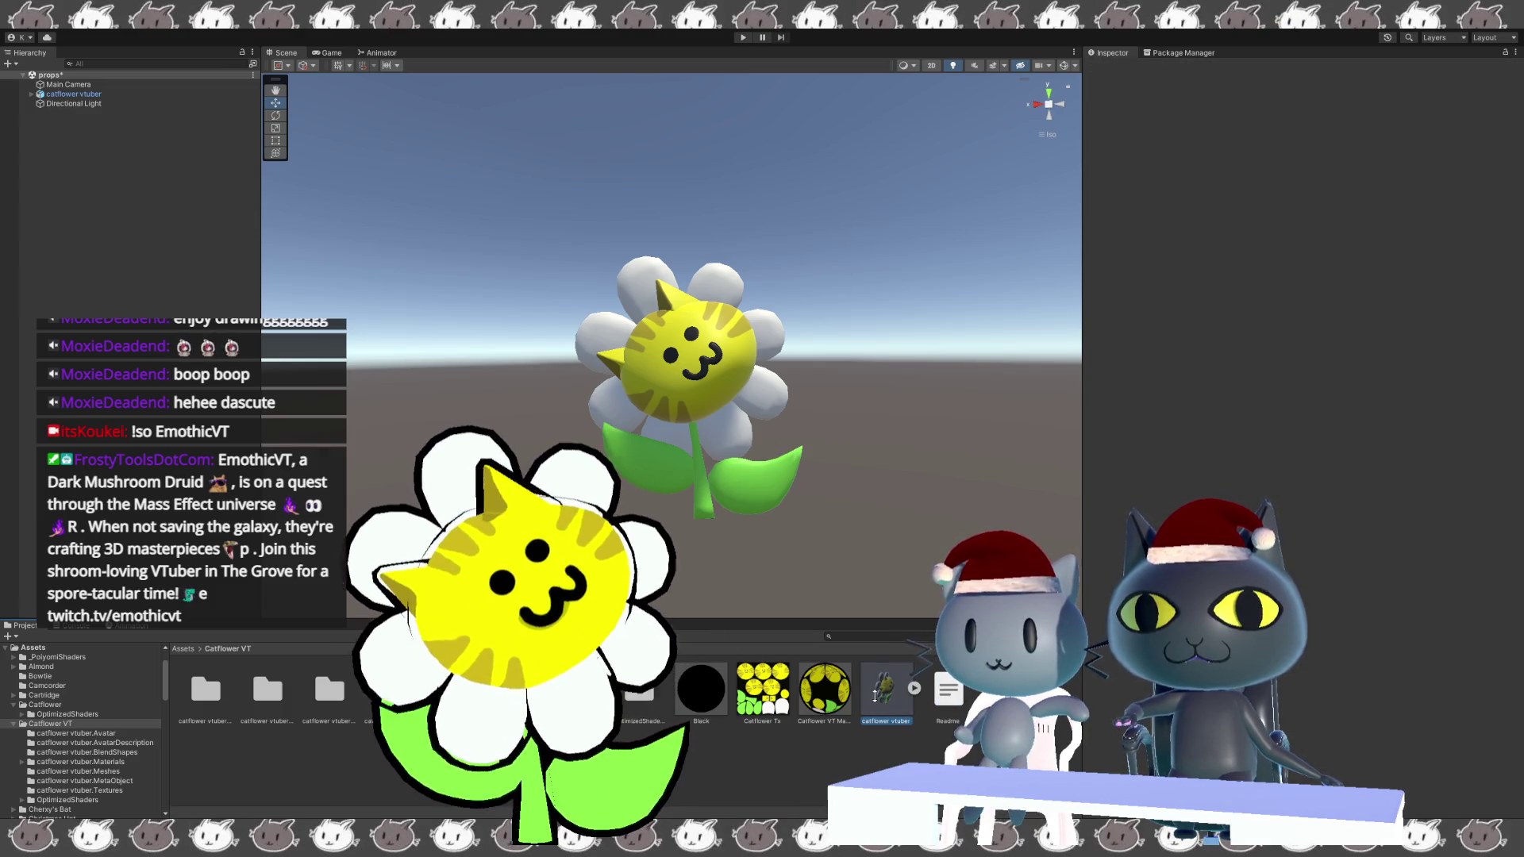
# Frame the new scene avatar and drag it into the Project panel as a new prefab.
pyautogui.click(881, 699)
pyautogui.doubleClick(71, 94)
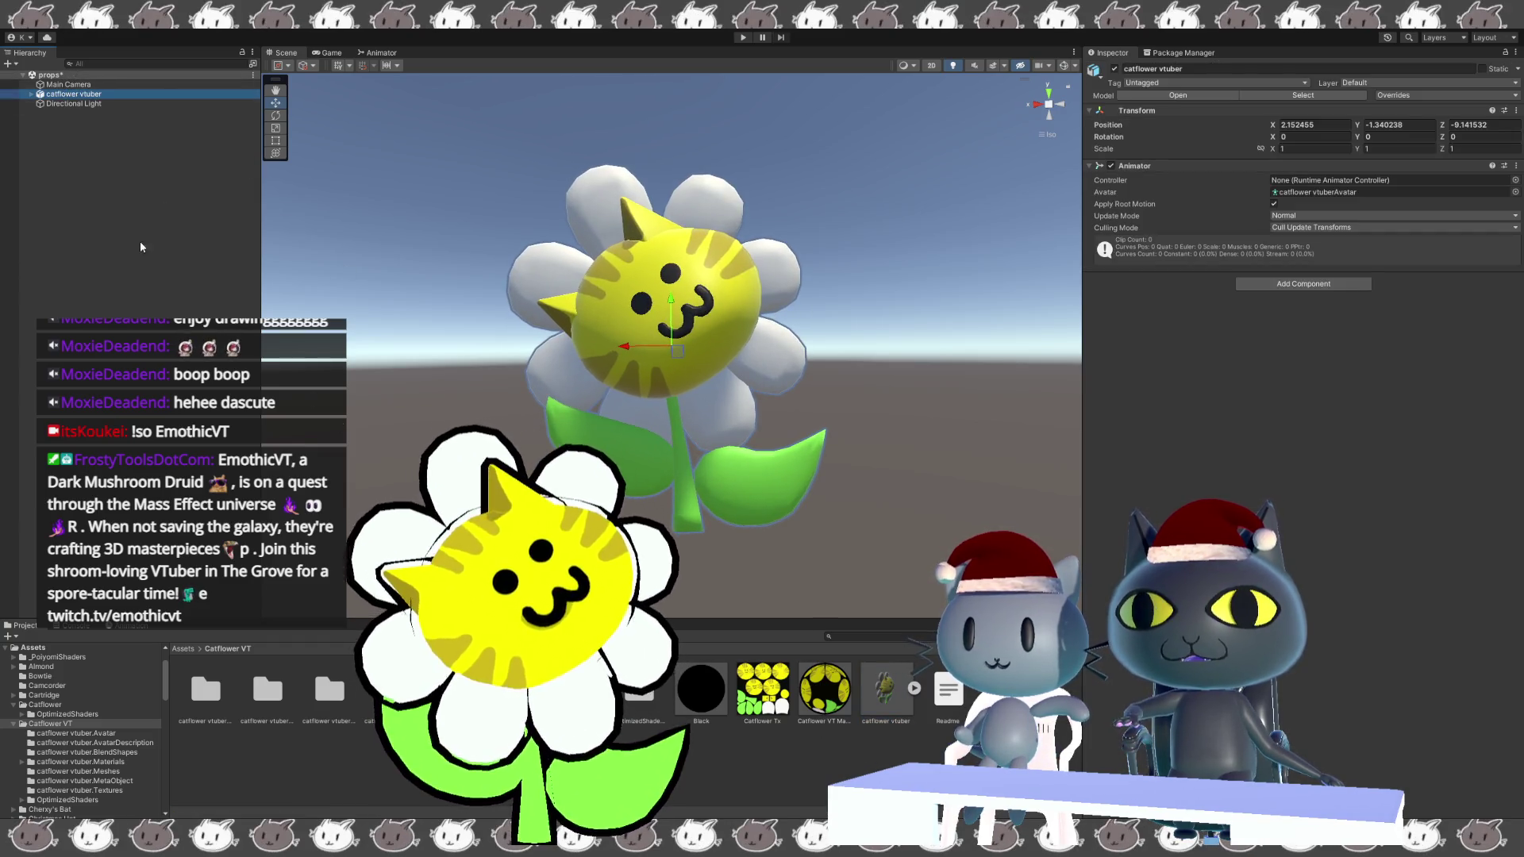
pyautogui.click(743, 724)
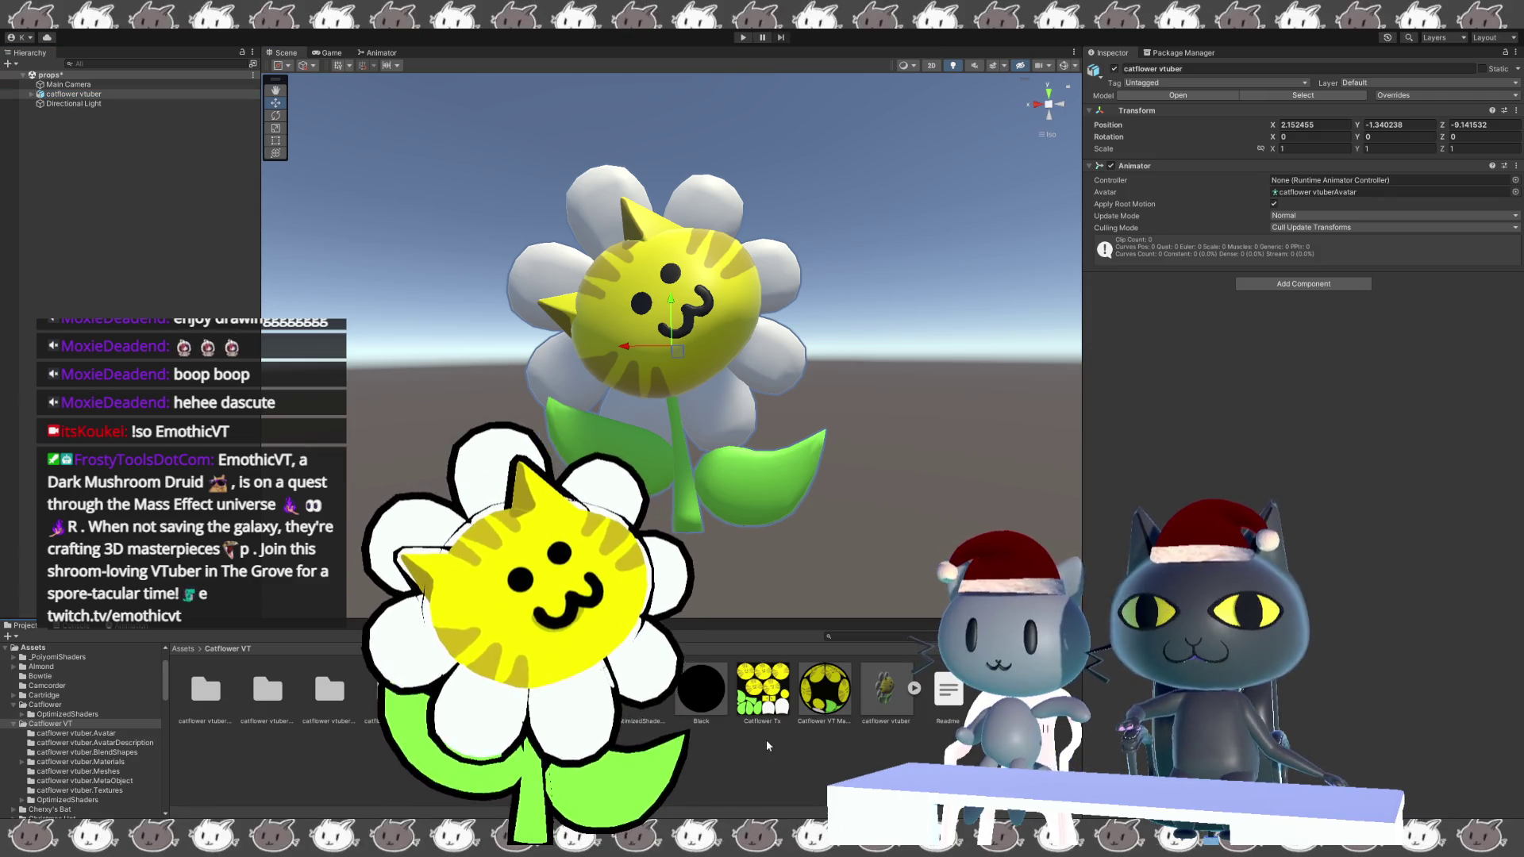
pyautogui.moveTo(712, 493); pyautogui.dragTo(952, 754)
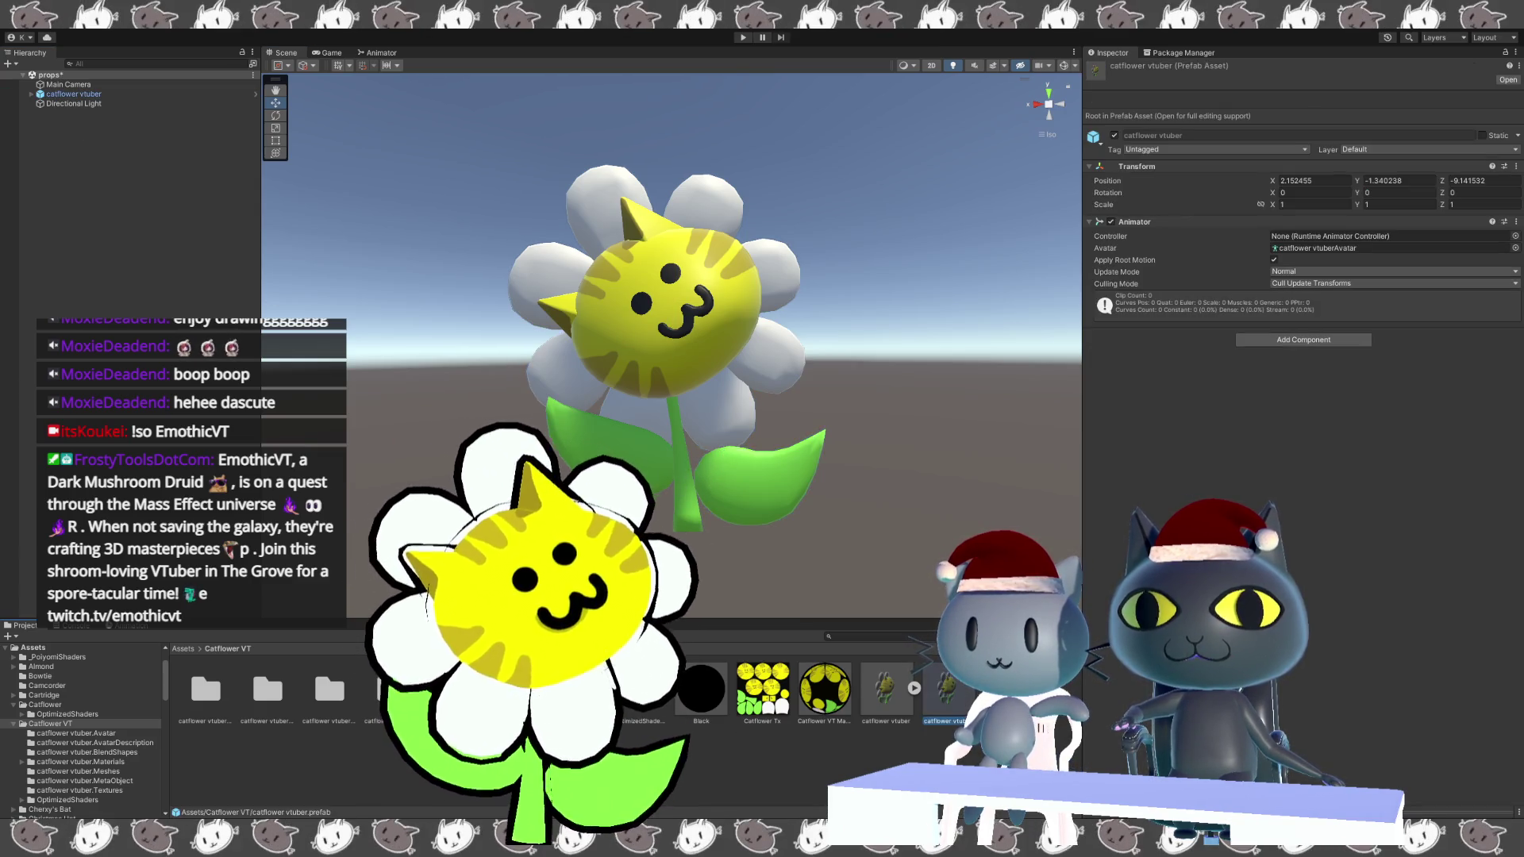
# Open the BlendShape avatar in catflower vtuber.BlendShapes and check catflower vtuber is the Preview Prefab.
pyautogui.click(330, 690)
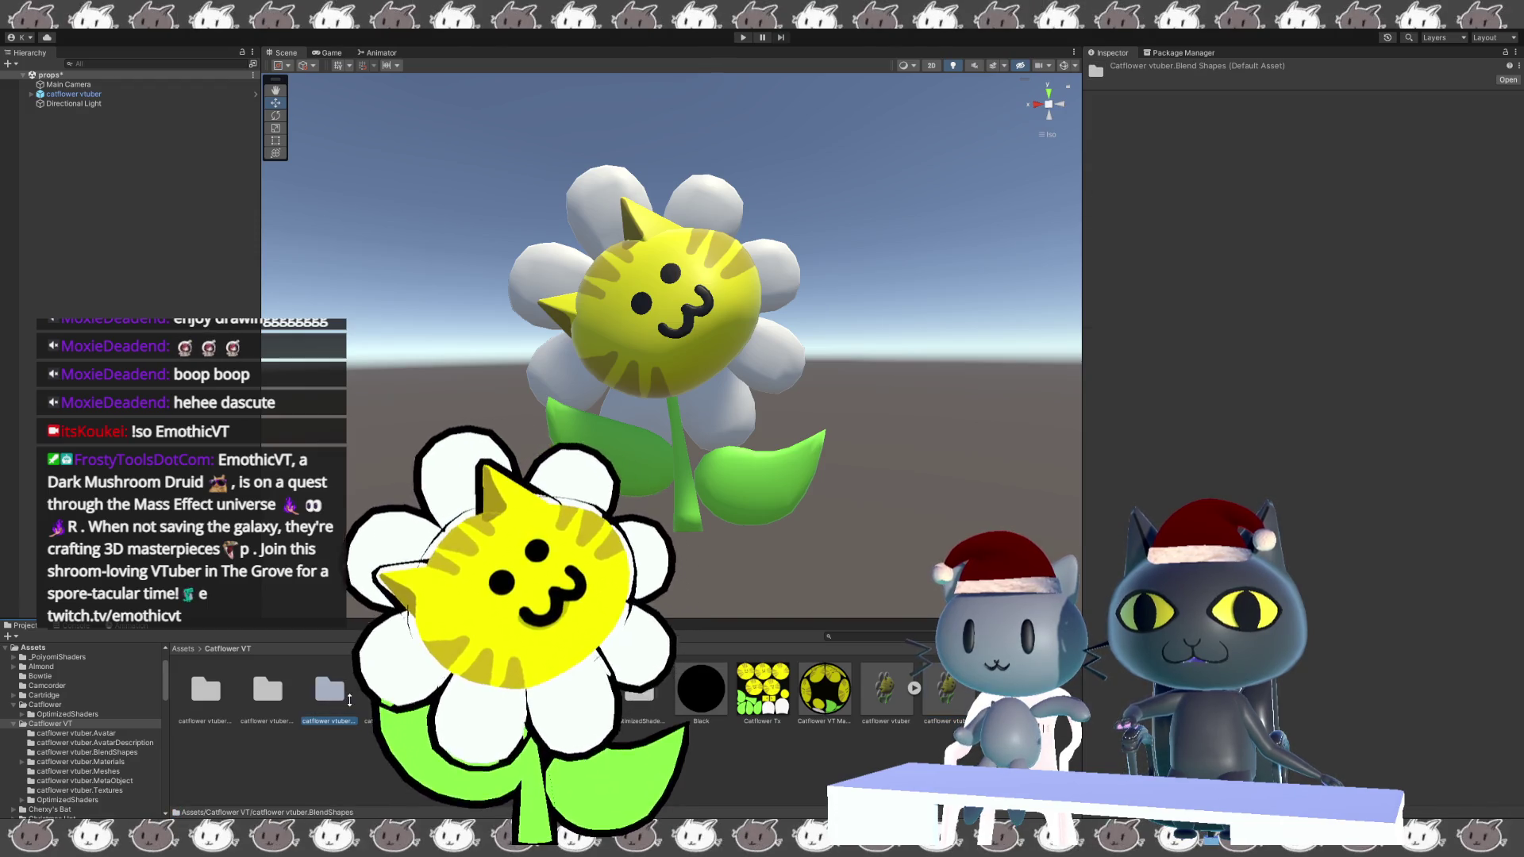
pyautogui.doubleClick(340, 701)
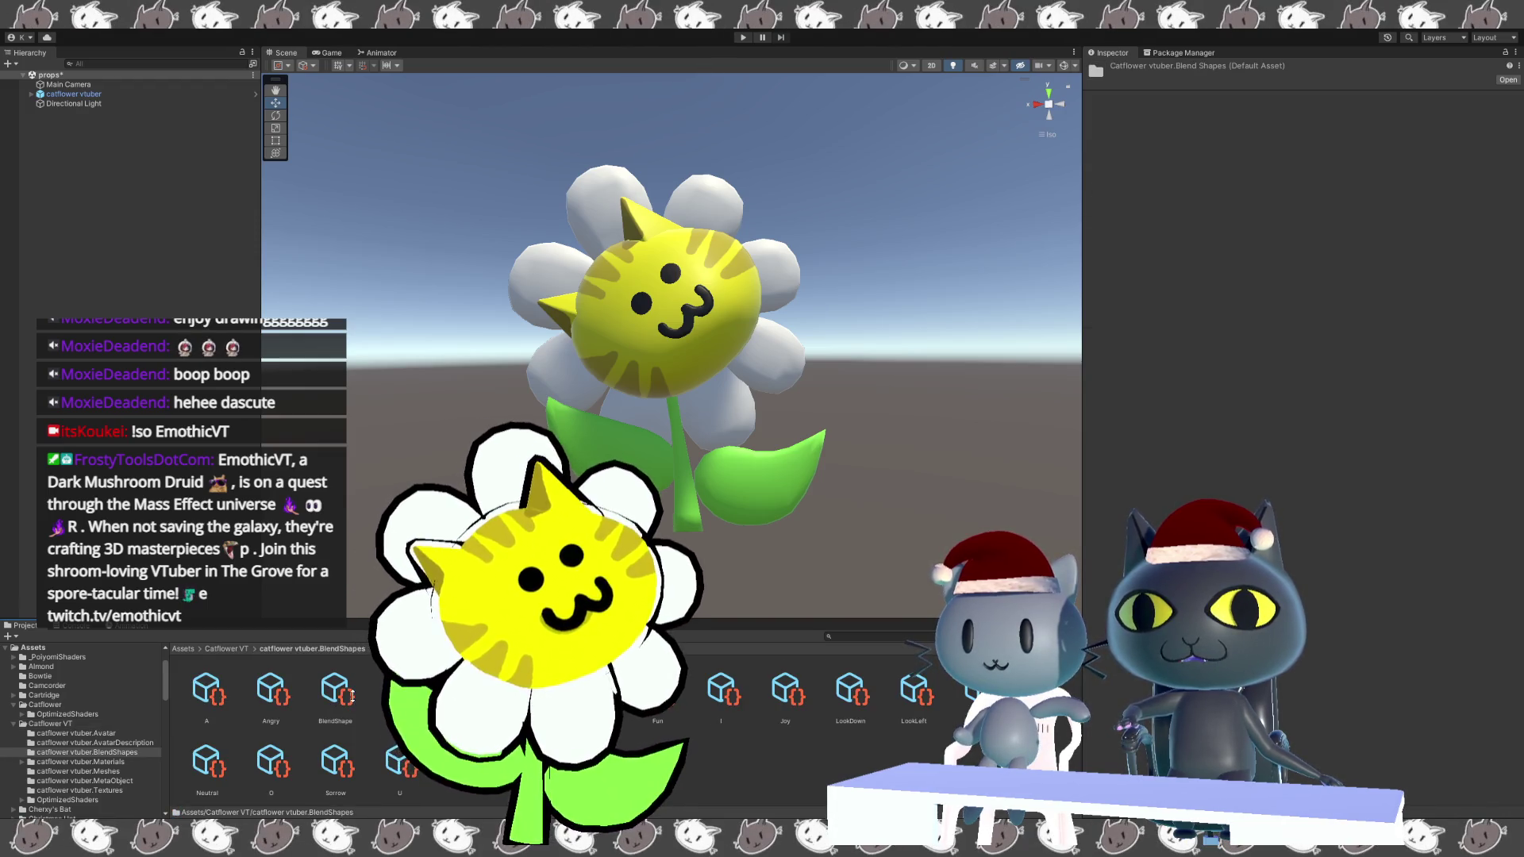
pyautogui.click(335, 691)
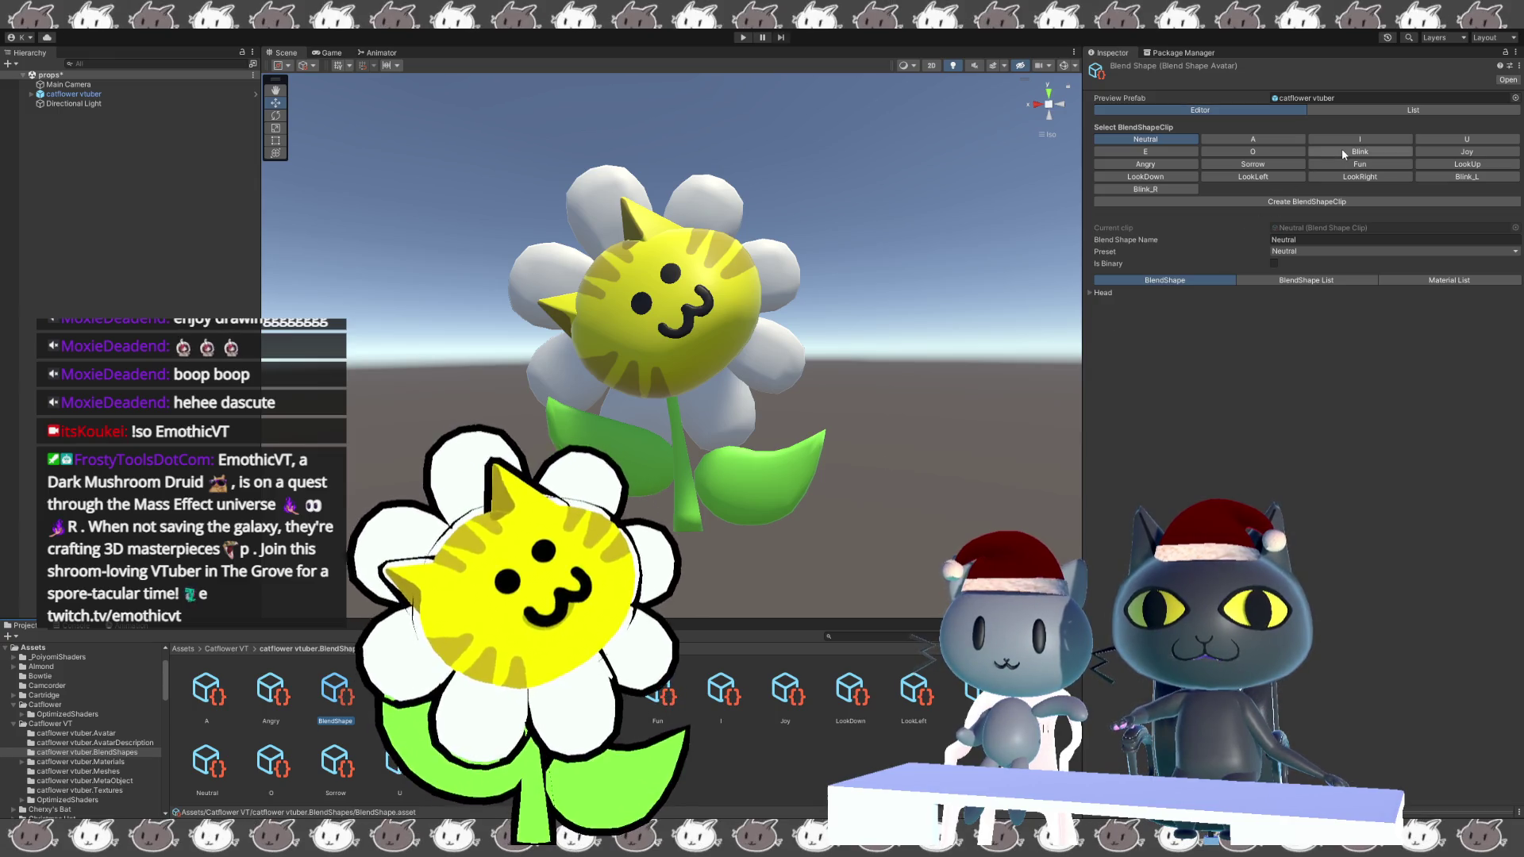
pyautogui.click(1340, 97)
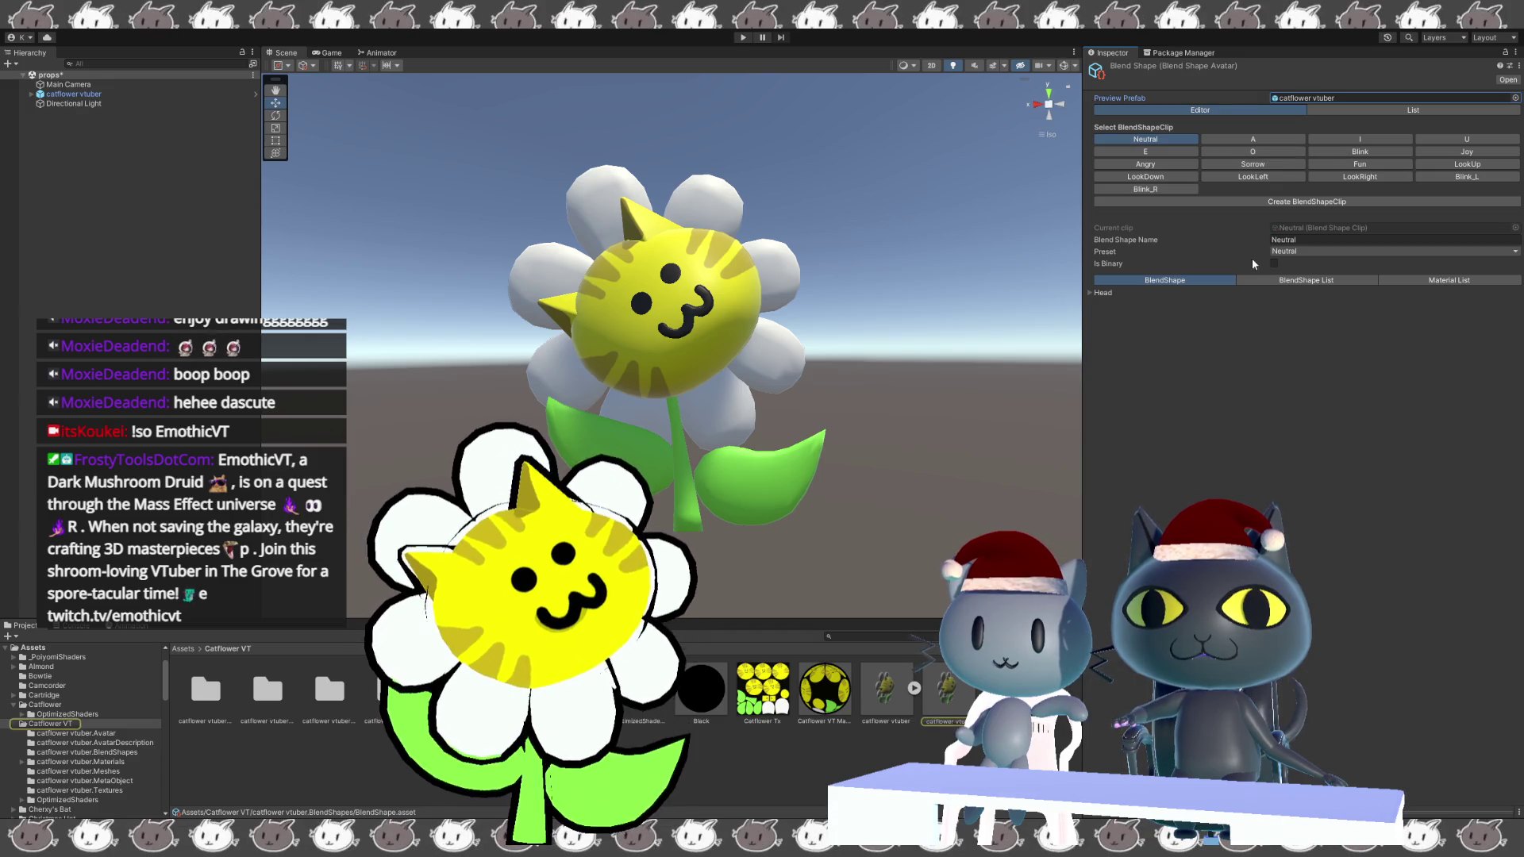
# Tick Is Binary on the Blink clip and drag its Head Blink_R slider to 100.
pyautogui.click(1274, 262)
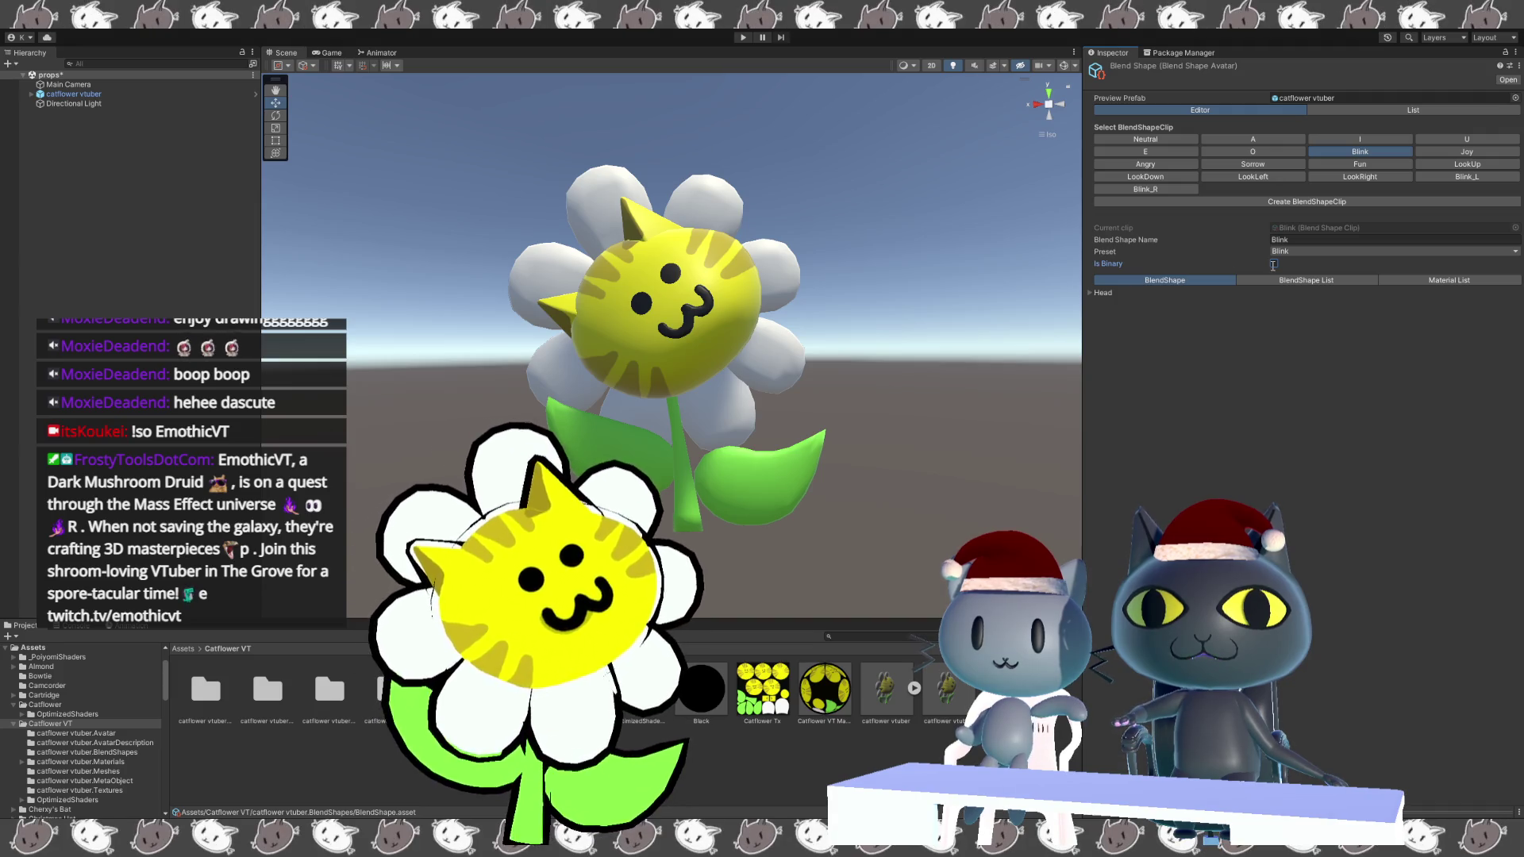
pyautogui.click(1274, 263)
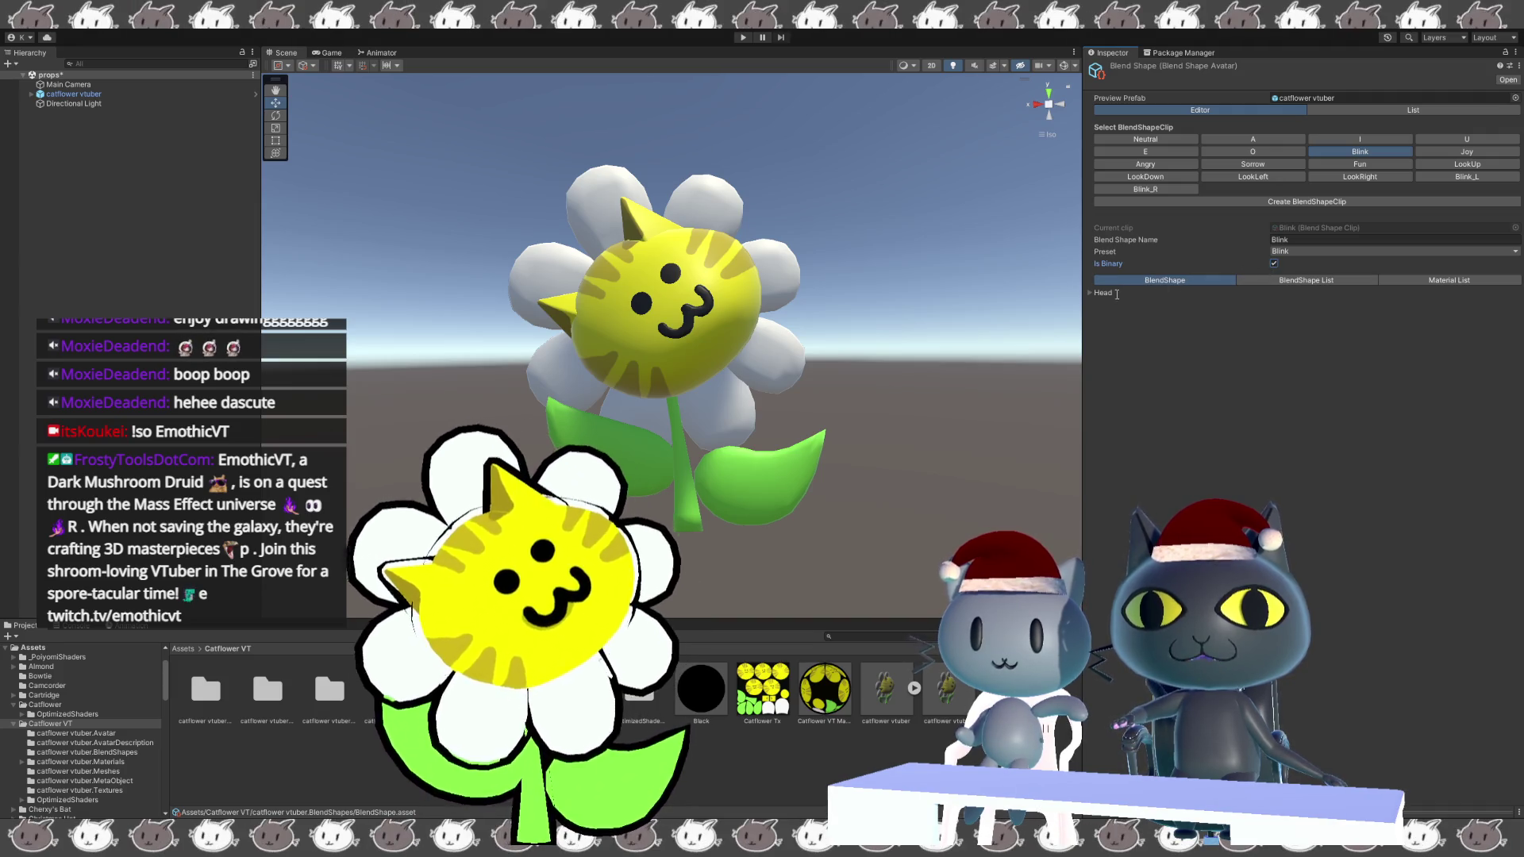
pyautogui.click(1090, 293)
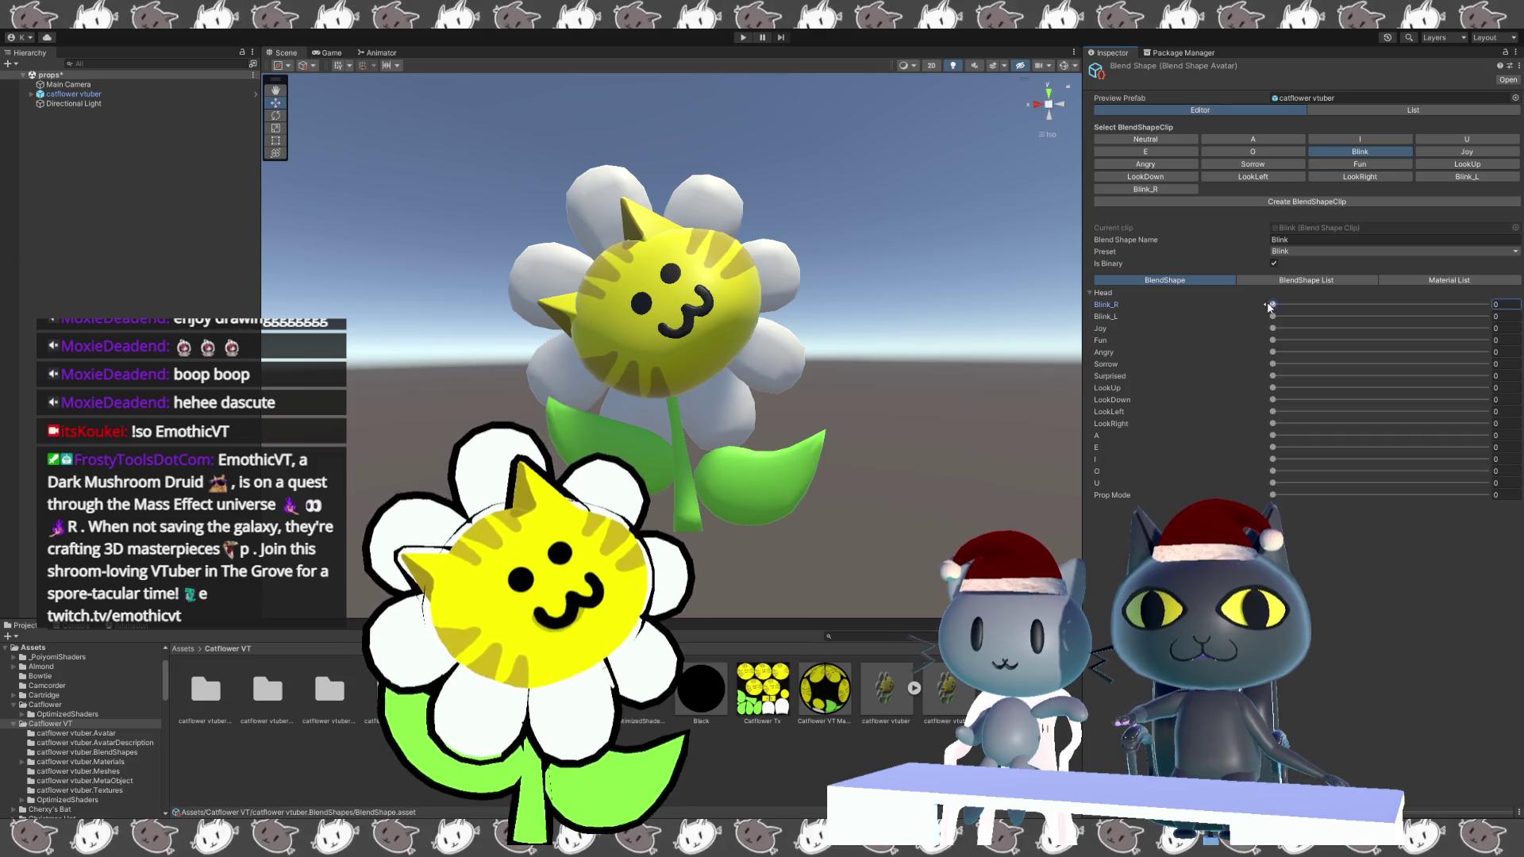
pyautogui.moveTo(1272, 304); pyautogui.dragTo(1486, 316)
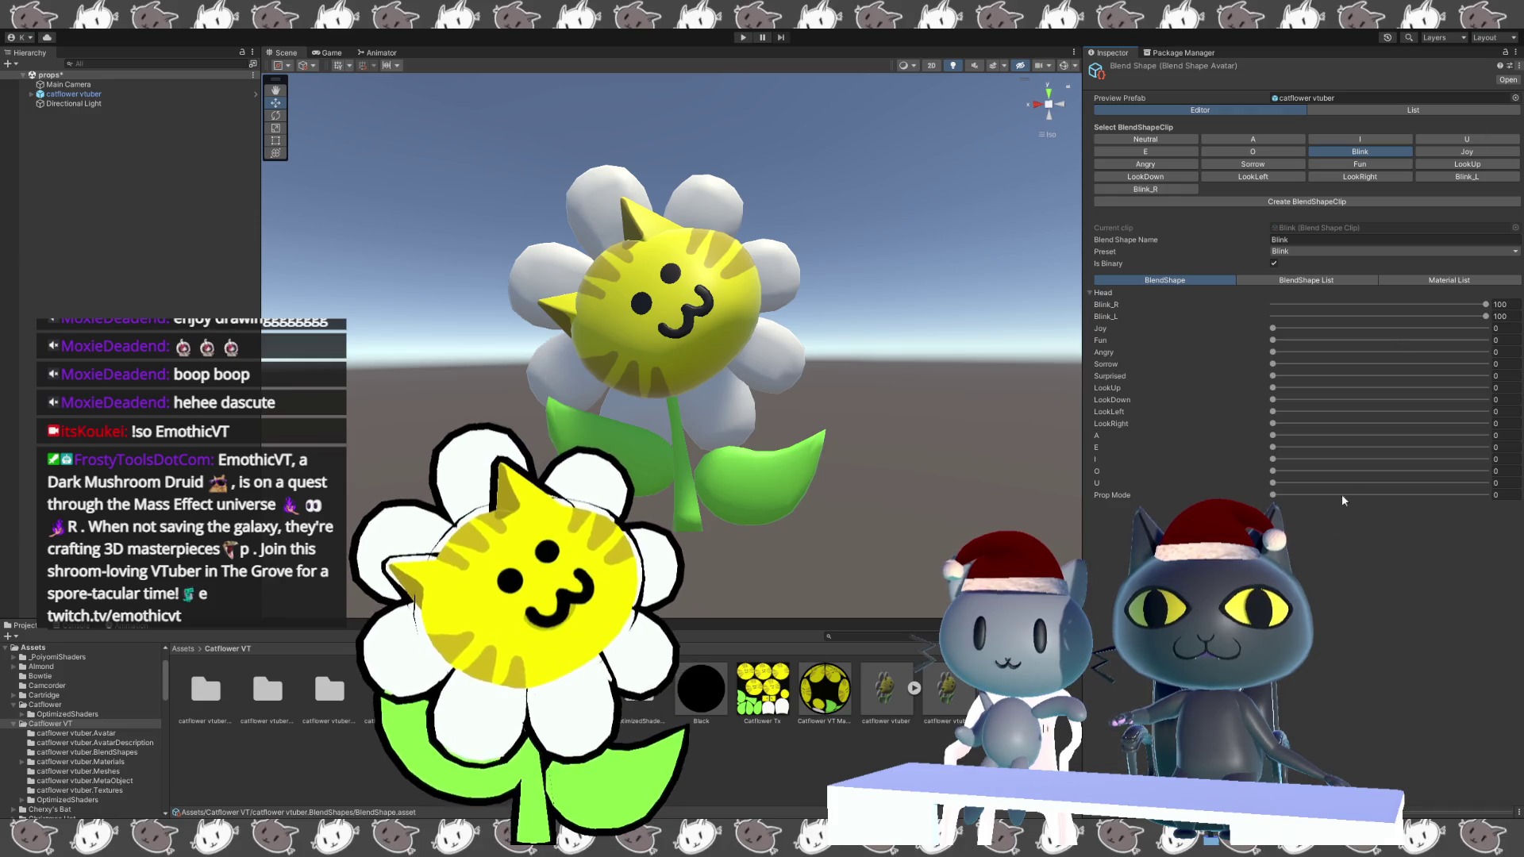
# Set the catflower vtuber Transform position to 0, 0, 0 and frame it with F.
pyautogui.click(320, 768)
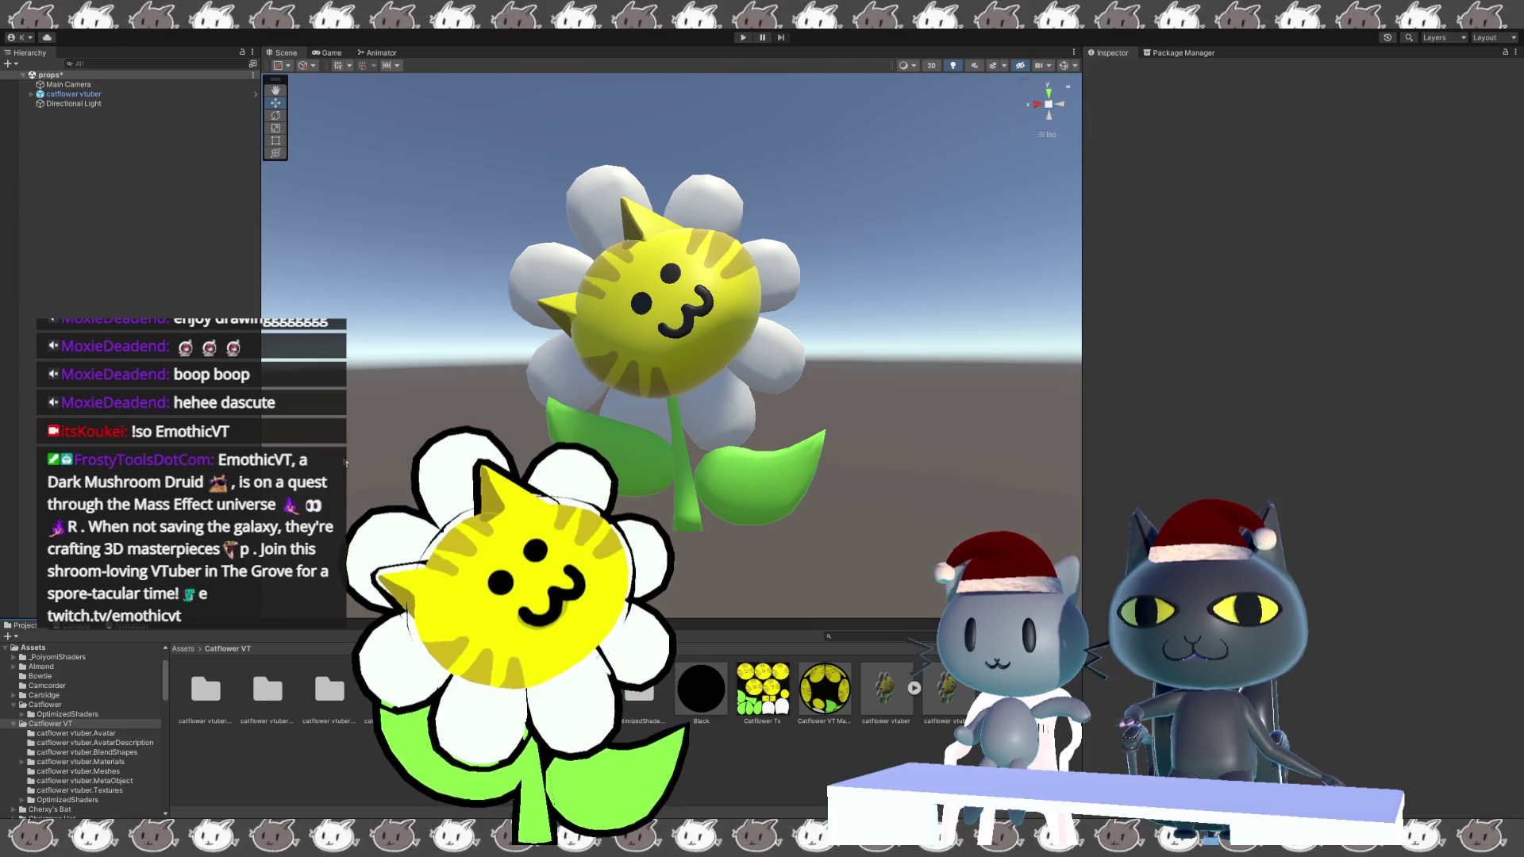
pyautogui.click(51, 94)
pyautogui.click(1292, 124)
pyautogui.write('0')
pyautogui.press('Tab')
pyautogui.write('0')
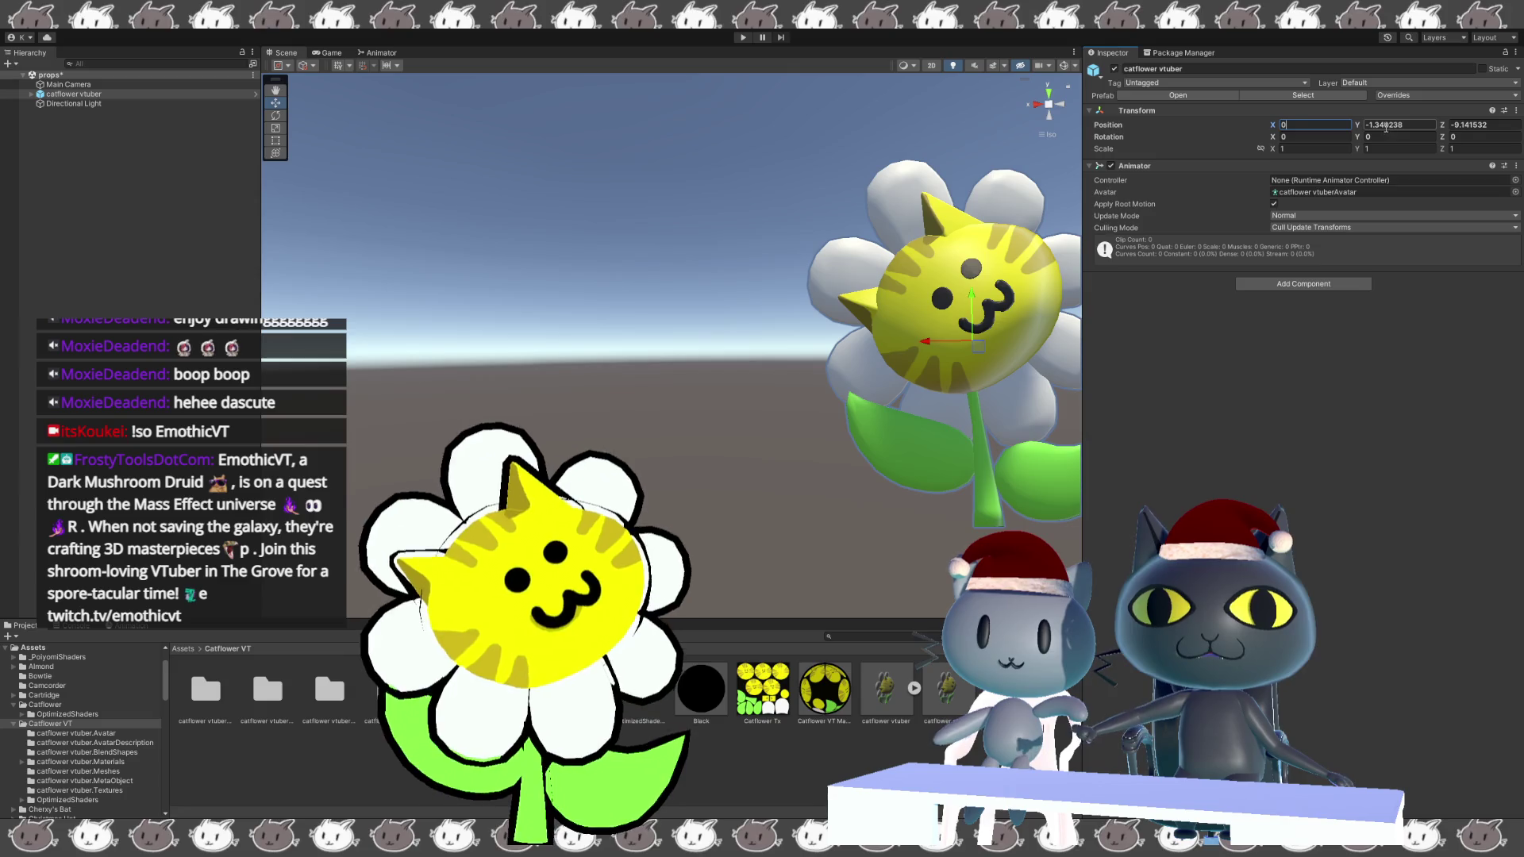
pyautogui.click(1457, 125)
pyautogui.write('0')
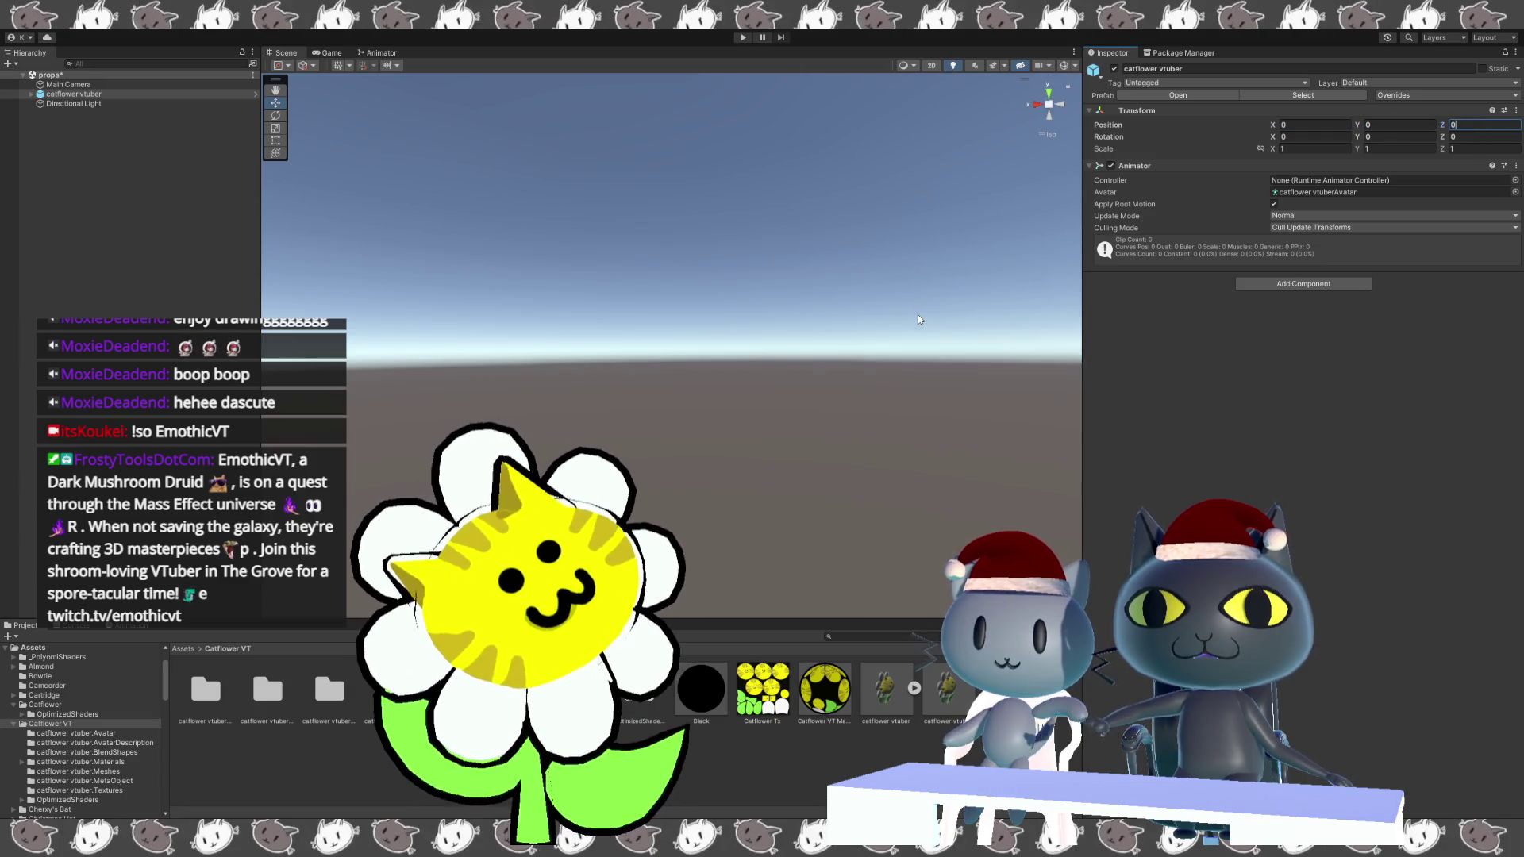
pyautogui.click(813, 397)
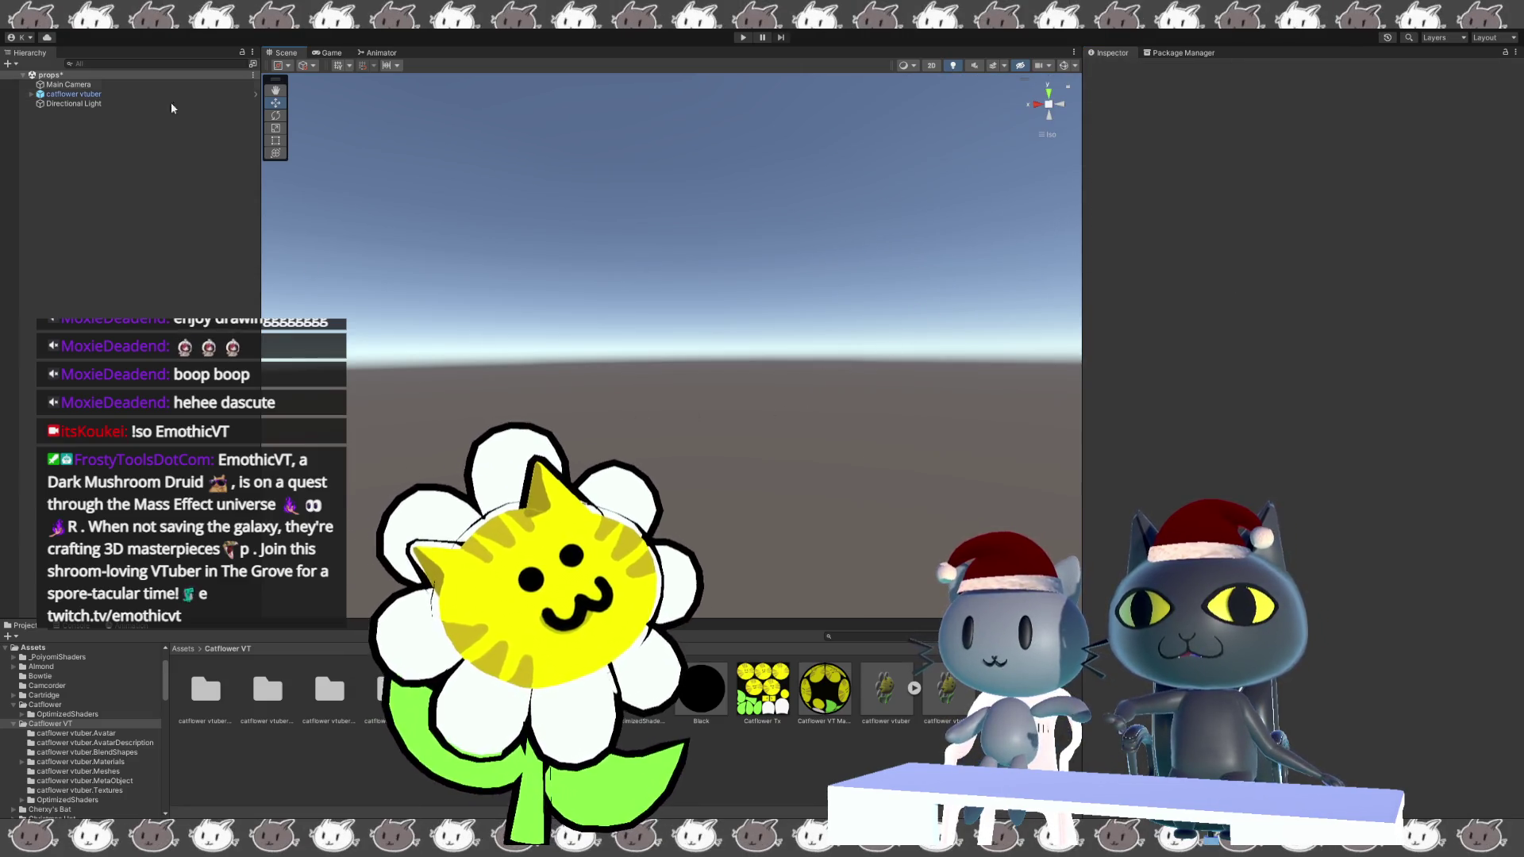
pyautogui.click(98, 95)
pyautogui.press('f')
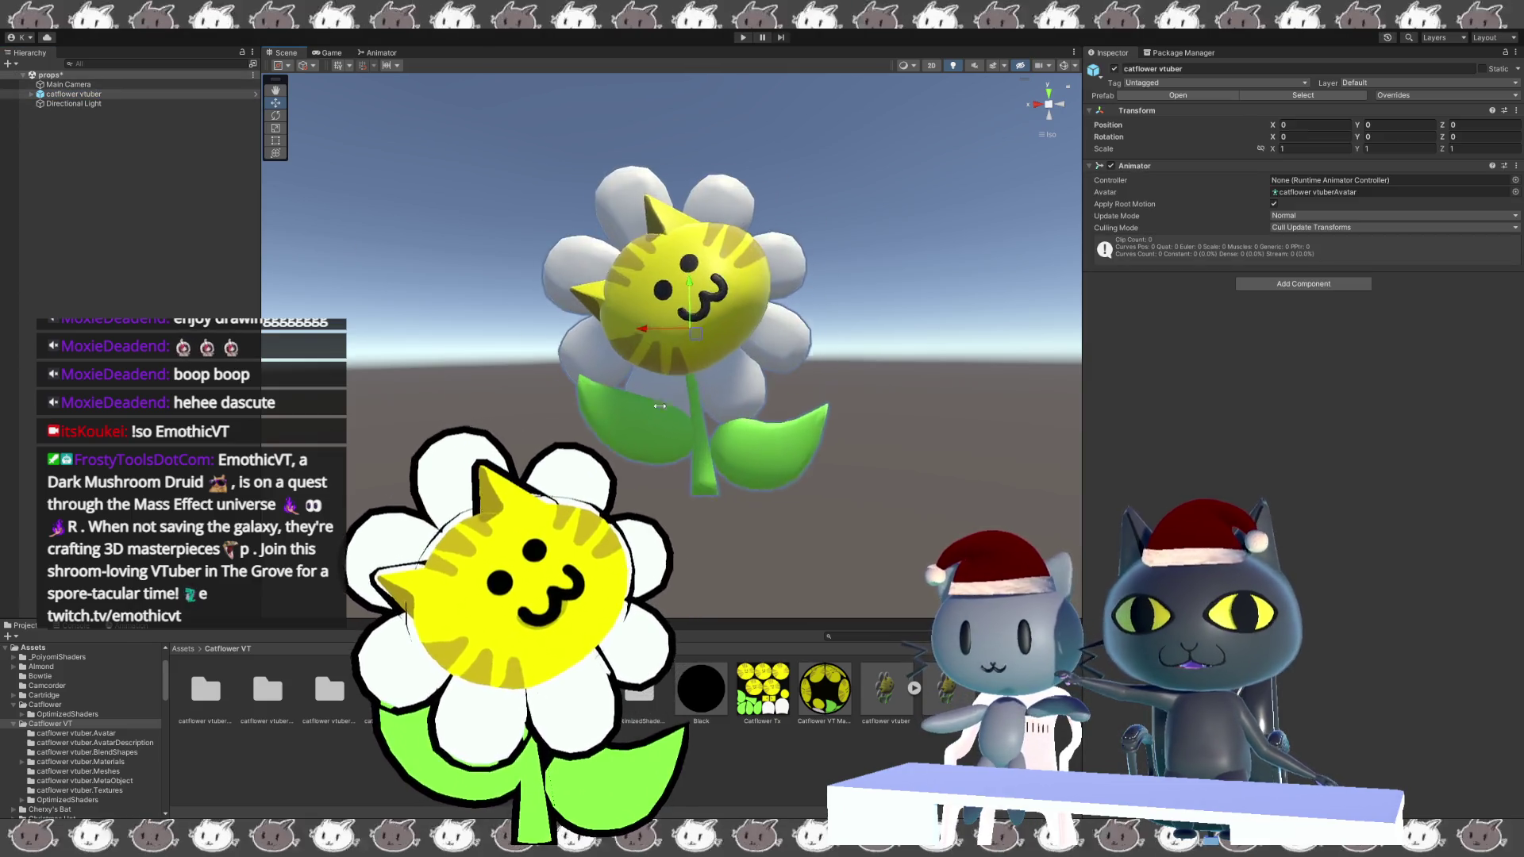
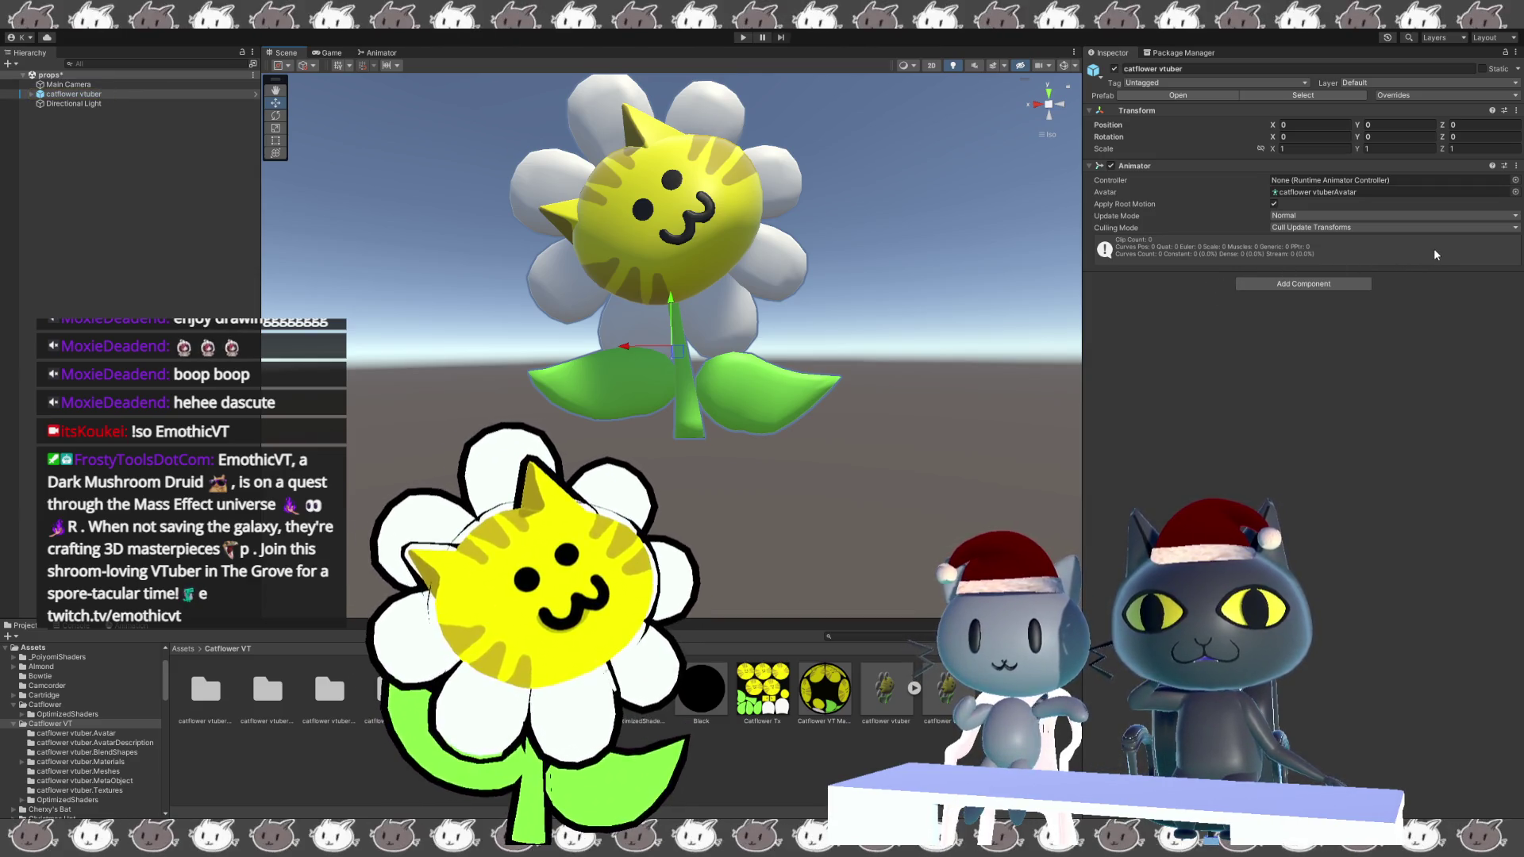
# Select the catflower vtuber model and open its Humanoid avatar configuration from the Rig settings.
pyautogui.moveTo(725, 380); pyautogui.dragTo(792, 484, button='middle')
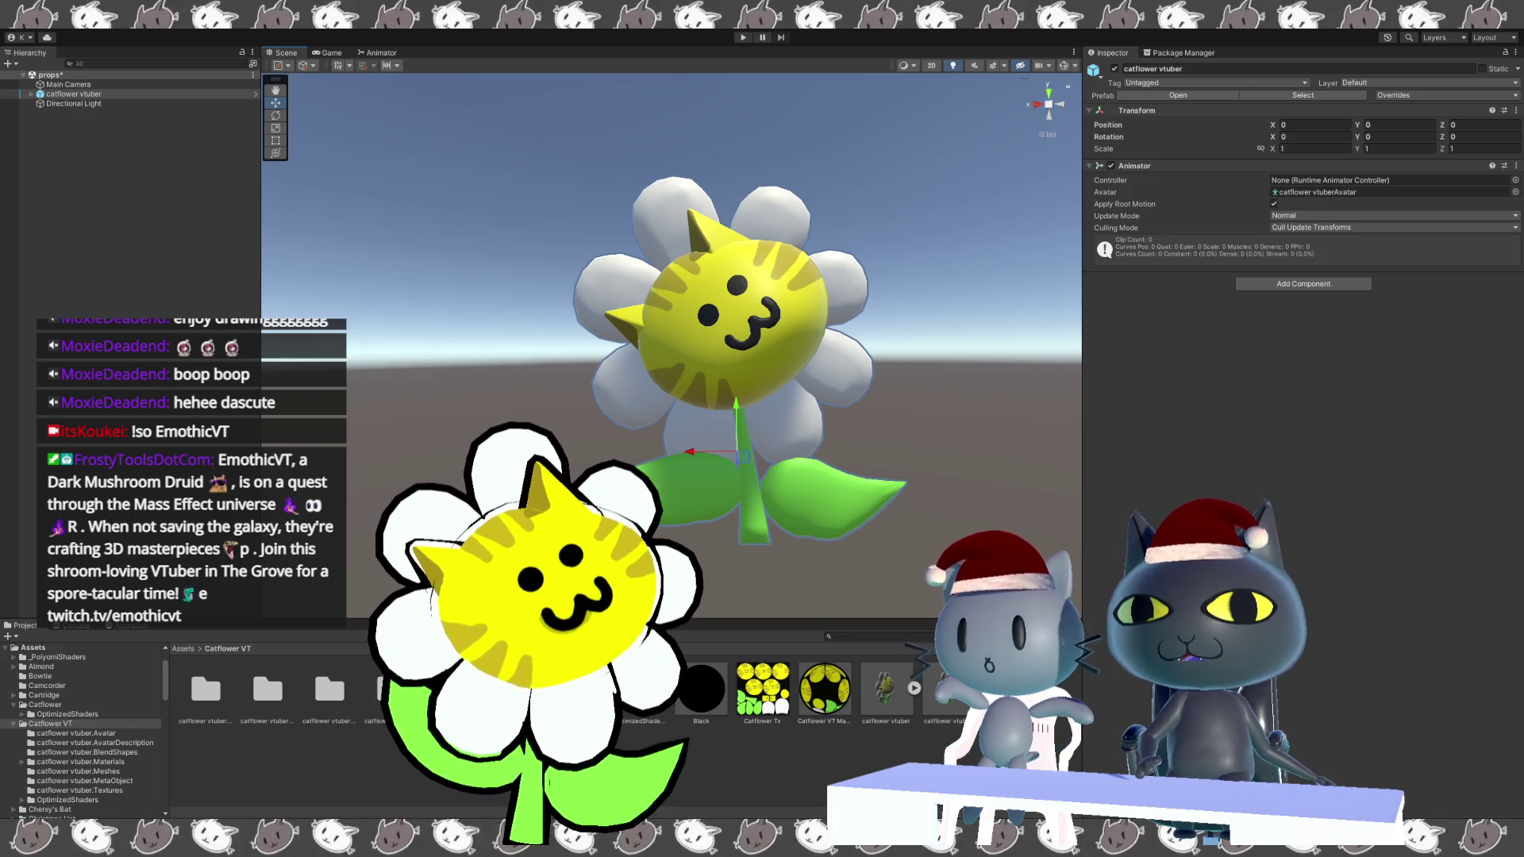
pyautogui.click(885, 691)
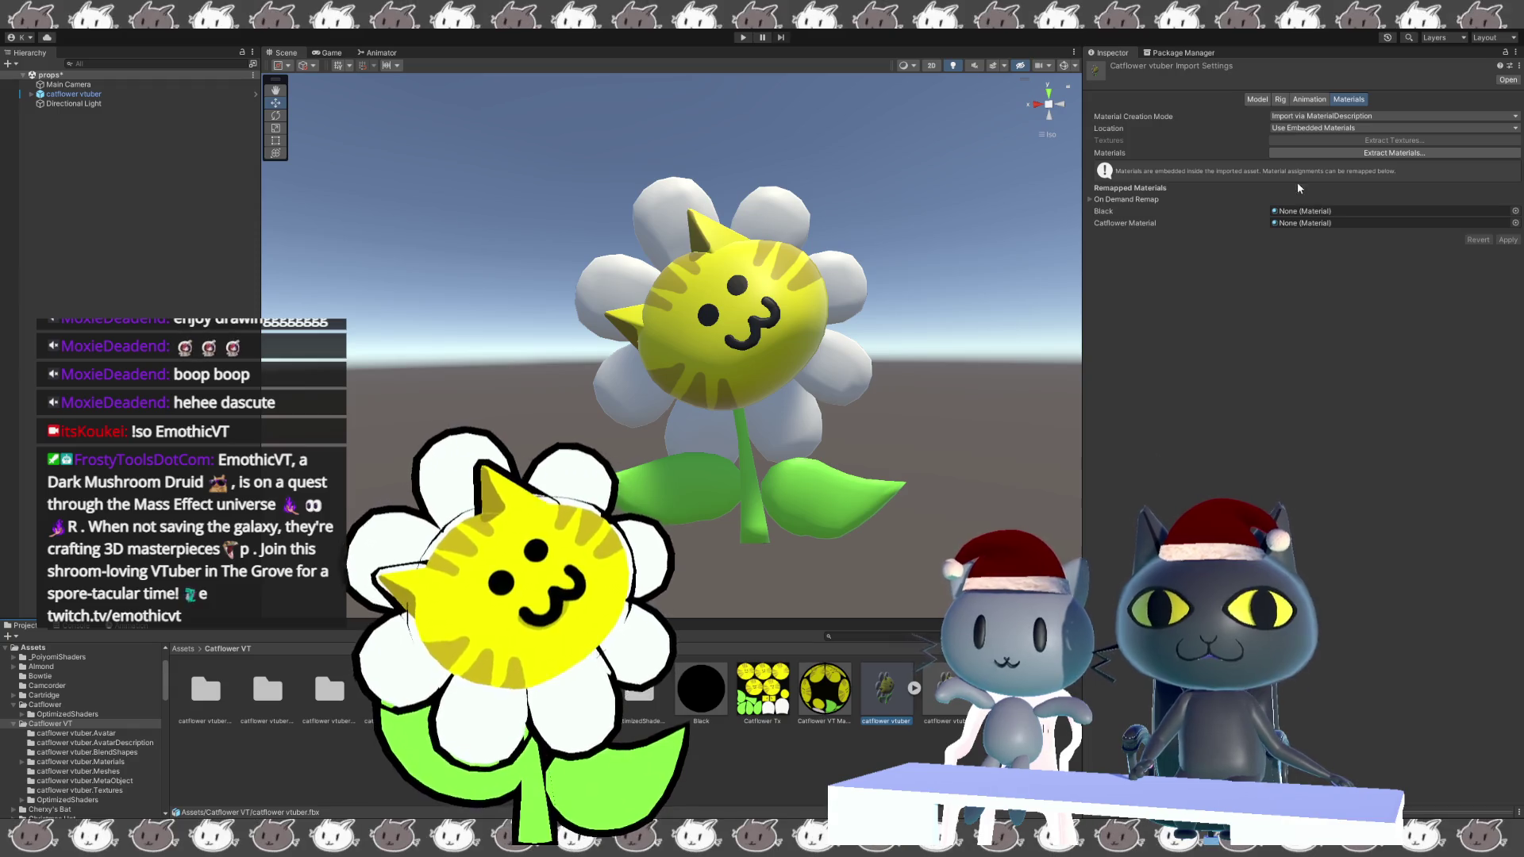
pyautogui.click(1311, 100)
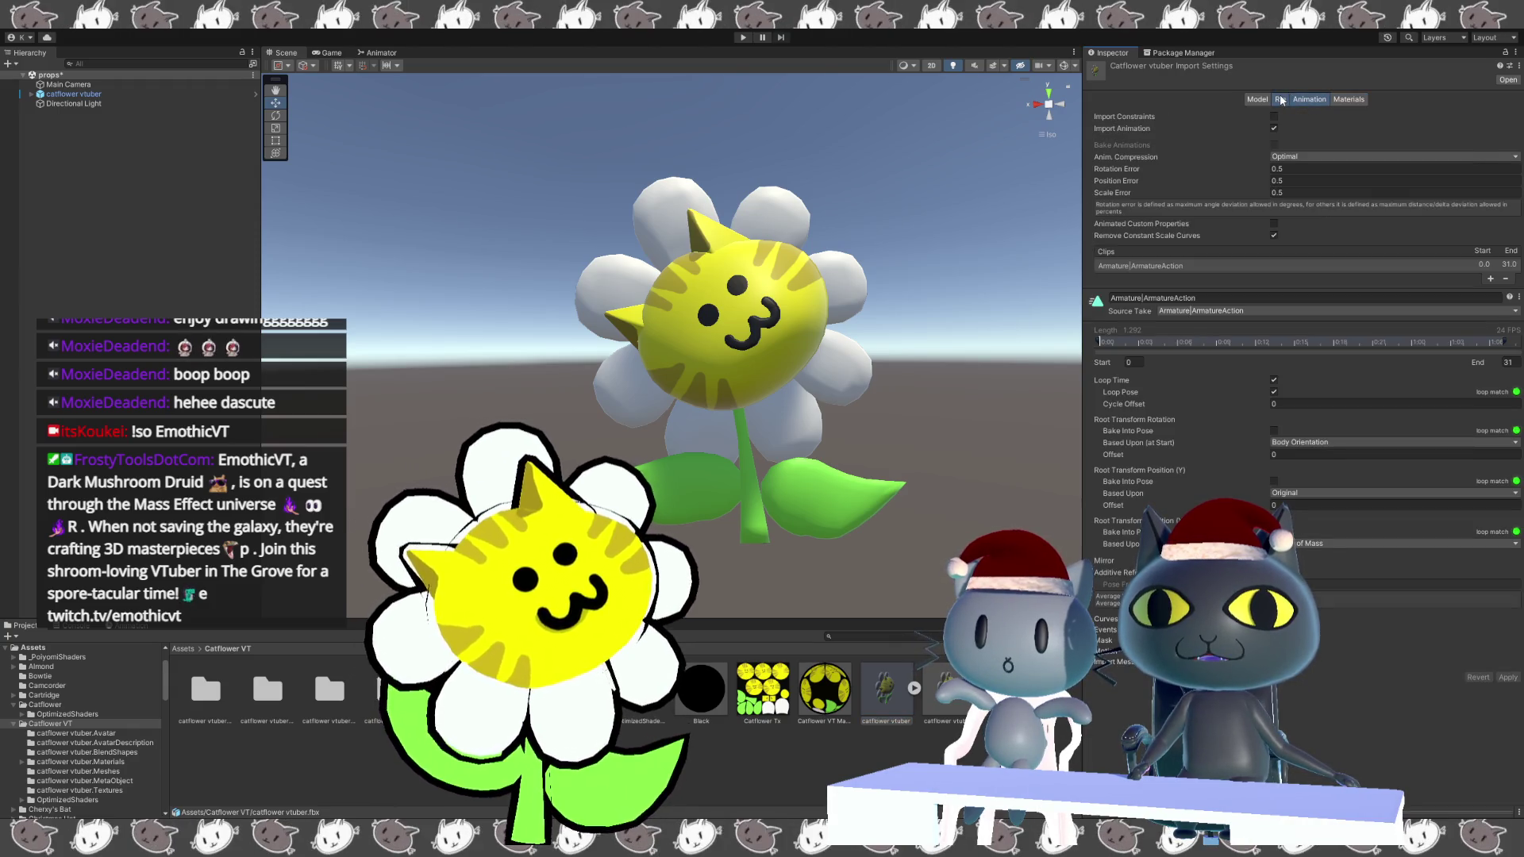
pyautogui.click(1279, 100)
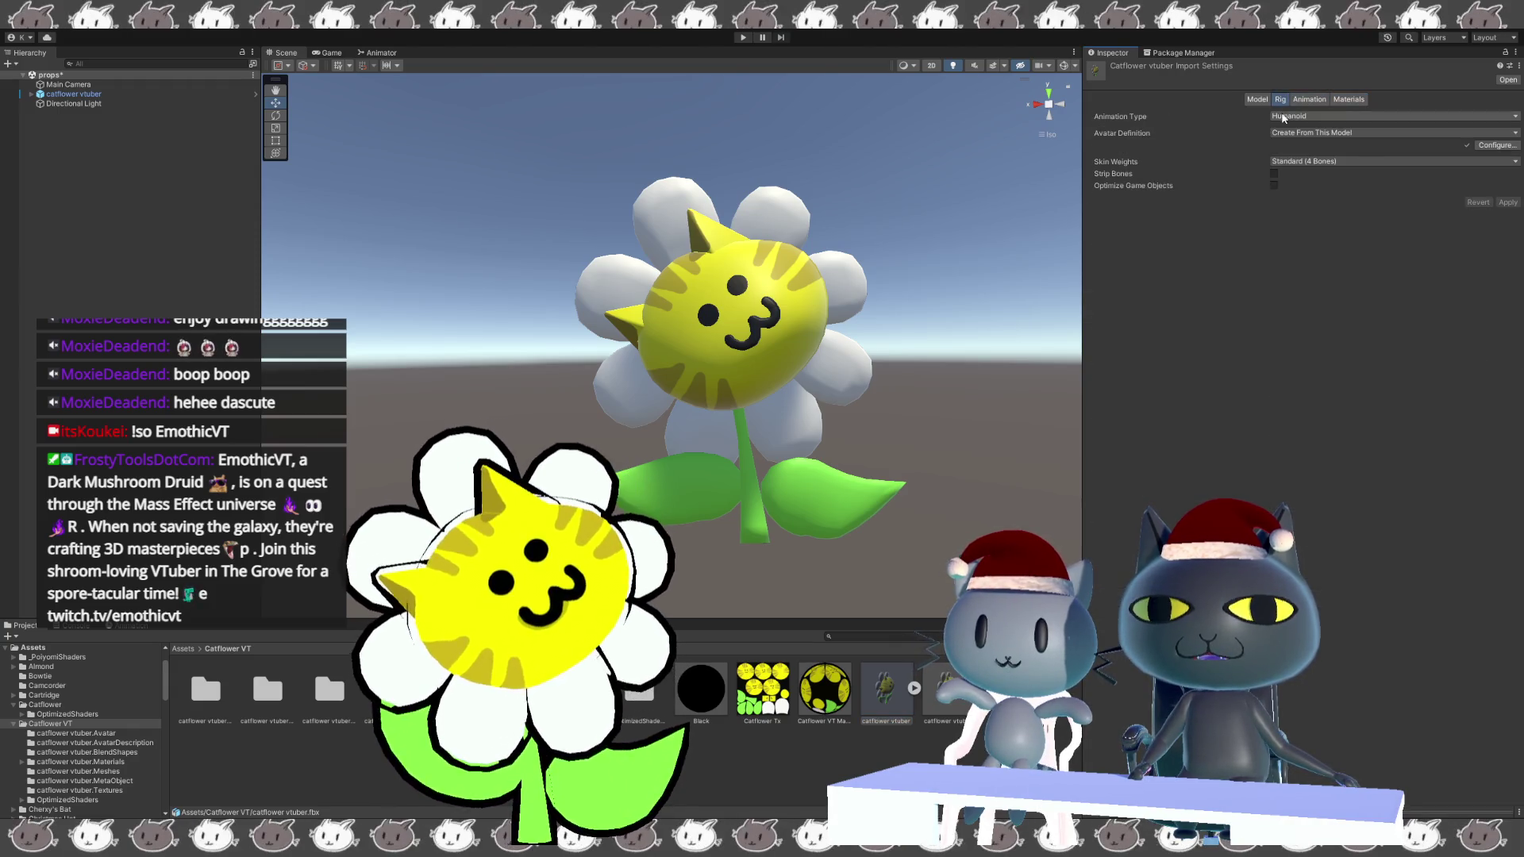
pyautogui.click(1494, 146)
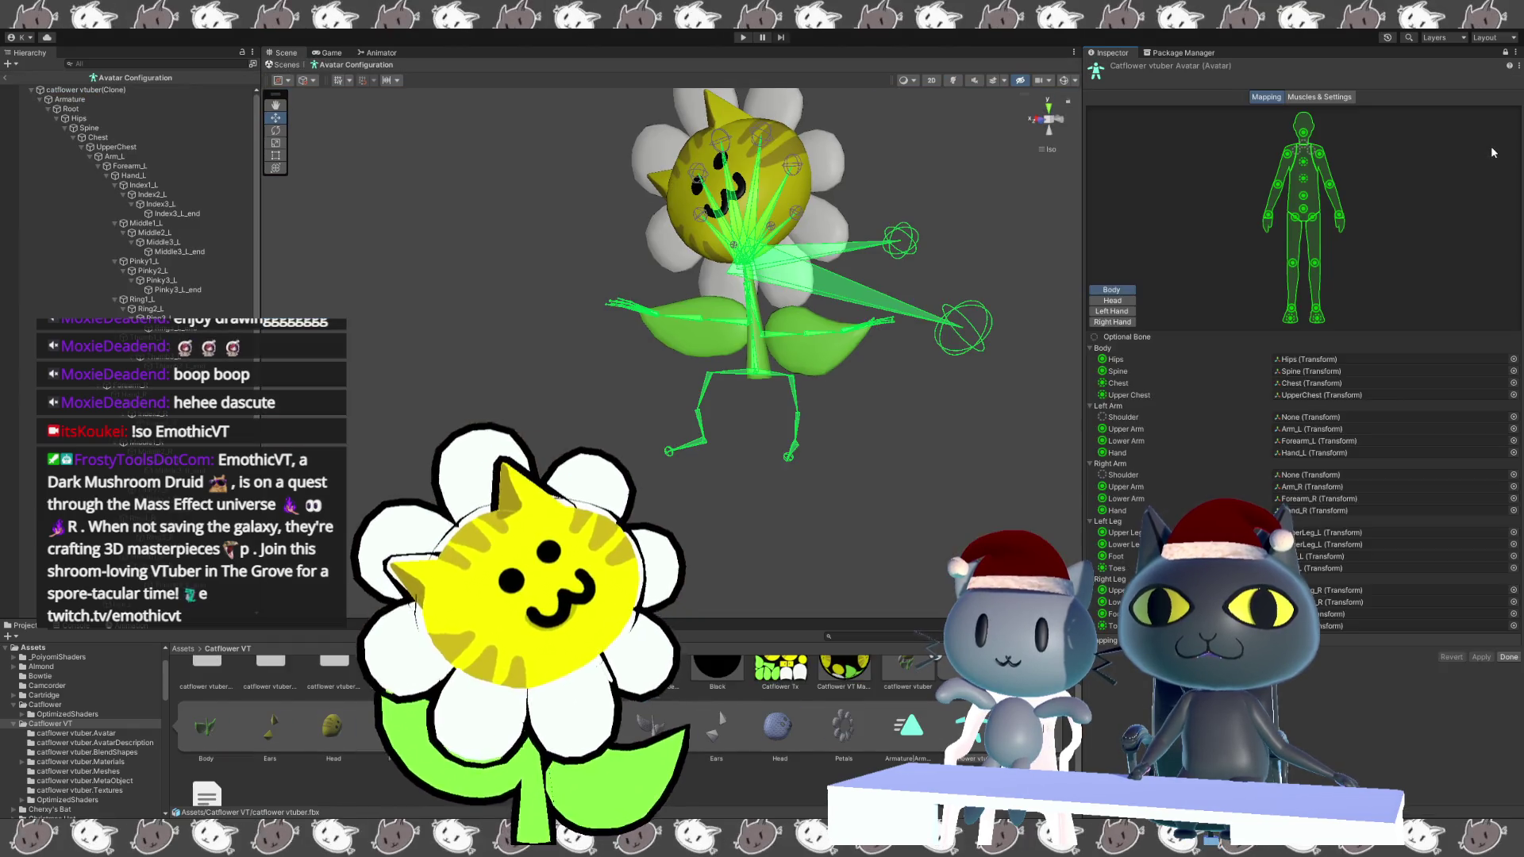
# Inspect the Head bone mapping and the bones under Chest and UpperChest.
pyautogui.click(1119, 301)
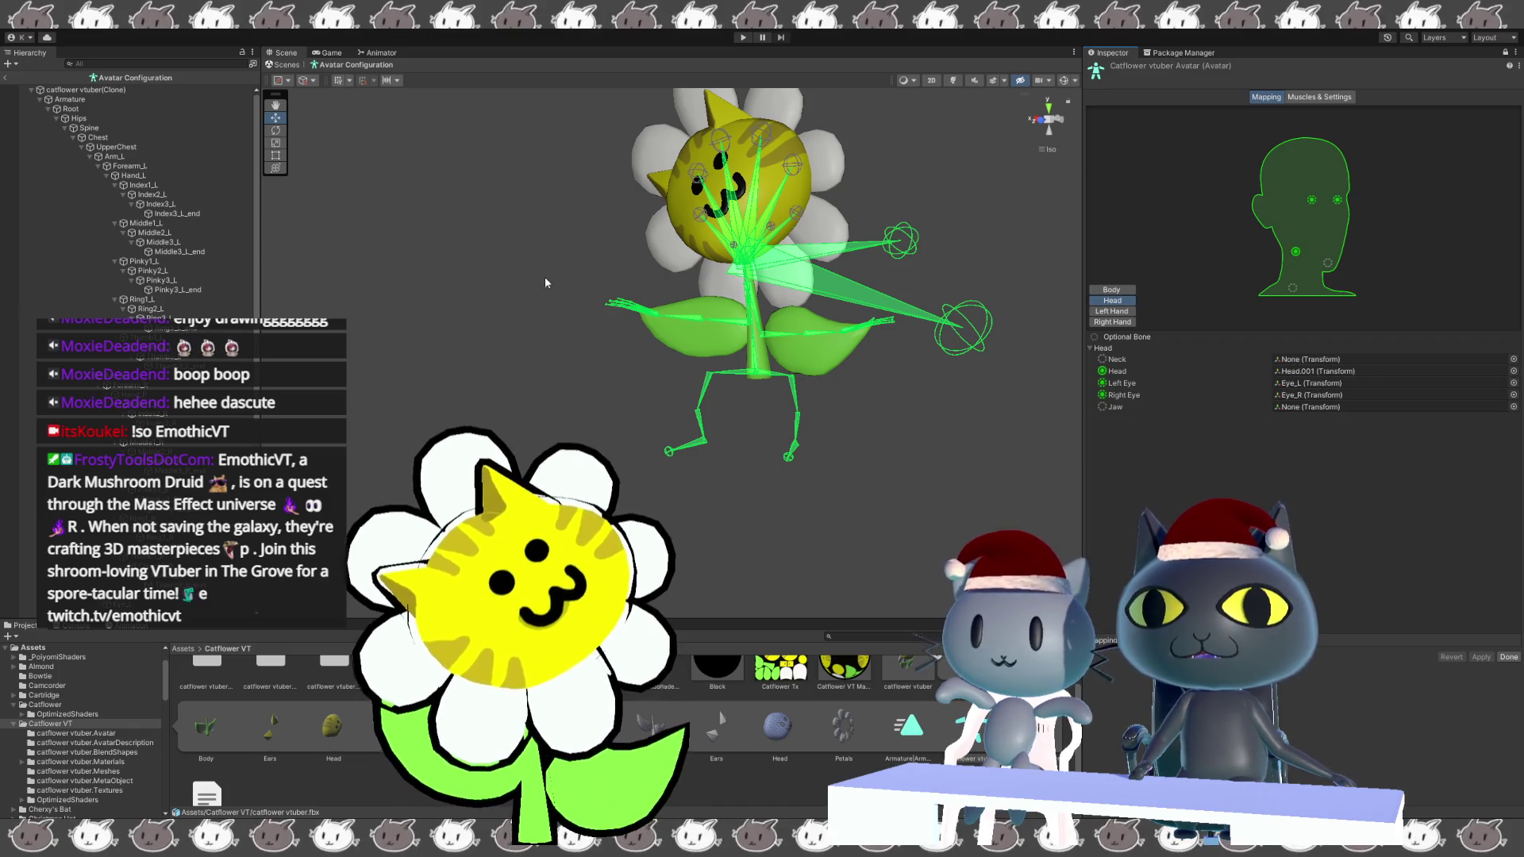
pyautogui.click(72, 138)
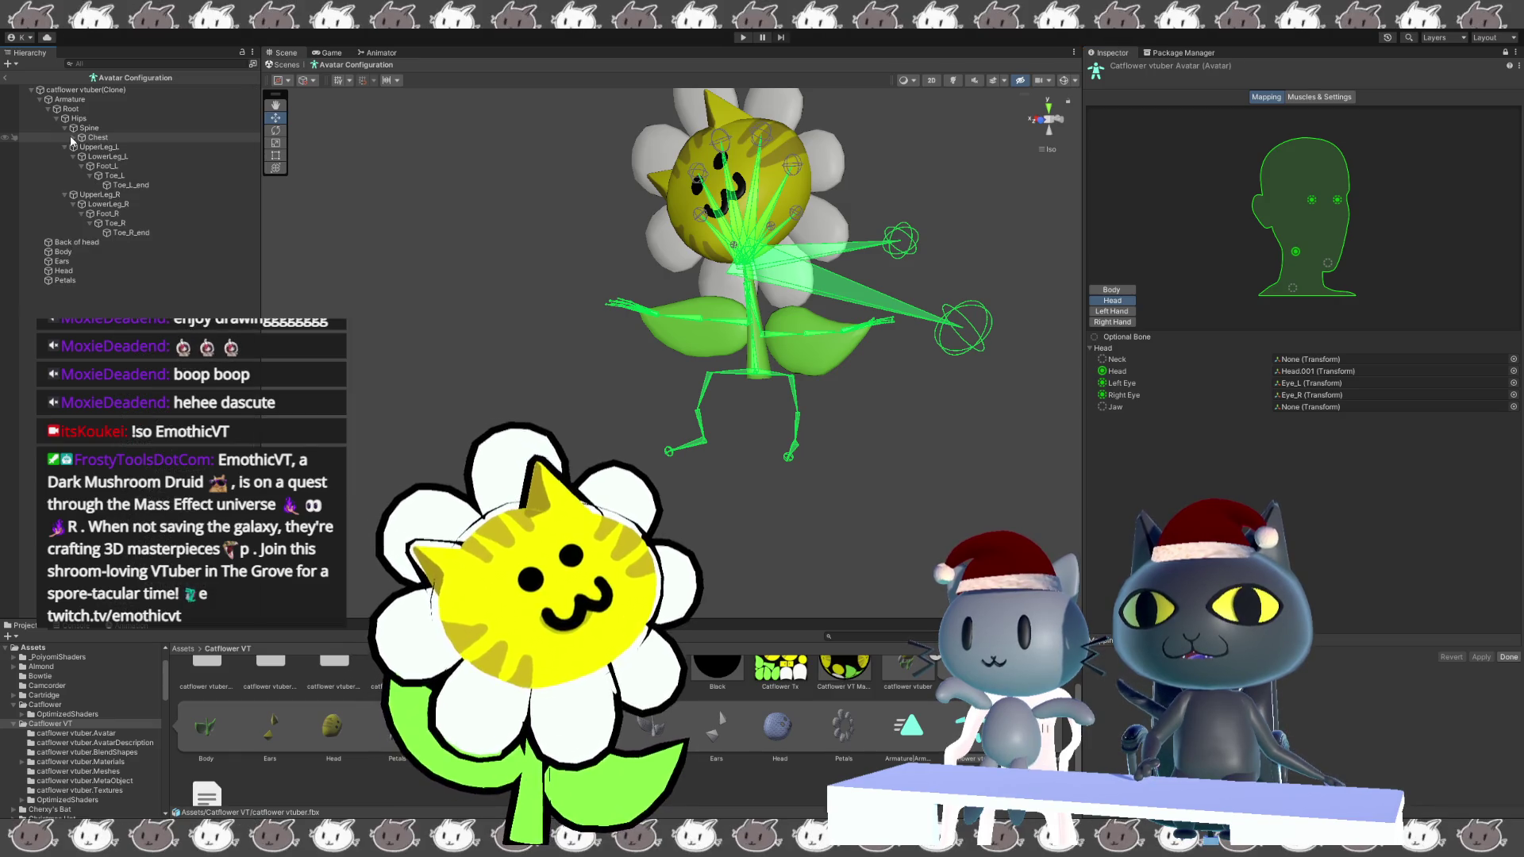
pyautogui.click(71, 138)
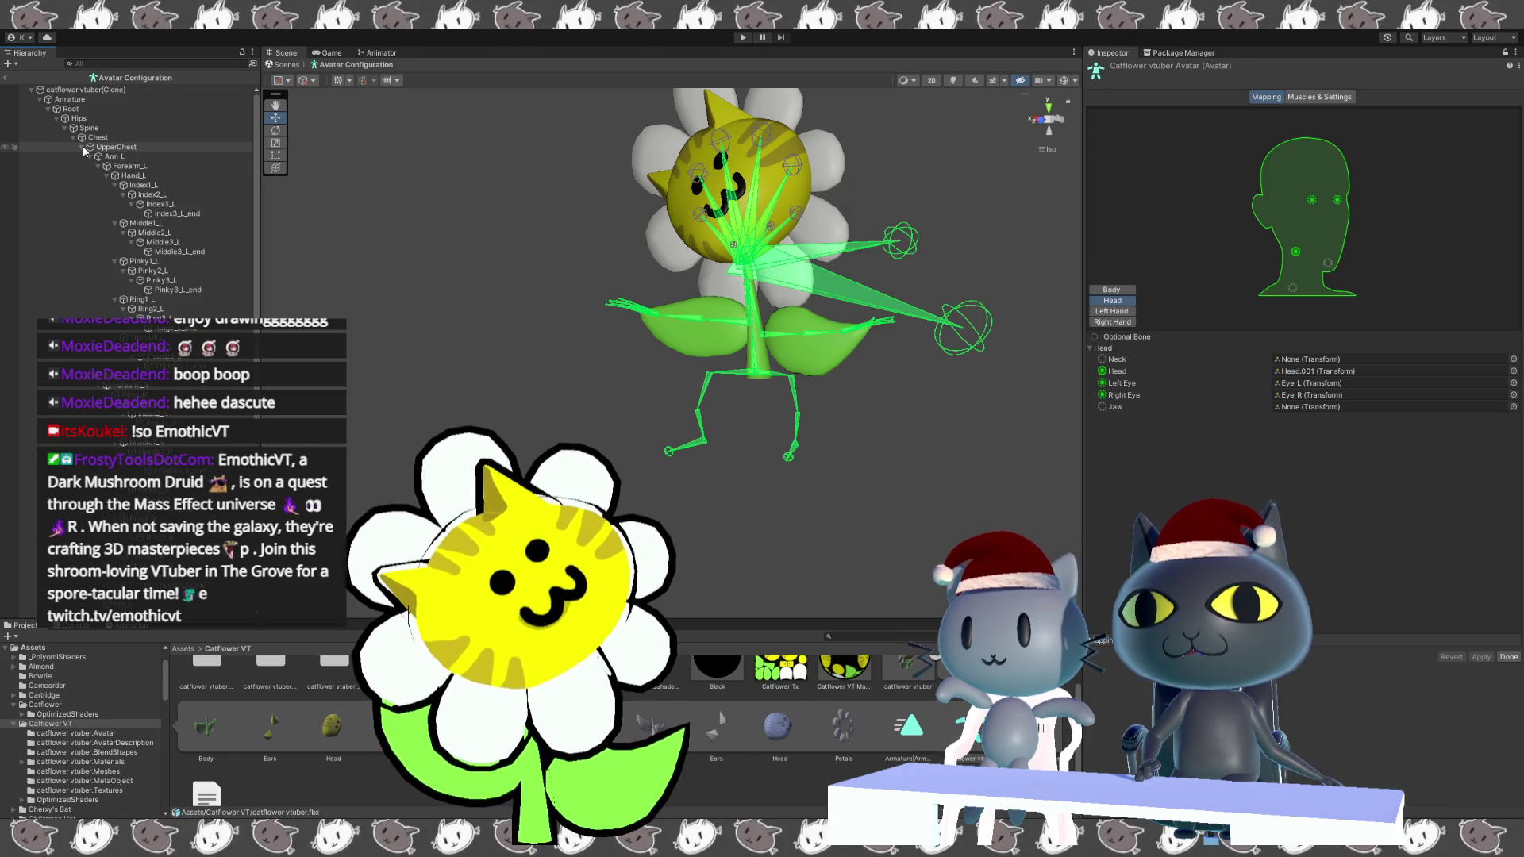
pyautogui.click(82, 148)
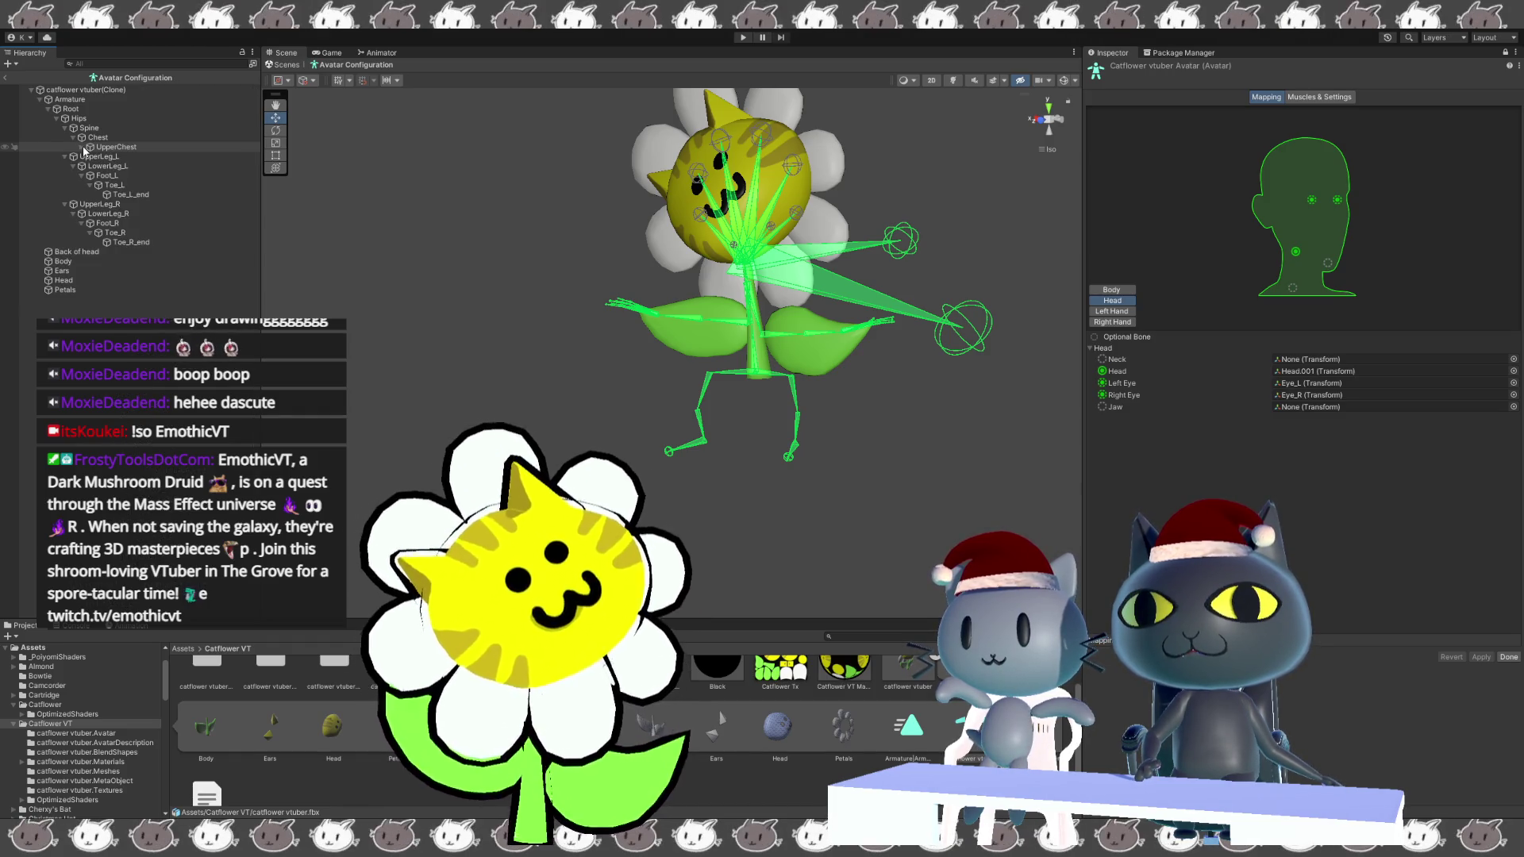
pyautogui.click(82, 148)
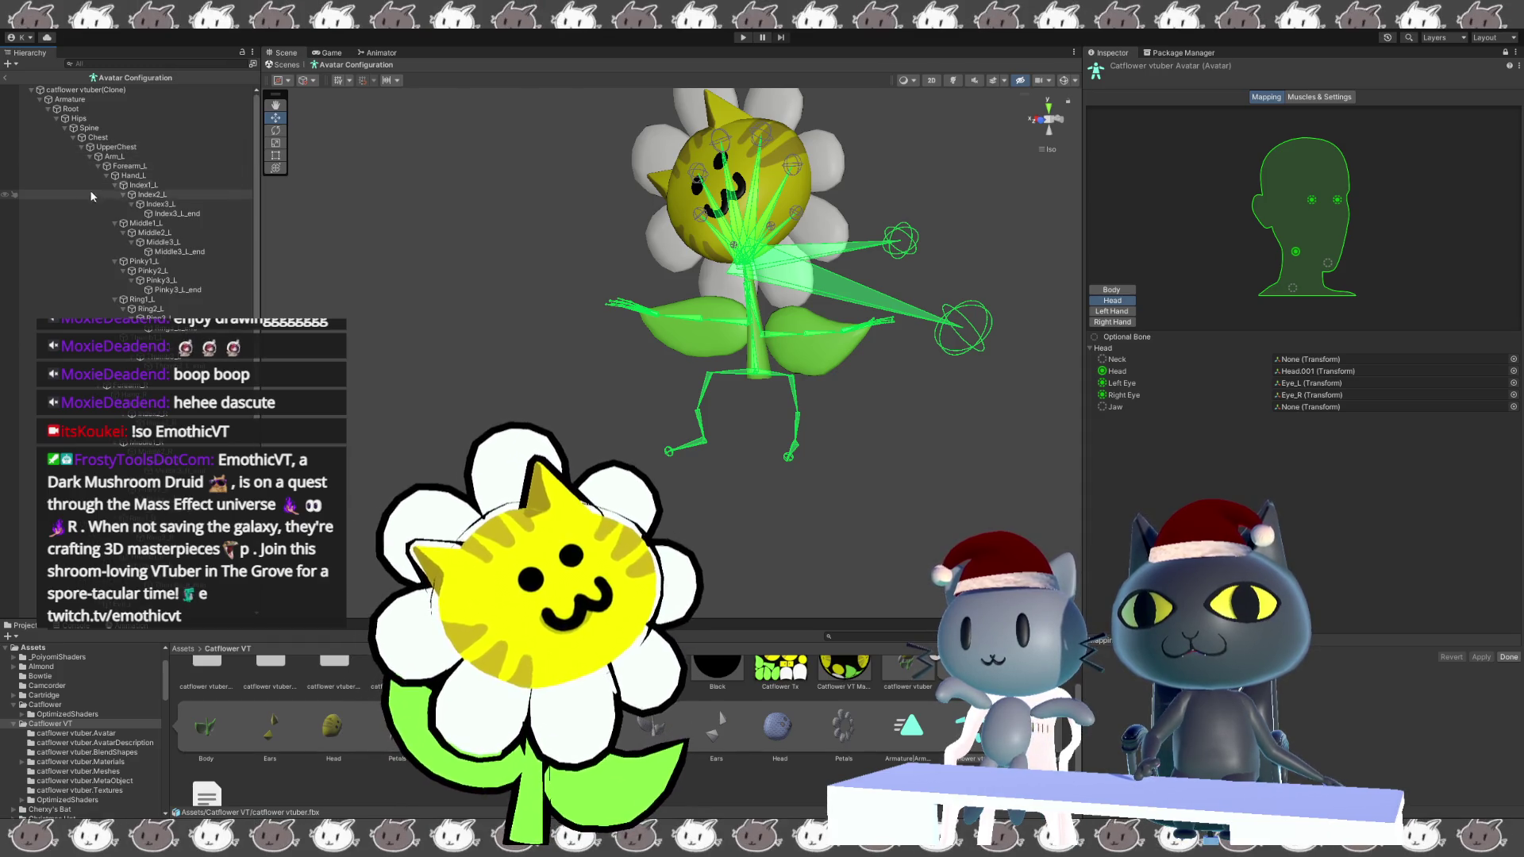
pyautogui.scroll(-3, 143, 199)
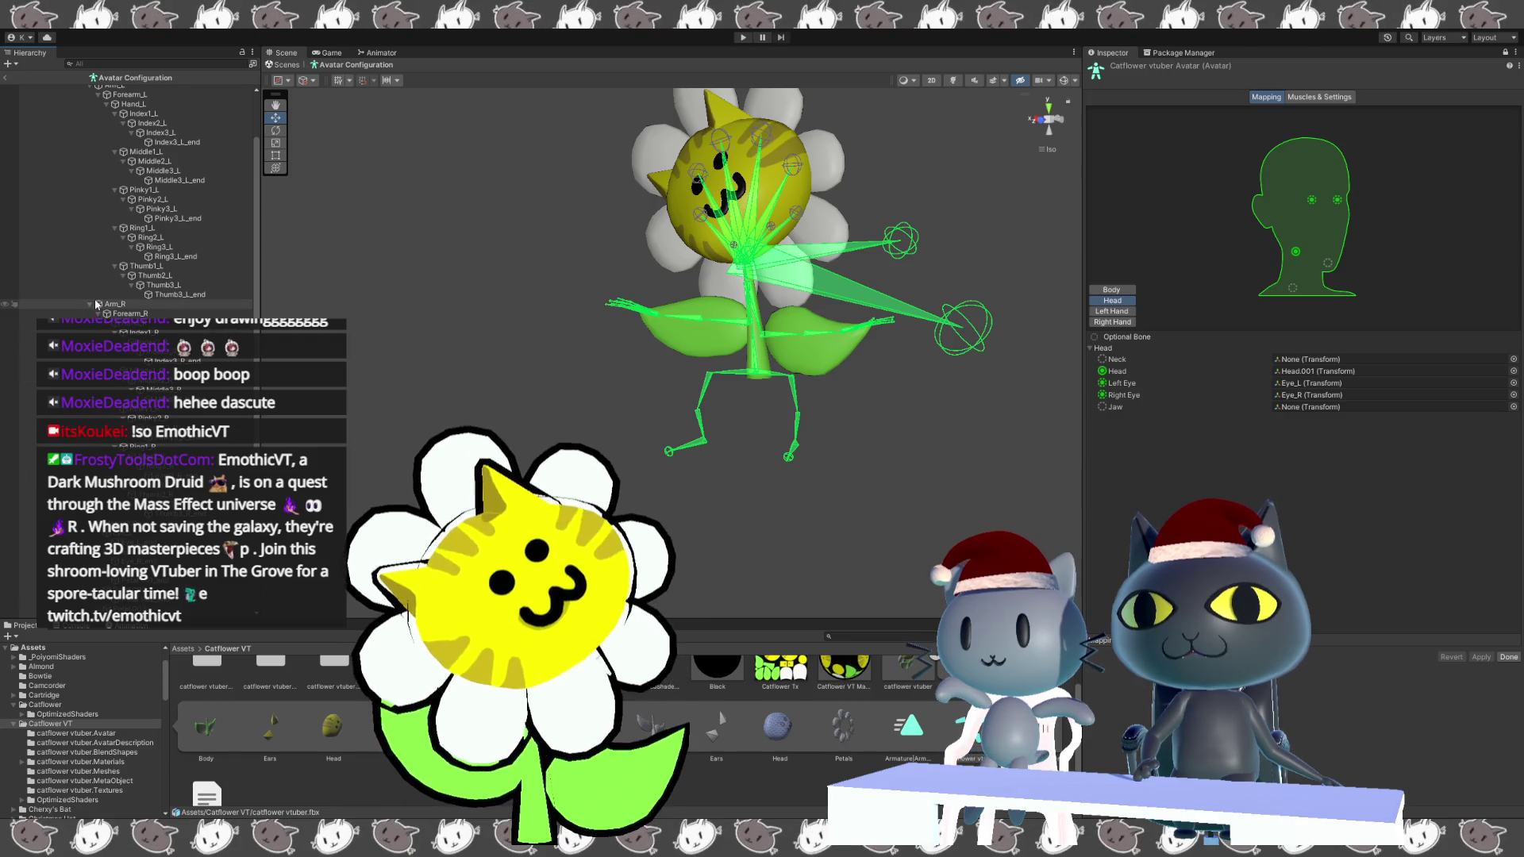
pyautogui.scroll(-7, 119, 381)
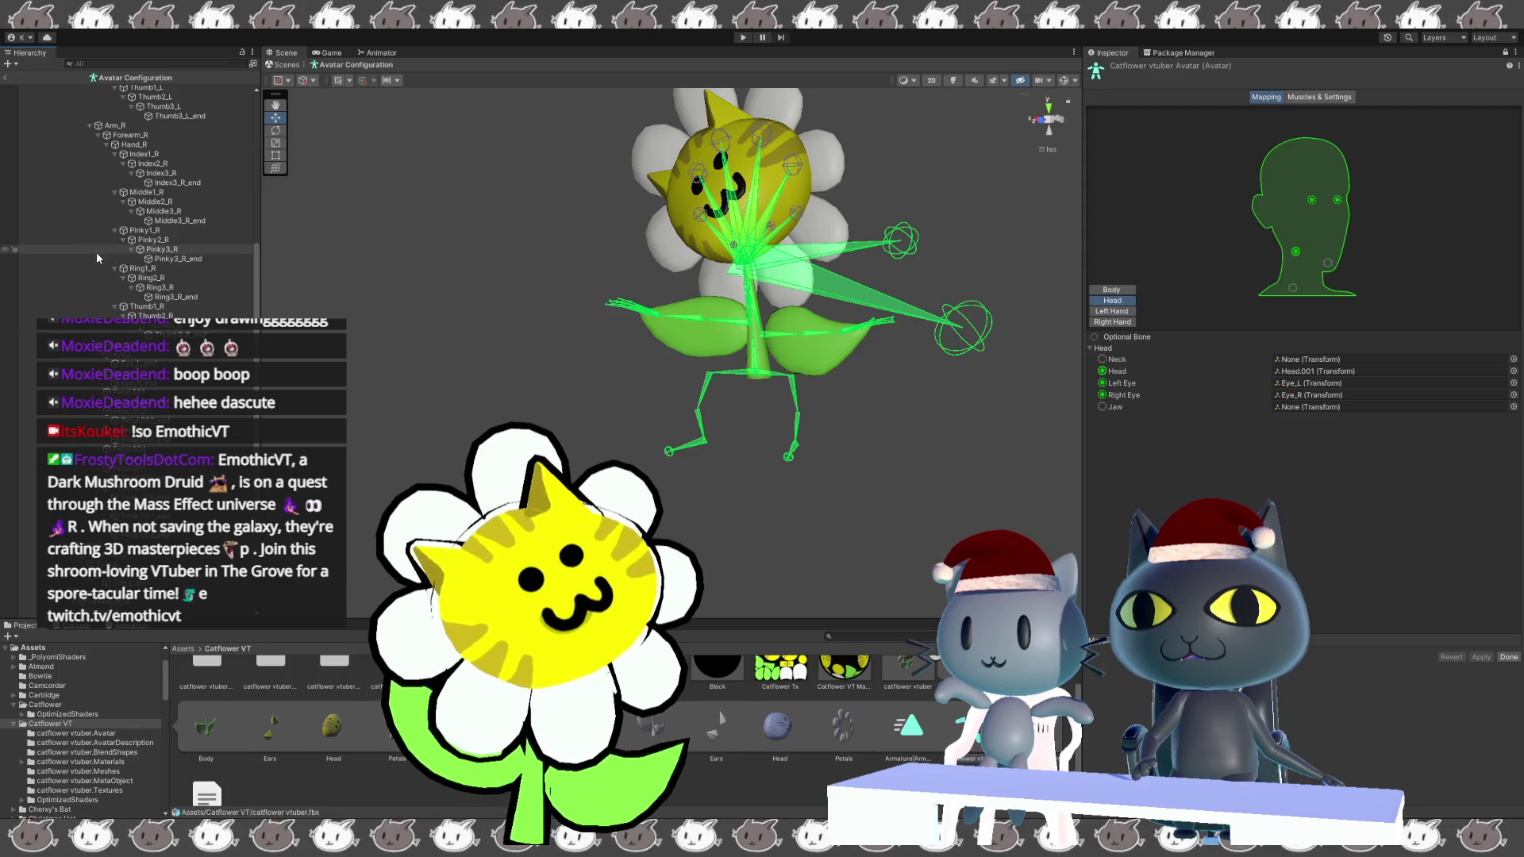
pyautogui.scroll(10, 120, 536)
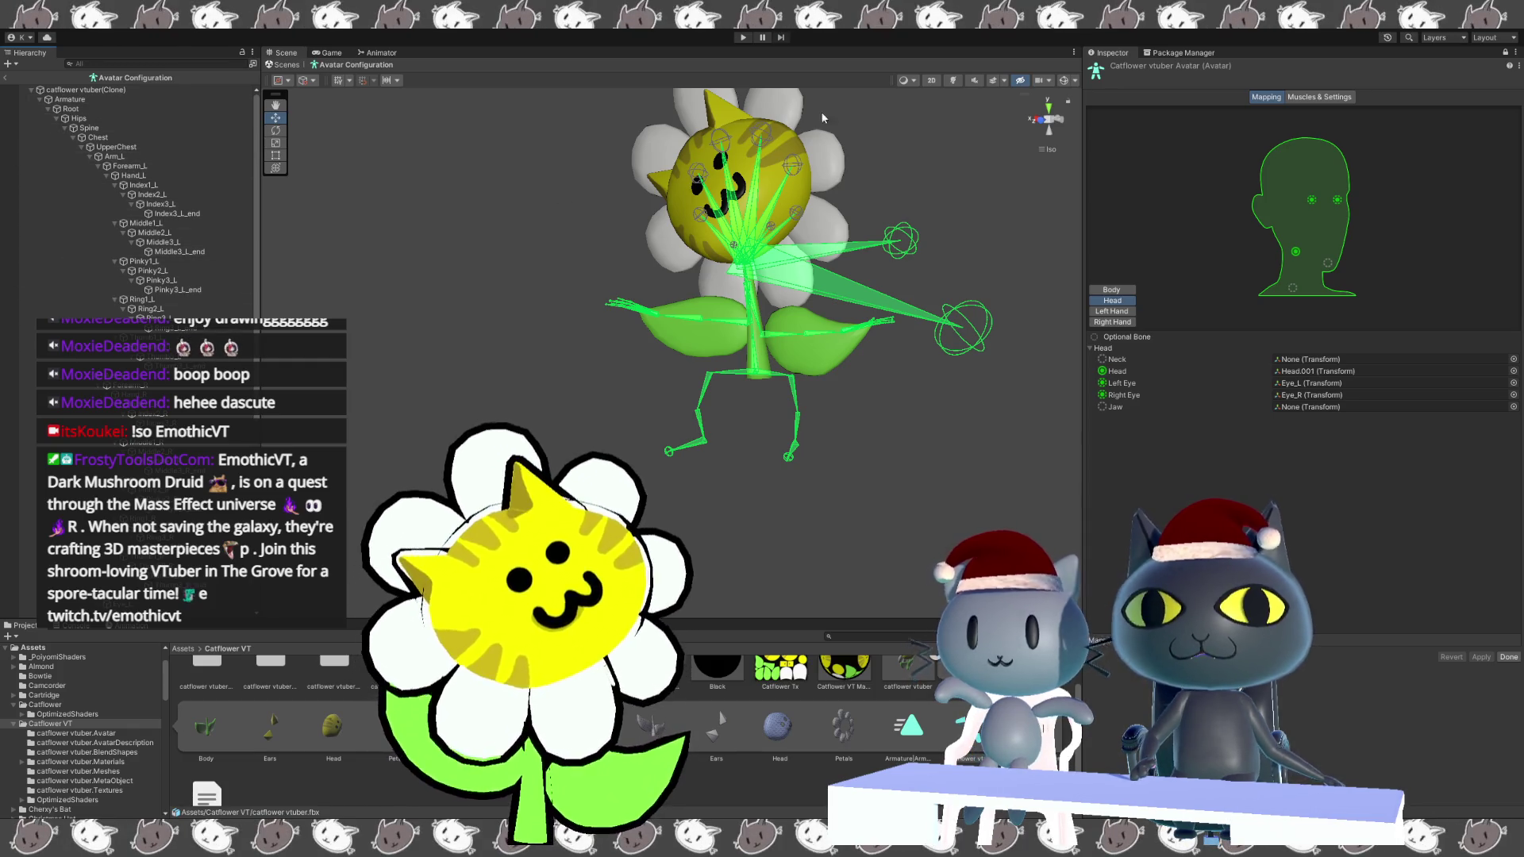
# Review Muscles & Settings, previewing the open-close pose and Head muscles, then finish with Done.
pyautogui.click(1317, 97)
pyautogui.moveTo(1113, 132)
pyautogui.mouseDown()
pyautogui.moveTo(1126, 135)
pyautogui.moveTo(1097, 149)
pyautogui.mouseUp()
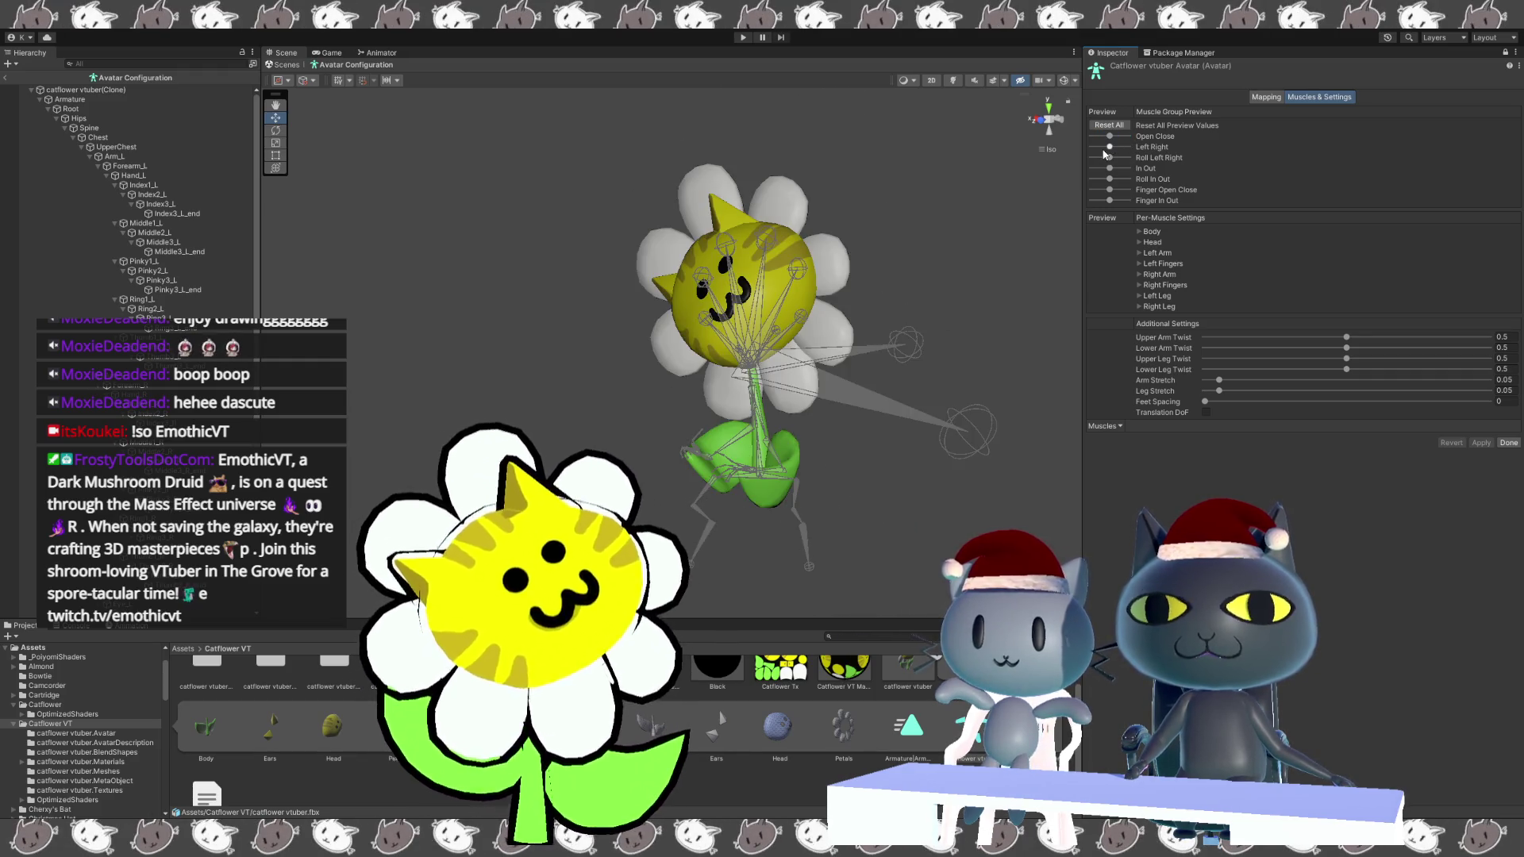
pyautogui.click(1138, 242)
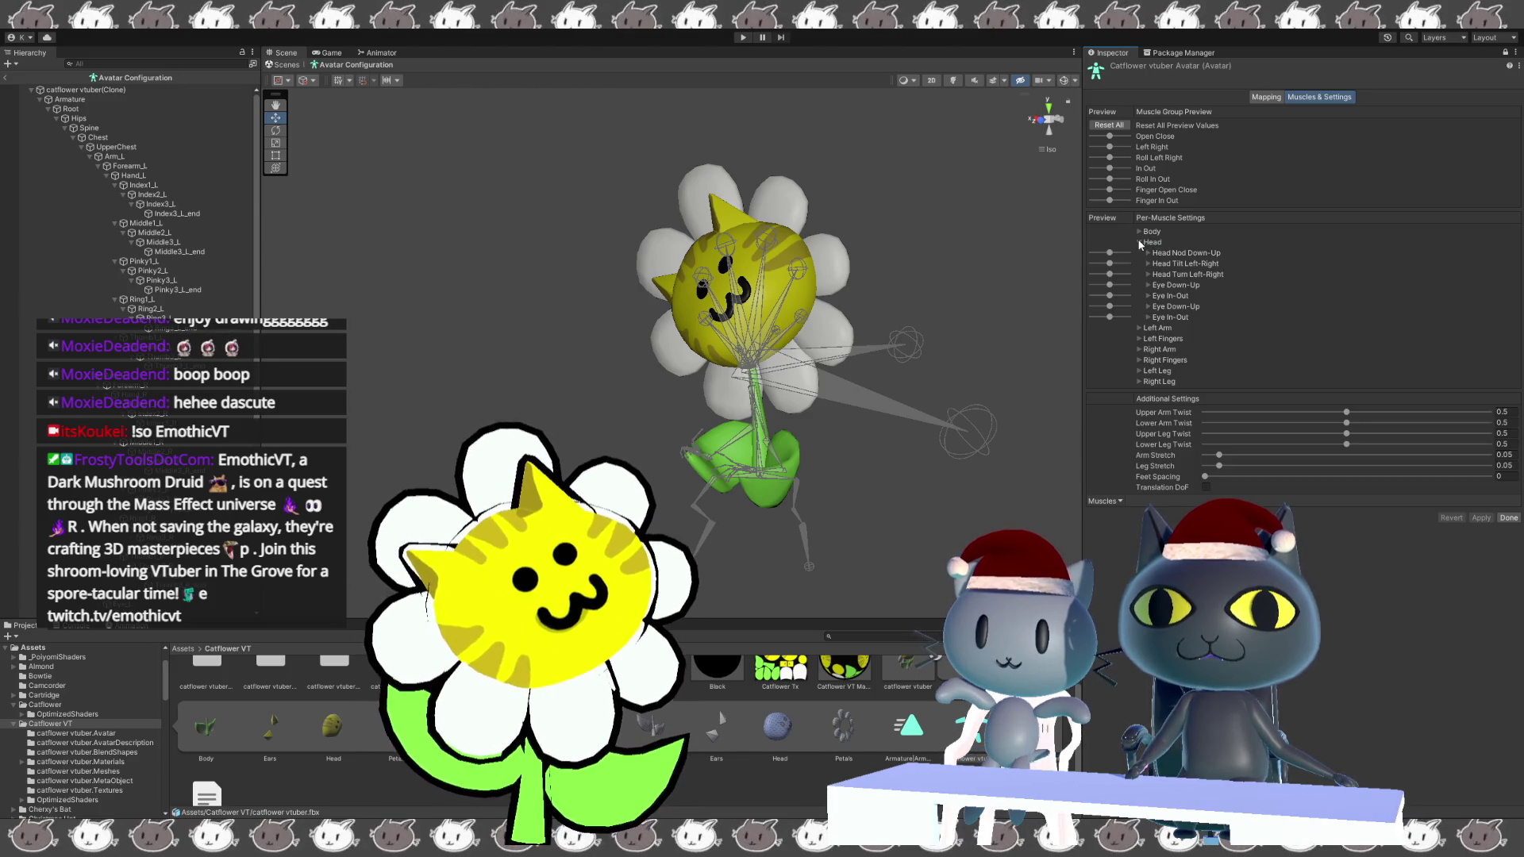
pyautogui.click(1138, 242)
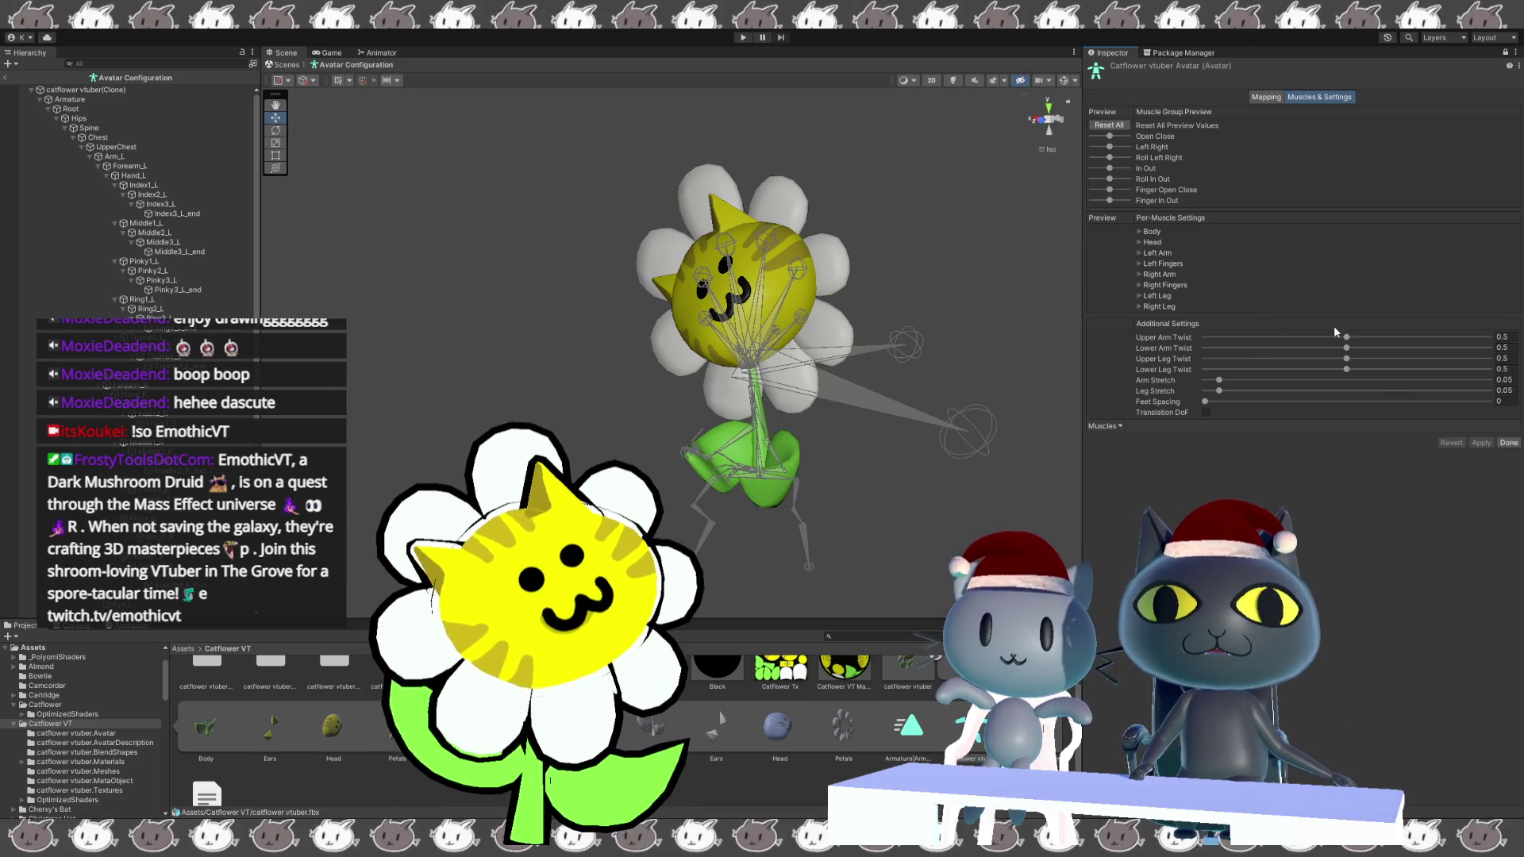
pyautogui.click(1509, 445)
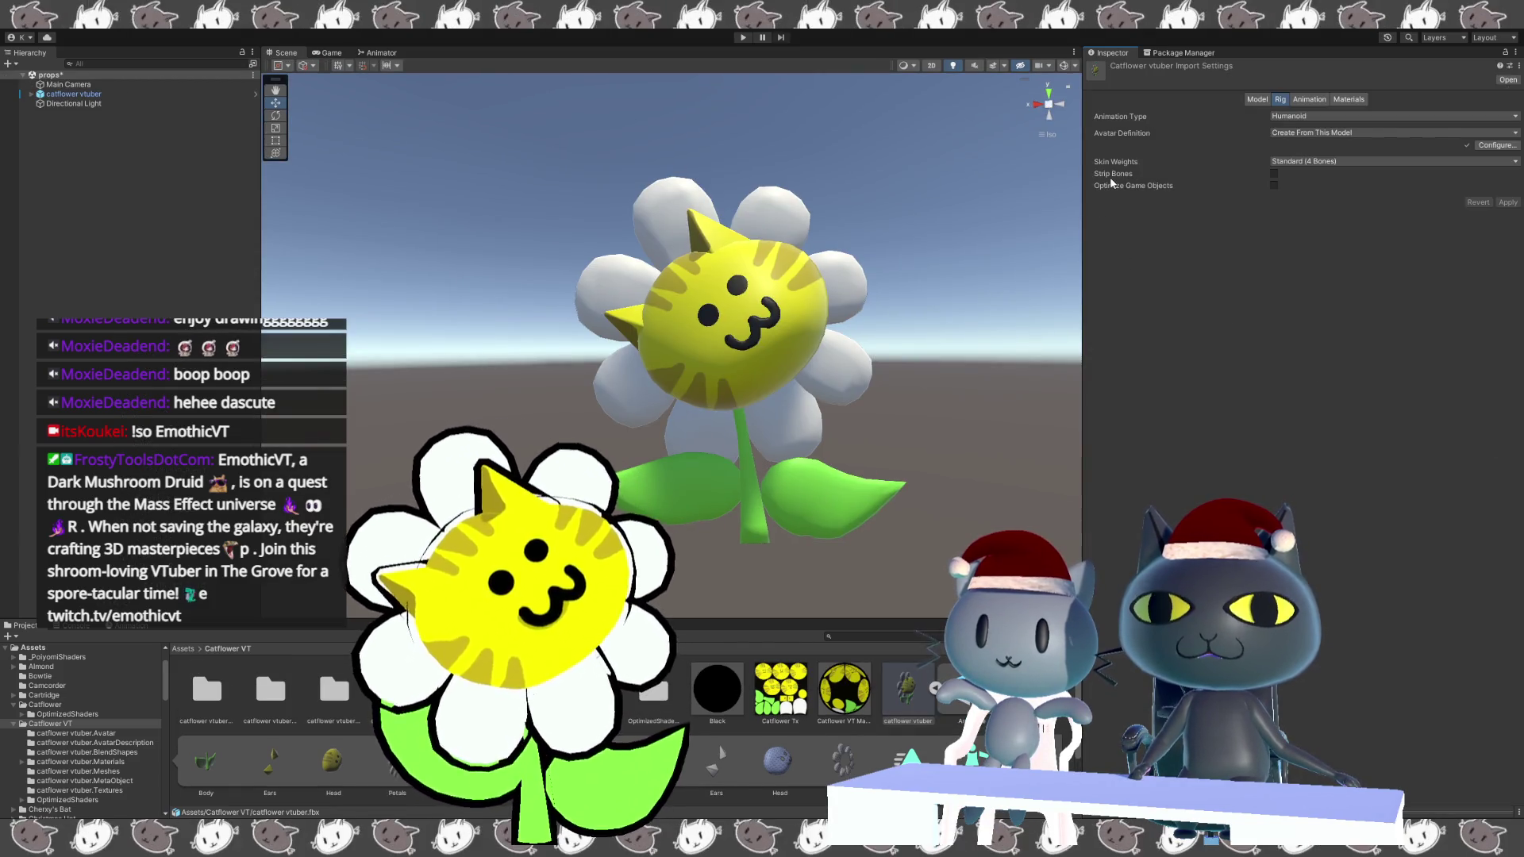
# Turn off Import Animation for the catflower vtuber model and apply the change.
pyautogui.click(1302, 100)
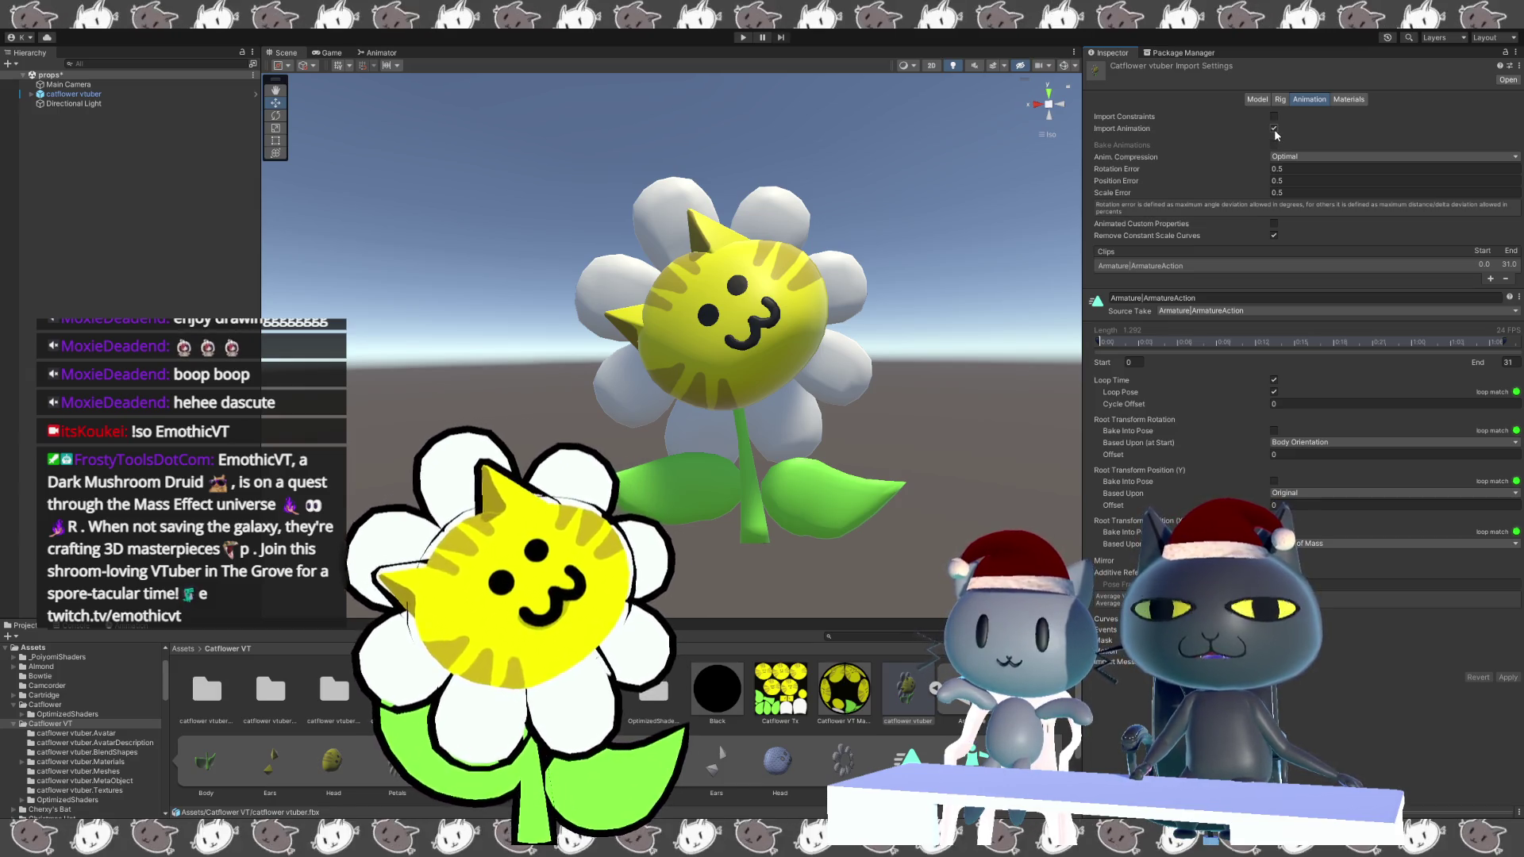
pyautogui.click(1273, 129)
pyautogui.click(1505, 146)
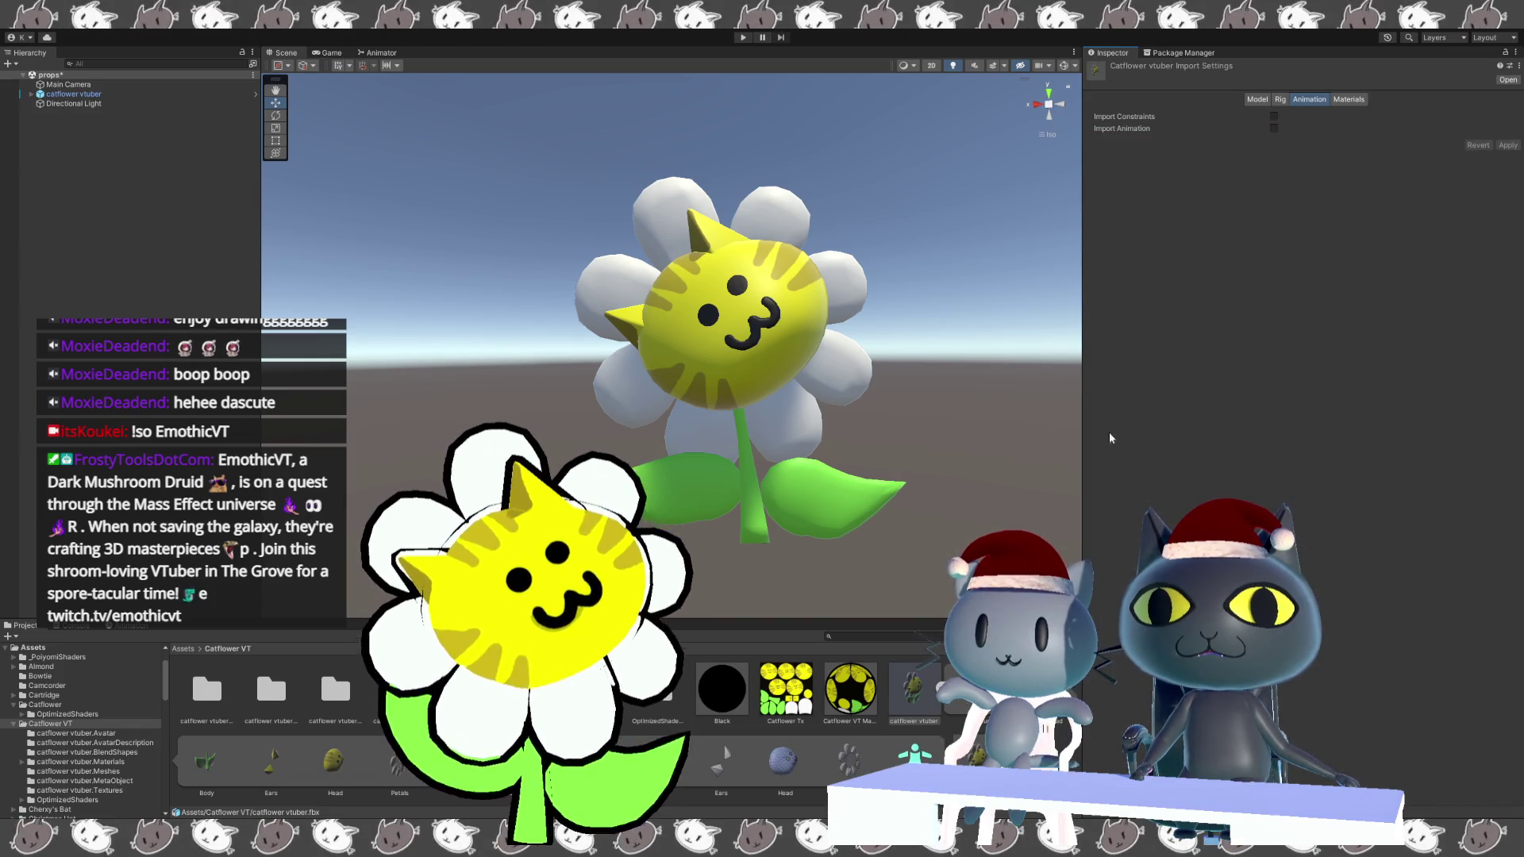
pyautogui.click(1338, 99)
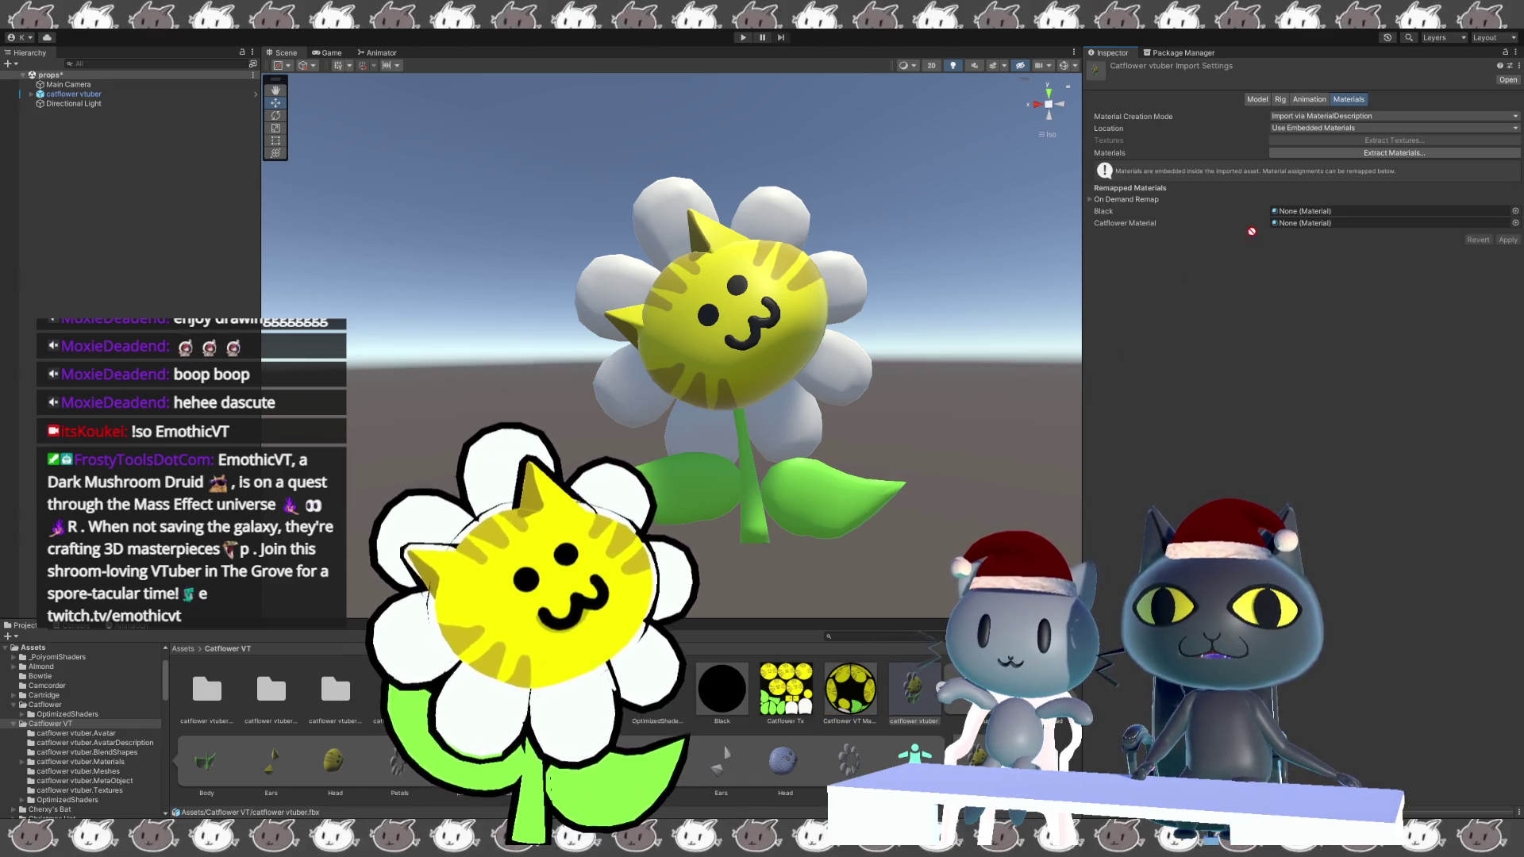
# Remap the Catflower slot to Catflower VT Material and the Black slot to Black, then apply.
pyautogui.moveTo(1281, 229); pyautogui.dragTo(1278, 232)
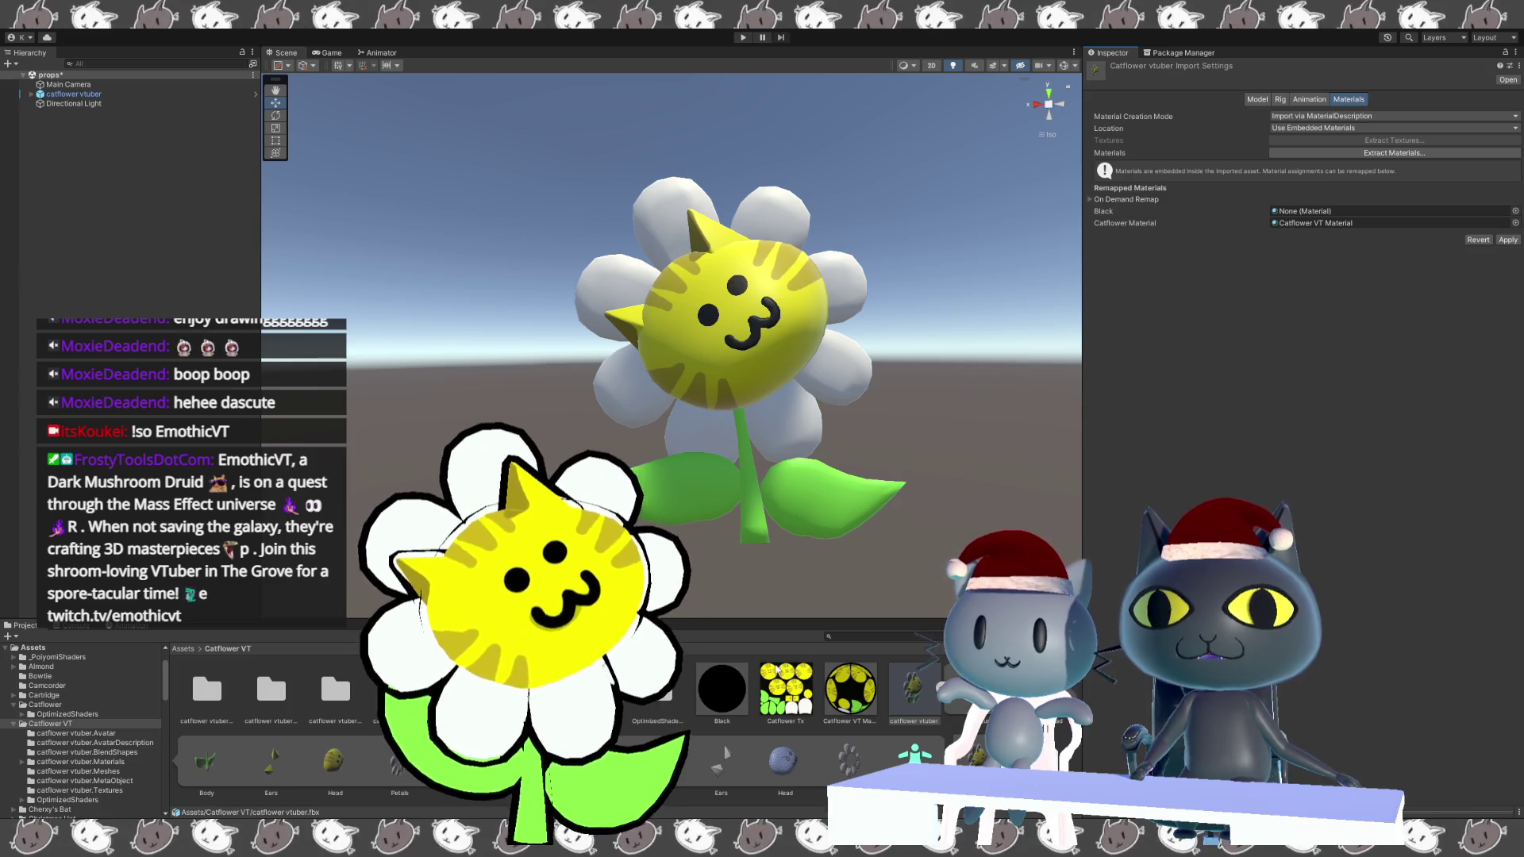
pyautogui.moveTo(731, 692); pyautogui.dragTo(1283, 213)
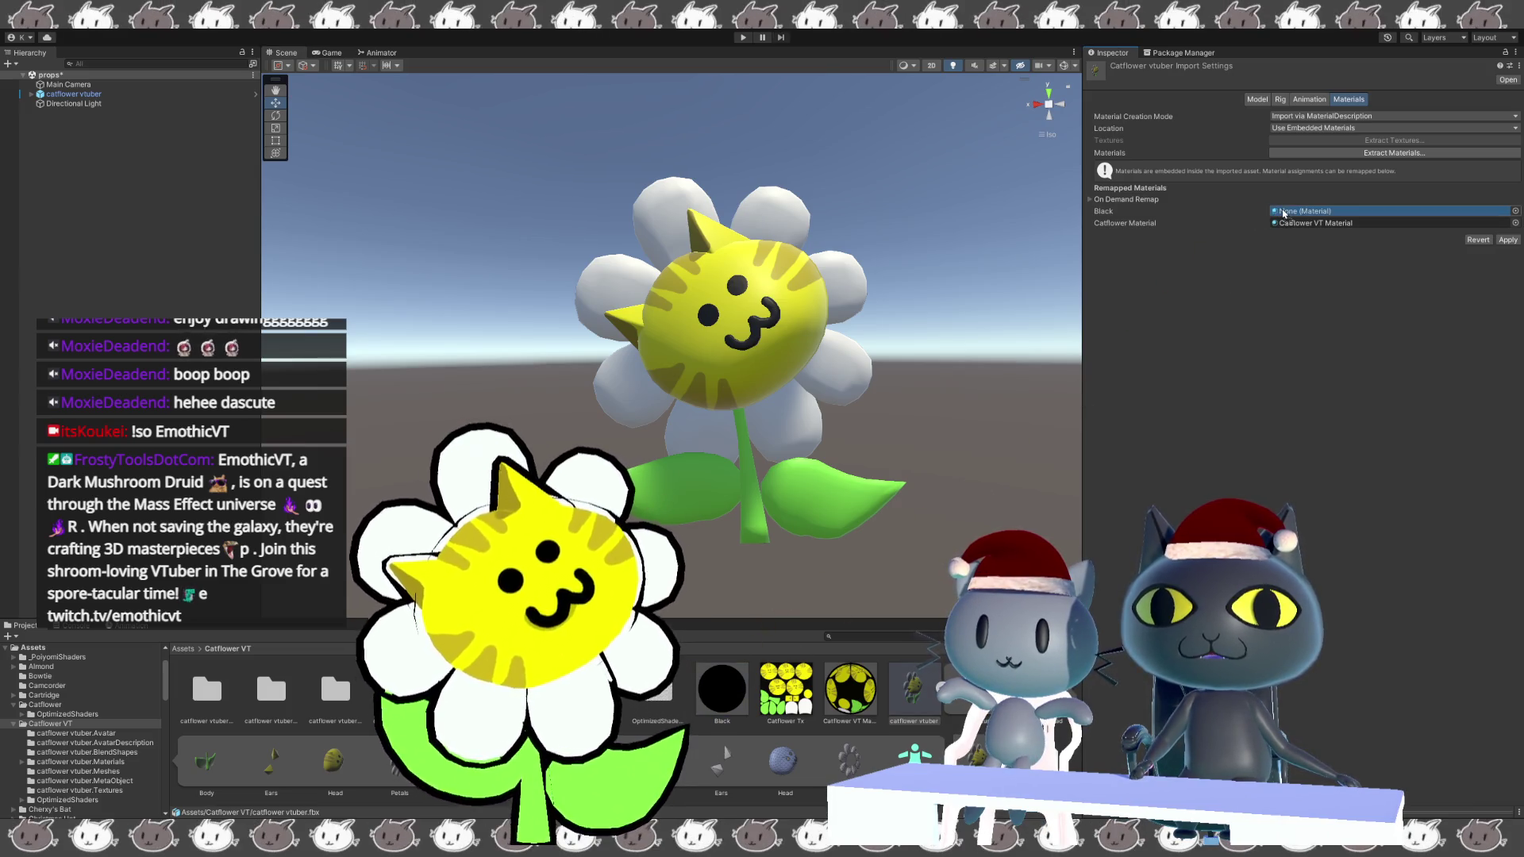
pyautogui.click(1502, 241)
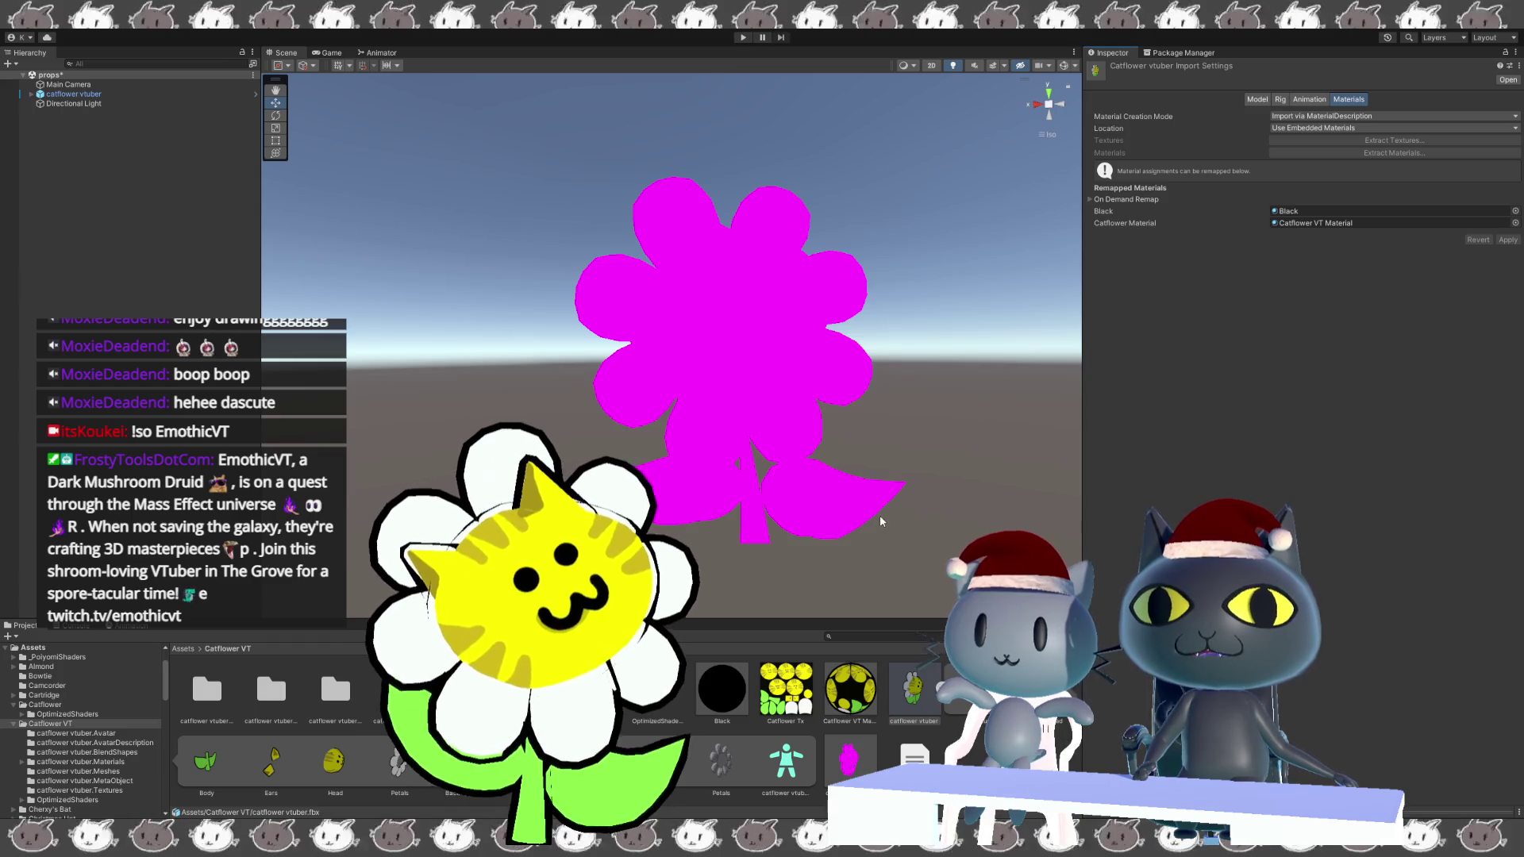
# Orbit around the magenta flower and select Catflower VT Material to inspect its shader.
pyautogui.scroll(-1, 715, 521)
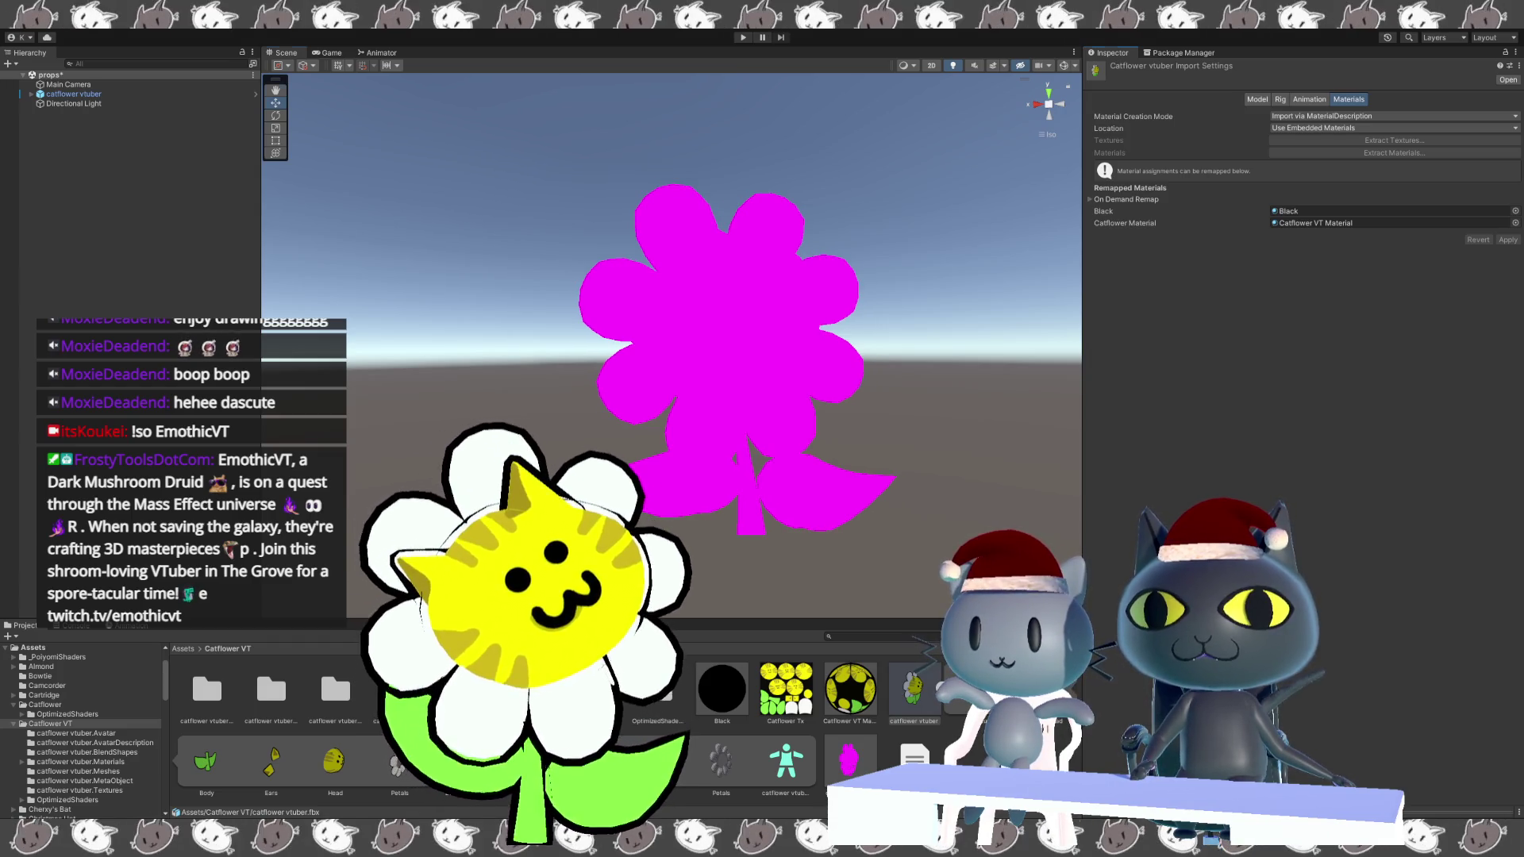
pyautogui.moveTo(821, 554); pyautogui.dragTo(806, 519, button='middle')
pyautogui.moveTo(806, 519)
pyautogui.keyDown('alt'); pyautogui.mouseDown()
pyautogui.moveTo(698, 508)
pyautogui.moveTo(767, 520)
pyautogui.mouseUp(); pyautogui.keyUp('alt')
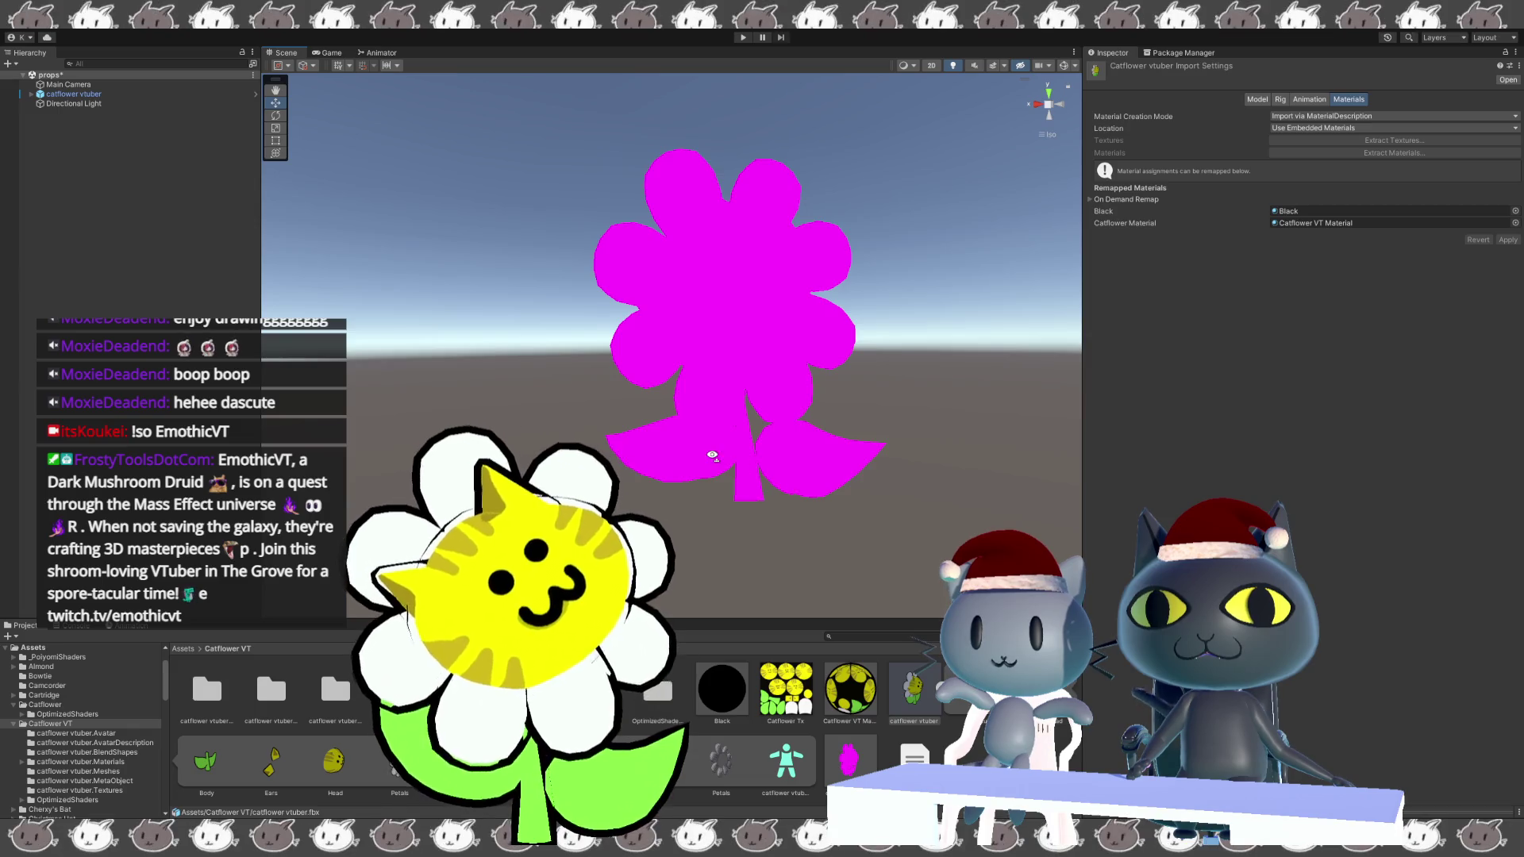
pyautogui.moveTo(712, 461); pyautogui.dragTo(715, 479, button='middle')
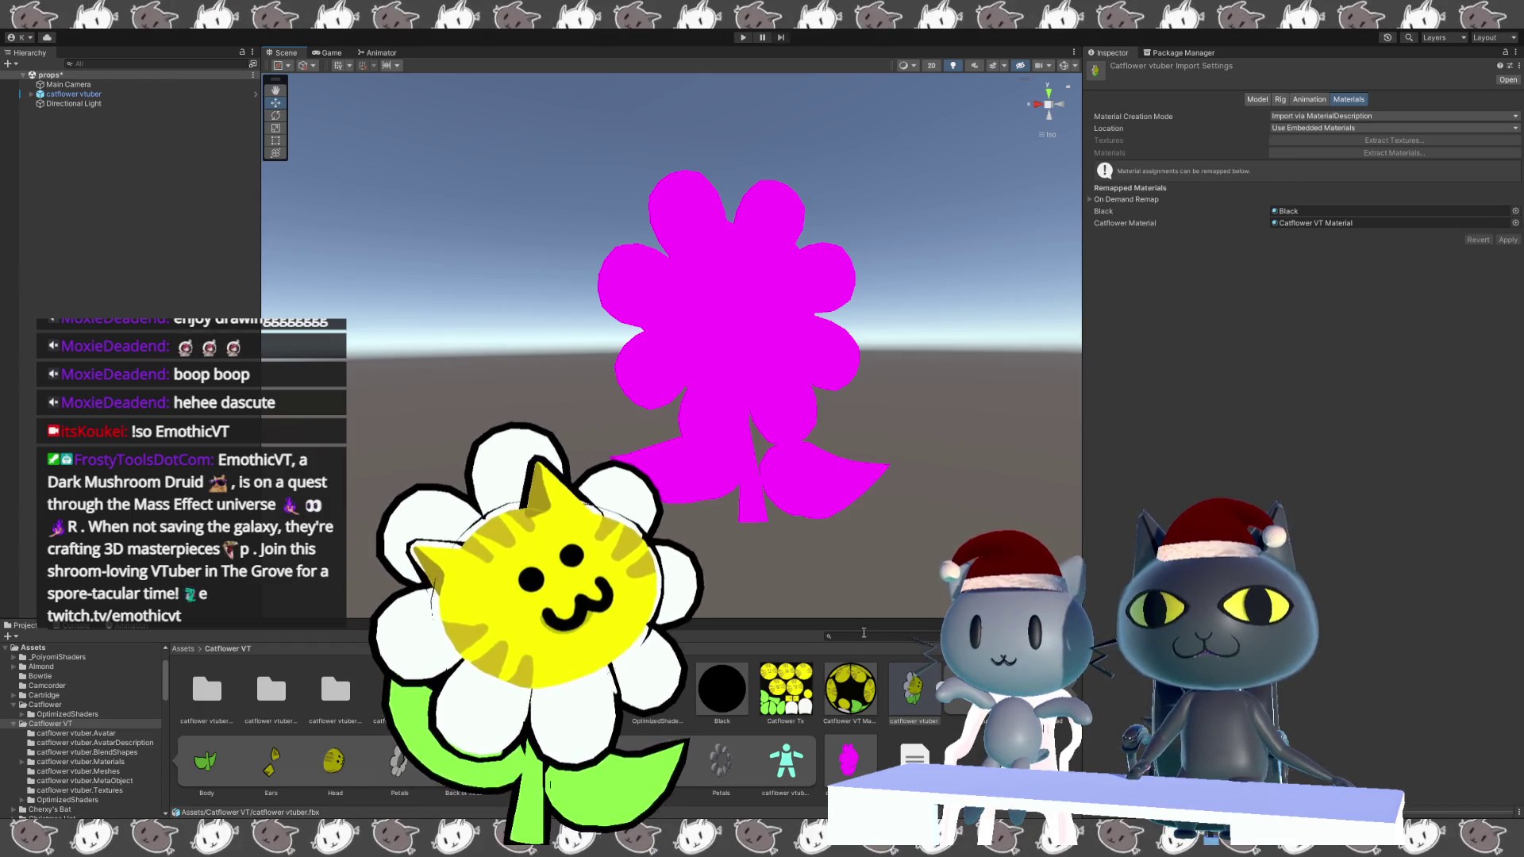
pyautogui.click(850, 687)
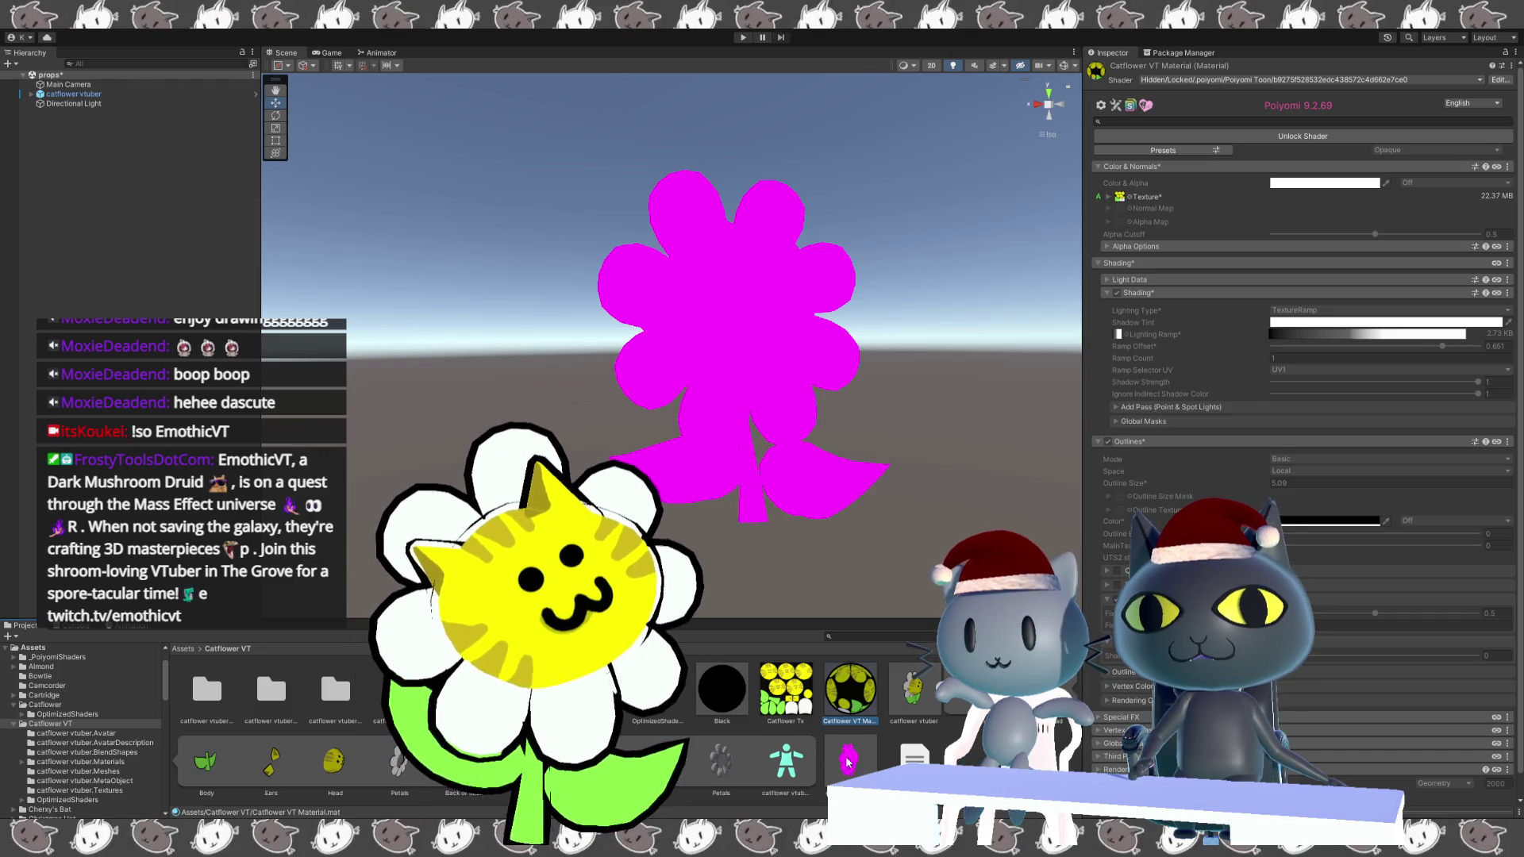
# Compare the Catflower VT Material and Black material settings, then select the catflower vtuber.Materials folder.
pyautogui.click(910, 697)
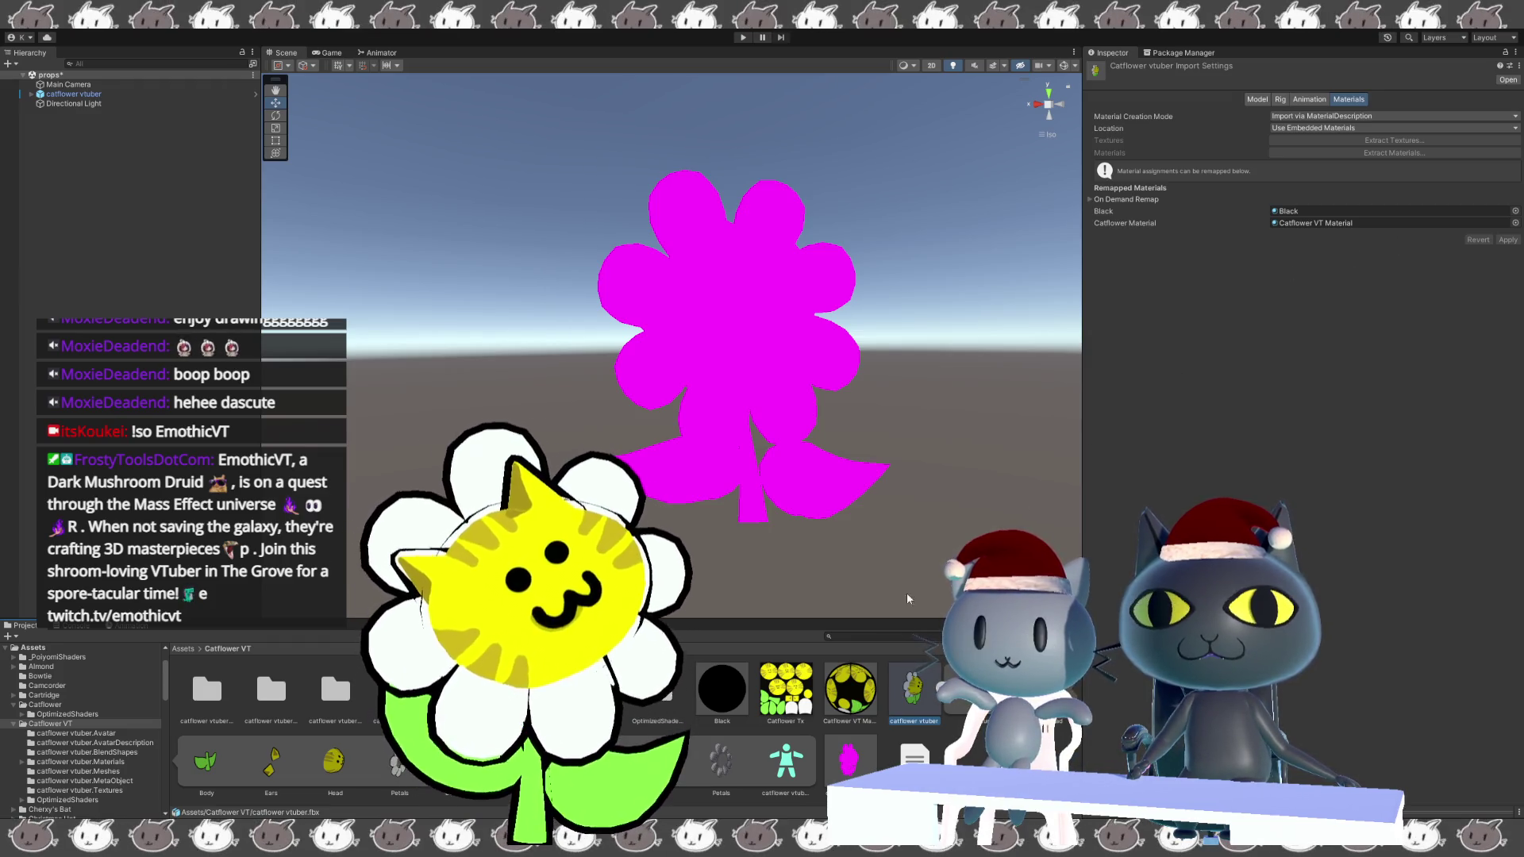
pyautogui.click(836, 695)
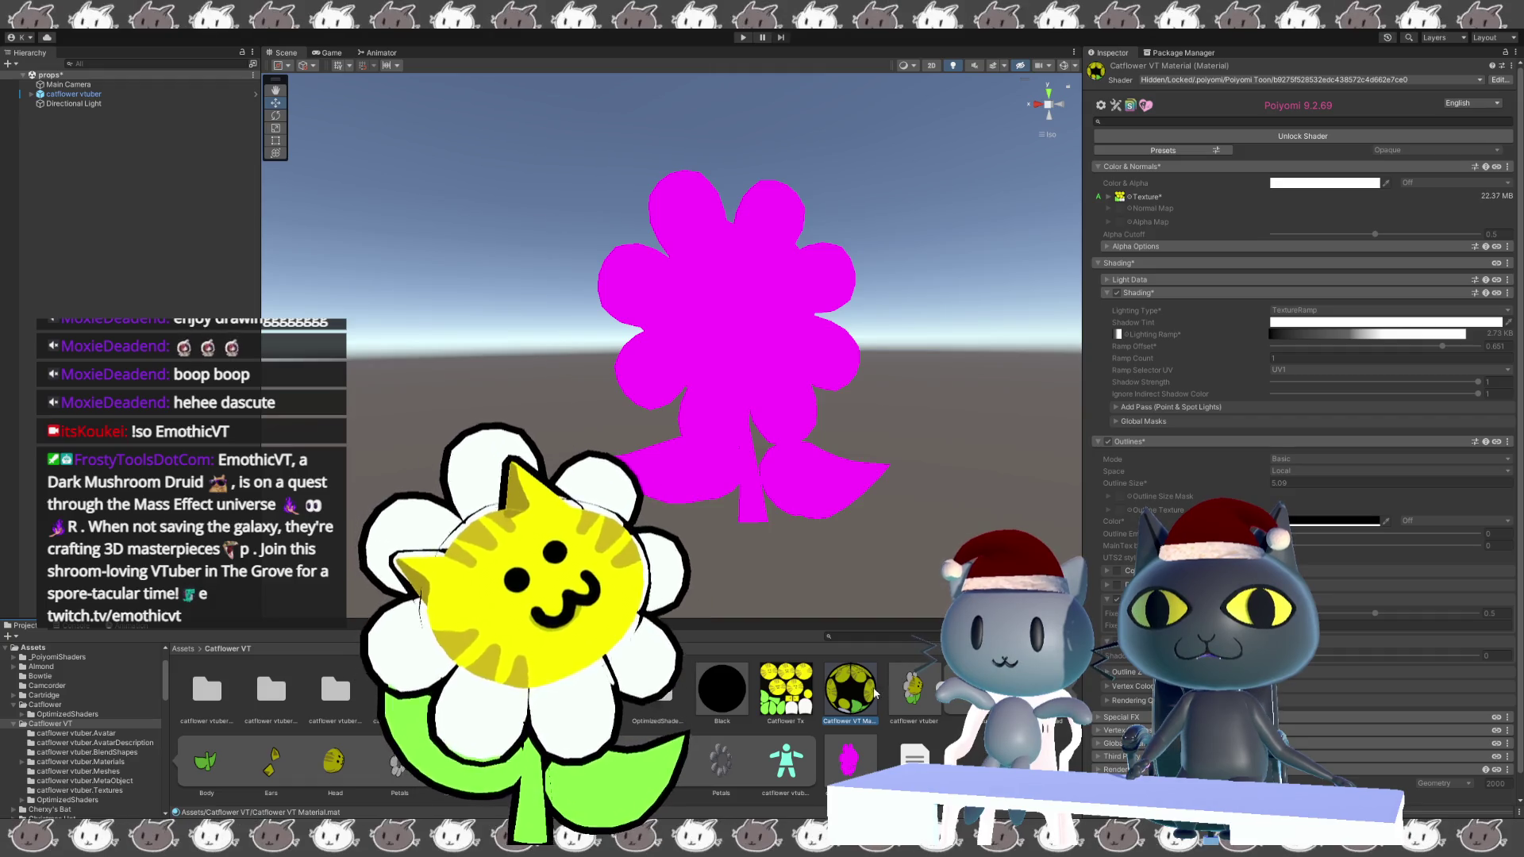
pyautogui.click(722, 695)
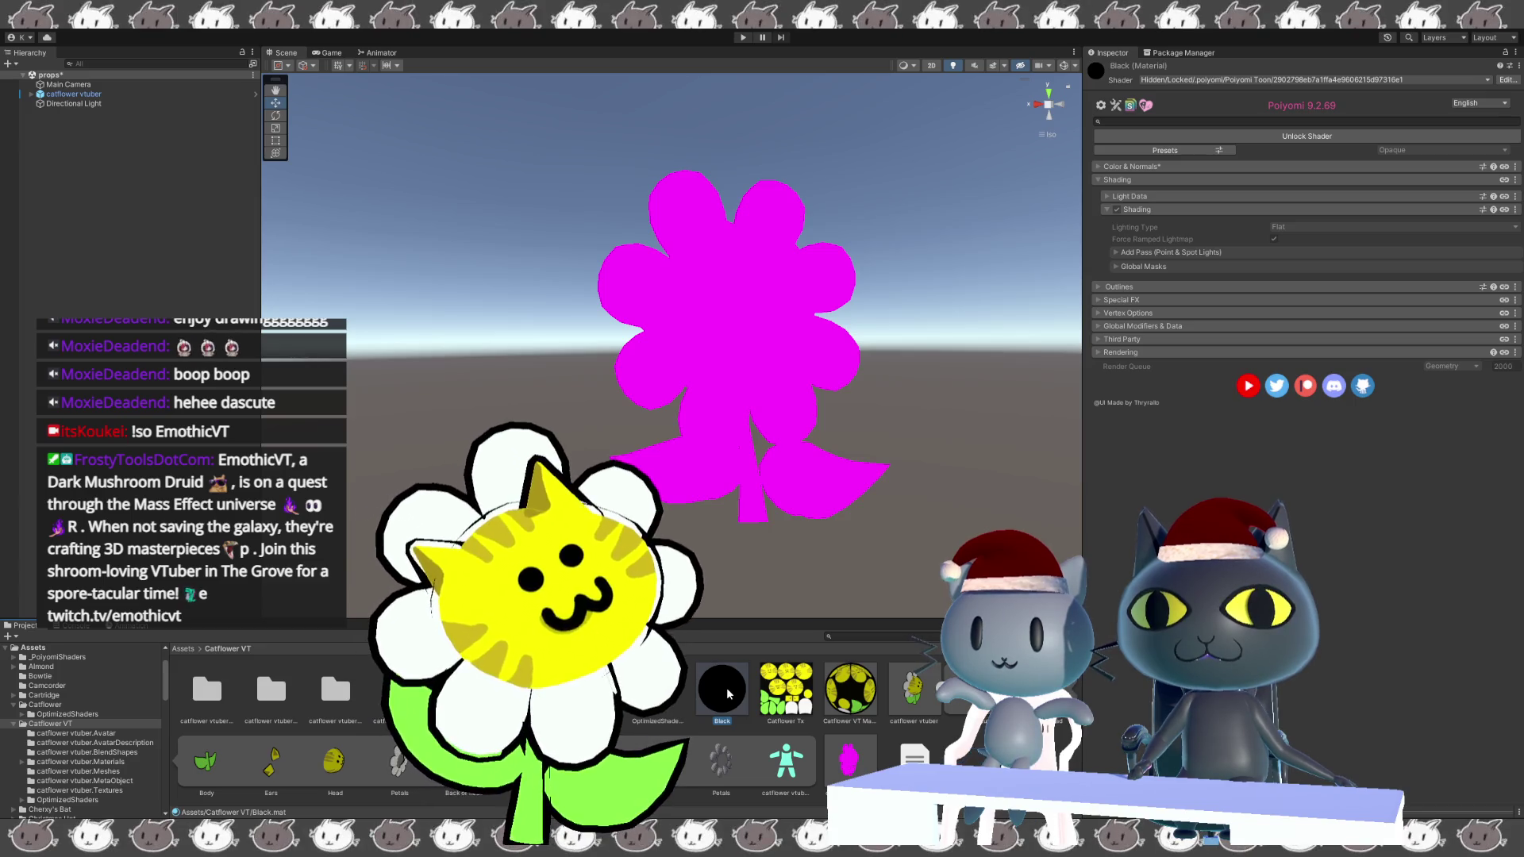
pyautogui.click(843, 701)
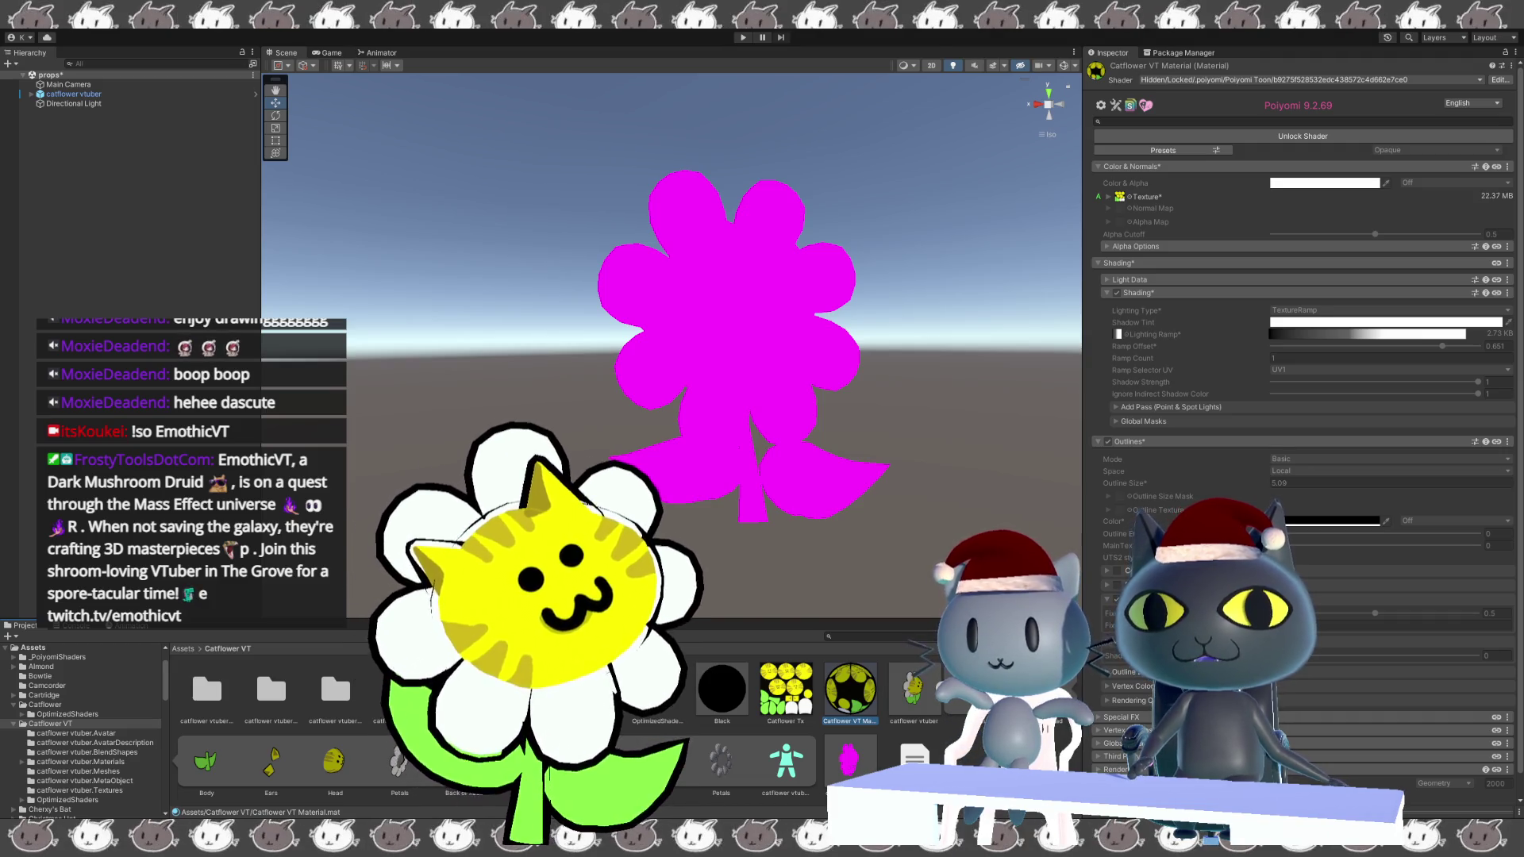
pyautogui.click(399, 689)
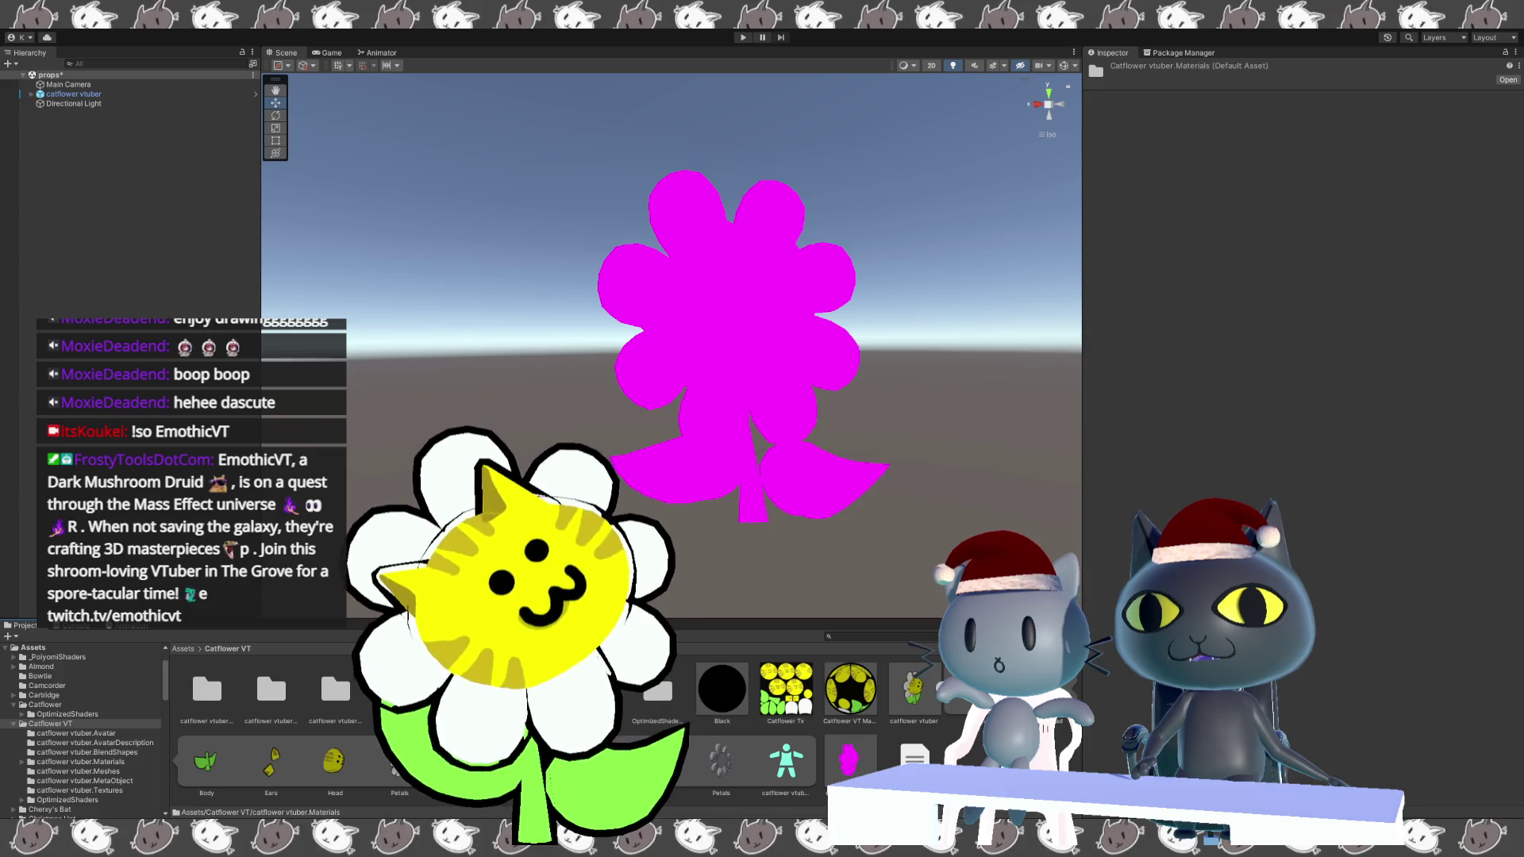
# Browse the catflower vtuber.Meshes and .Materials folders, then select the catflower vtuber model.
pyautogui.doubleClick(464, 689)
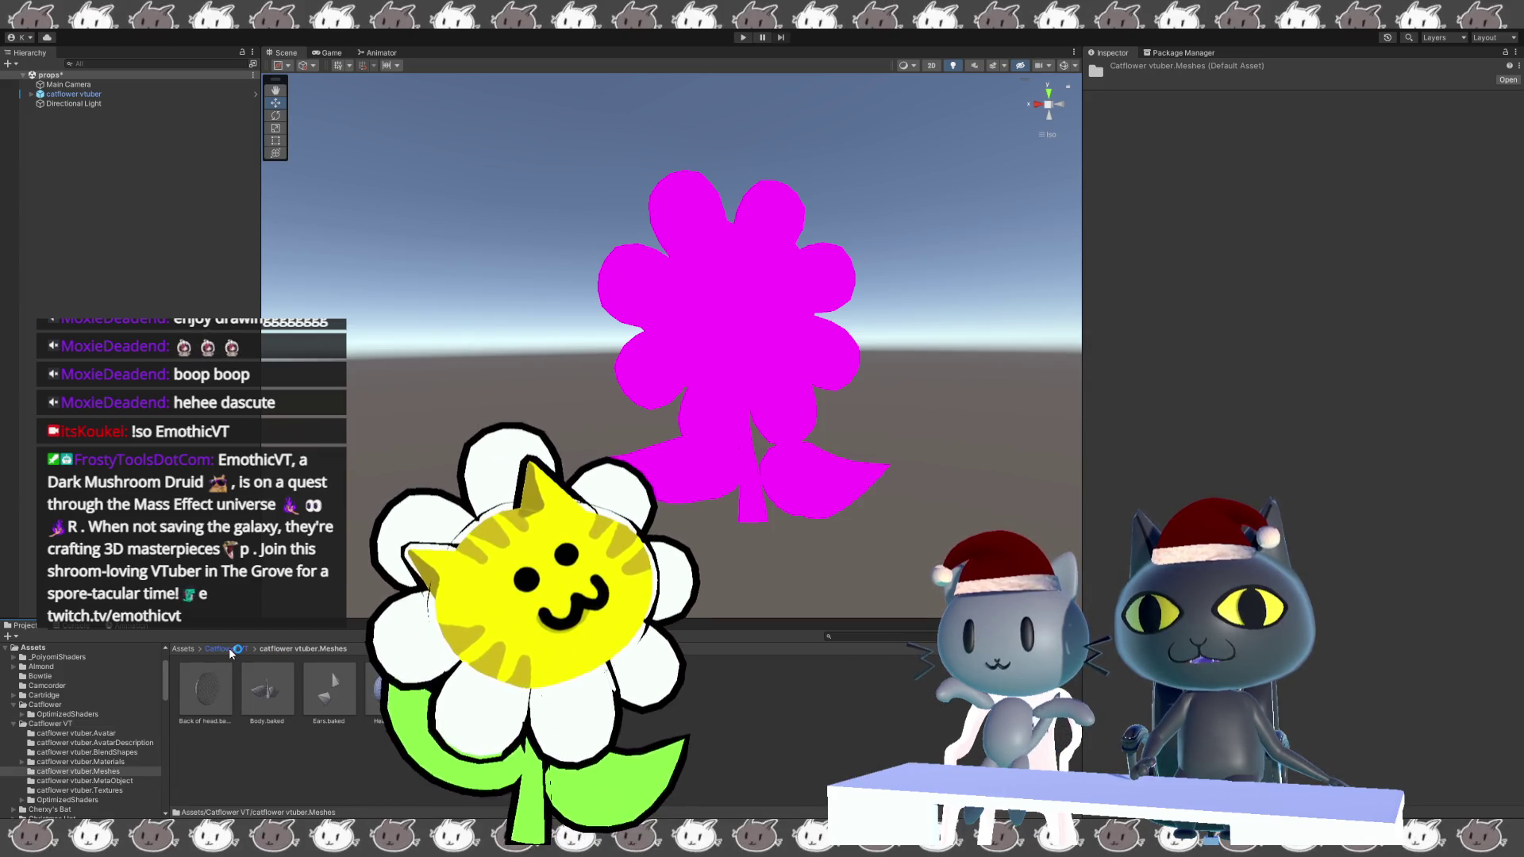
pyautogui.click(226, 648)
pyautogui.doubleClick(399, 688)
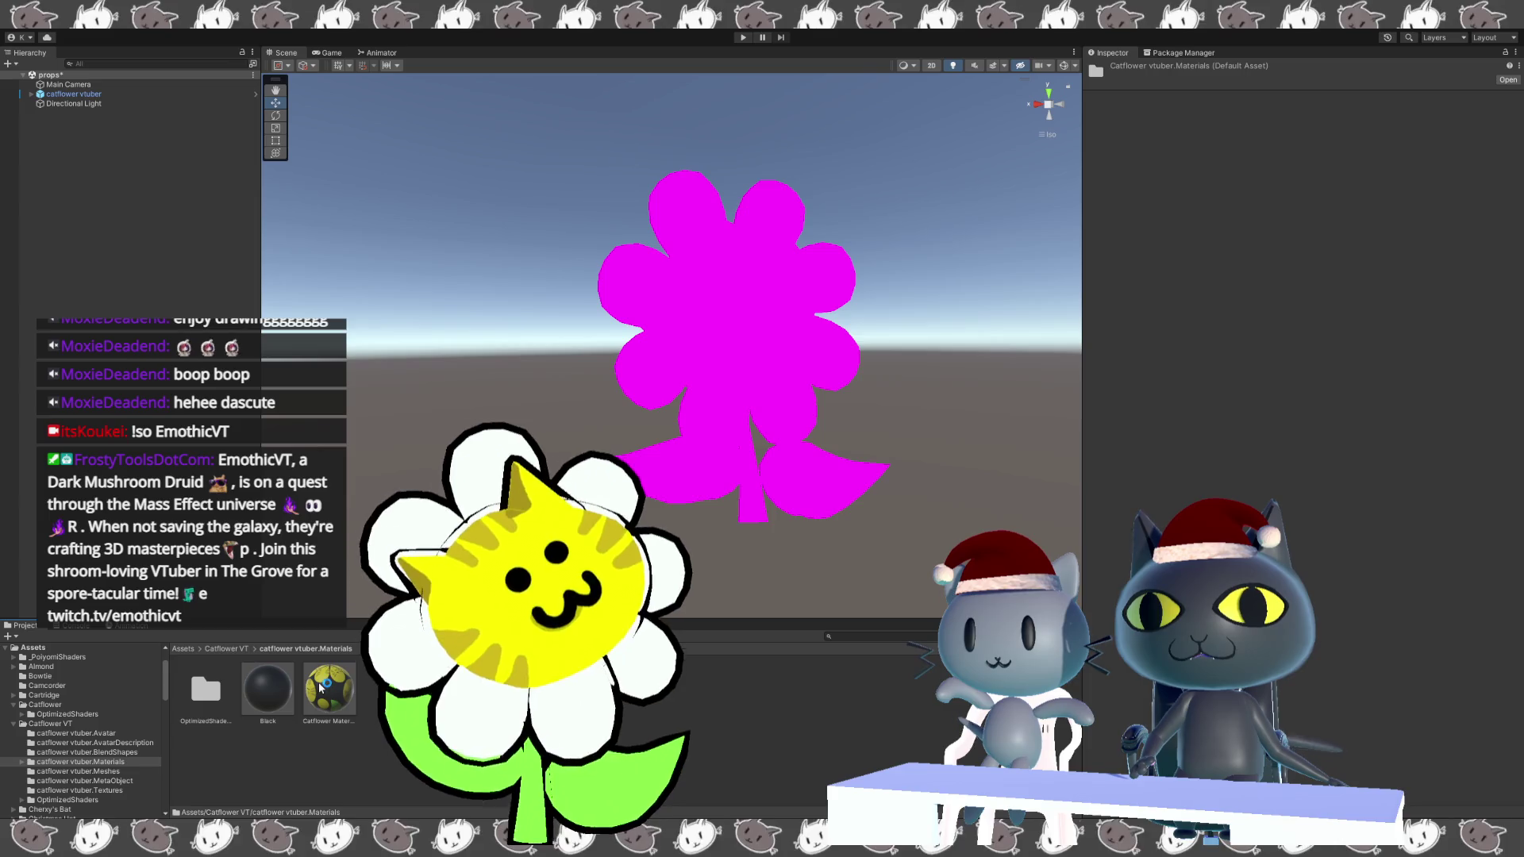
pyautogui.click(226, 648)
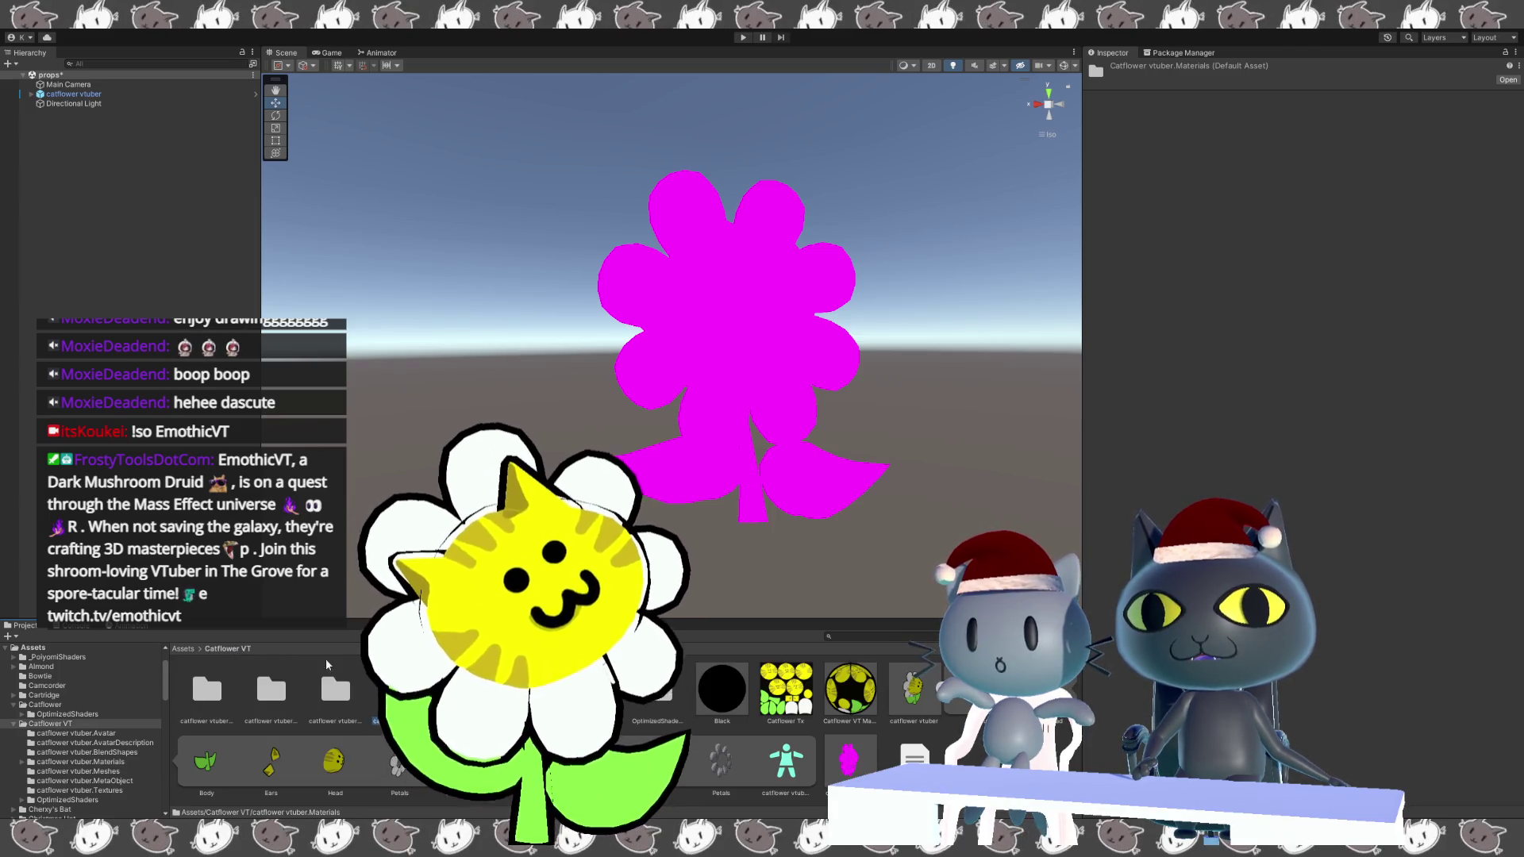
pyautogui.click(900, 697)
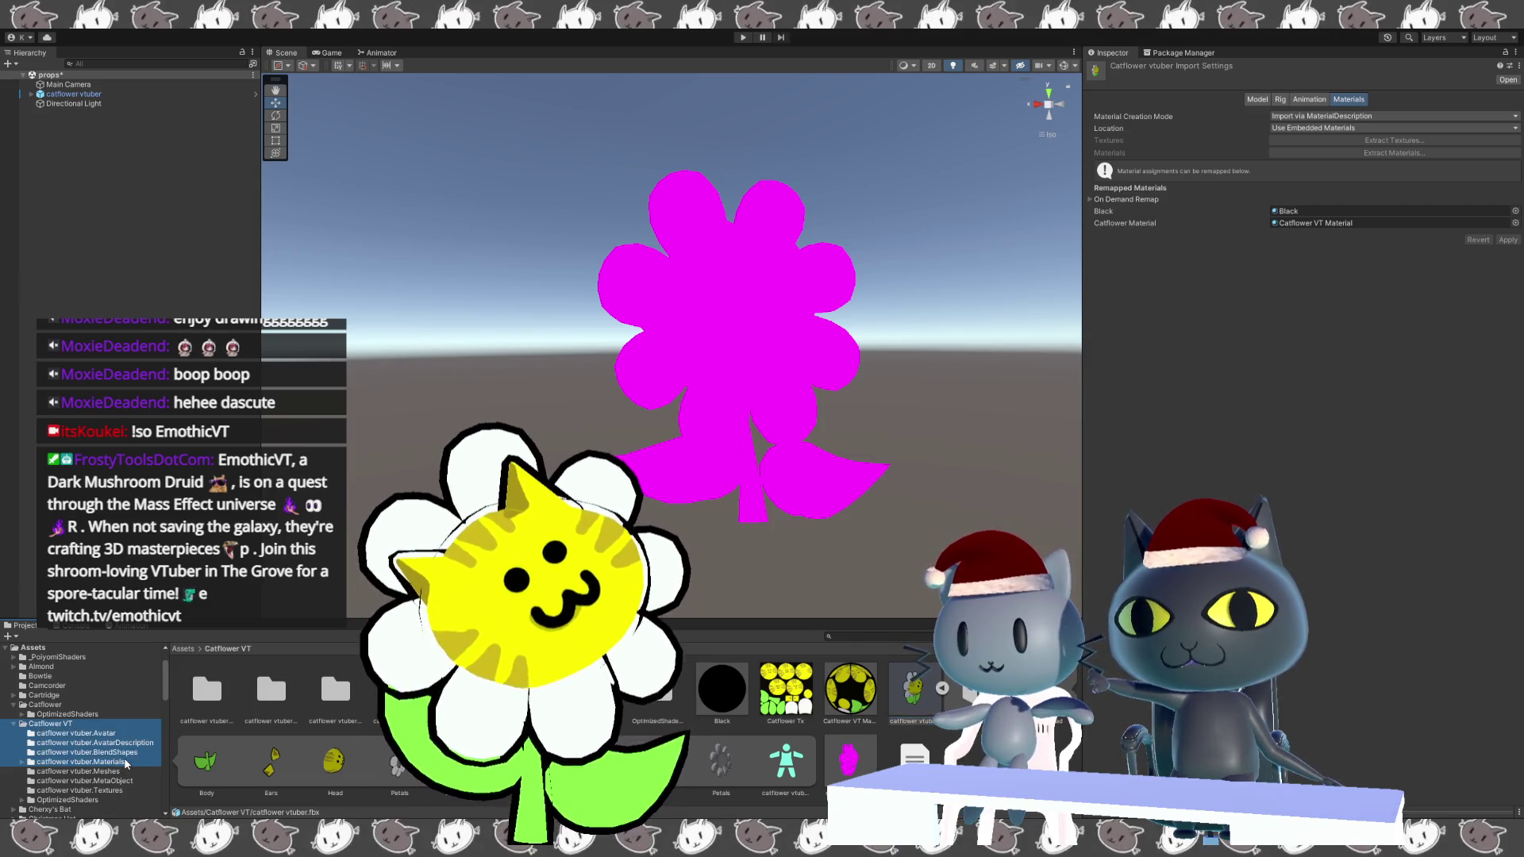
# Assign the Catflower Material asset to the Catflower Material slot and apply the remapping.
pyautogui.click(95, 762)
pyautogui.keyDown('shift'); pyautogui.click(80, 733); pyautogui.keyUp('shift')
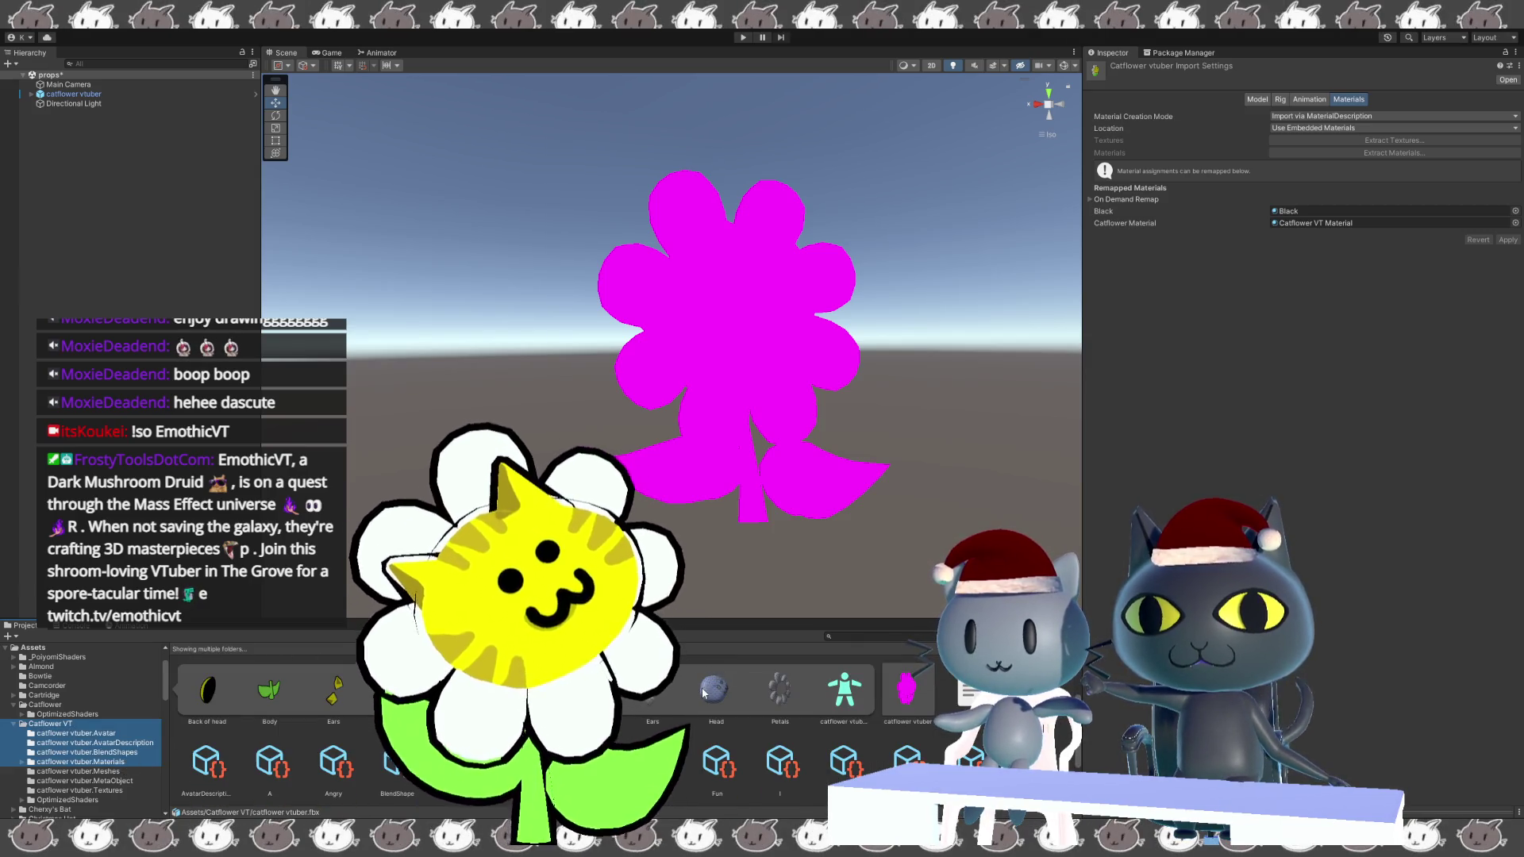
pyautogui.scroll(-2, 702, 693)
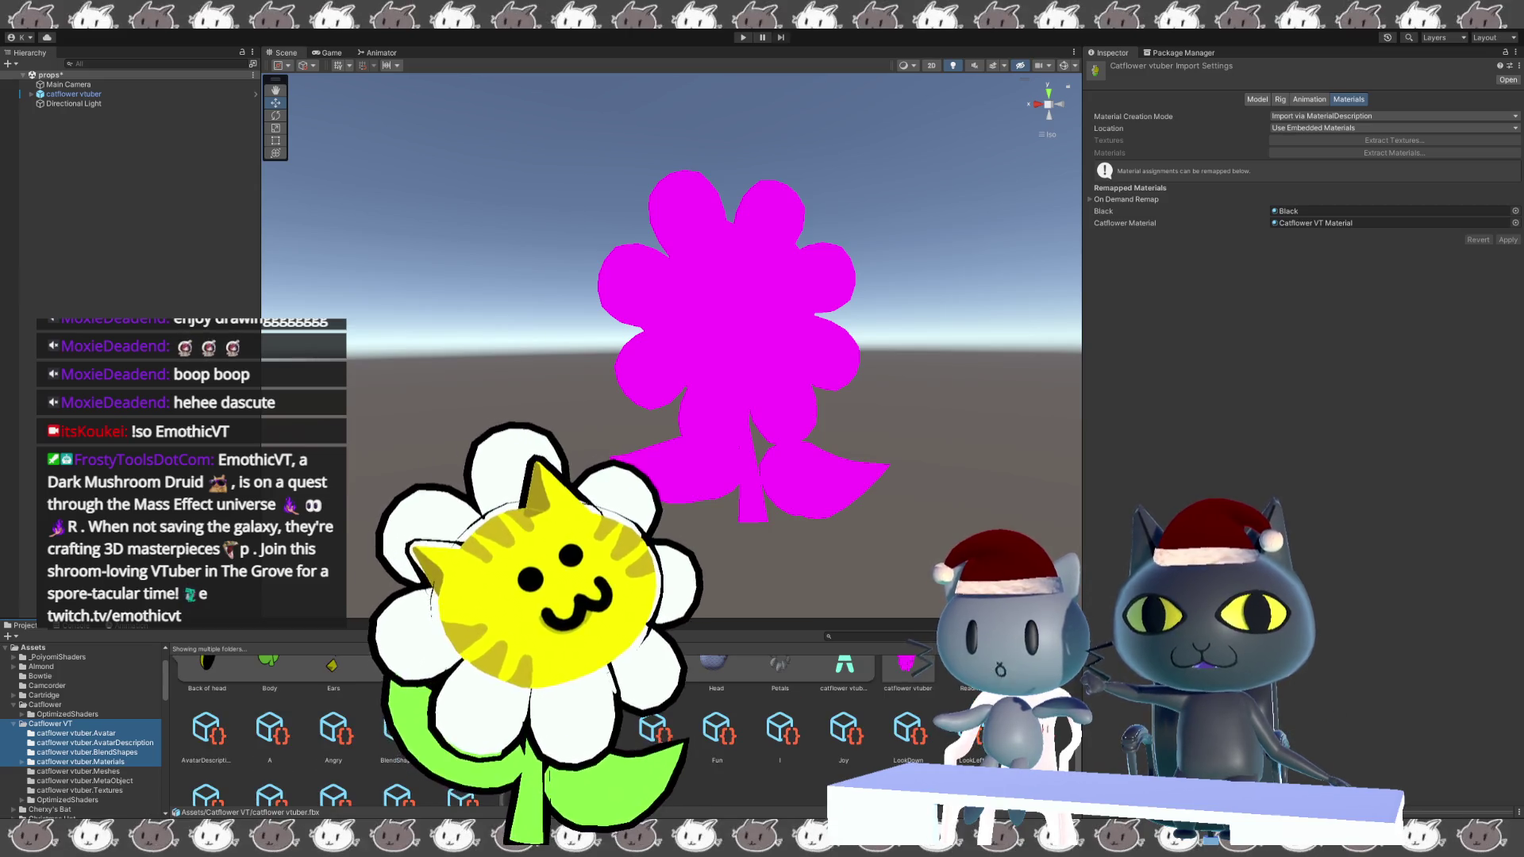
pyautogui.scroll(-1, 556, 715)
pyautogui.moveTo(524, 662); pyautogui.dragTo(1389, 223)
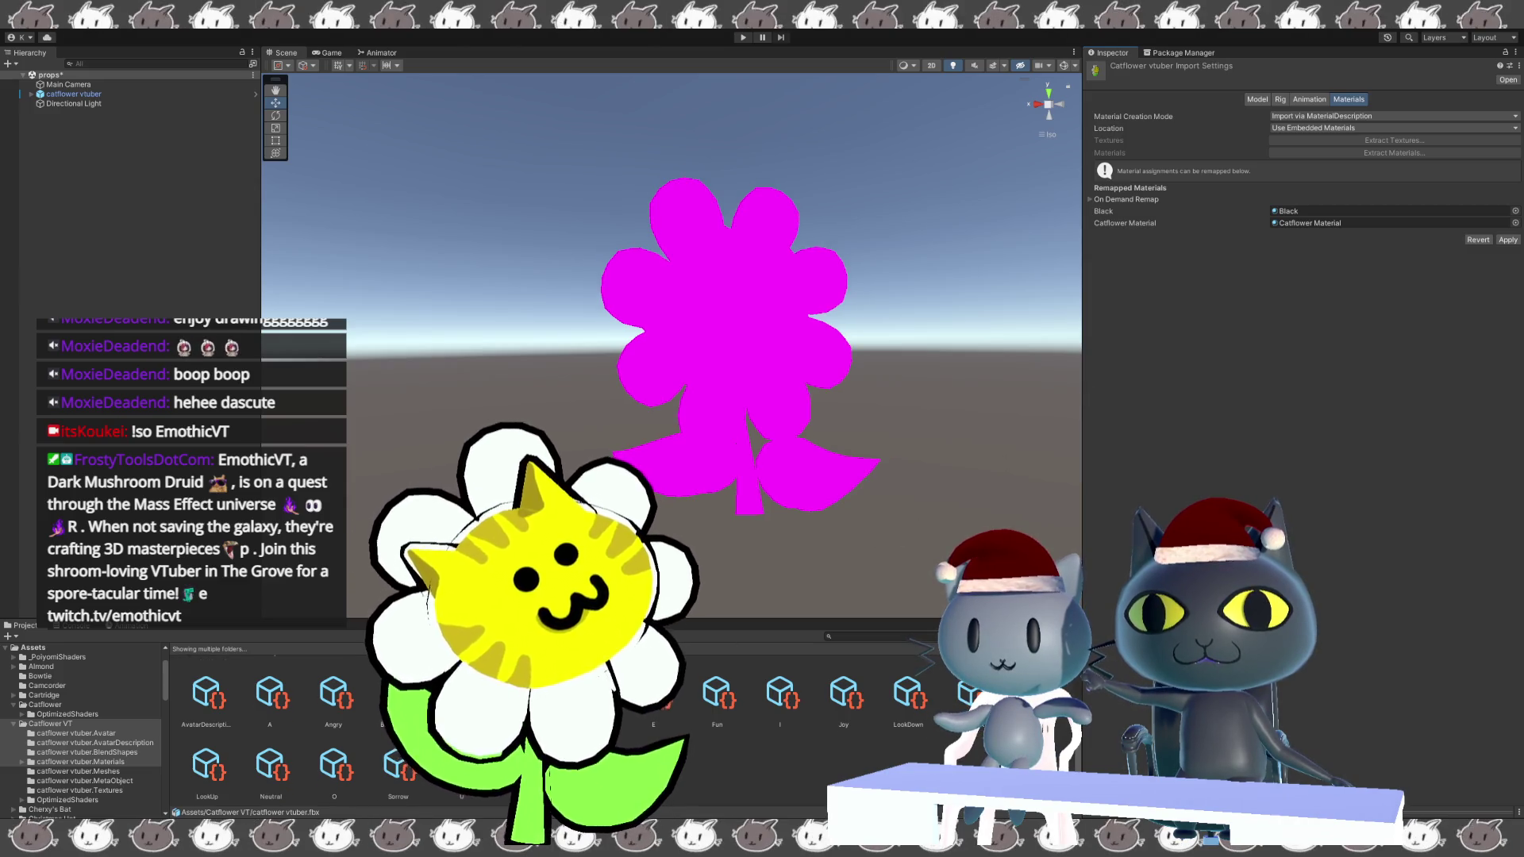
pyautogui.moveTo(1095, 431); pyautogui.dragTo(1311, 221)
pyautogui.click(1507, 239)
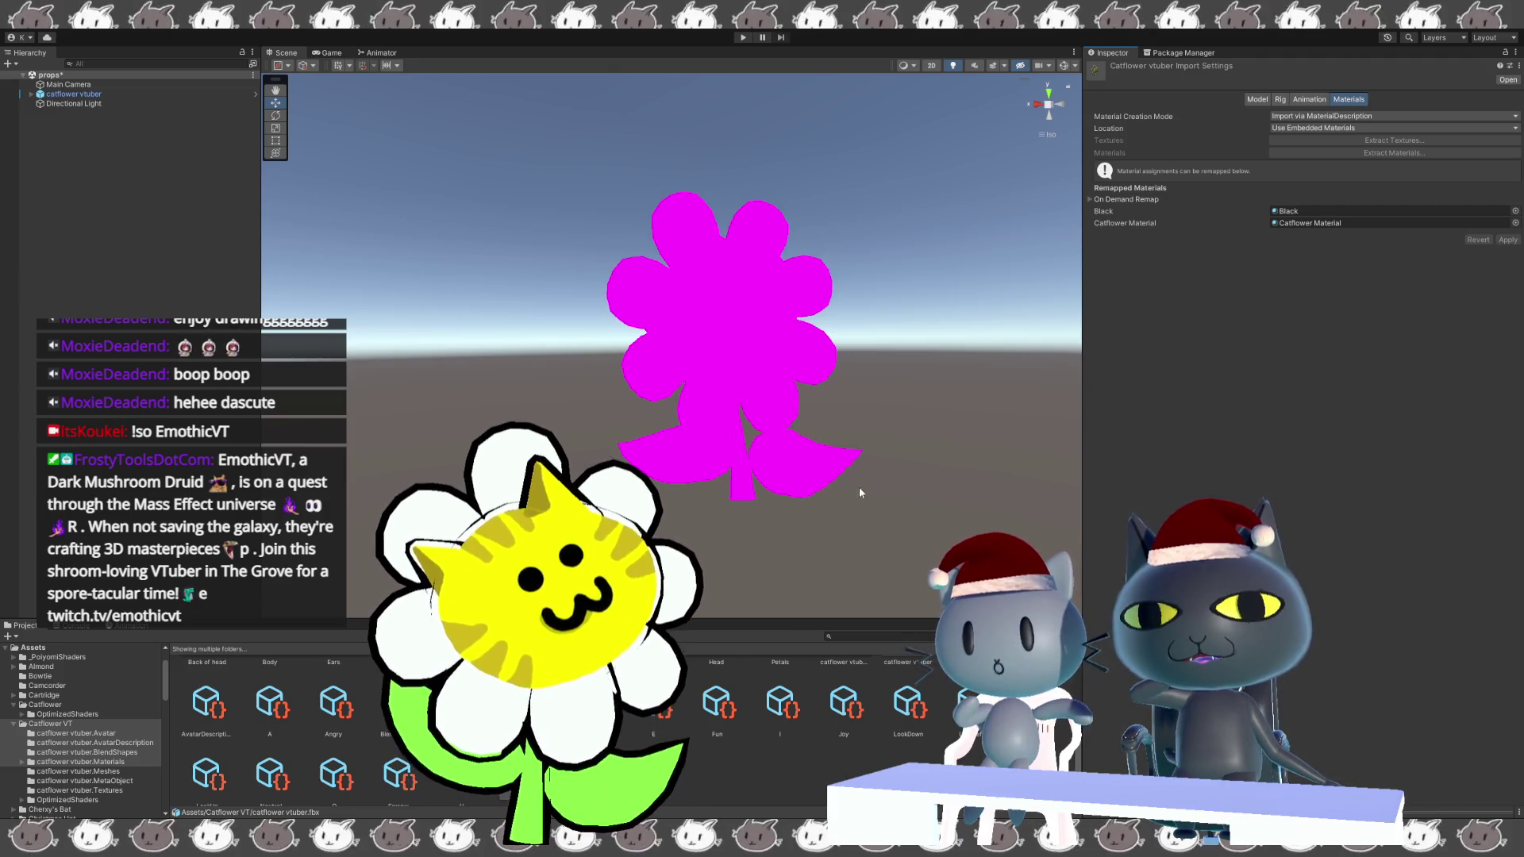
pyautogui.scroll(3, 731, 756)
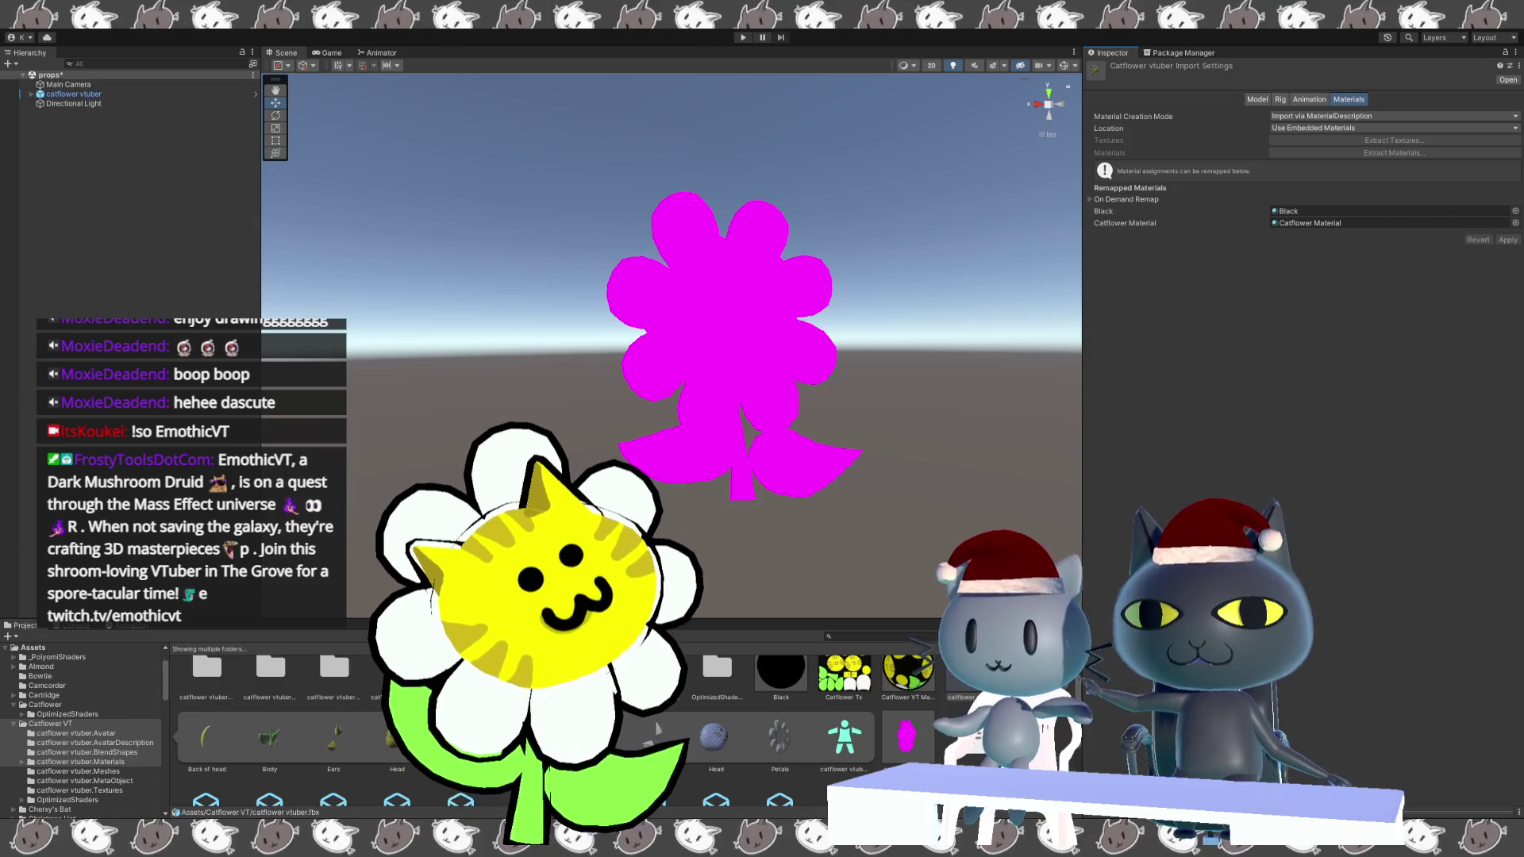
pyautogui.click(707, 712)
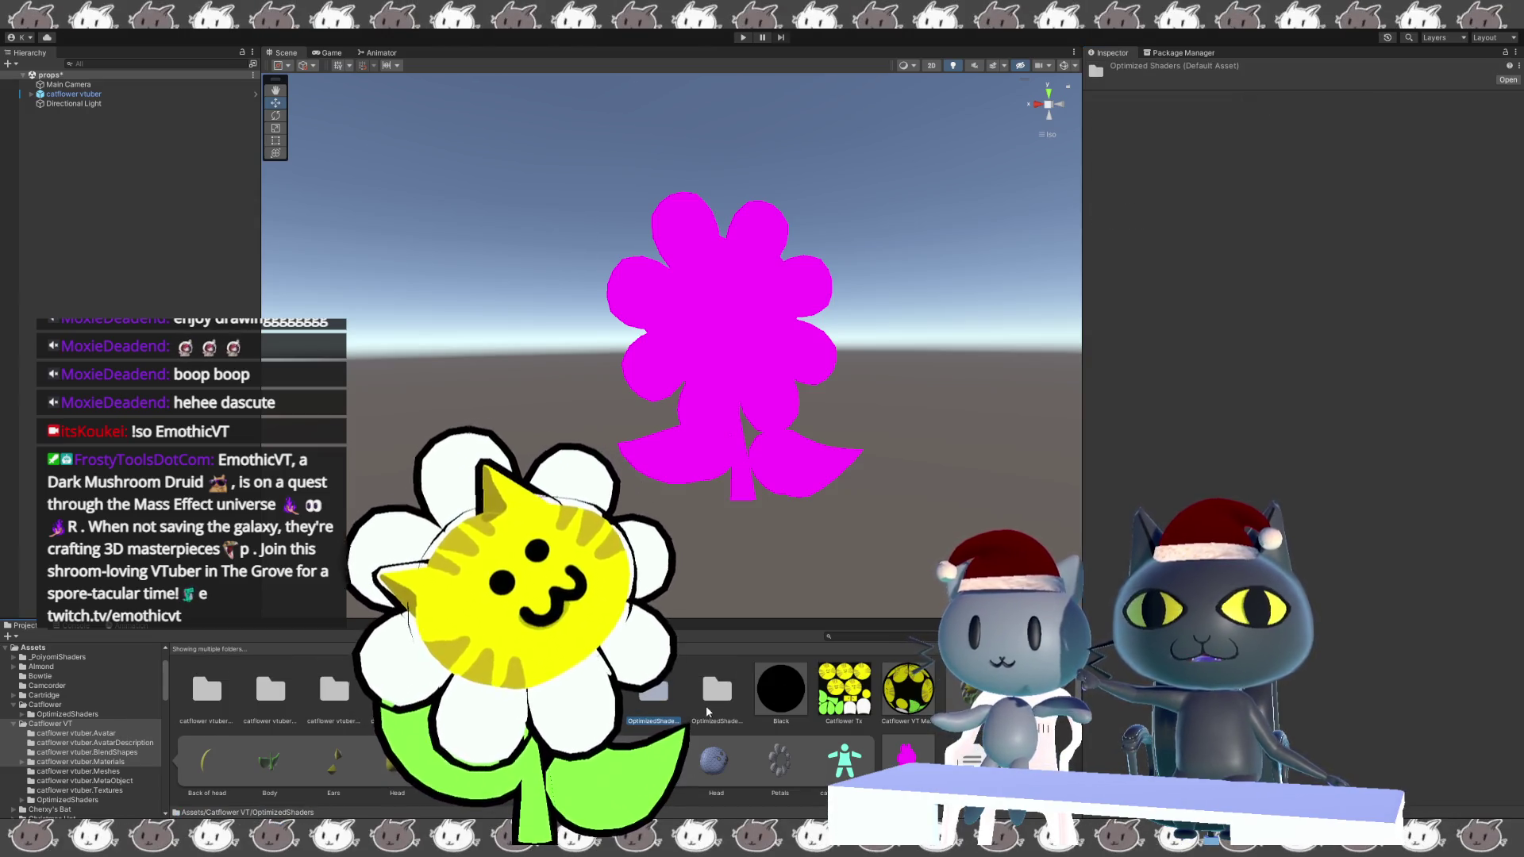
pyautogui.doubleClick(656, 703)
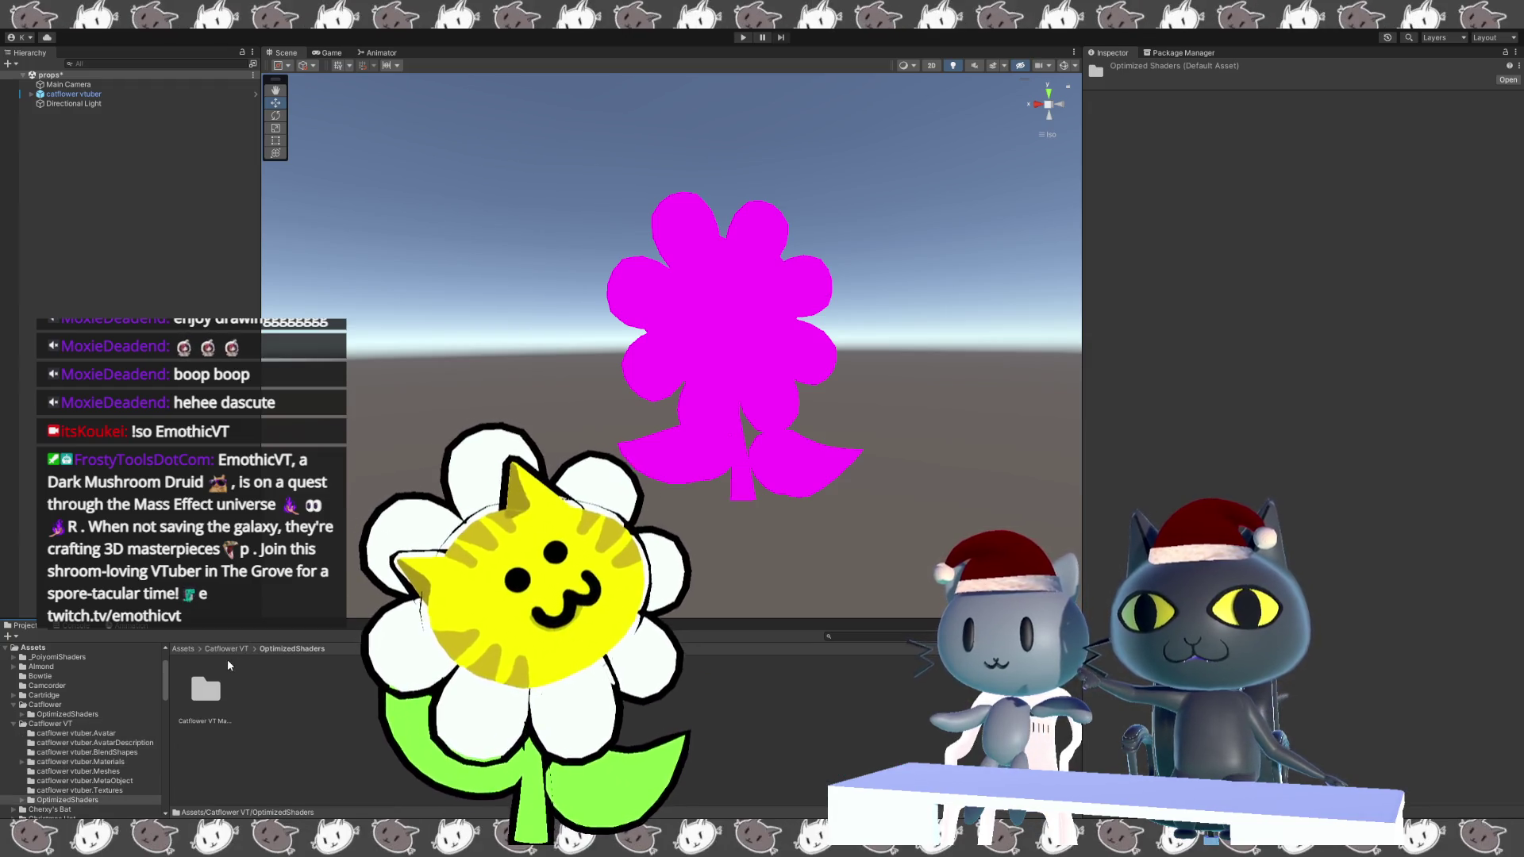
pyautogui.doubleClick(206, 691)
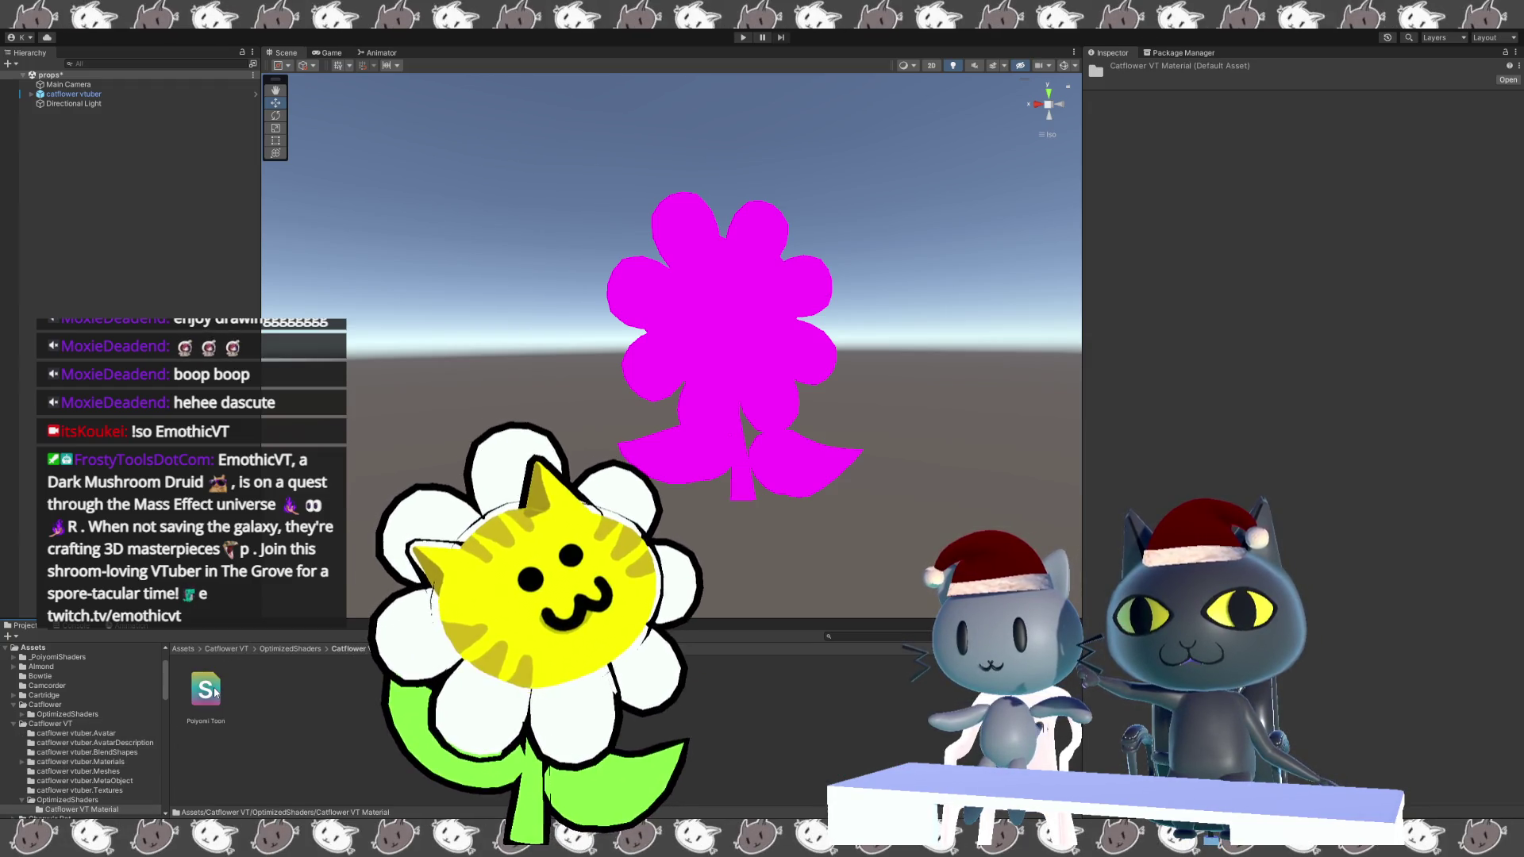
pyautogui.click(287, 649)
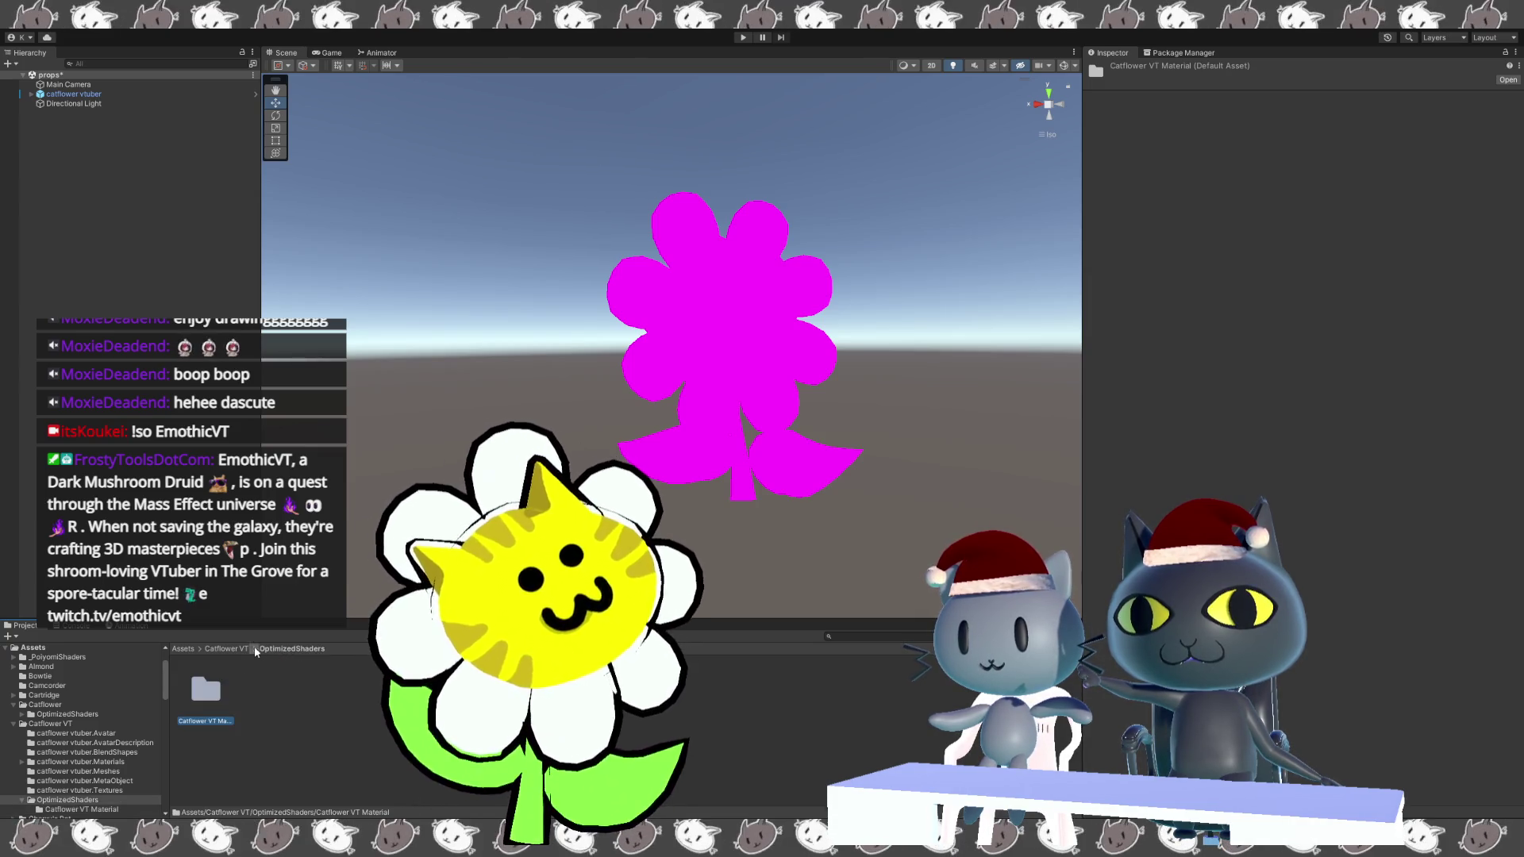
pyautogui.click(232, 648)
pyautogui.doubleClick(368, 673)
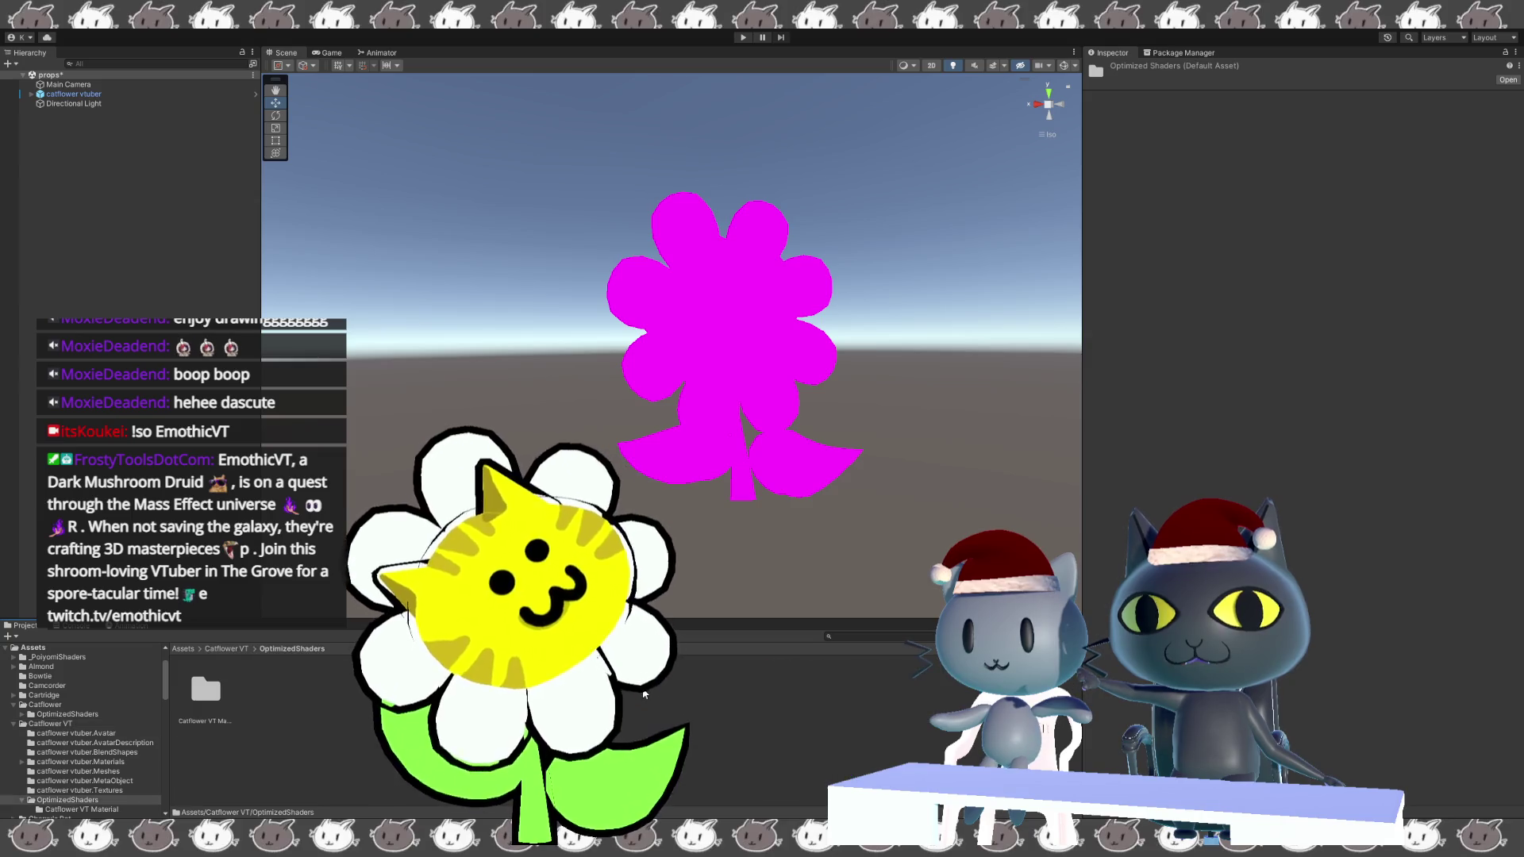
pyautogui.doubleClick(205, 689)
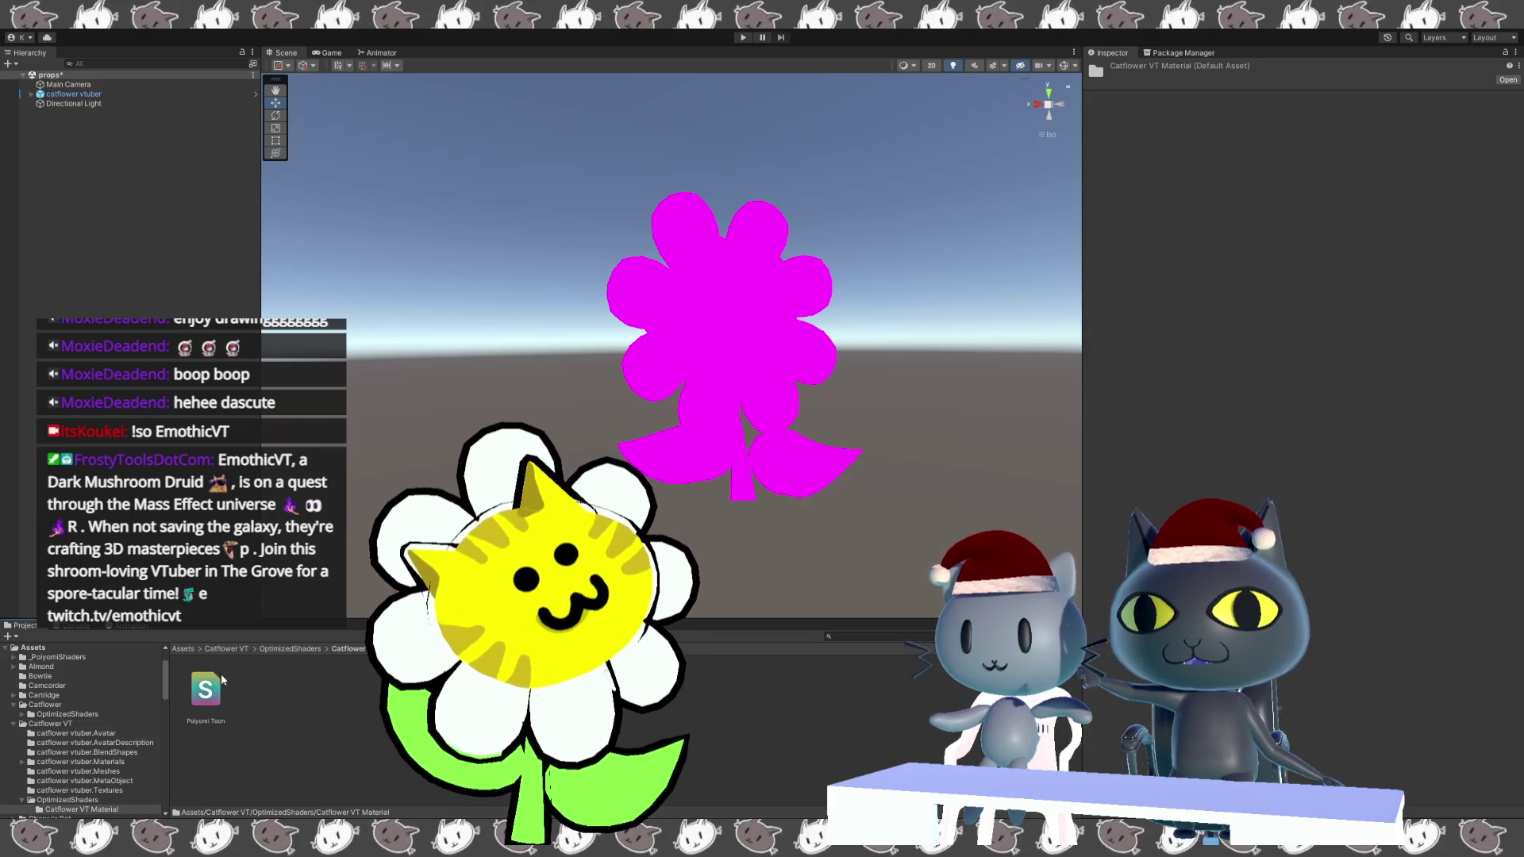
pyautogui.click(296, 649)
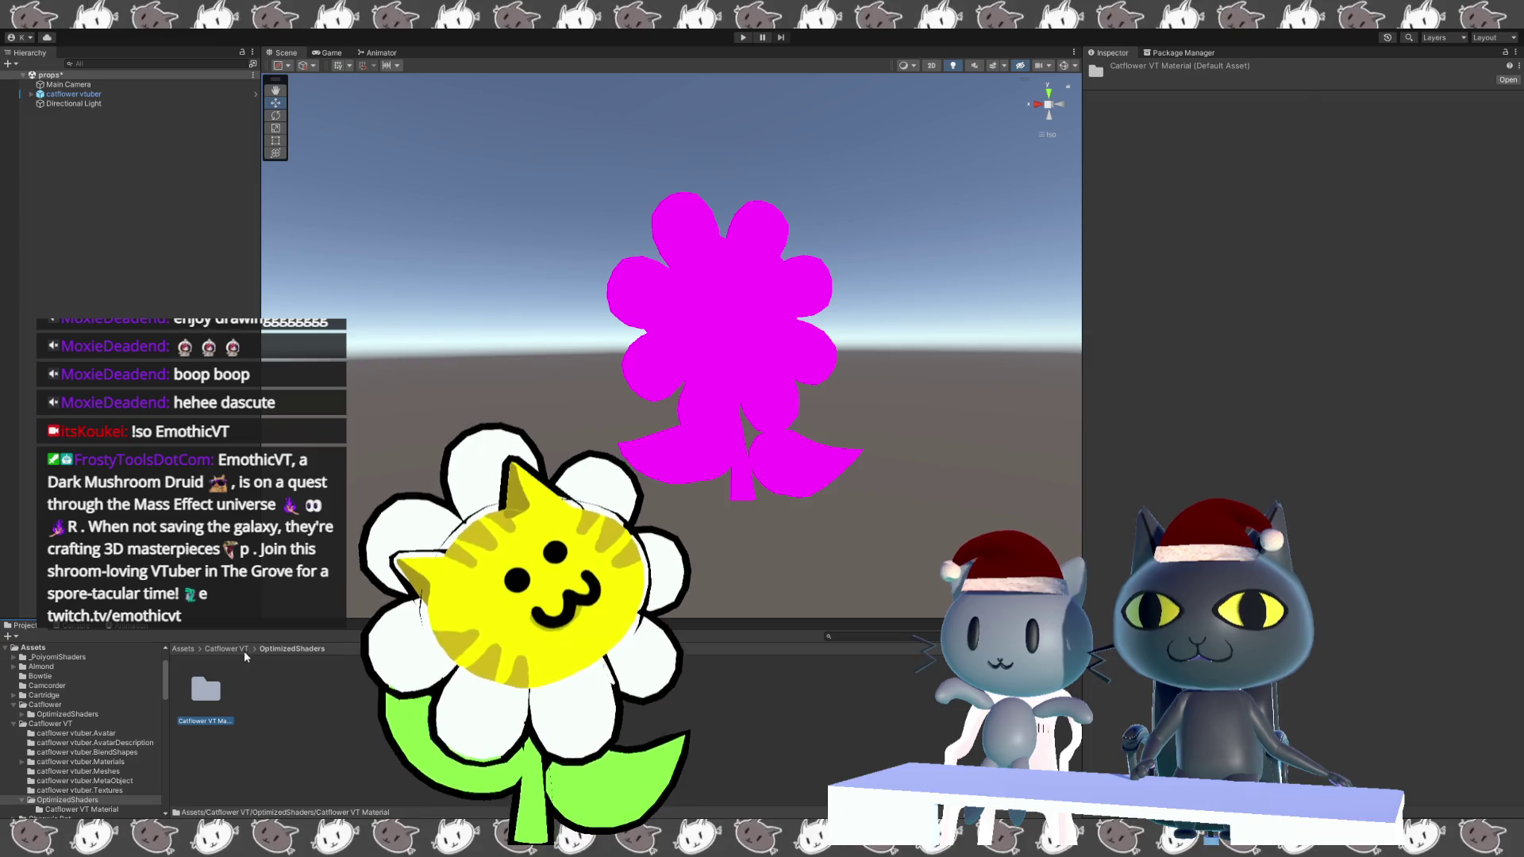
pyautogui.click(222, 649)
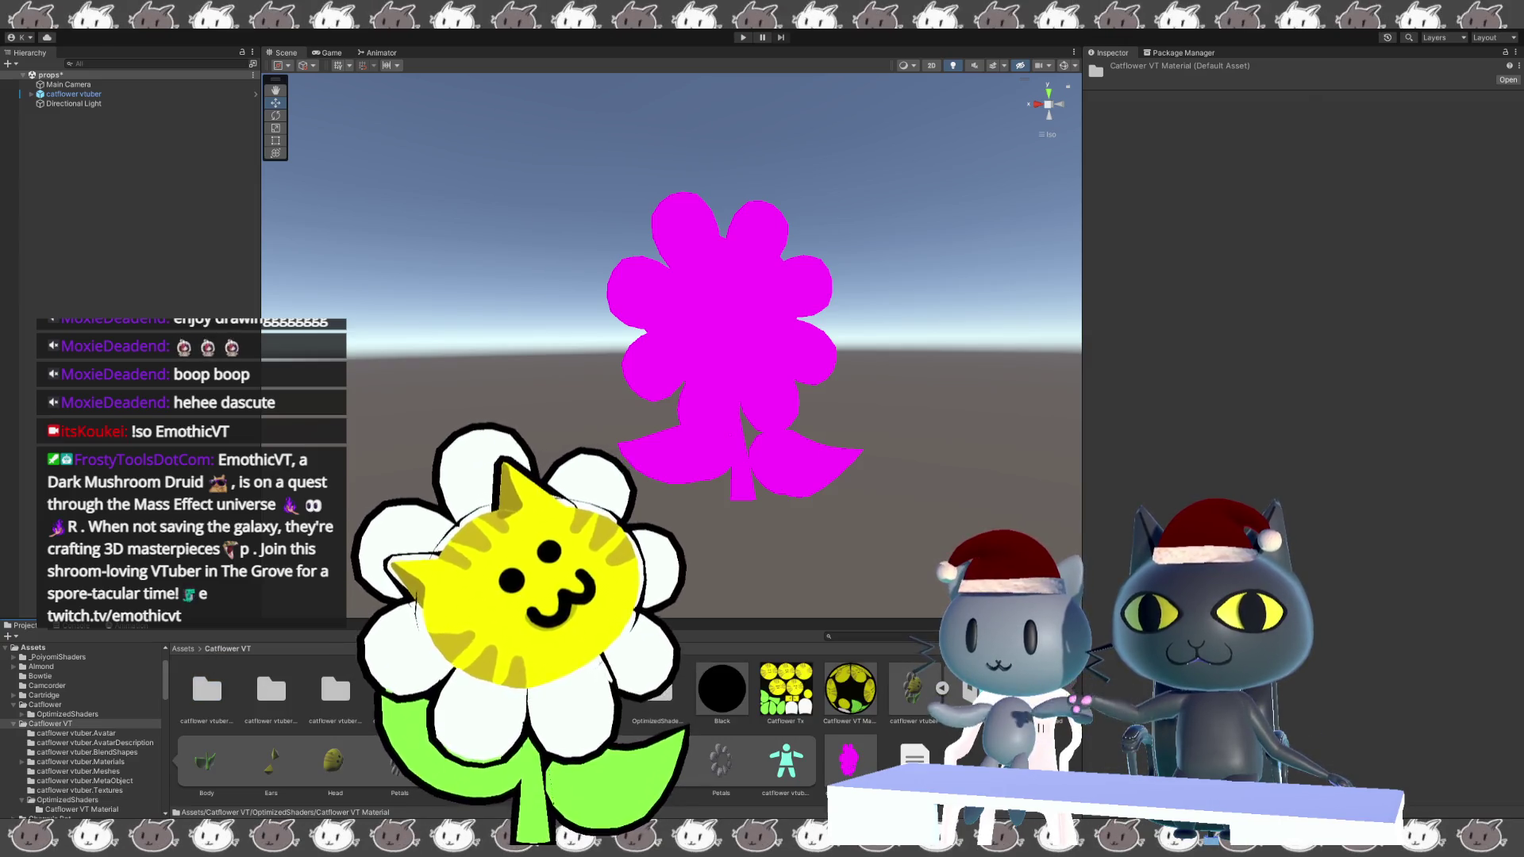
pyautogui.click(658, 703)
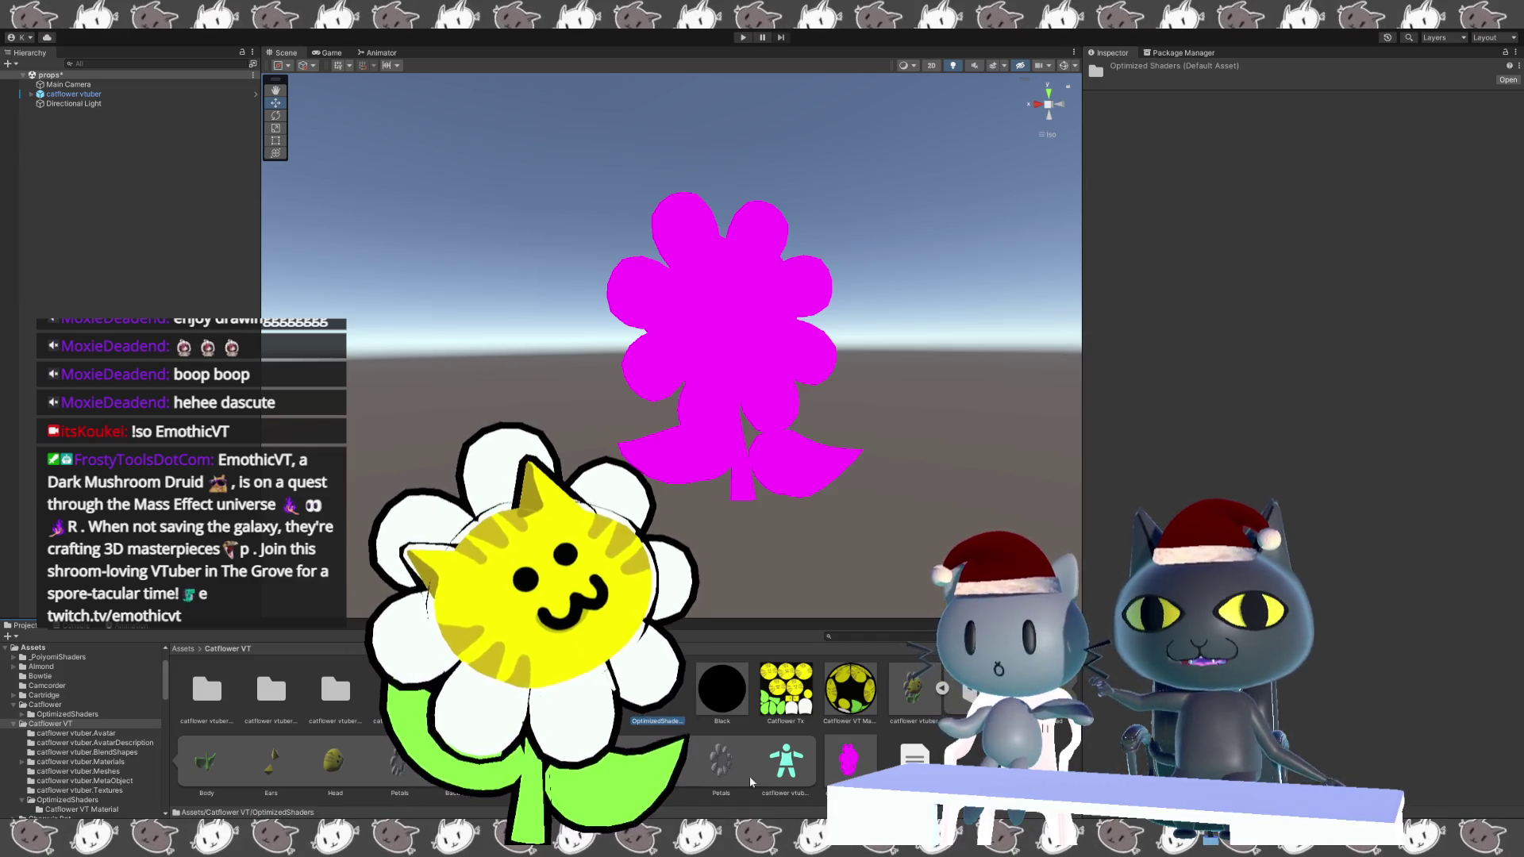
pyautogui.click(843, 764)
pyautogui.click(849, 709)
pyautogui.click(917, 699)
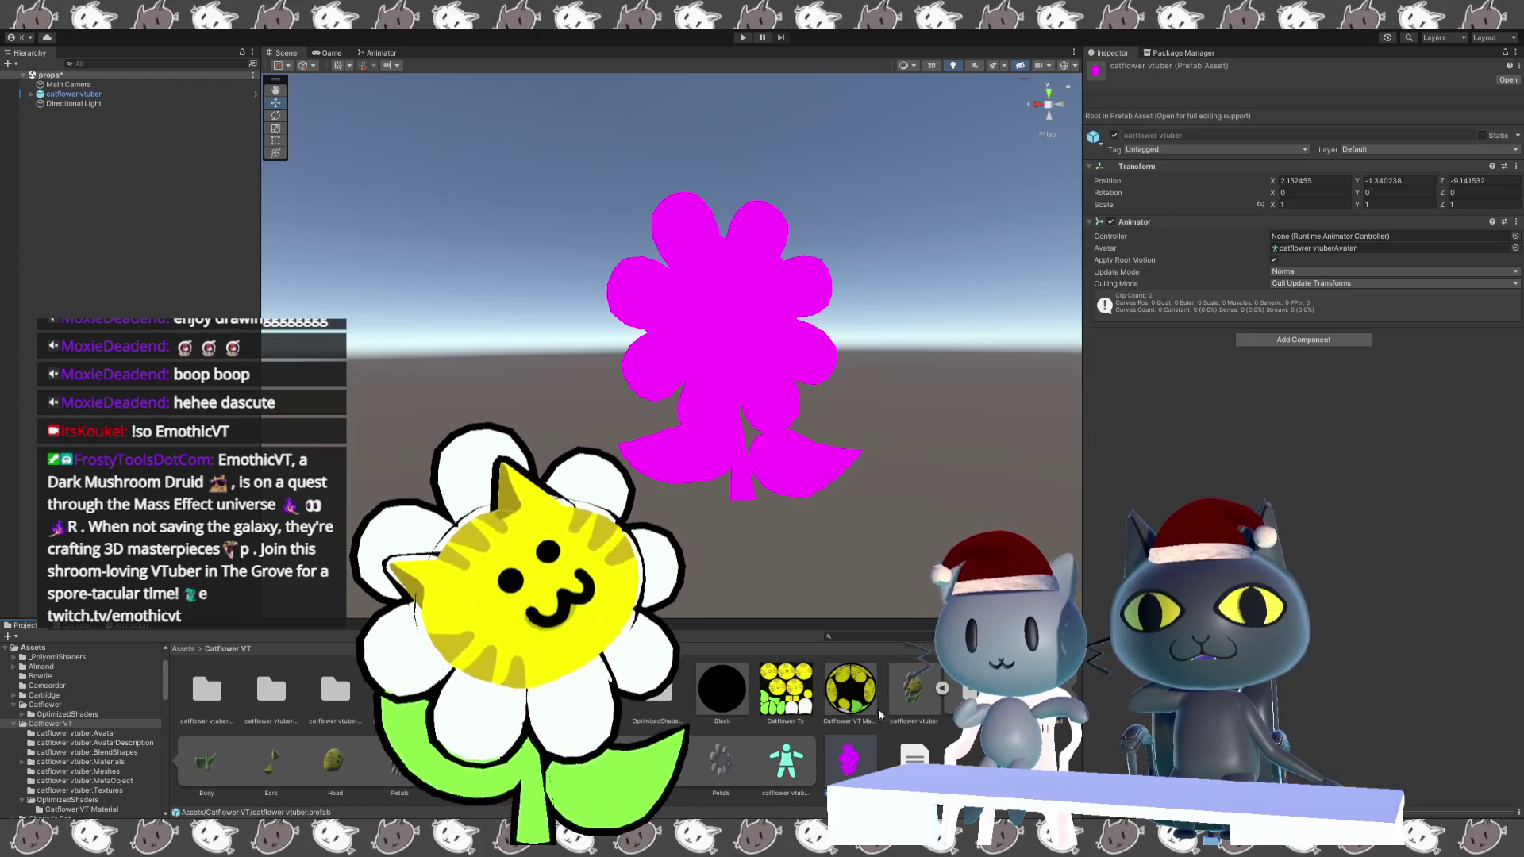
pyautogui.click(919, 699)
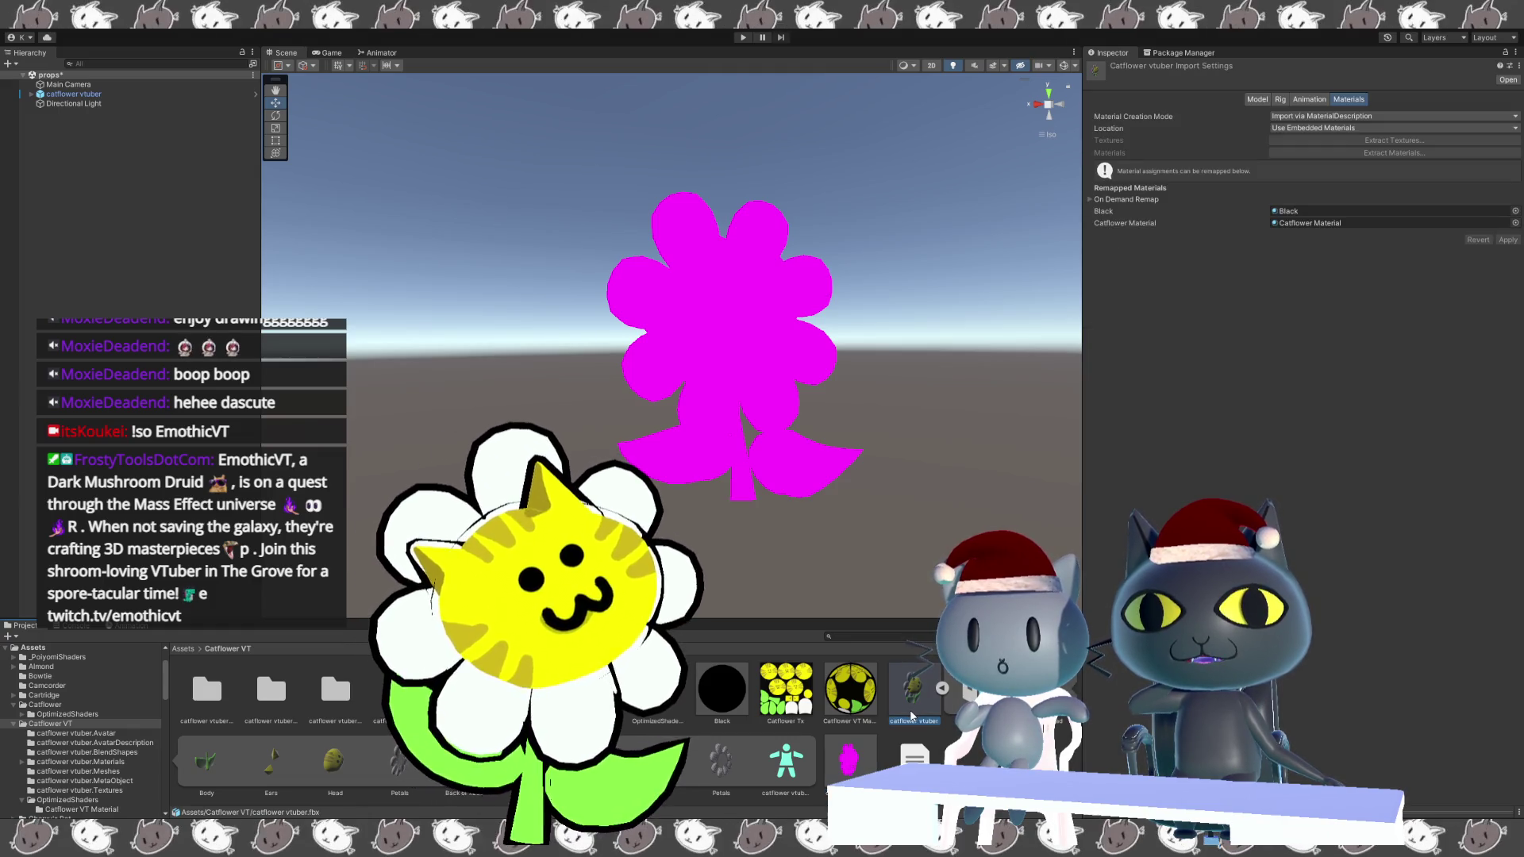
# Delete the magenta catflower vtuber from the scene and drag in a fresh copy of the model.
pyautogui.click(755, 448)
pyautogui.press('Delete')
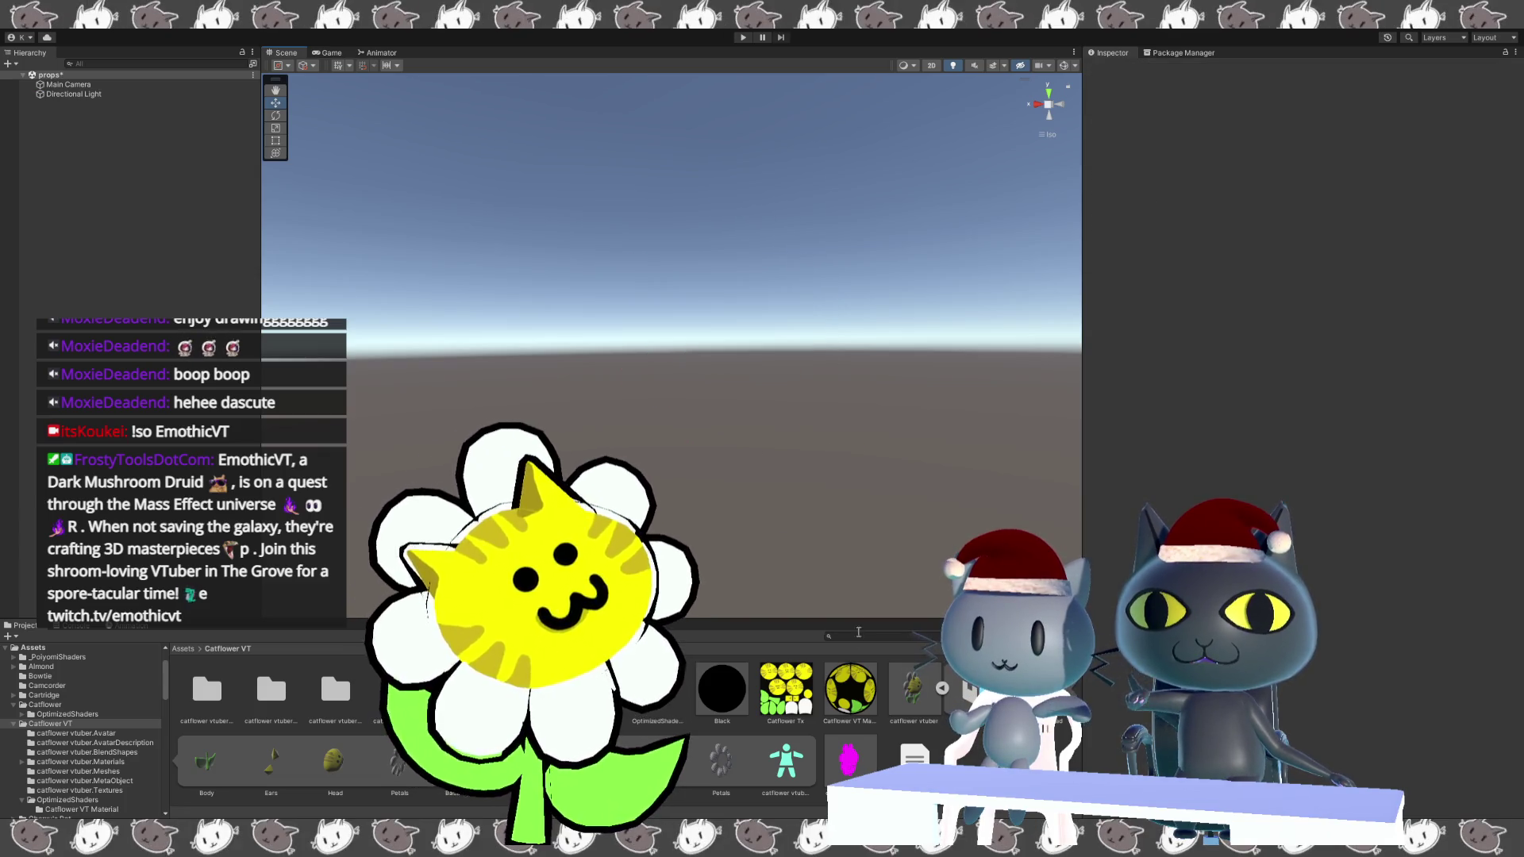
pyautogui.moveTo(897, 699); pyautogui.dragTo(717, 493)
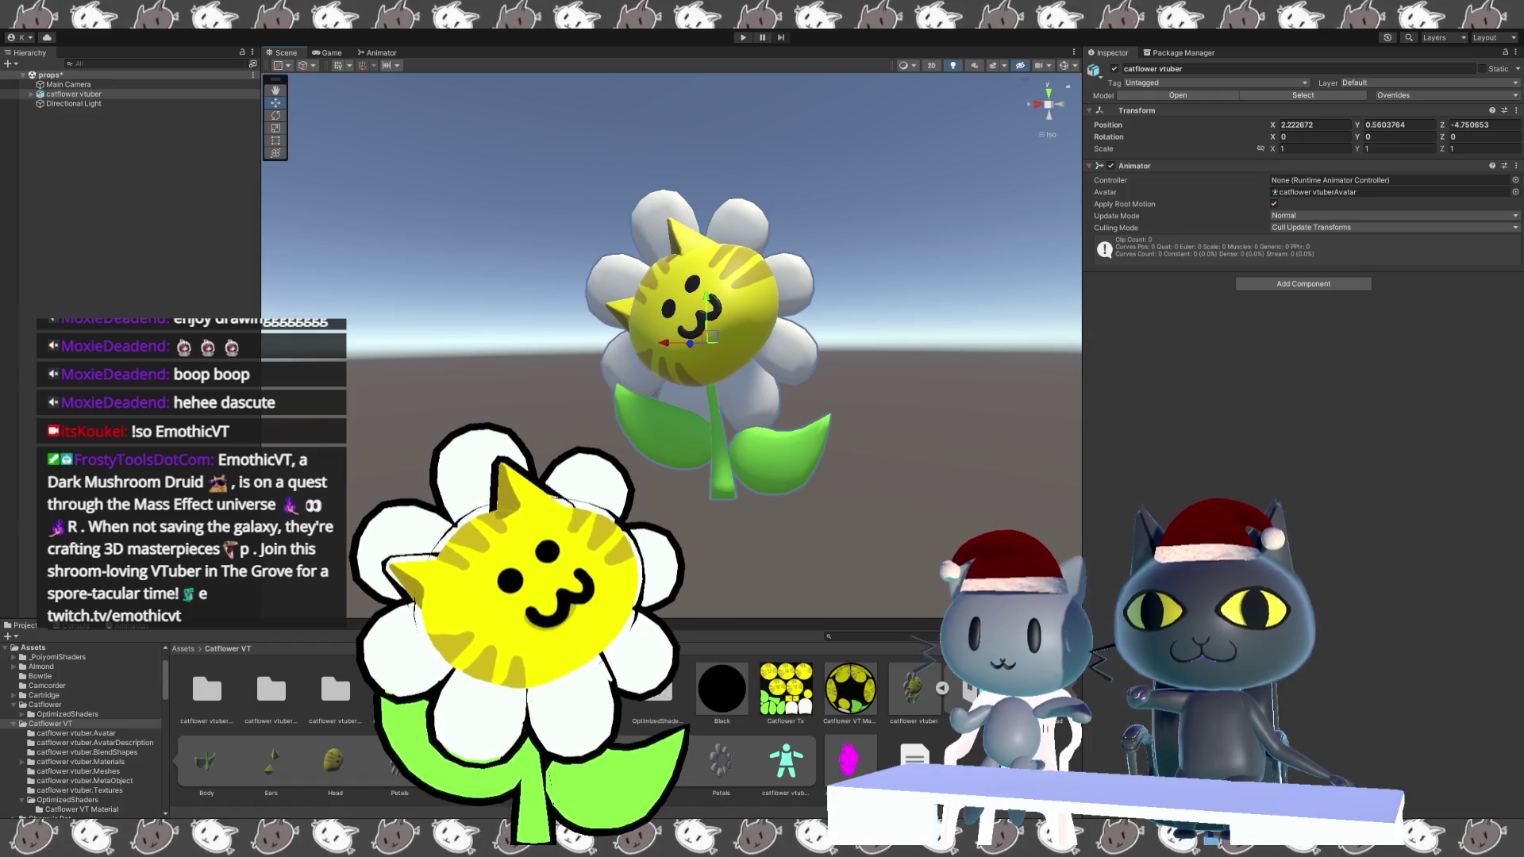
# Orbit around the now-textured flower and inspect the prefab and its import settings.
pyautogui.click(906, 717)
pyautogui.moveTo(870, 509)
pyautogui.keyDown('alt'); pyautogui.mouseDown()
pyautogui.moveTo(811, 508)
pyautogui.moveTo(848, 508)
pyautogui.moveTo(899, 426)
pyautogui.mouseUp(); pyautogui.keyUp('alt')
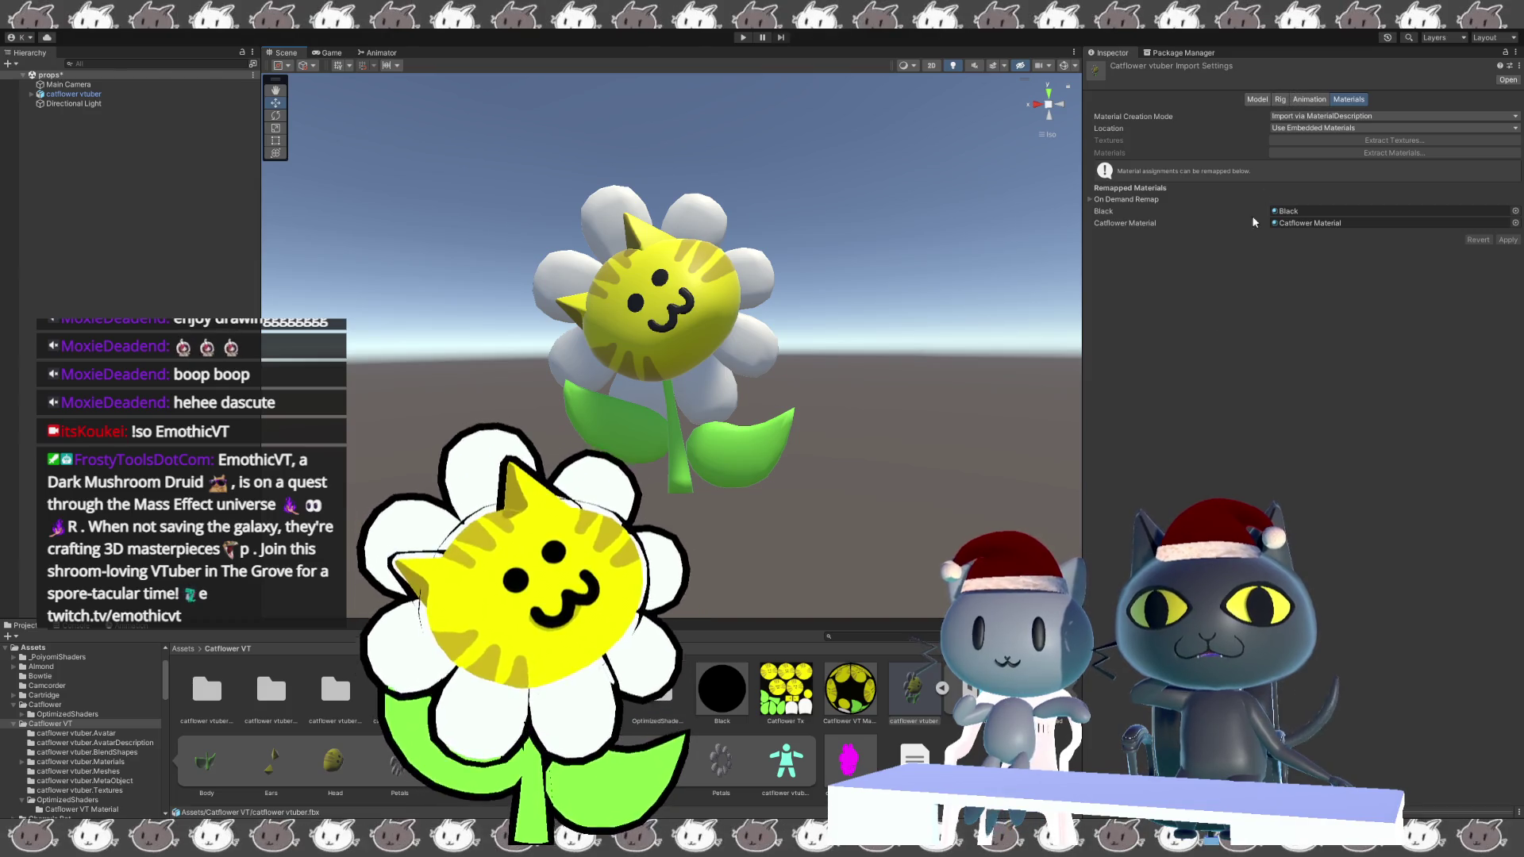
pyautogui.click(850, 768)
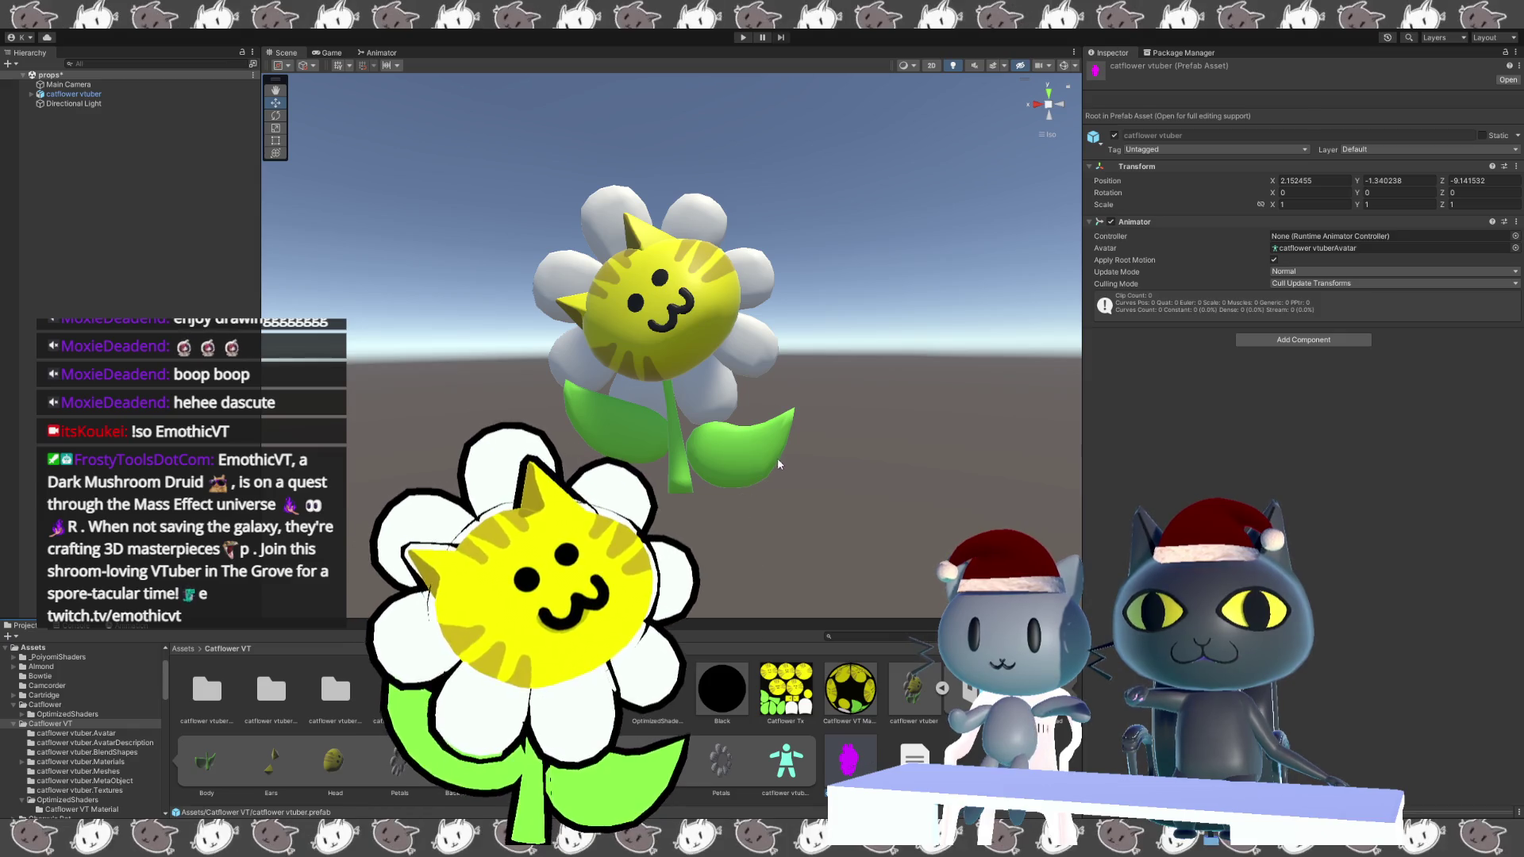
pyautogui.click(553, 324)
pyautogui.click(659, 419)
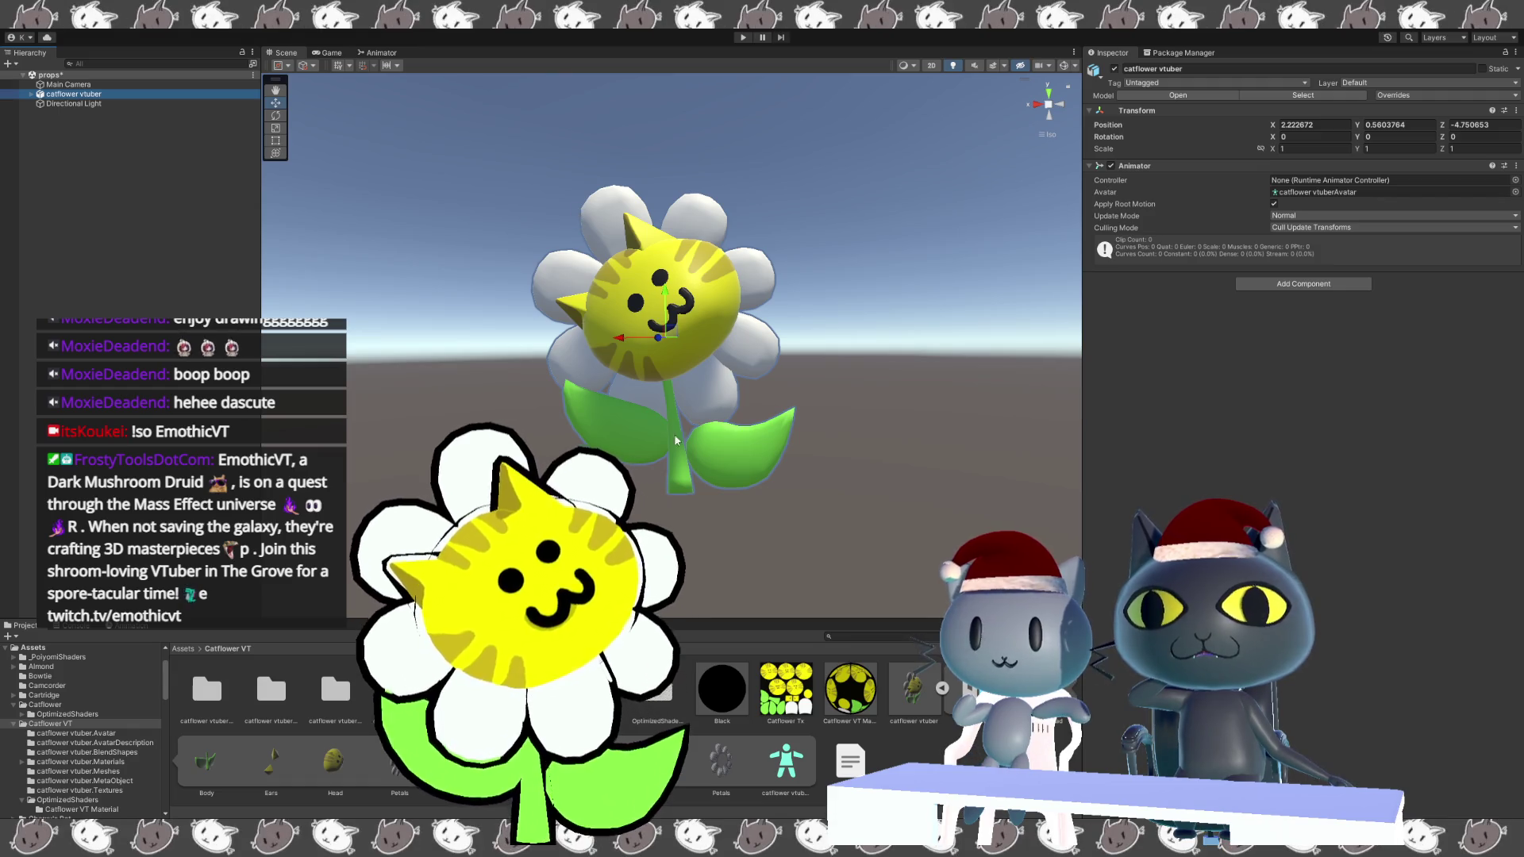
pyautogui.click(909, 702)
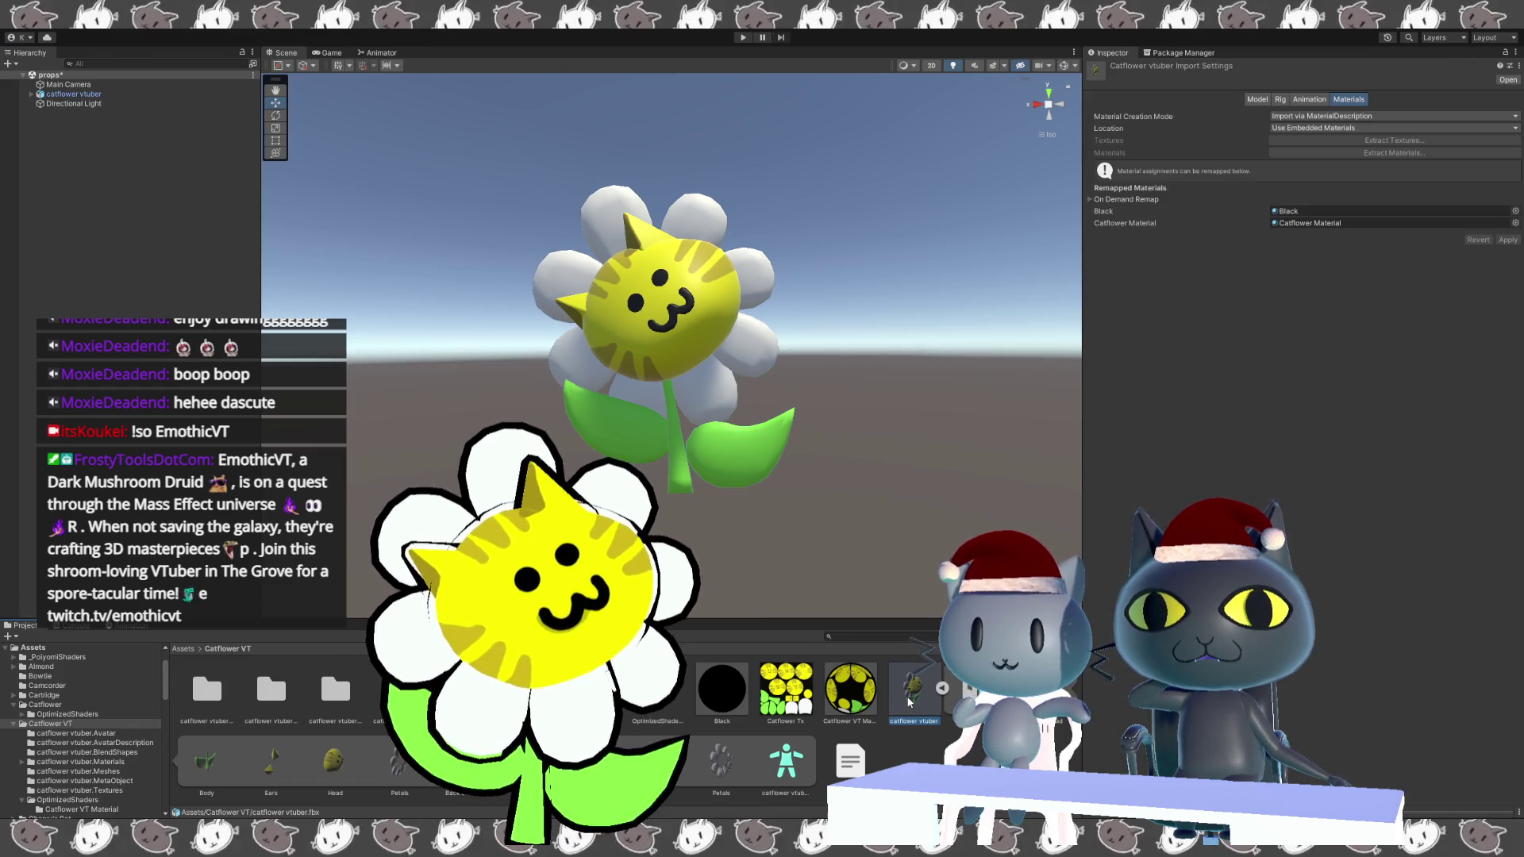
# Check the model's Animation and Rig options, collapse its sub-assets, and inspect the catflower vtuber.Avatar folder.
pyautogui.click(1305, 100)
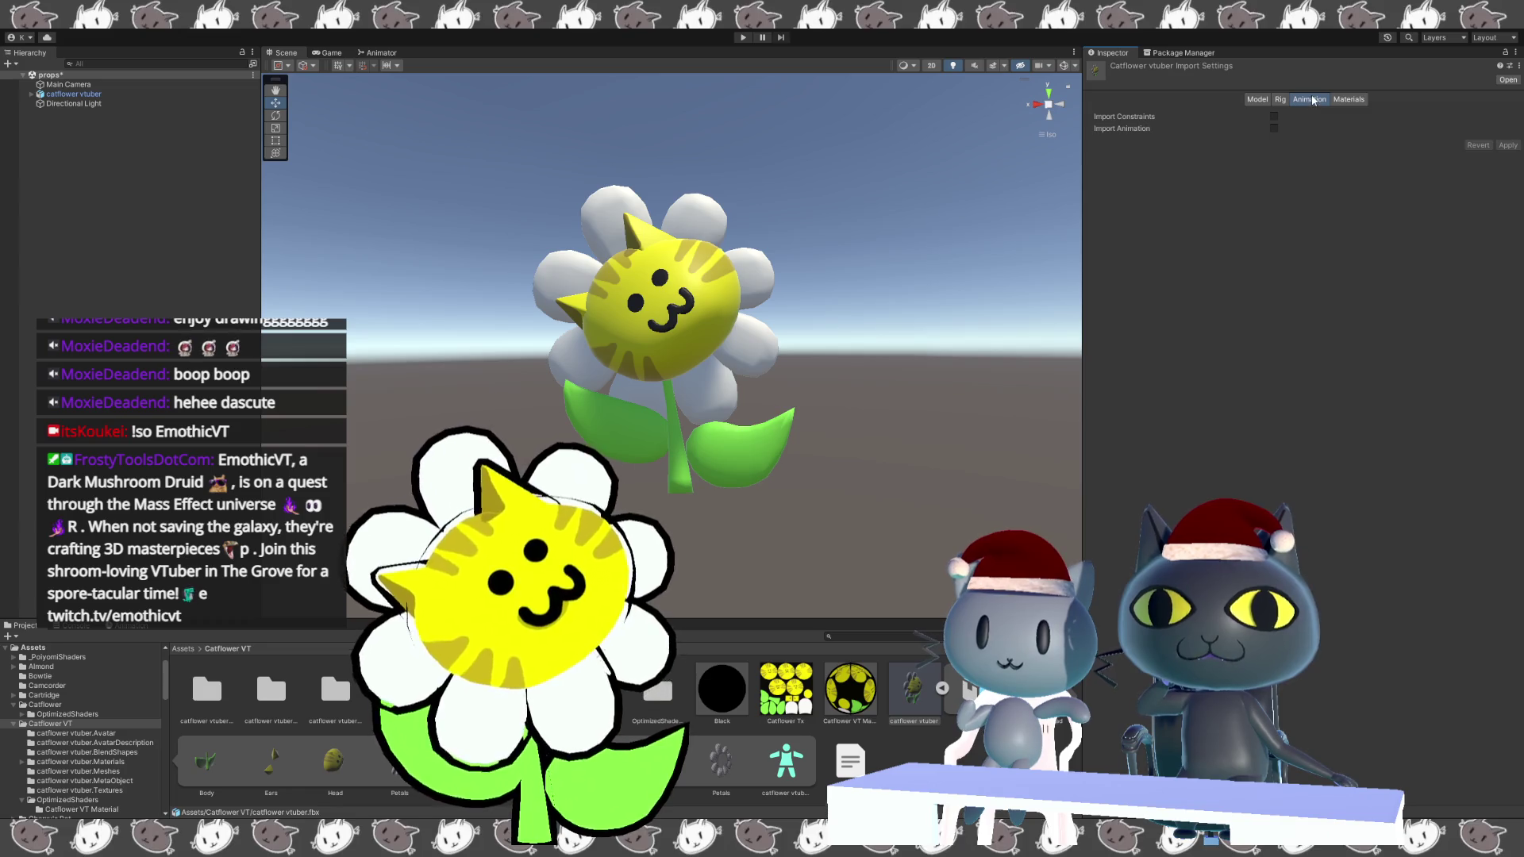
pyautogui.click(1280, 100)
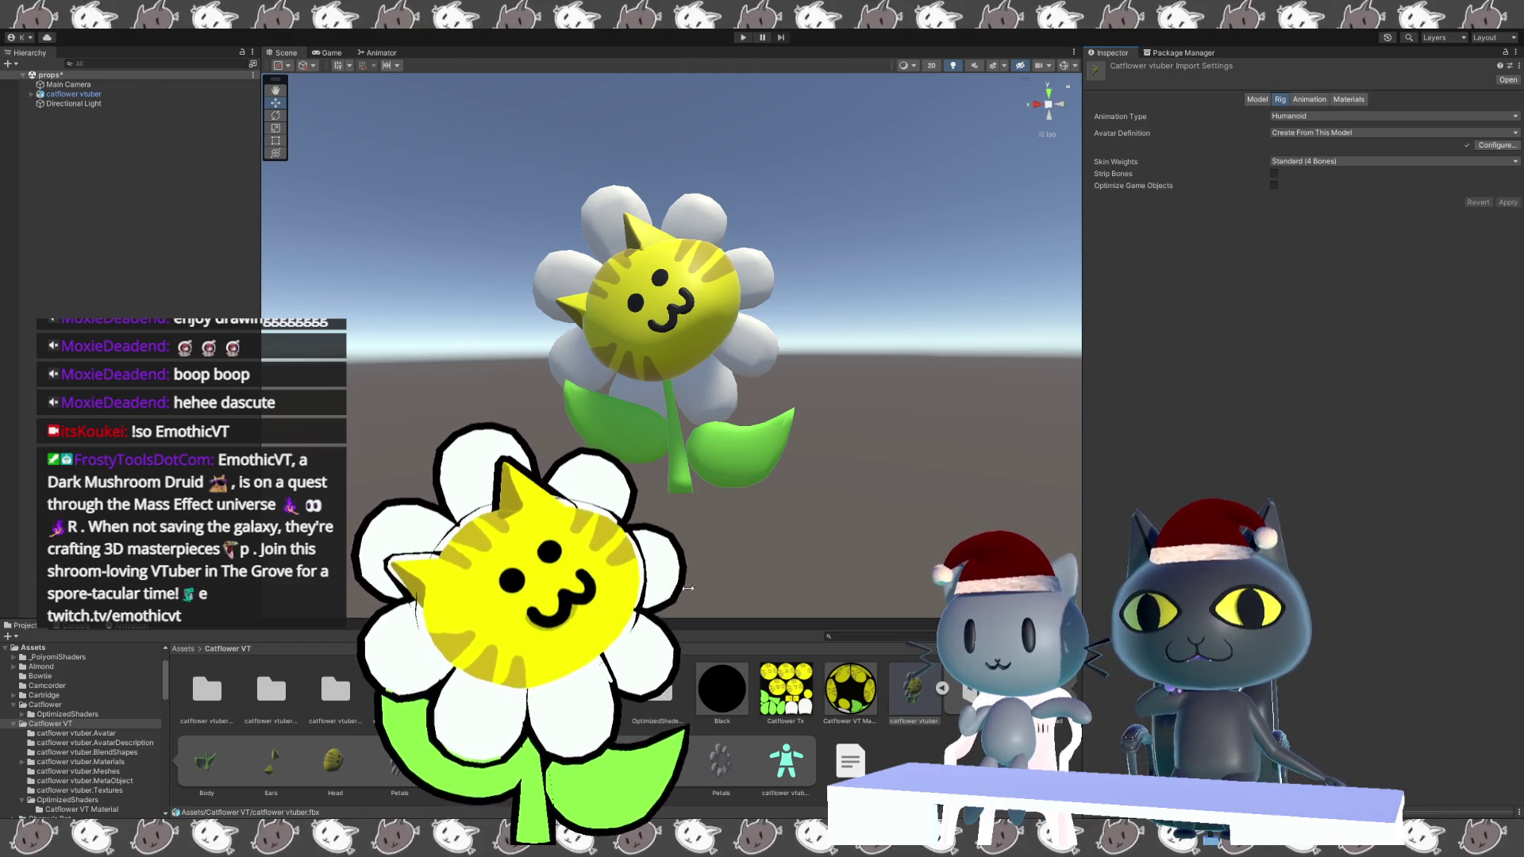
pyautogui.click(942, 690)
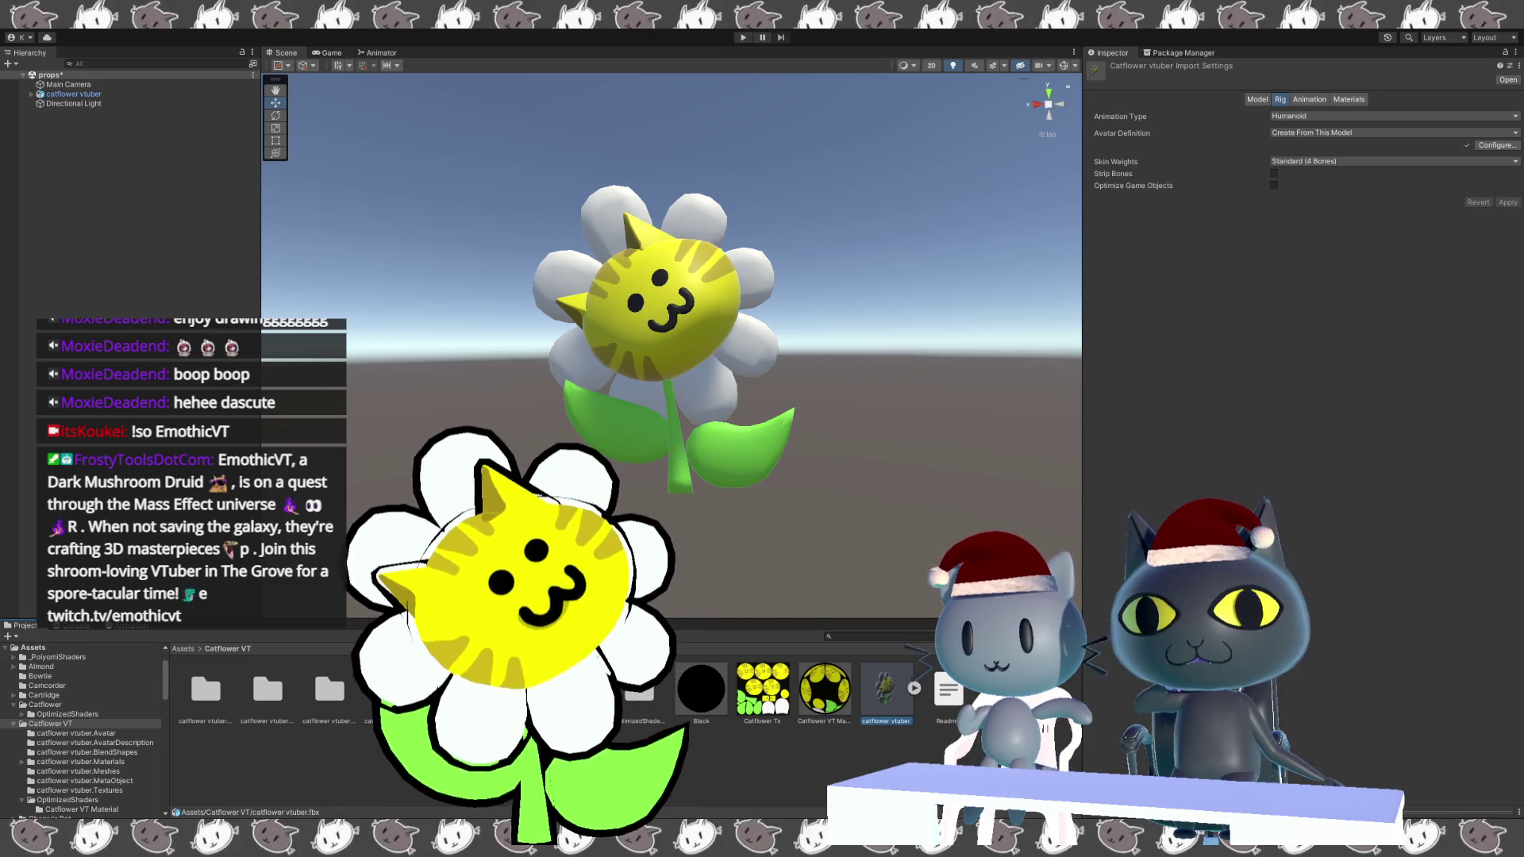
pyautogui.click(203, 736)
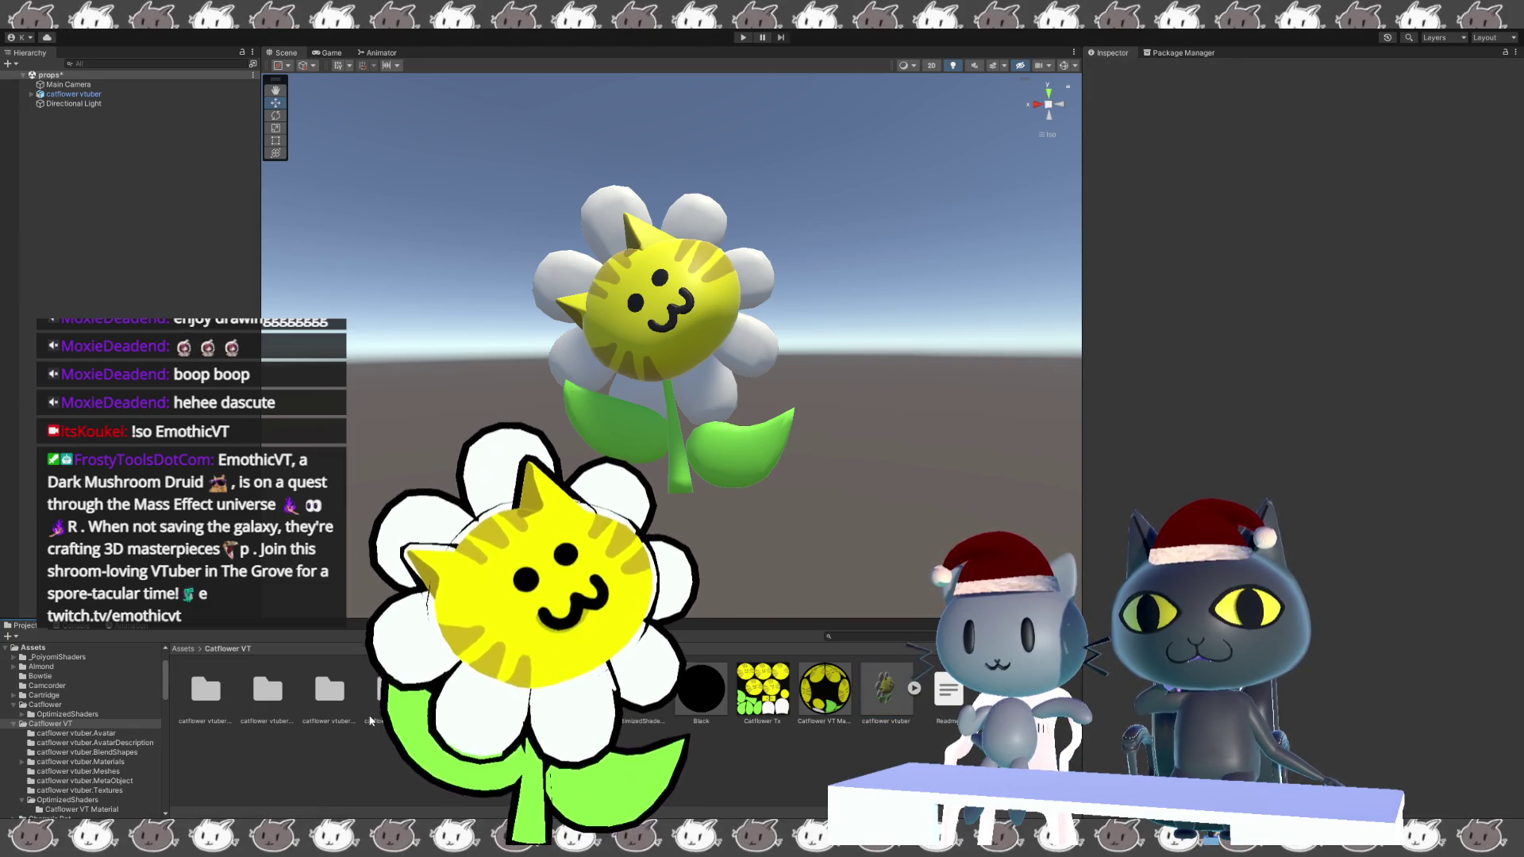
pyautogui.click(197, 704)
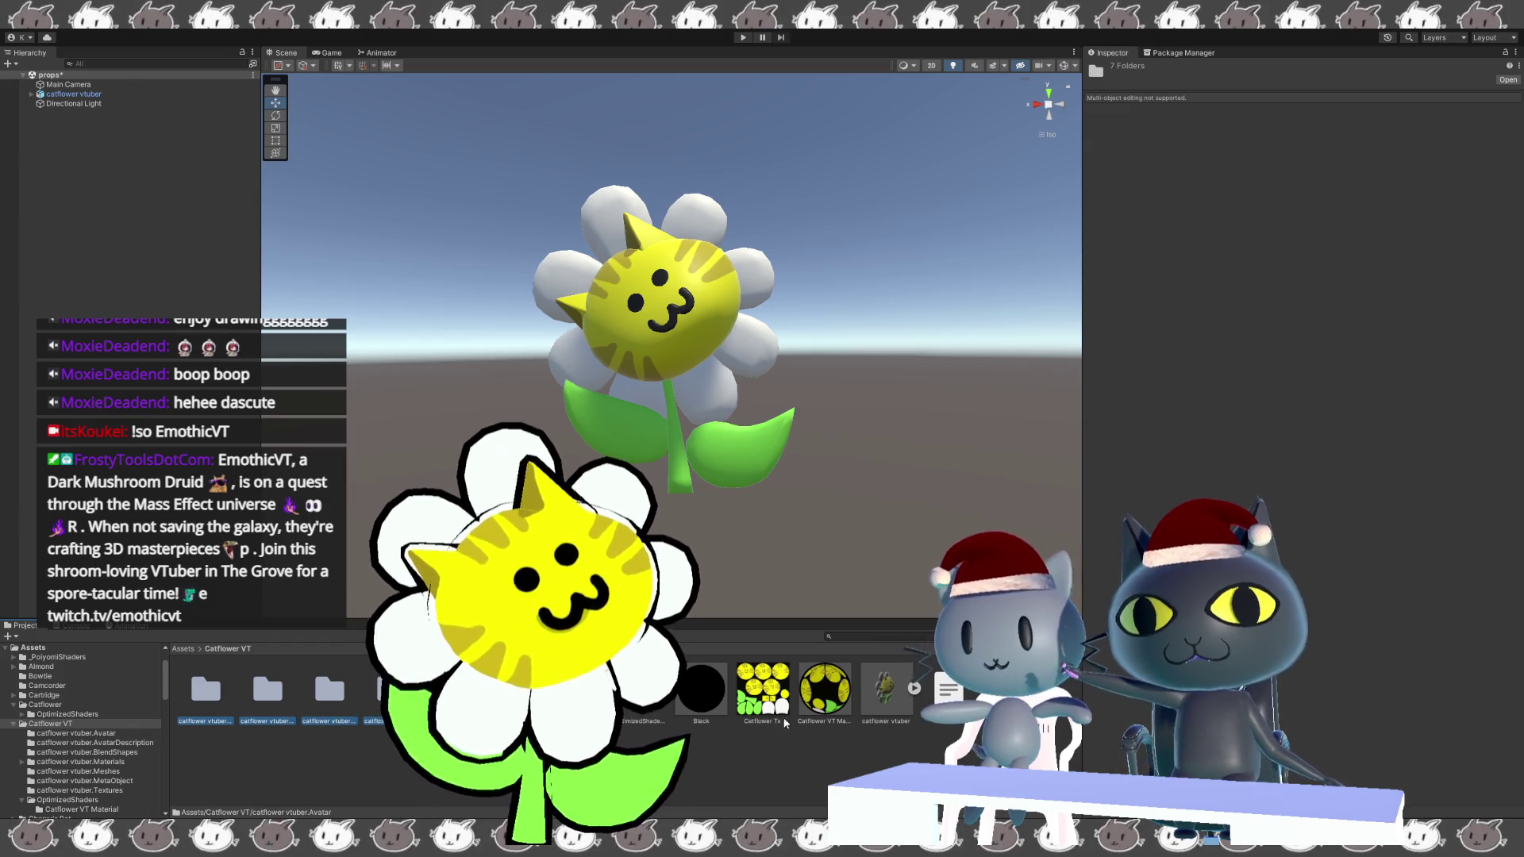
pyautogui.click(889, 687)
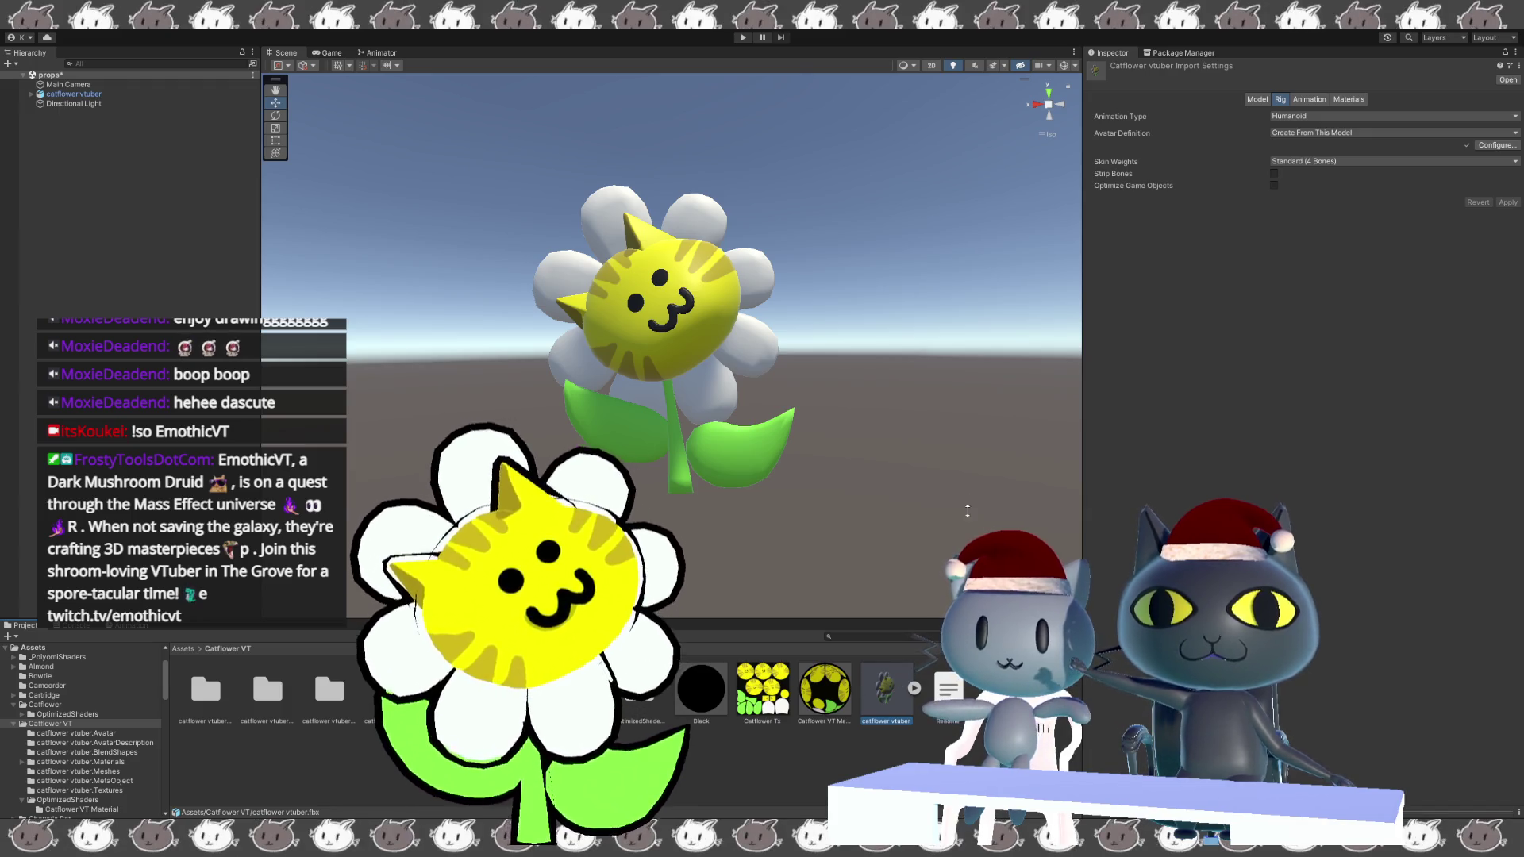
pyautogui.click(79, 94)
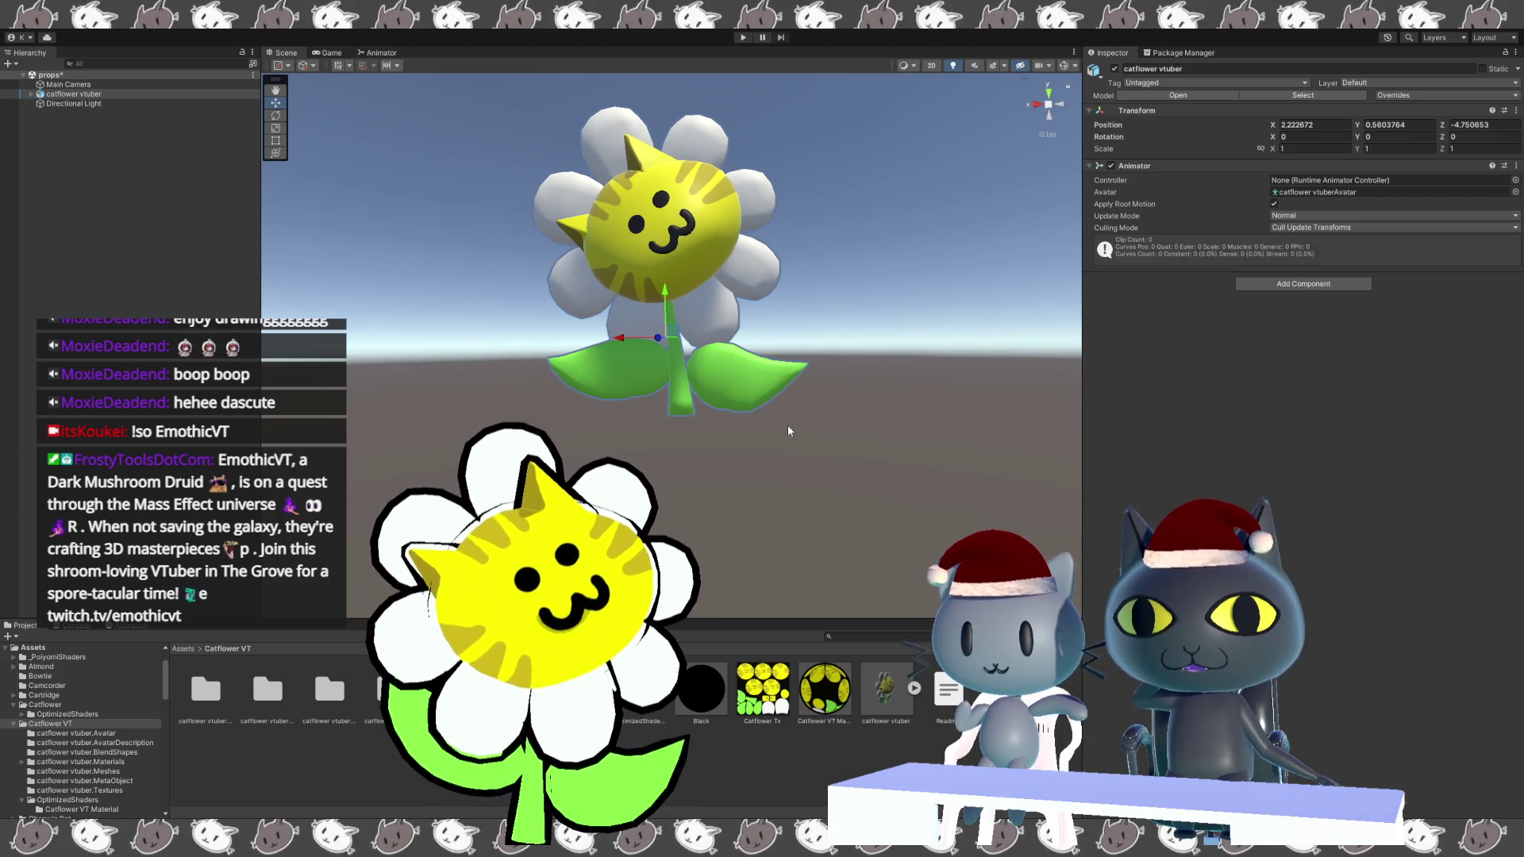
# Select catflower vtuber in the Hierarchy to view its Transform and Animator components.
pyautogui.click(74, 93)
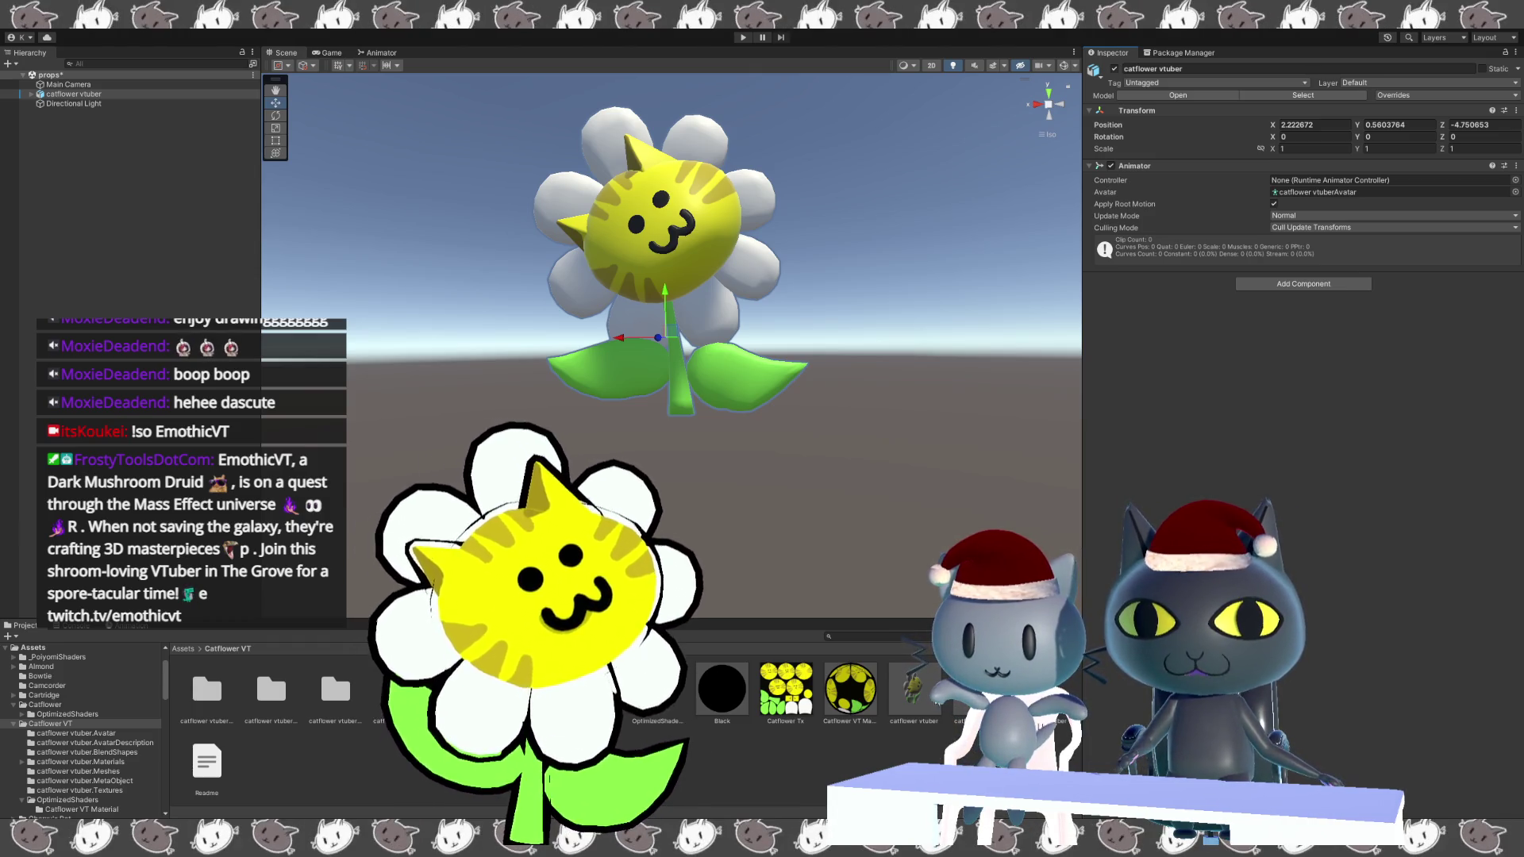
pyautogui.click(99, 93)
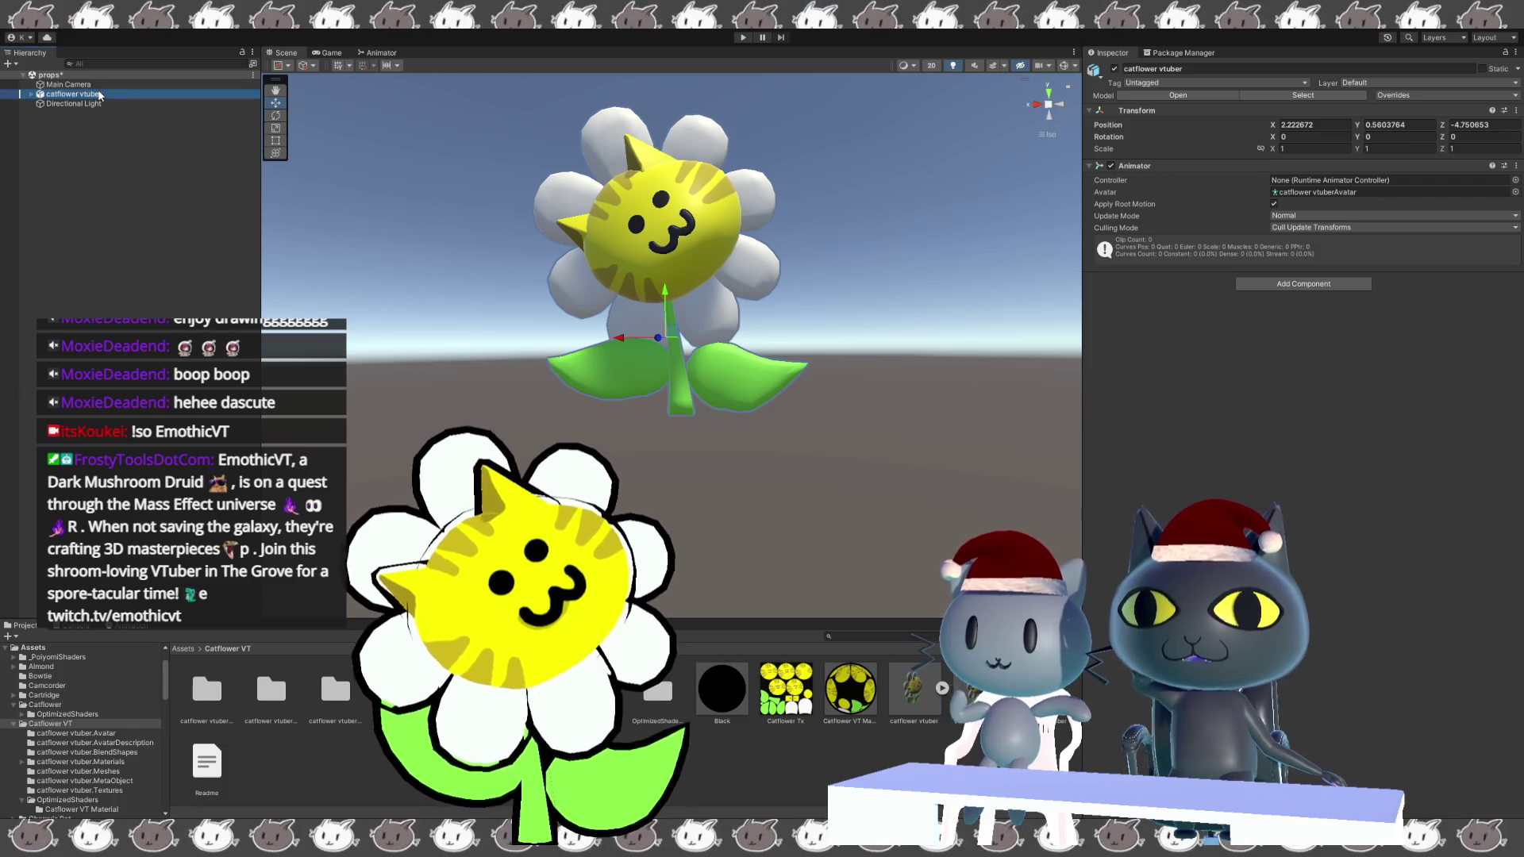
# Replace the scene's catflower vtuber with a fresh prefab positioned at 0, 0, 0.
pyautogui.press('Delete')
pyautogui.moveTo(913, 689); pyautogui.dragTo(754, 476)
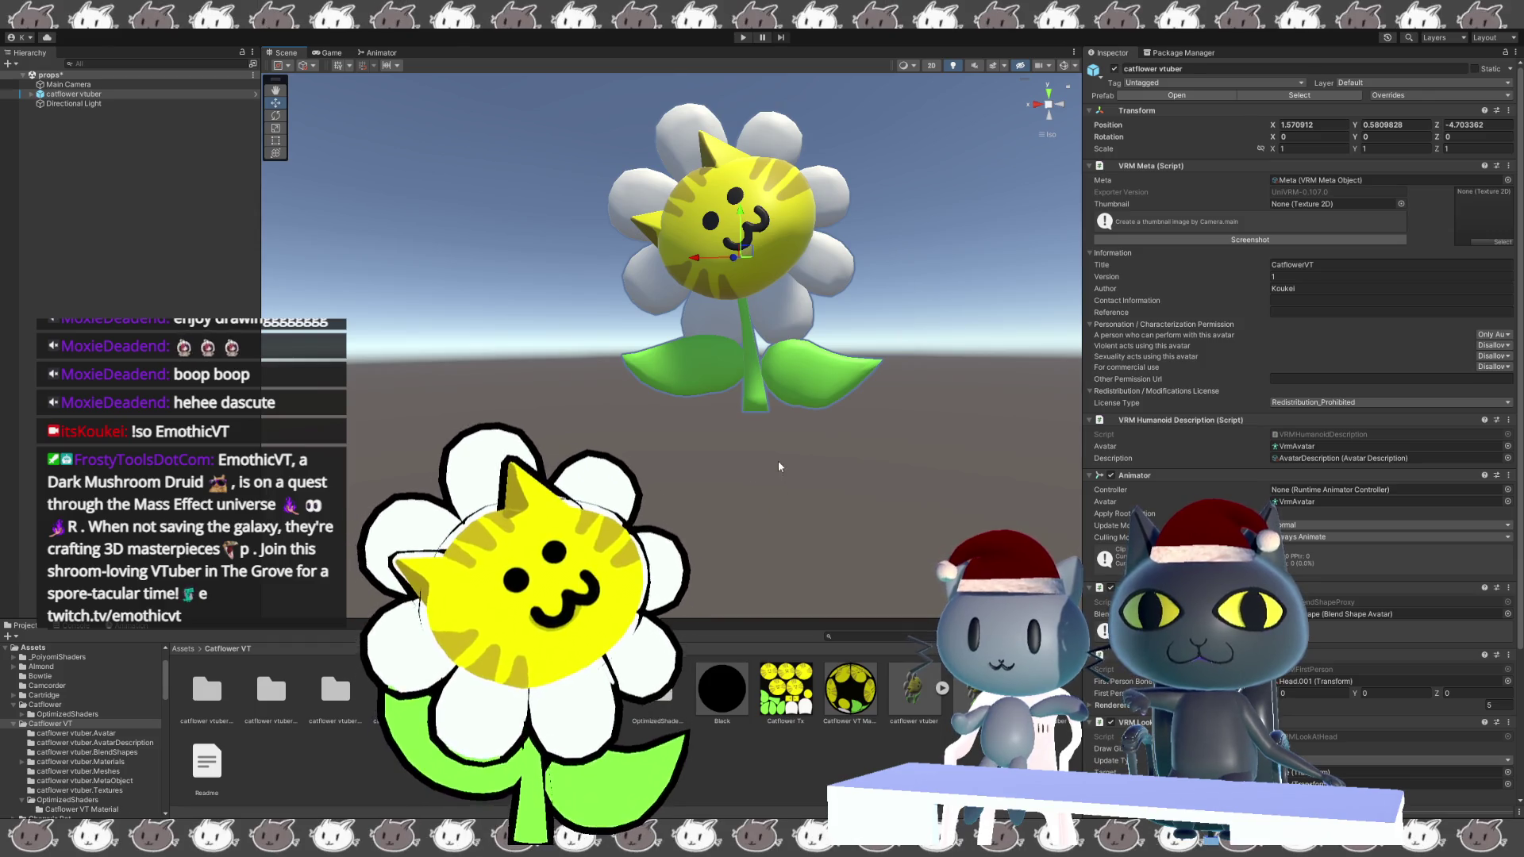
pyautogui.doubleClick(1317, 125)
pyautogui.write('0')
pyautogui.doubleClick(1429, 125)
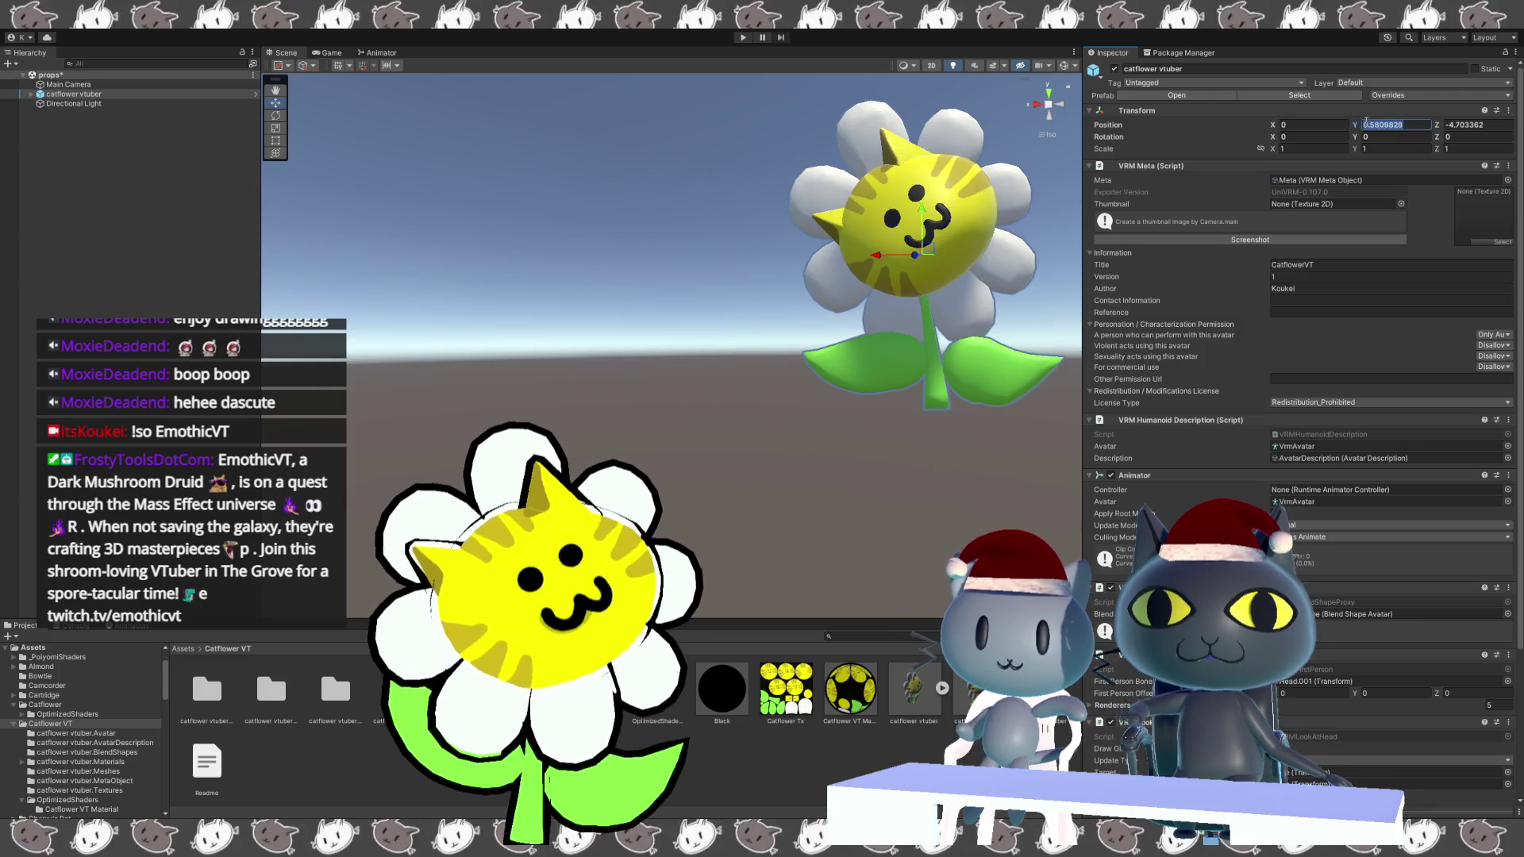
pyautogui.write('0')
pyautogui.doubleClick(1475, 125)
pyautogui.write('0')
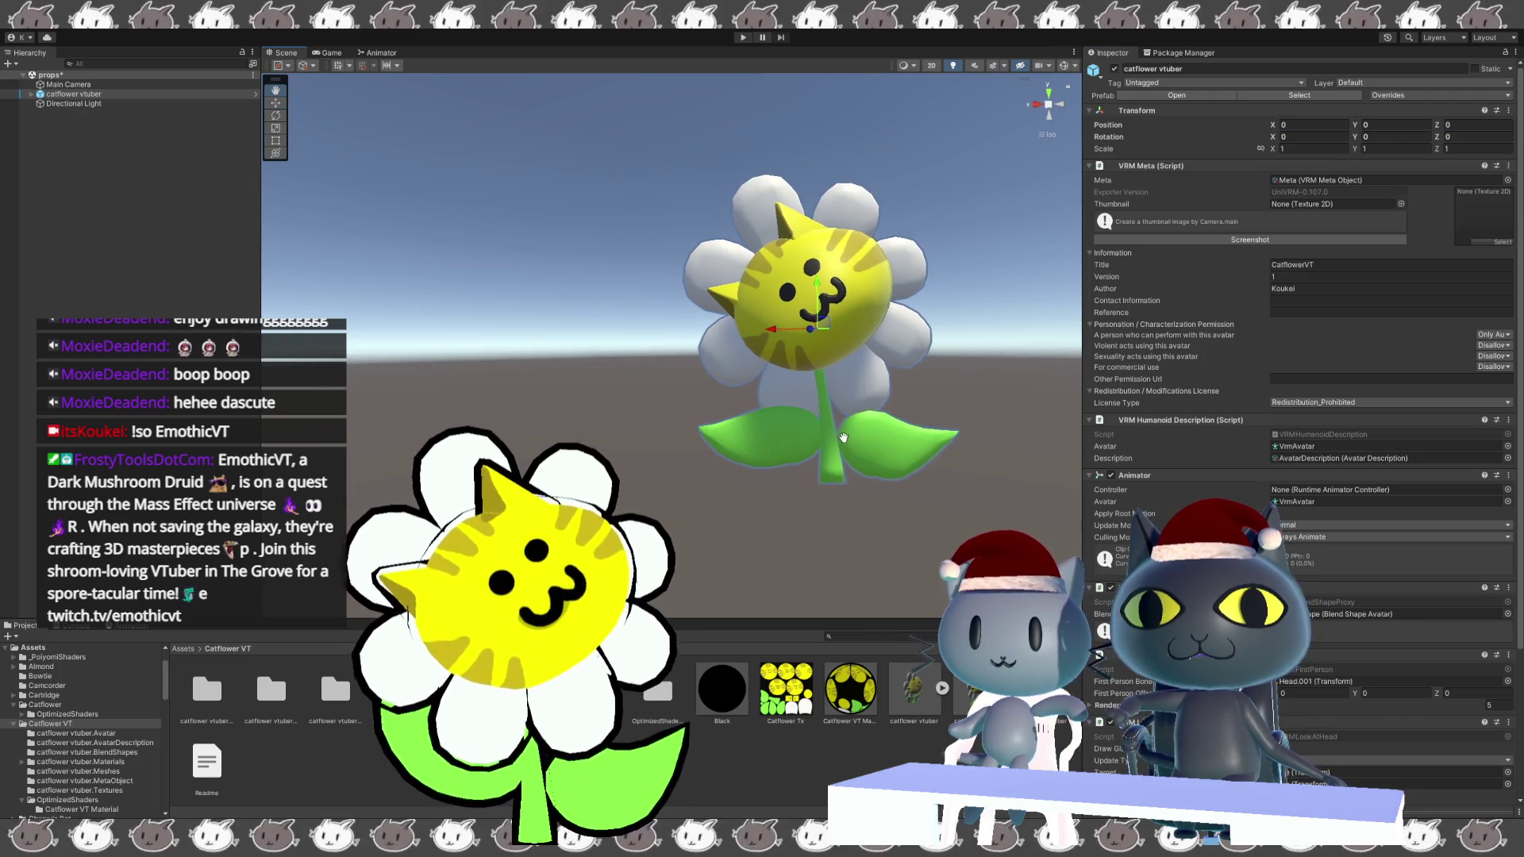
pyautogui.write('fw')
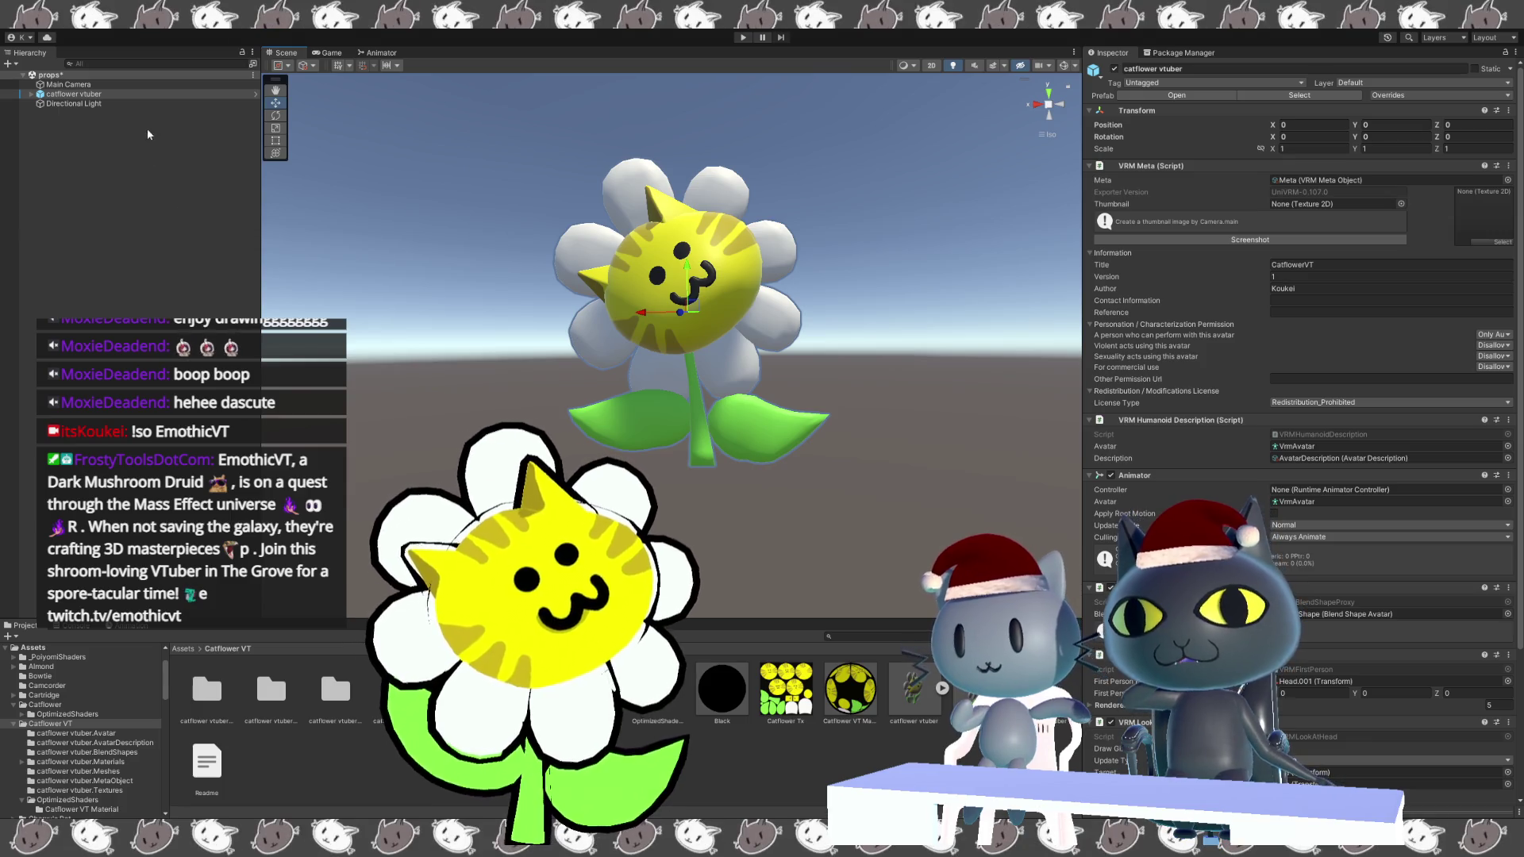
# Open the BlendShape avatar and review the Head mesh's Blink_R and Blink_L weights in the Blink clip.
pyautogui.doubleClick(346, 703)
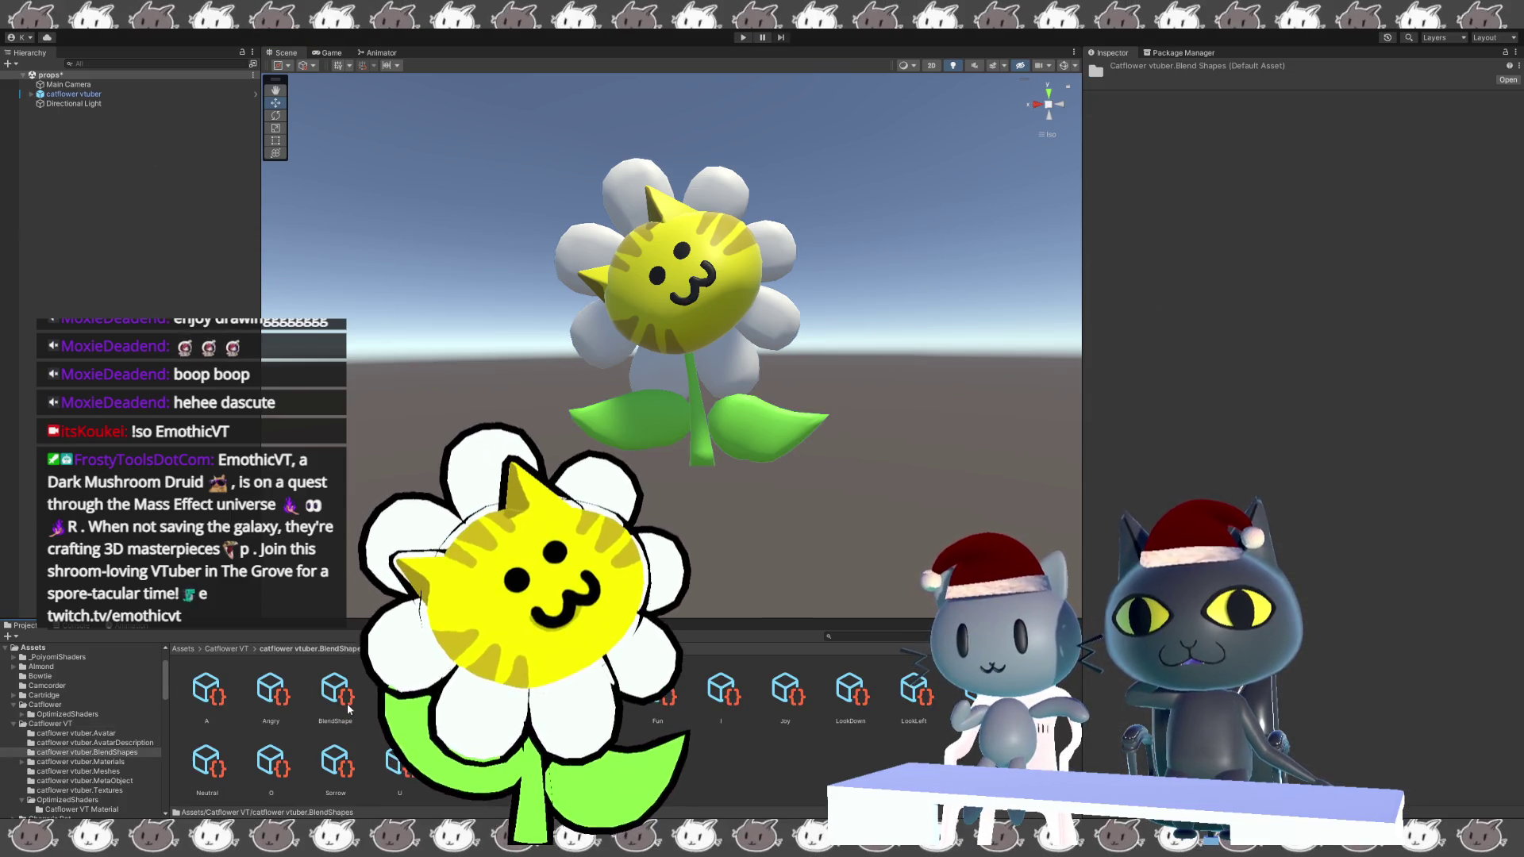
pyautogui.click(348, 709)
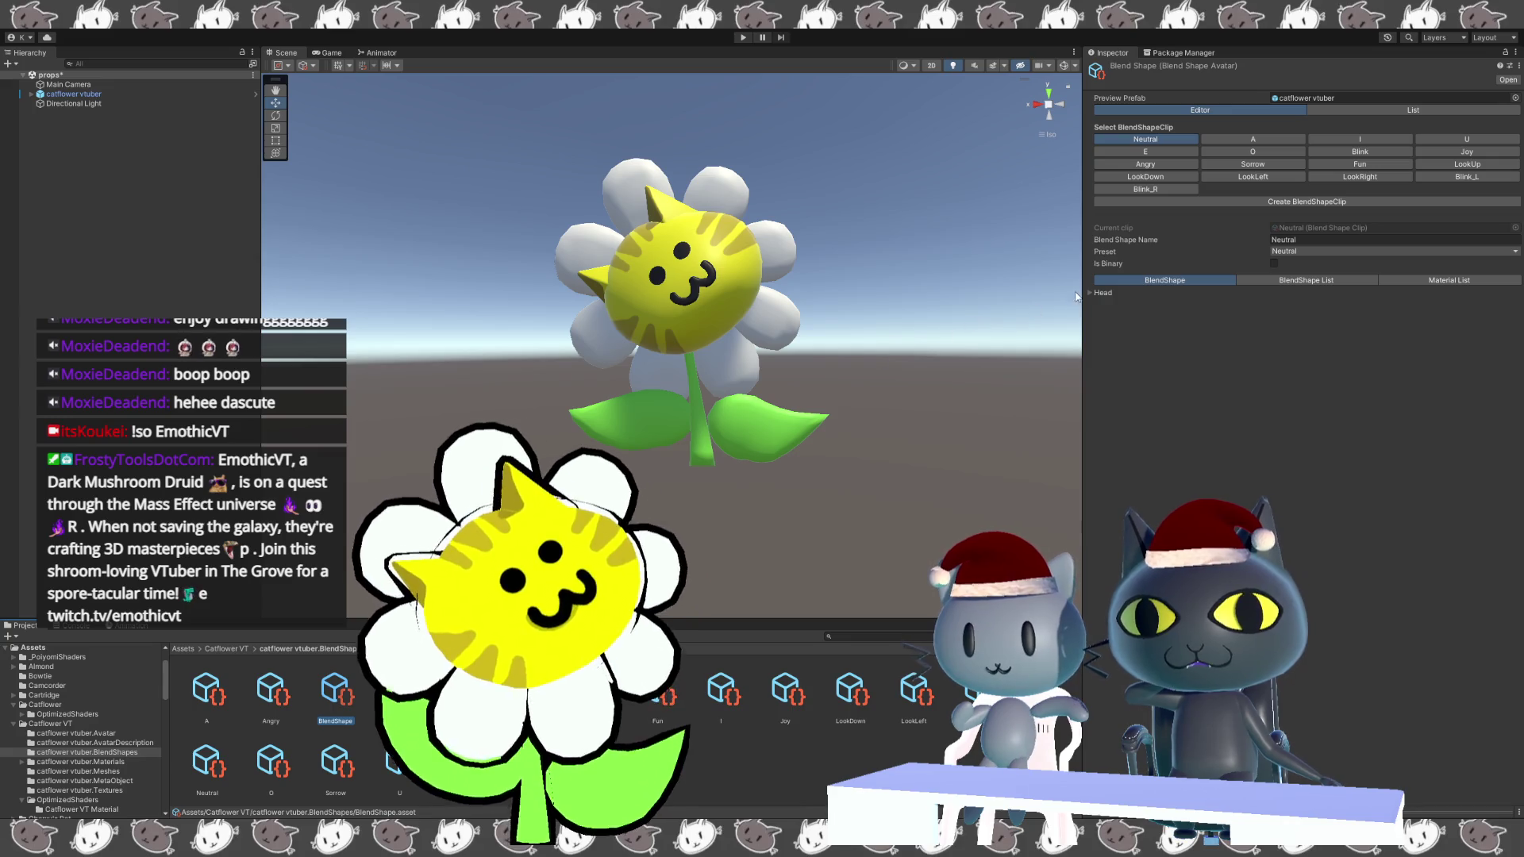
pyautogui.click(1098, 291)
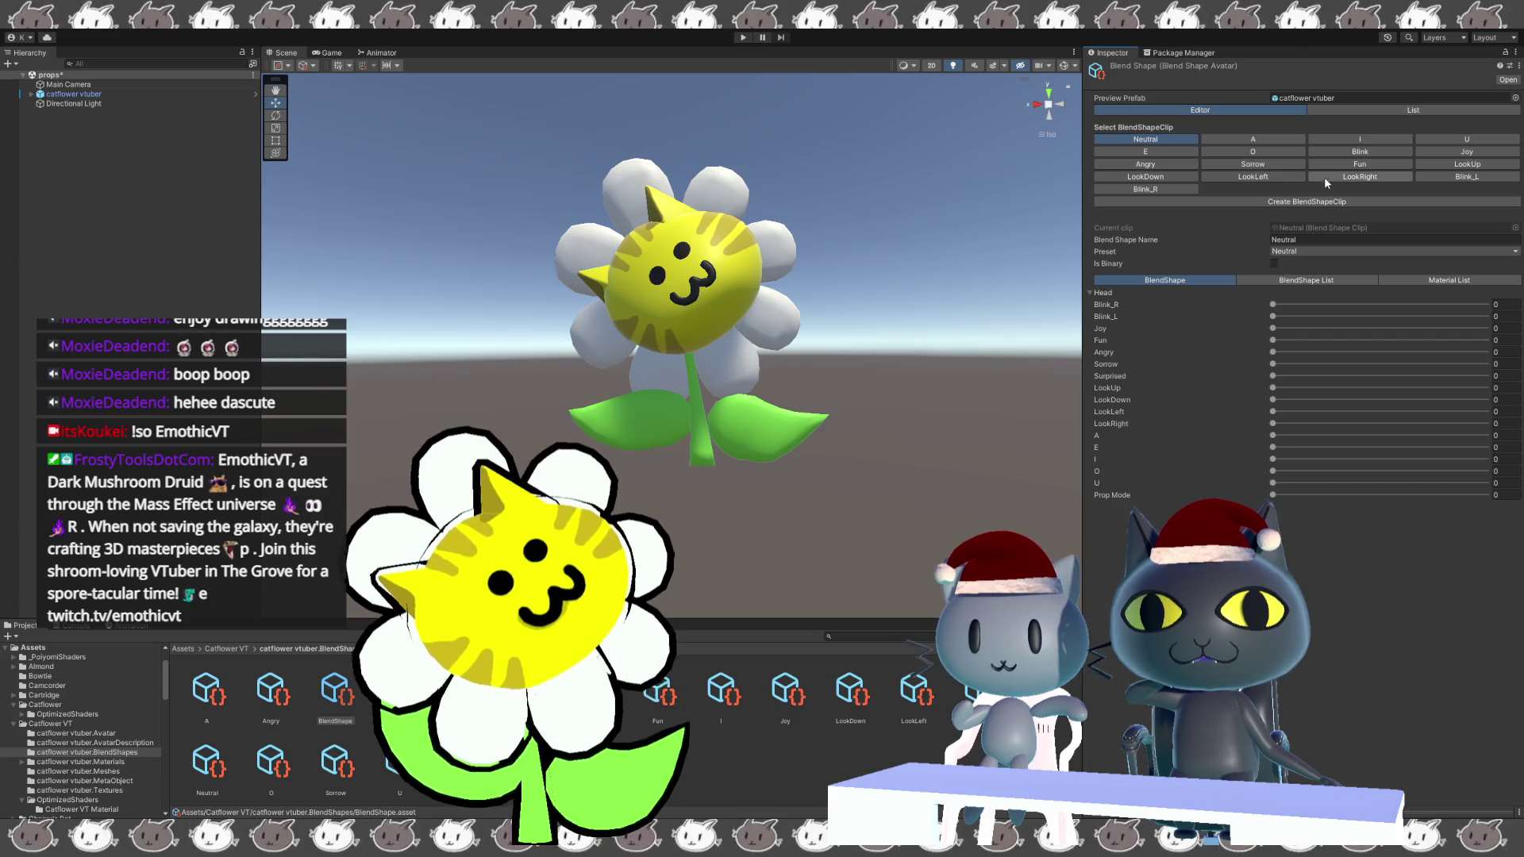
pyautogui.click(1353, 153)
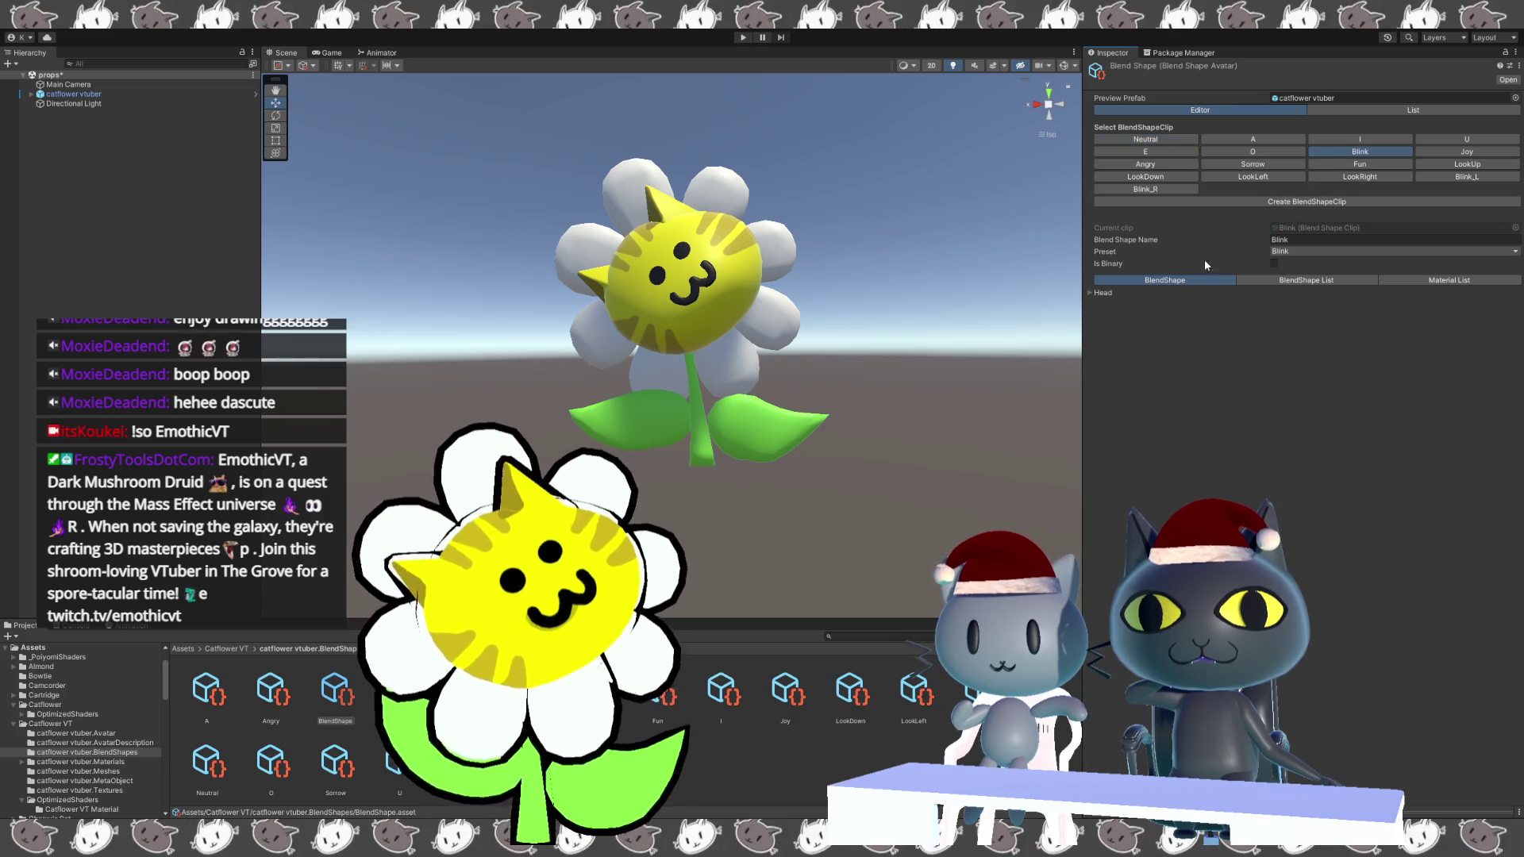
pyautogui.click(1100, 293)
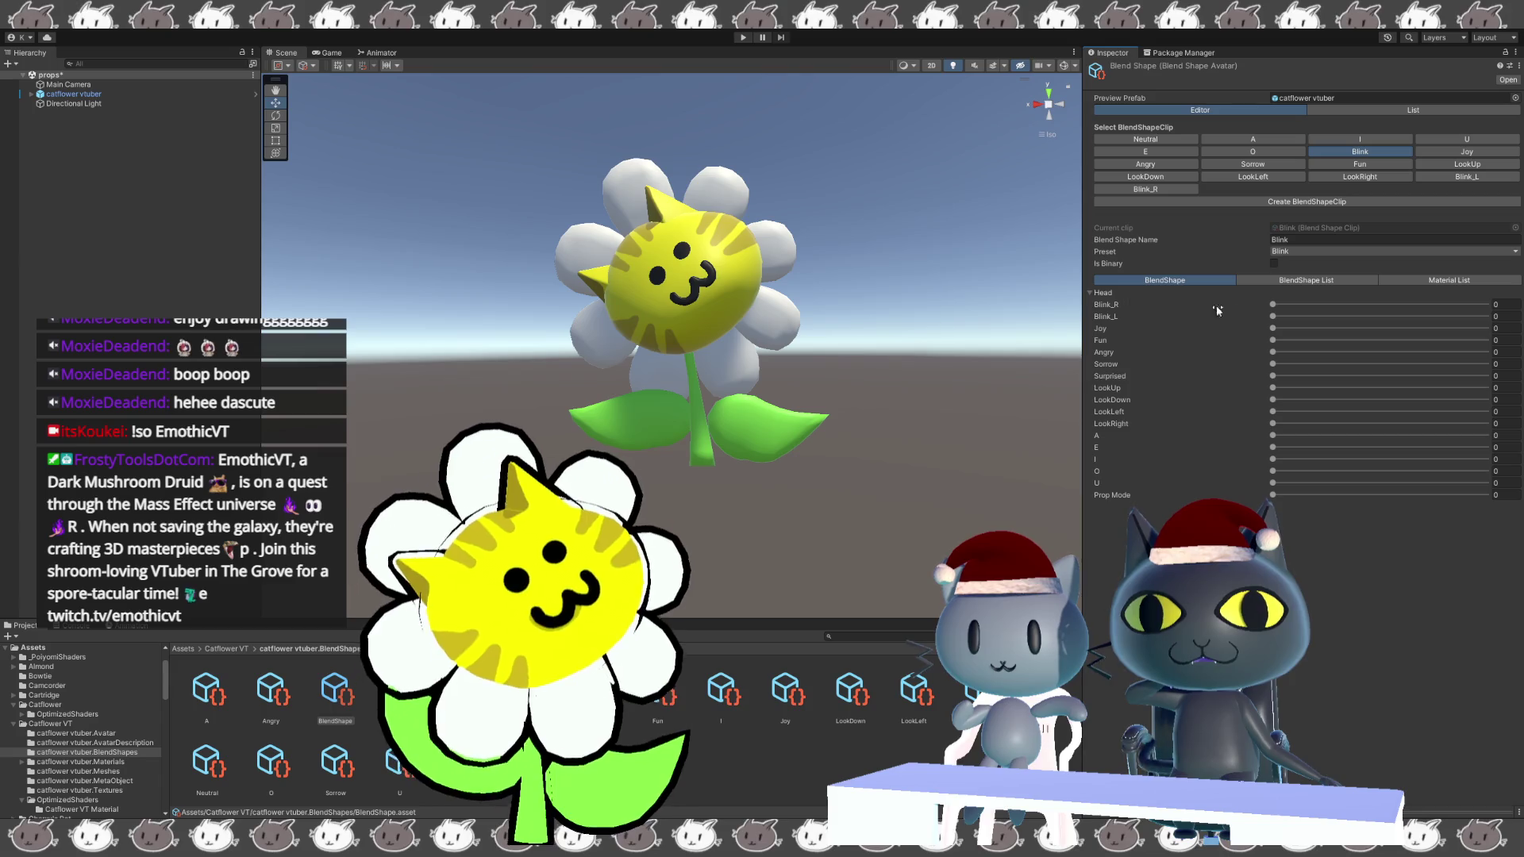
pyautogui.click(1269, 308)
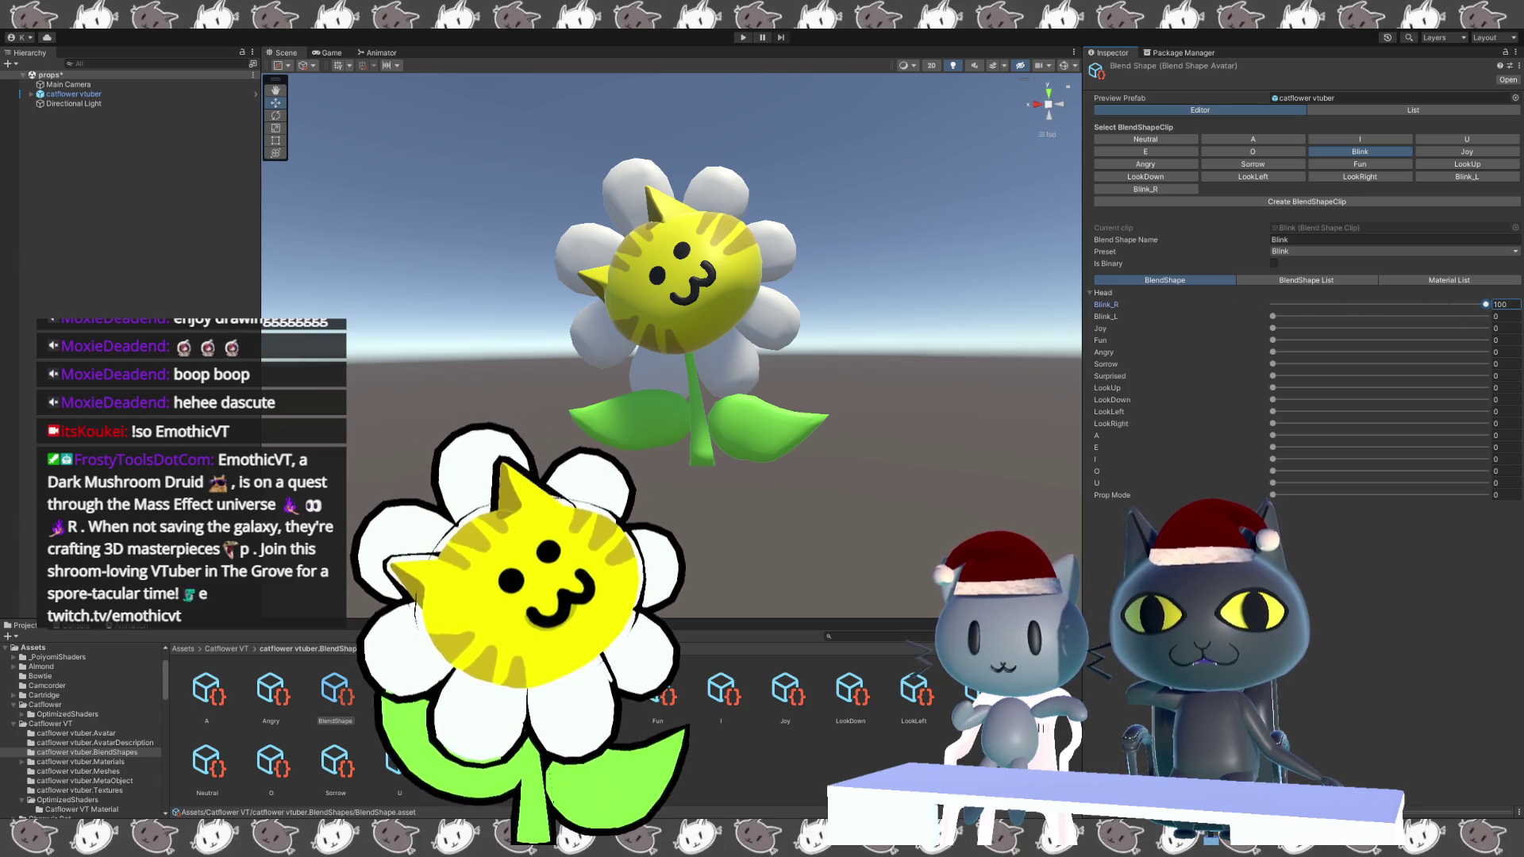
pyautogui.click(1258, 317)
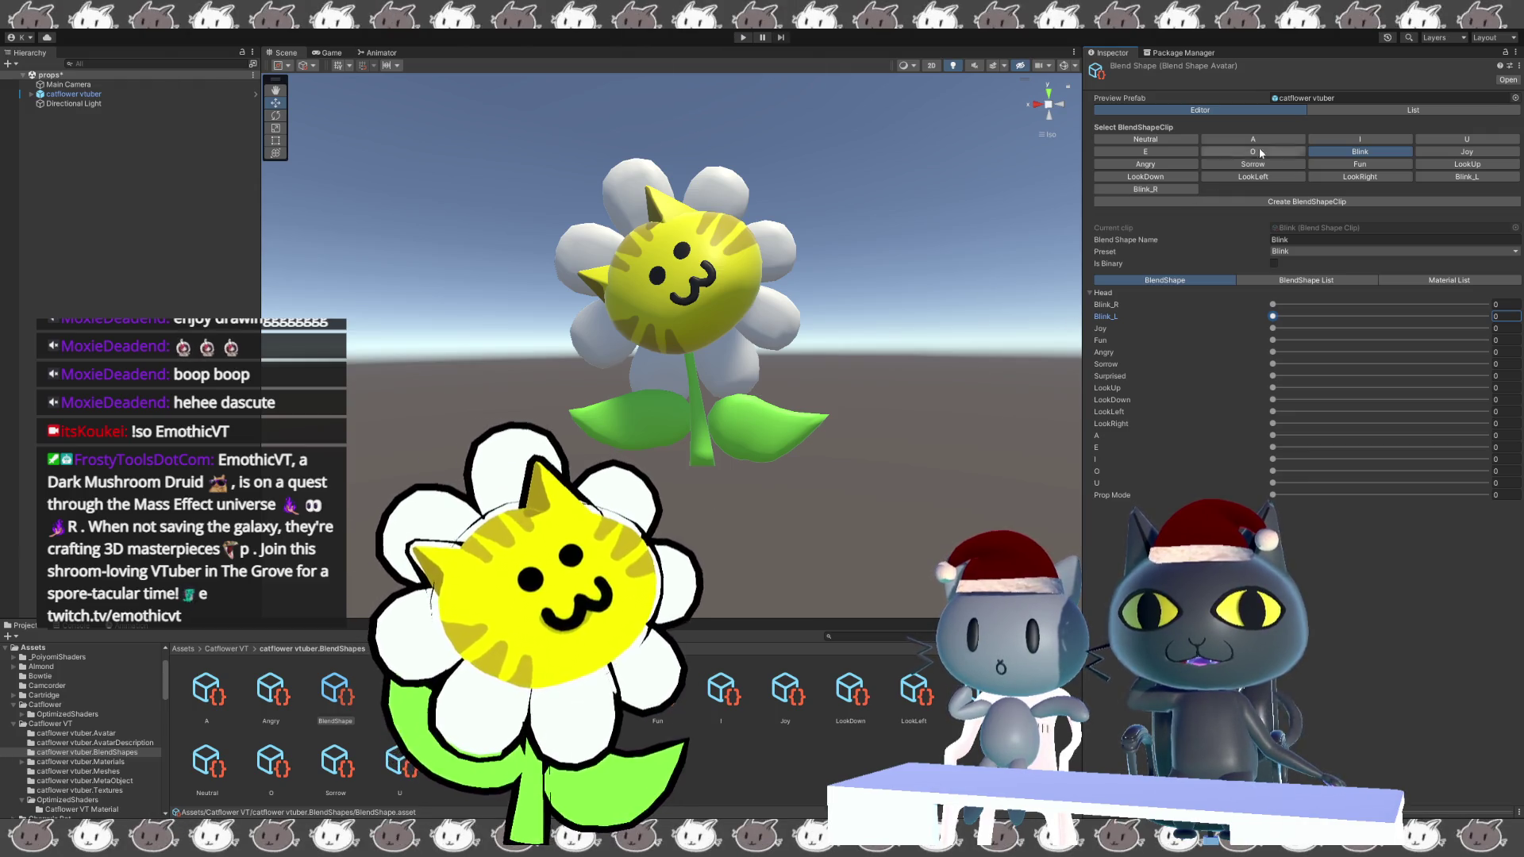
pyautogui.click(1310, 95)
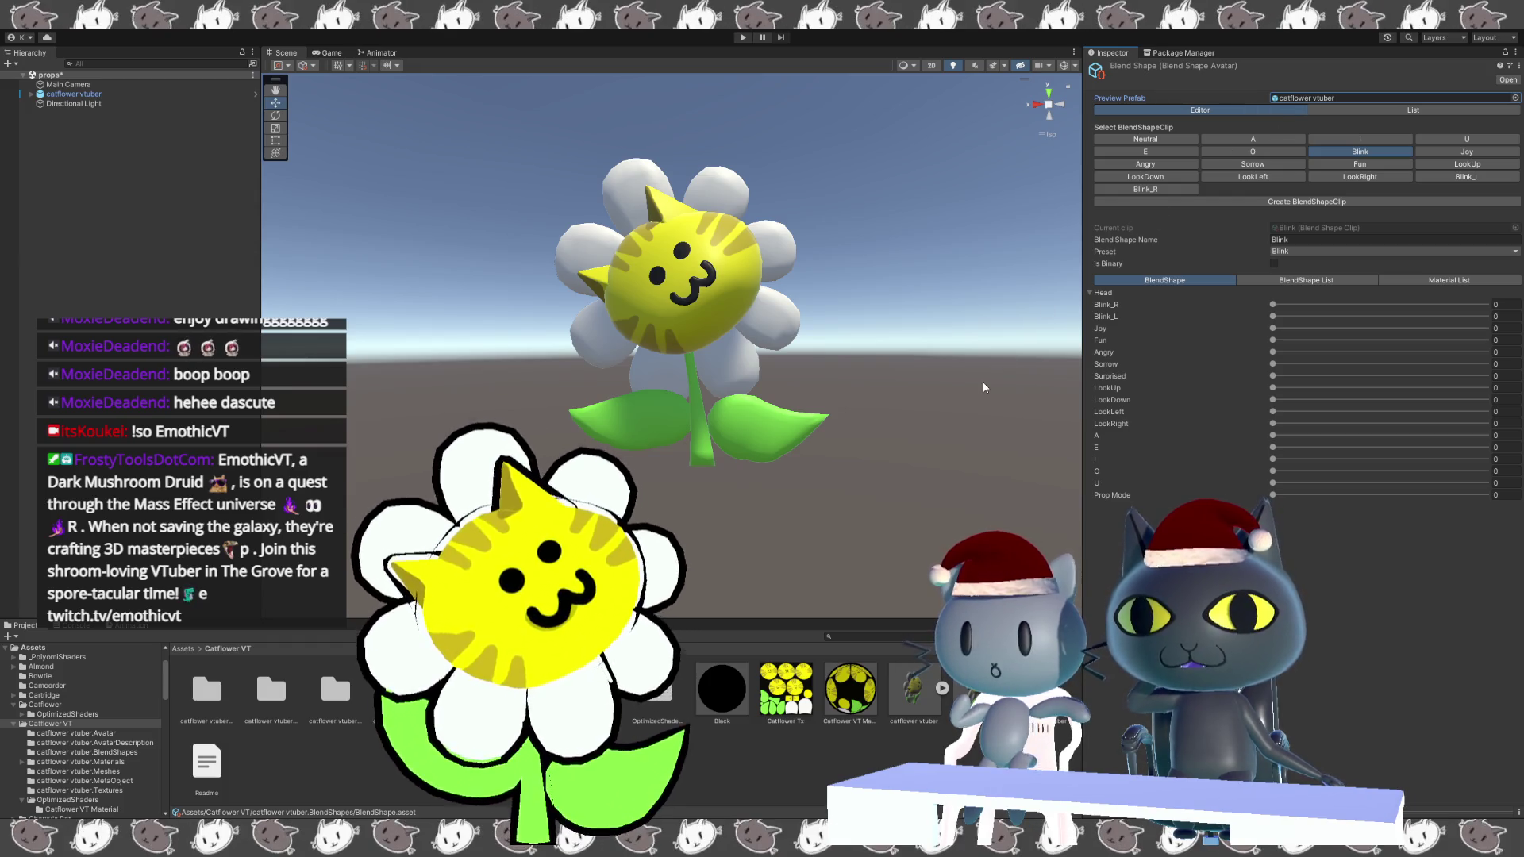
# Inspect the Meta Object, BlendShapes, AvatarDescription and Avatar folders, then reselect catflower vtuber in the Hierarchy.
pyautogui.click(151, 93)
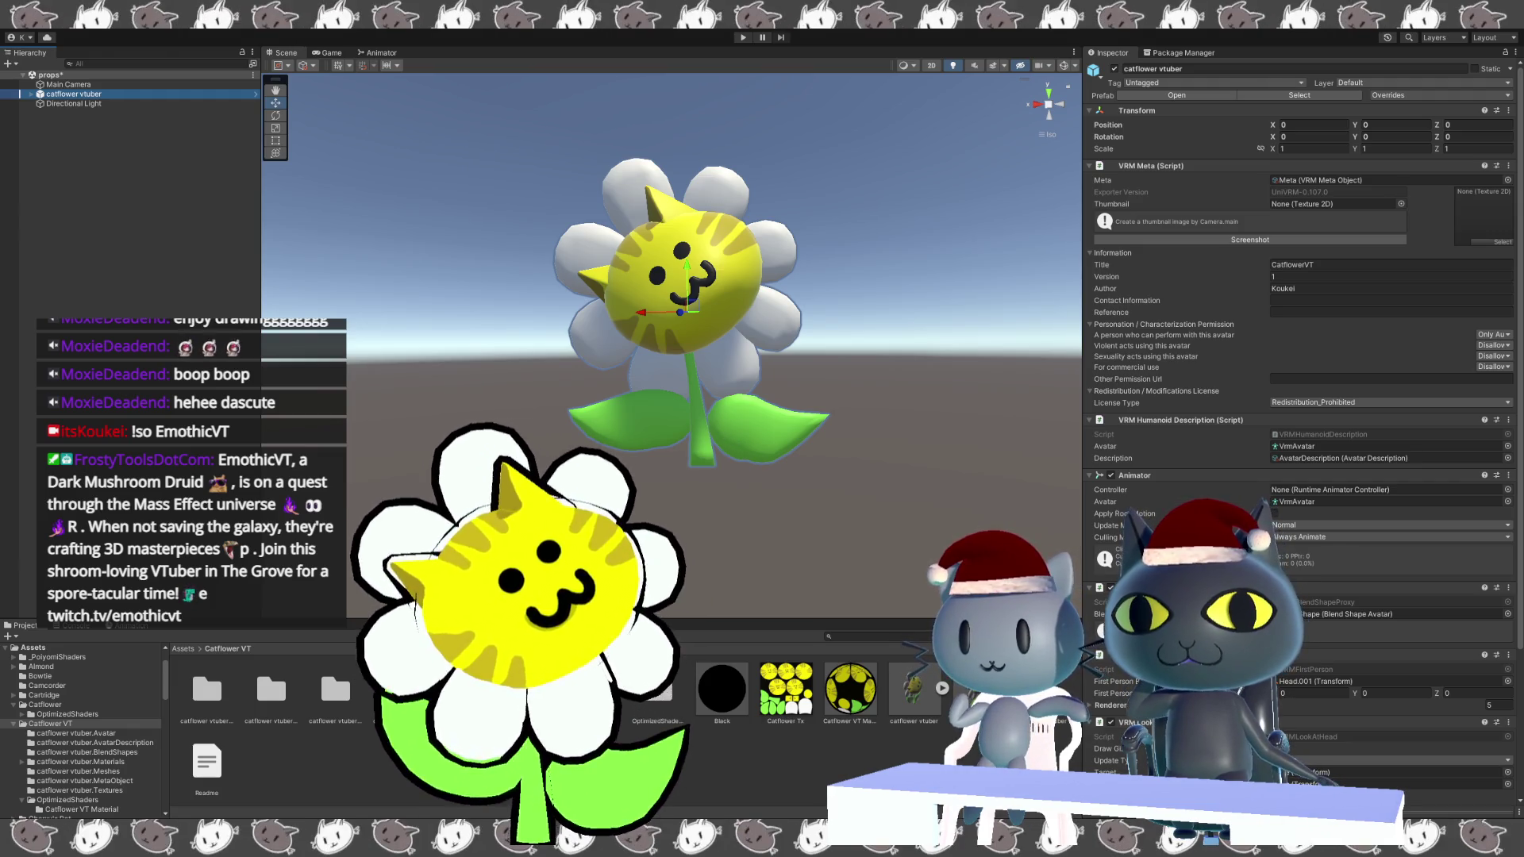
pyautogui.click(528, 689)
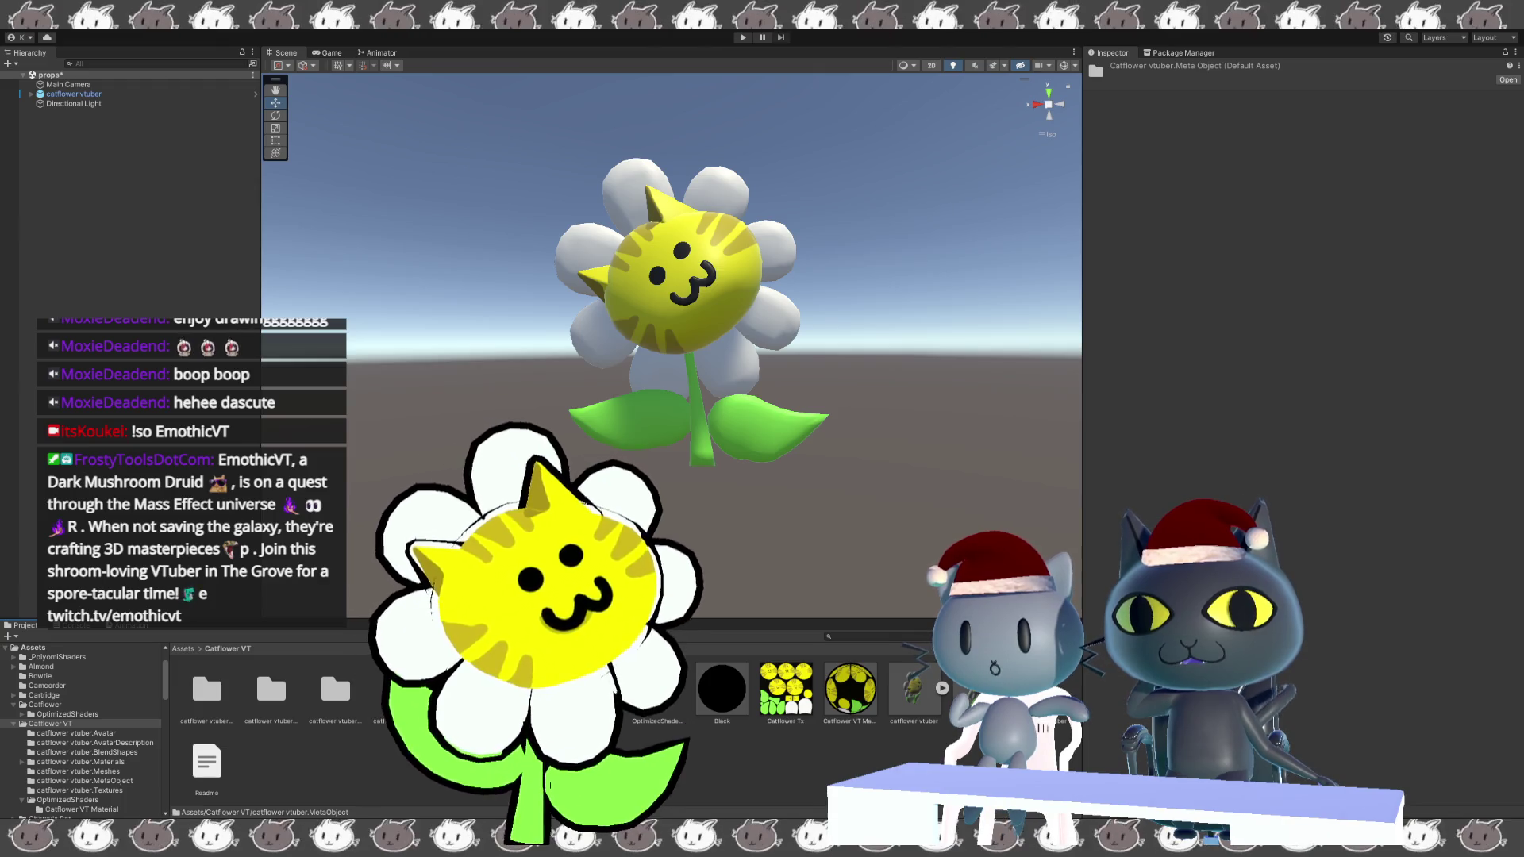
pyautogui.click(325, 694)
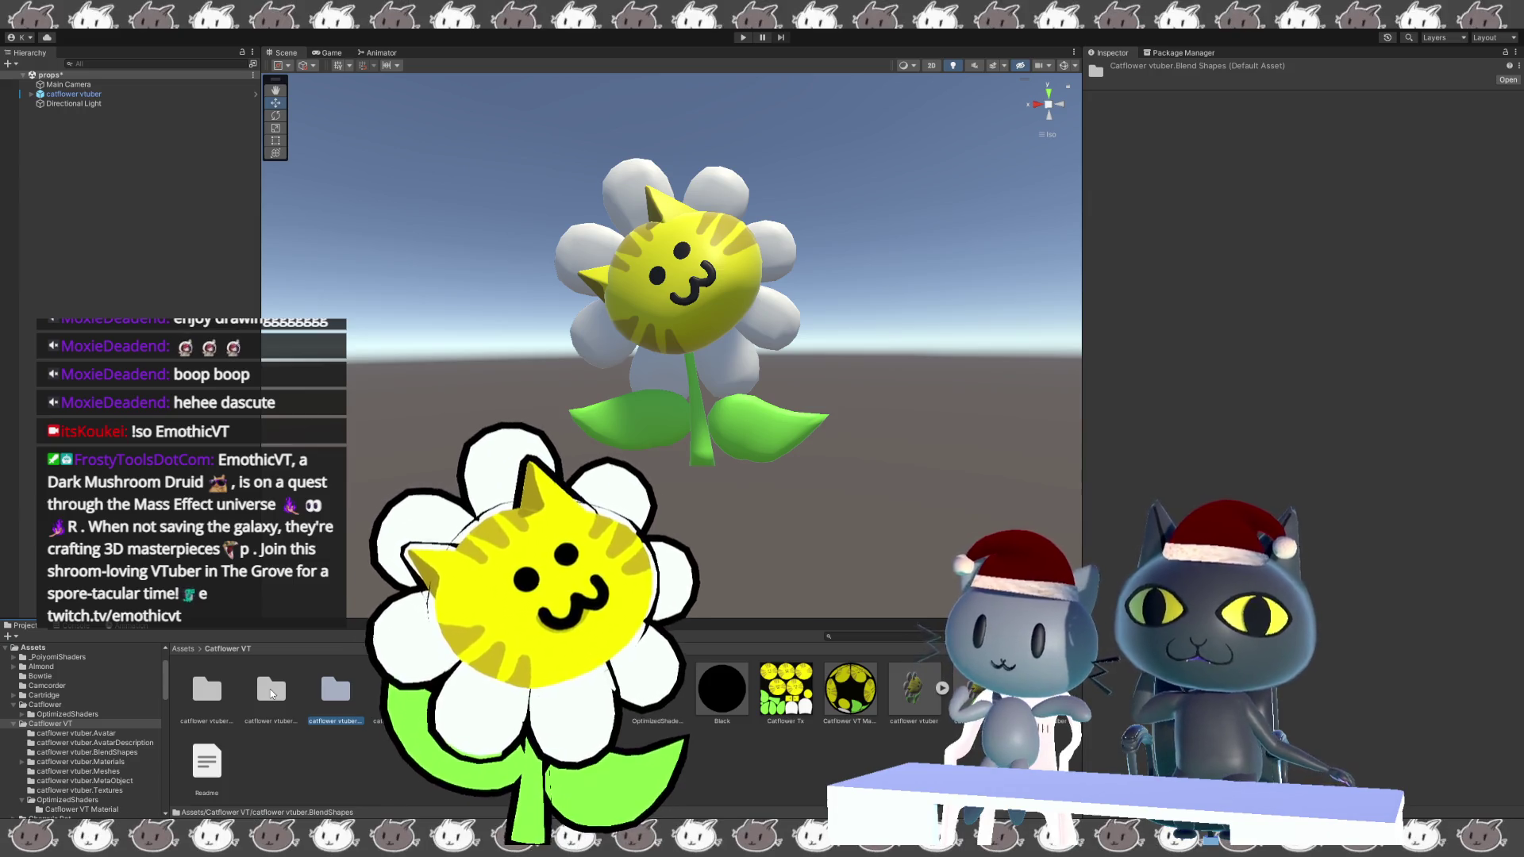
pyautogui.click(271, 694)
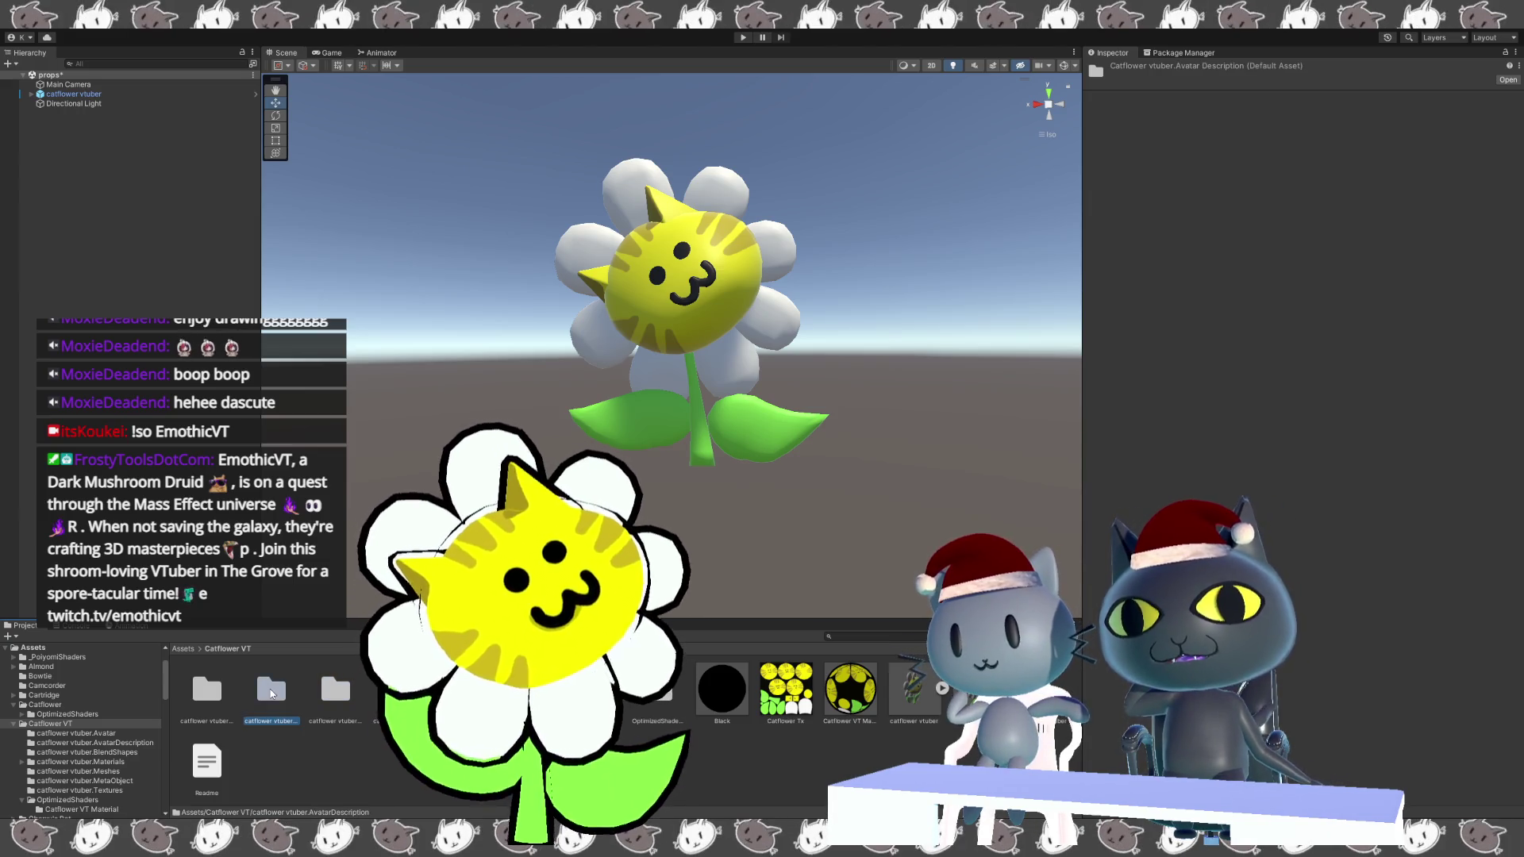
pyautogui.click(216, 702)
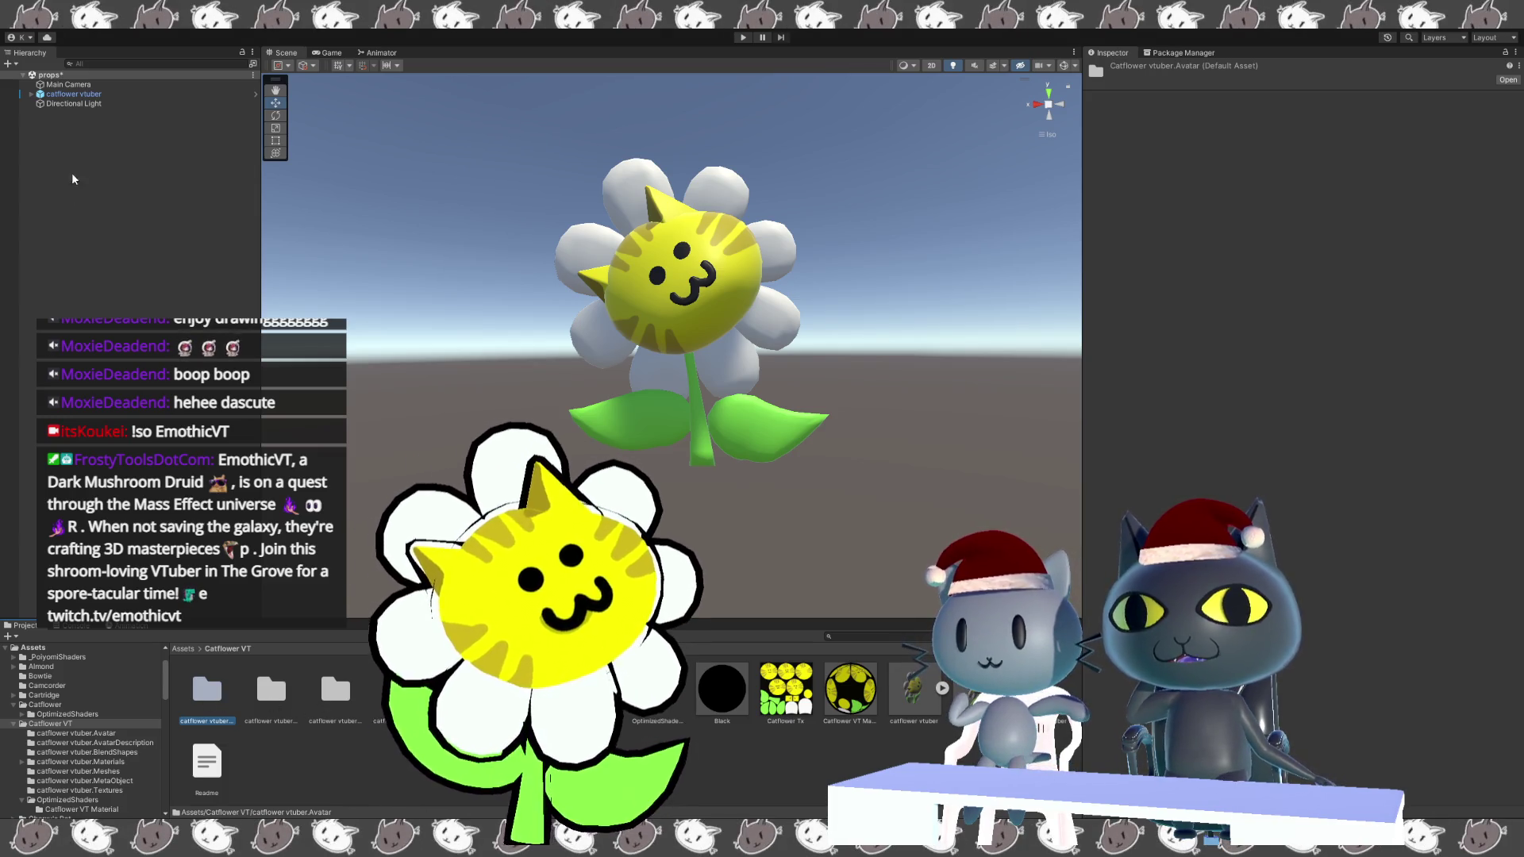
pyautogui.click(112, 93)
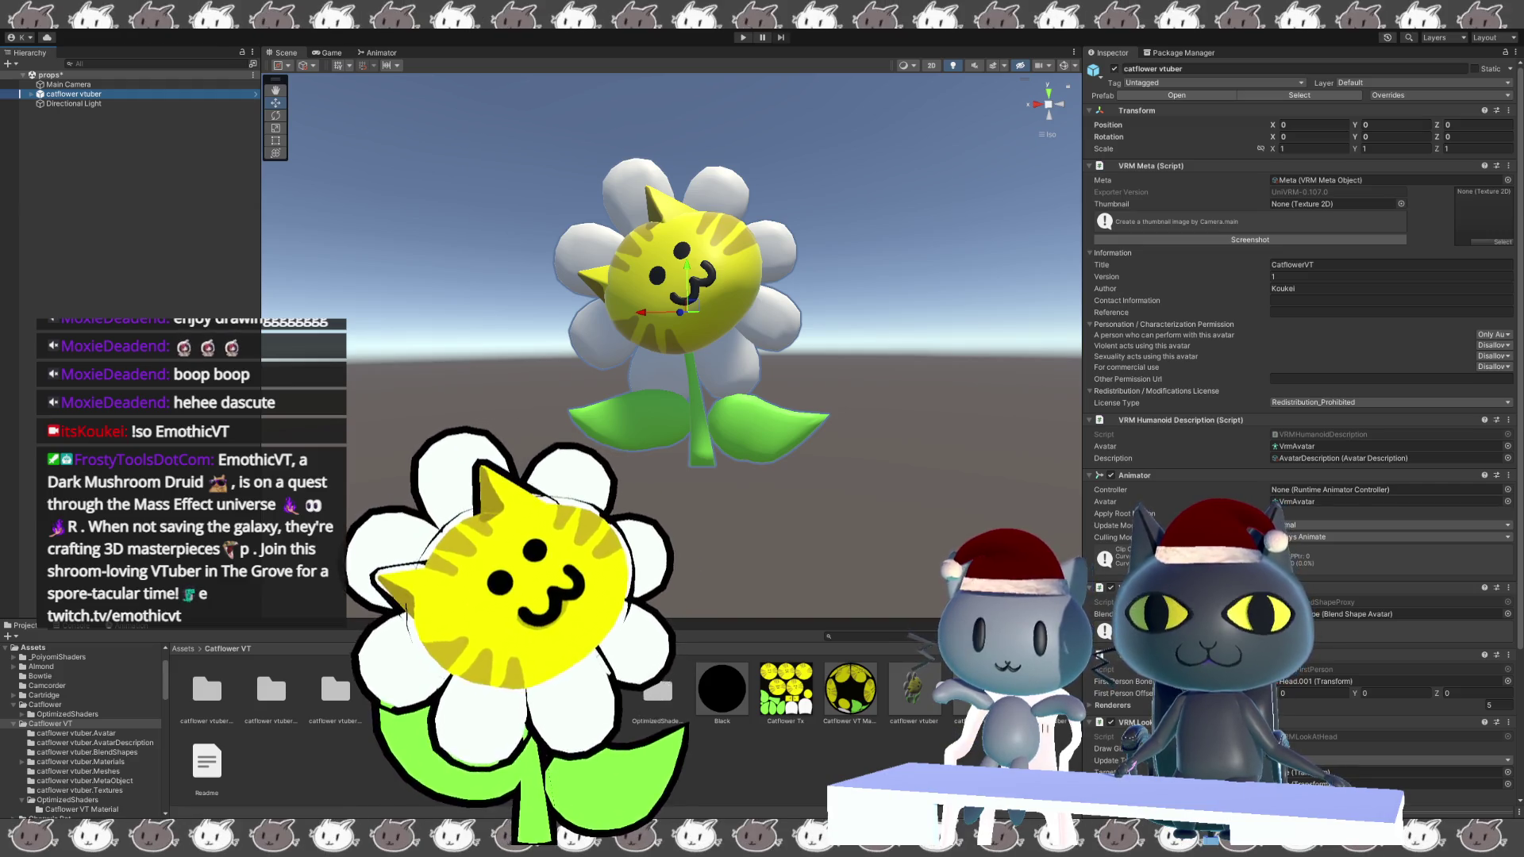
# Ping the VRM Blend Shape Proxy's Blend Shape Avatar asset in the catflower vtuber.BlendShapes folder.
pyautogui.scroll(-3, 1301, 437)
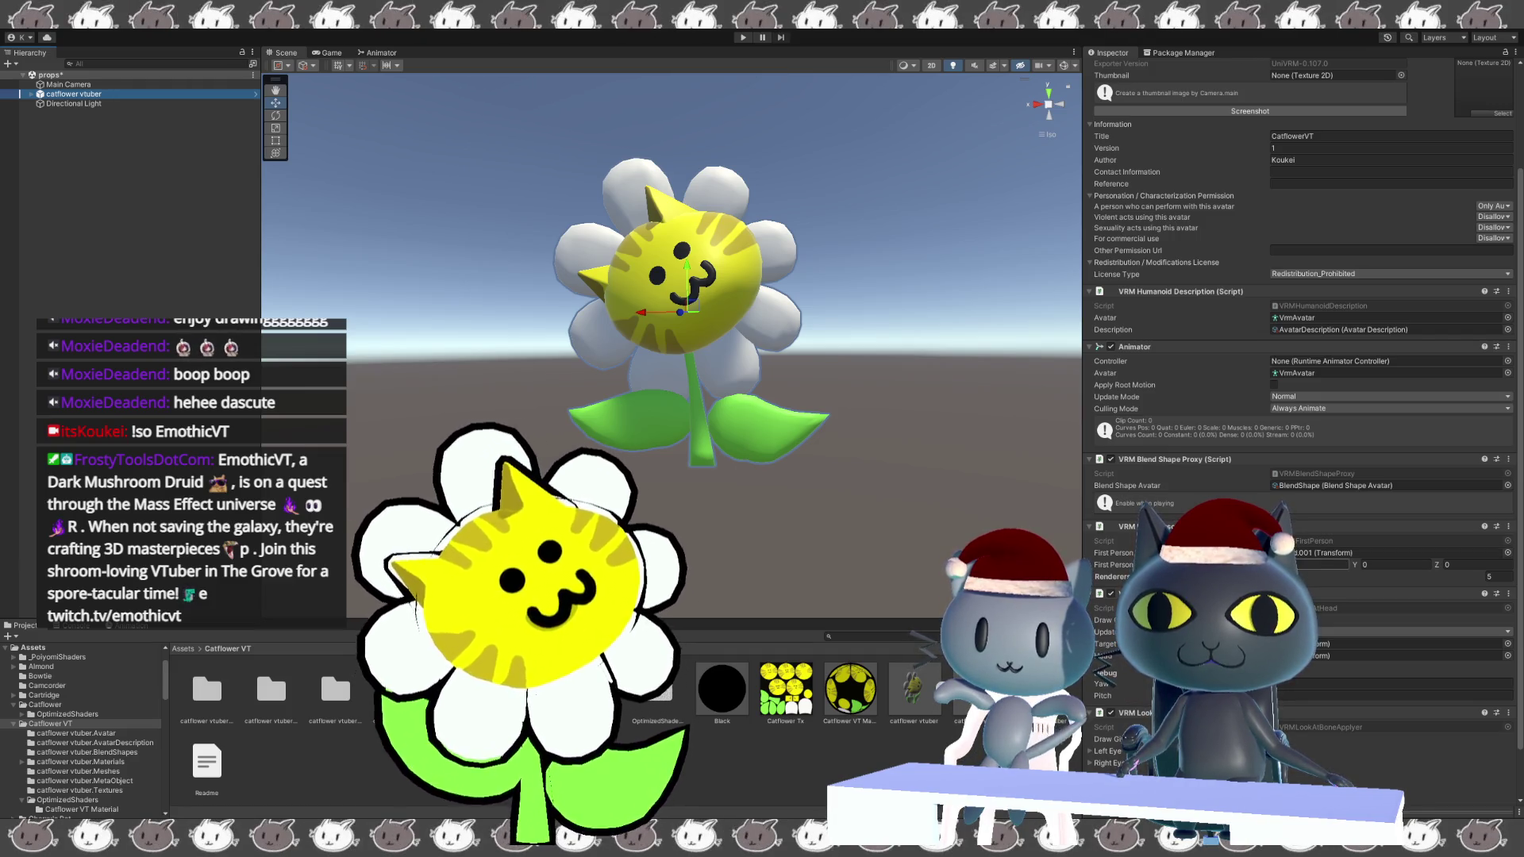
pyautogui.scroll(-2, 1302, 436)
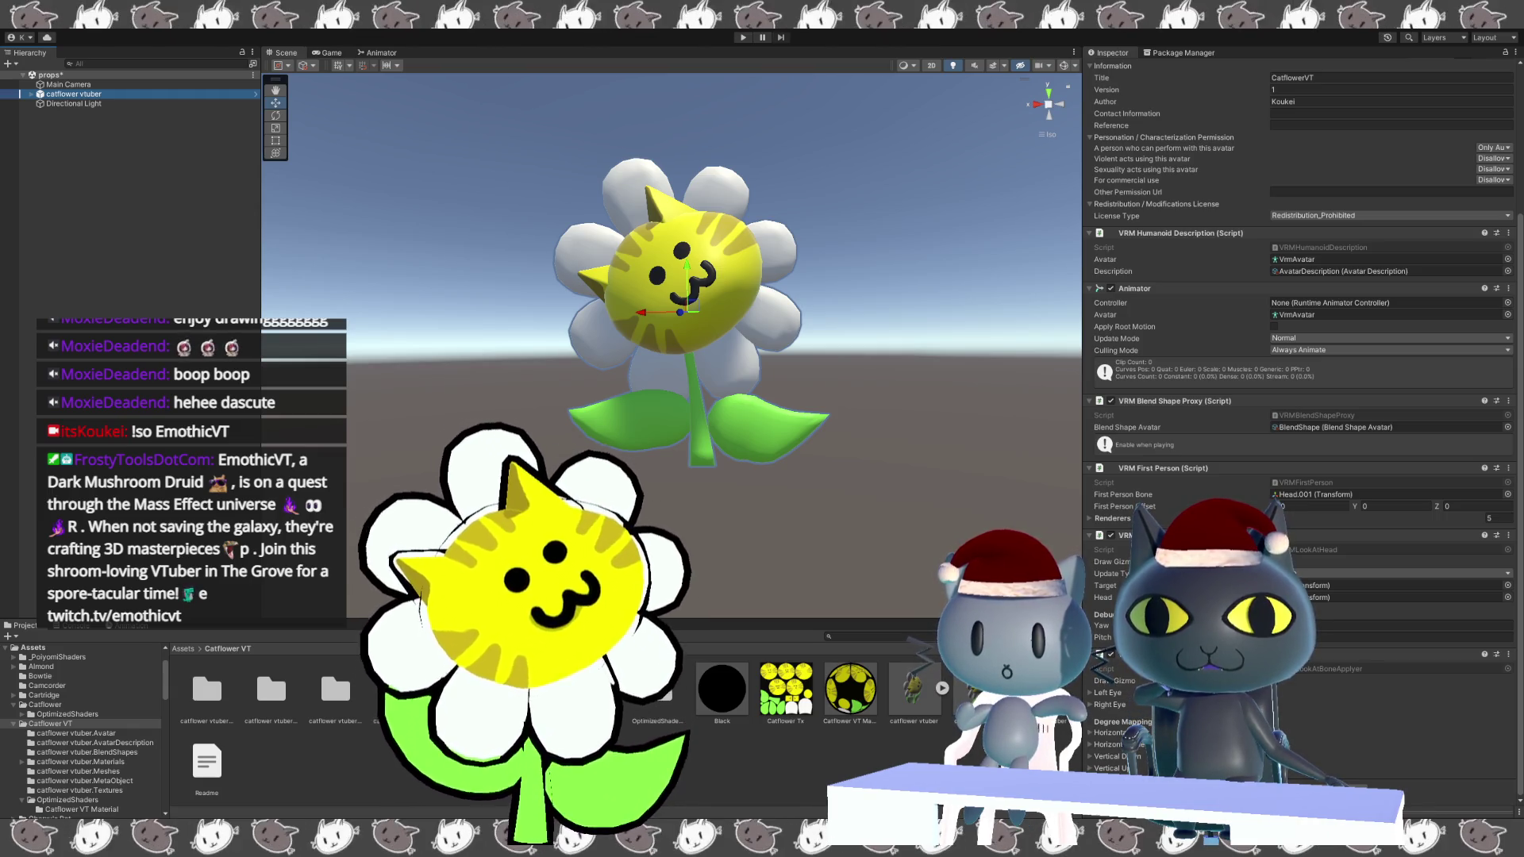
pyautogui.scroll(5, 1286, 454)
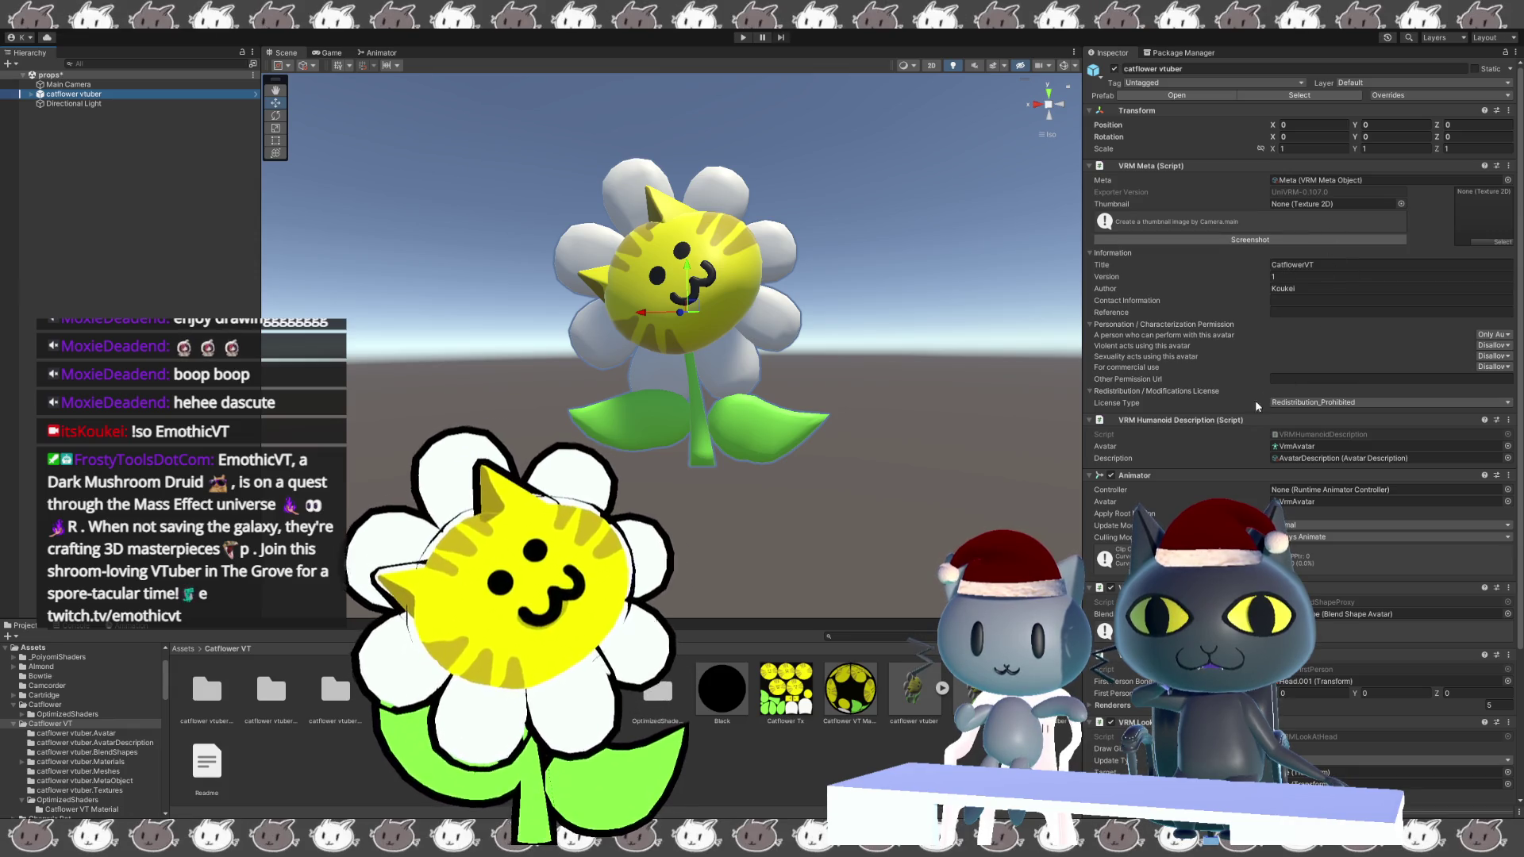
pyautogui.scroll(-1, 1225, 430)
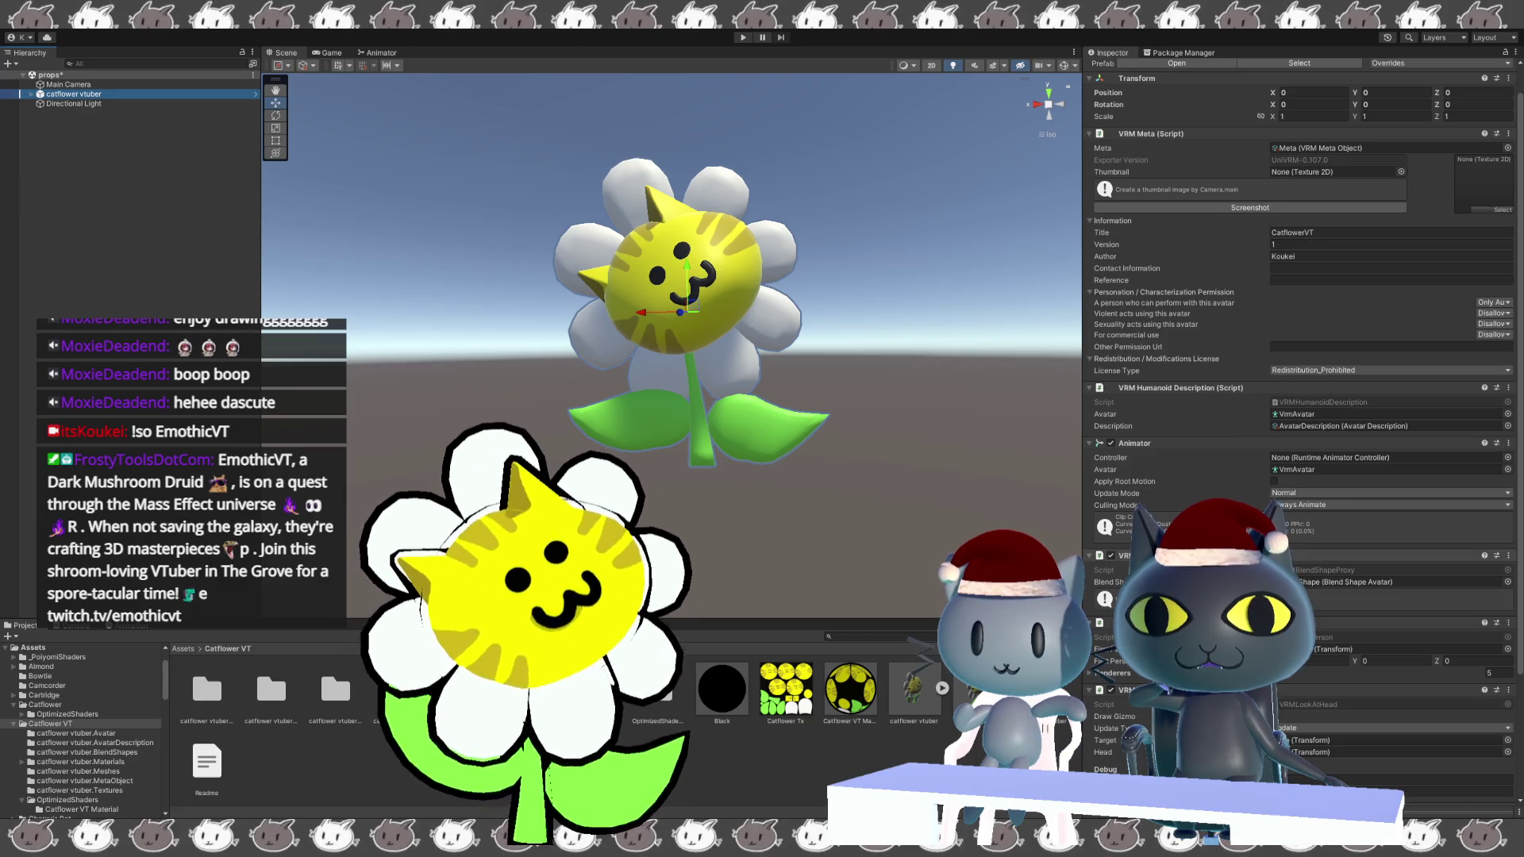
pyautogui.click(1397, 581)
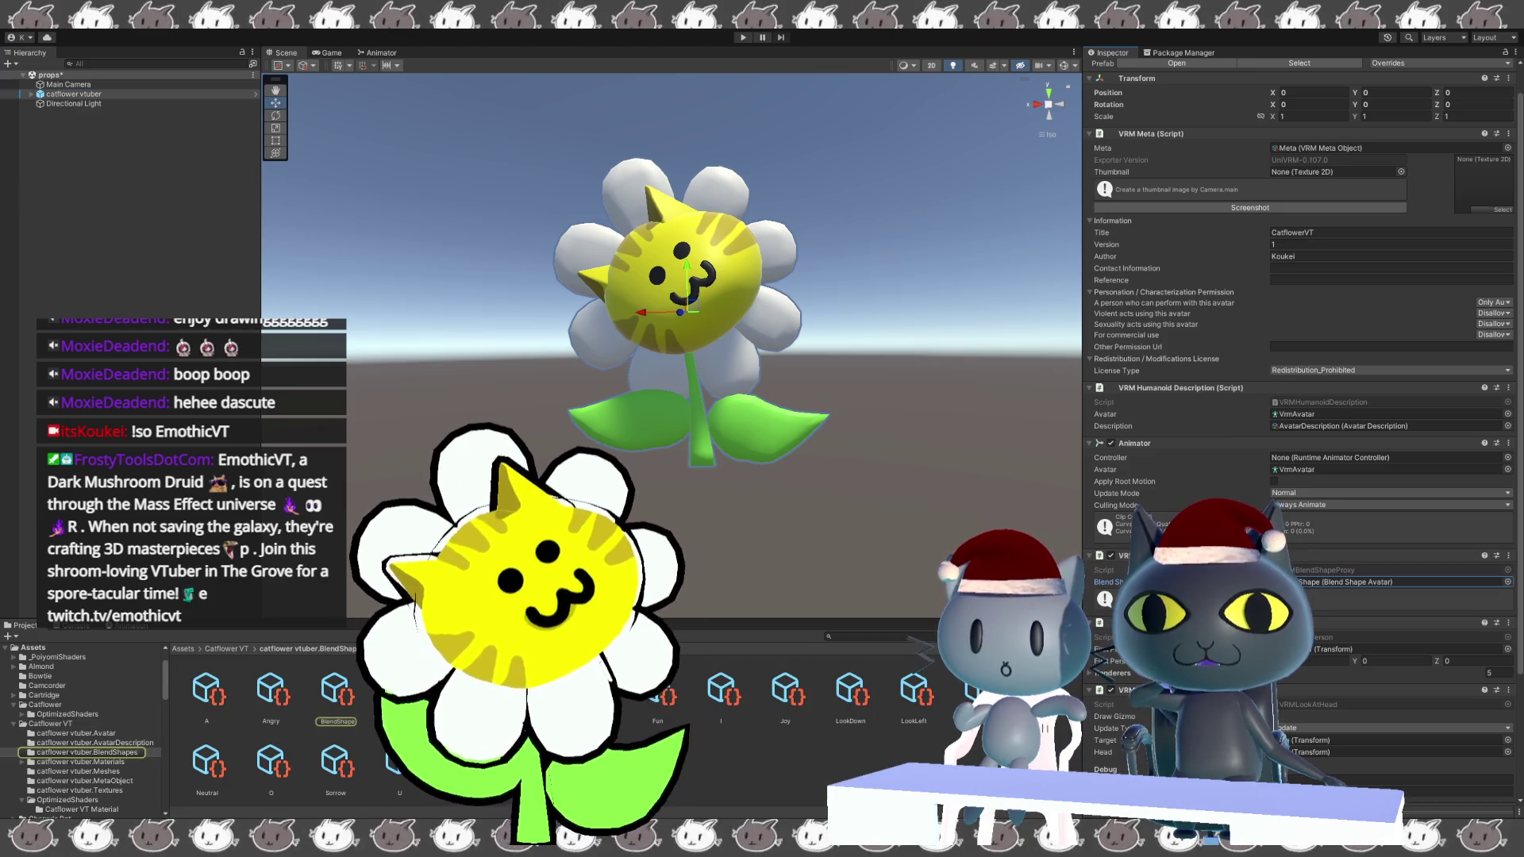
# Make the Neutral clip binary and set its Head Blink_R blendshape to 100.
pyautogui.click(334, 696)
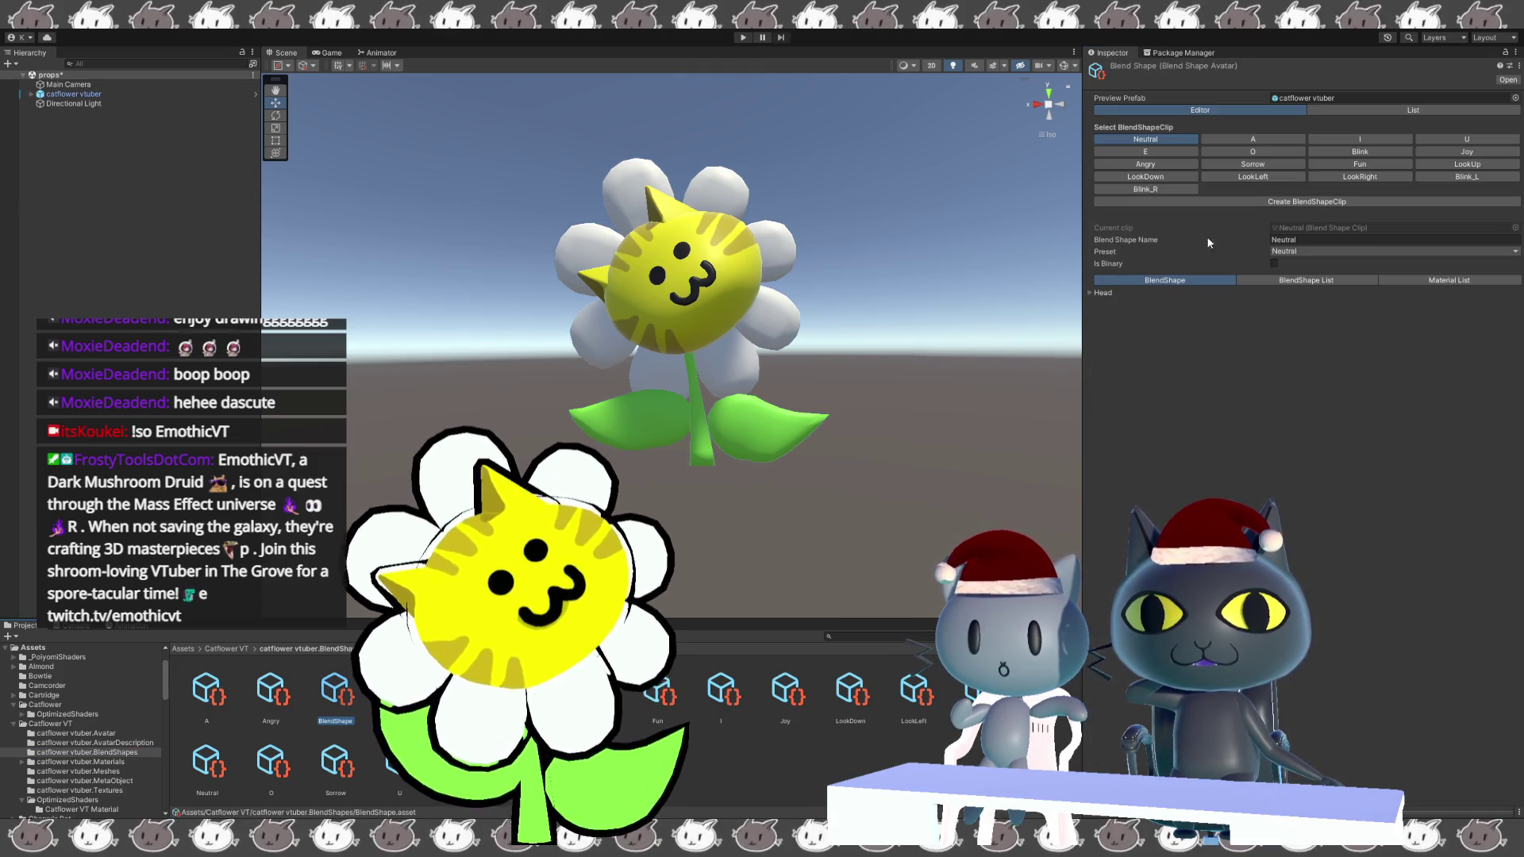
pyautogui.click(1275, 263)
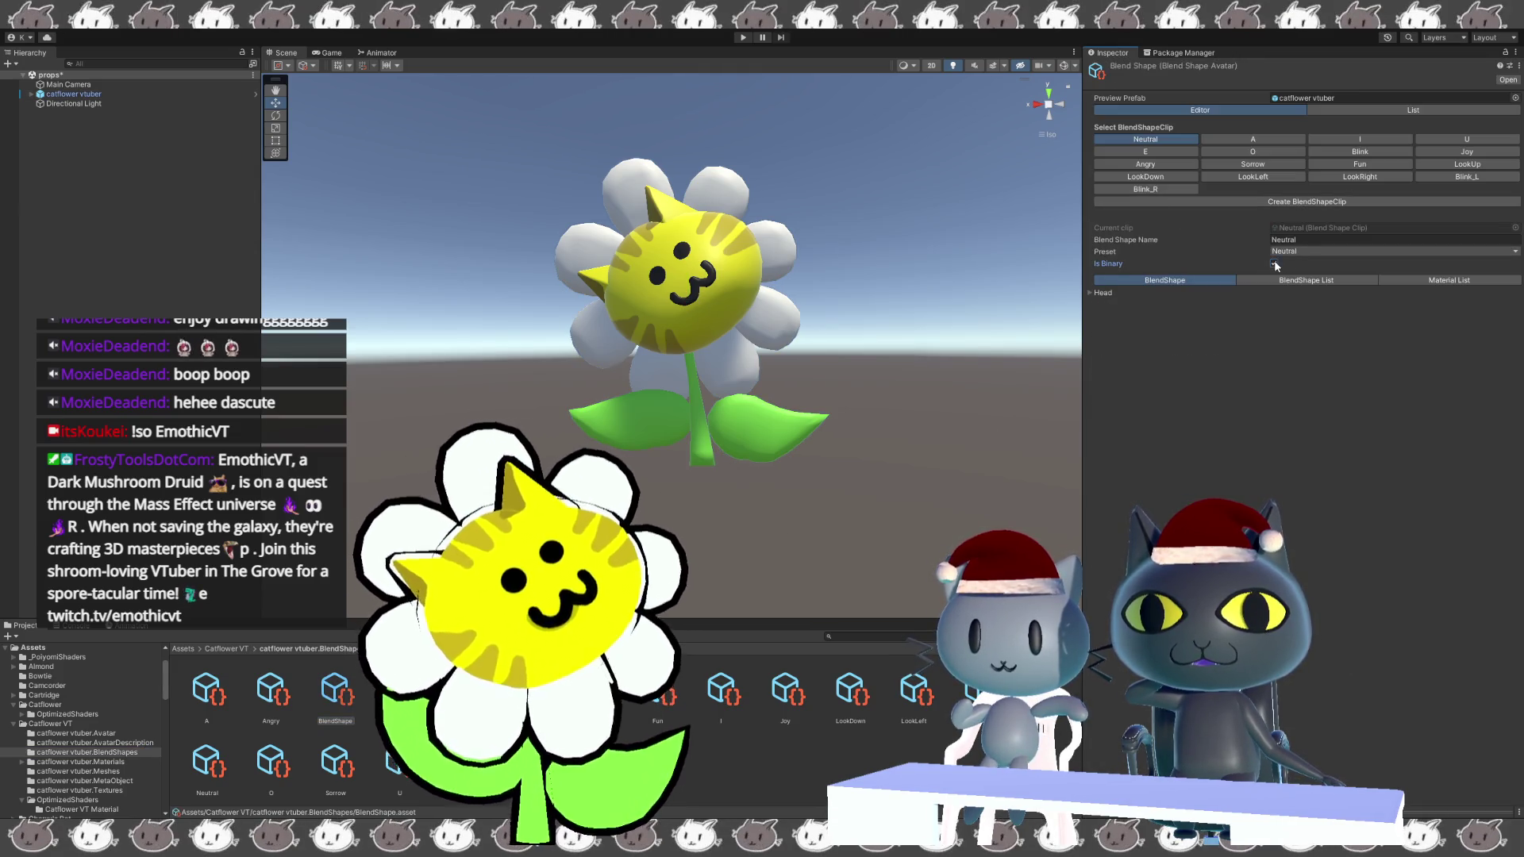
pyautogui.click(1092, 293)
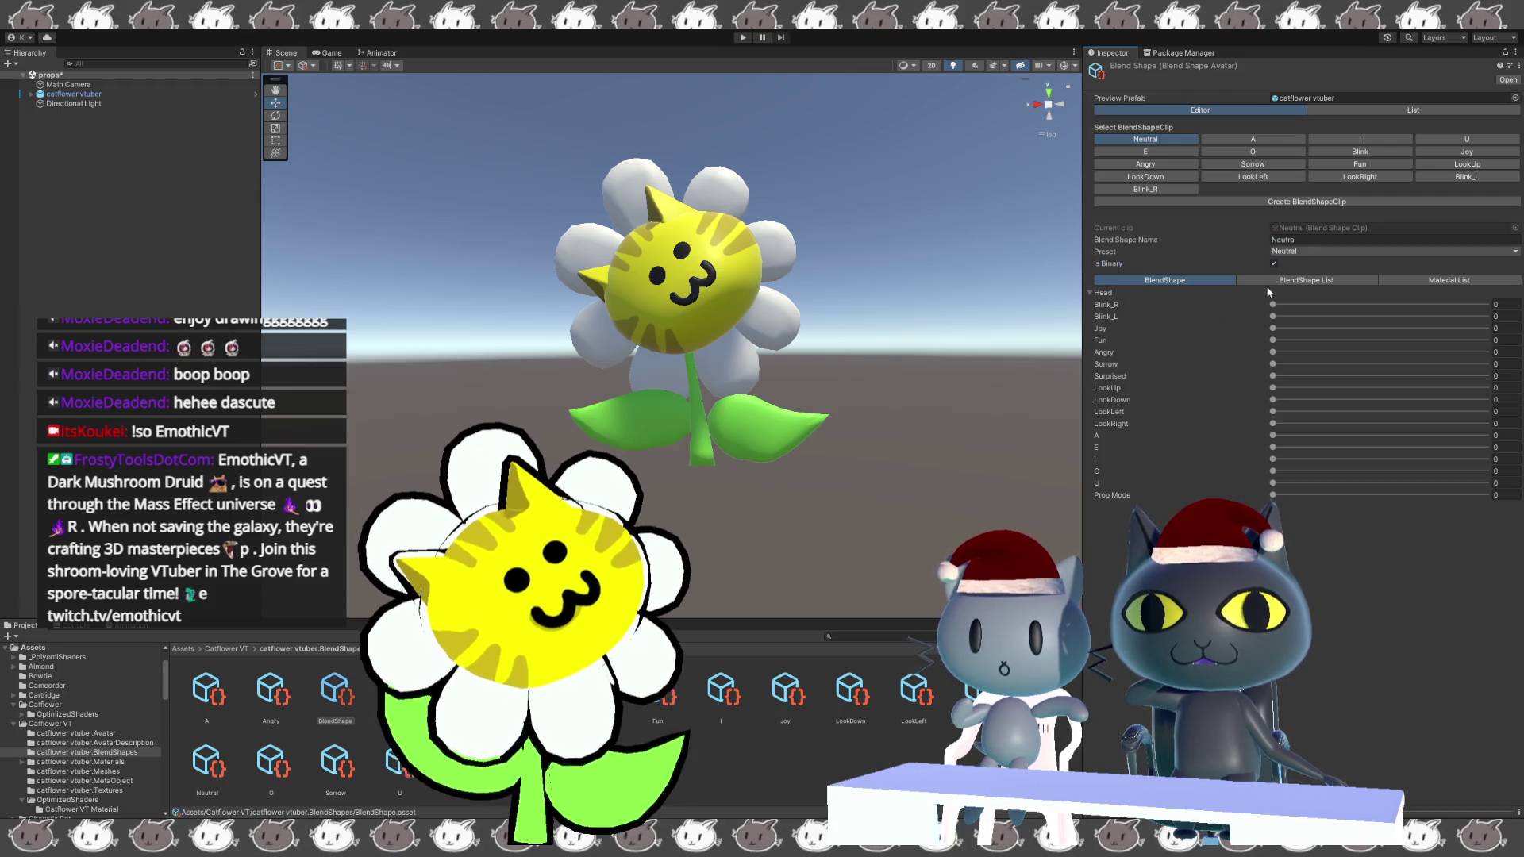
pyautogui.moveTo(1273, 306); pyautogui.dragTo(1485, 305)
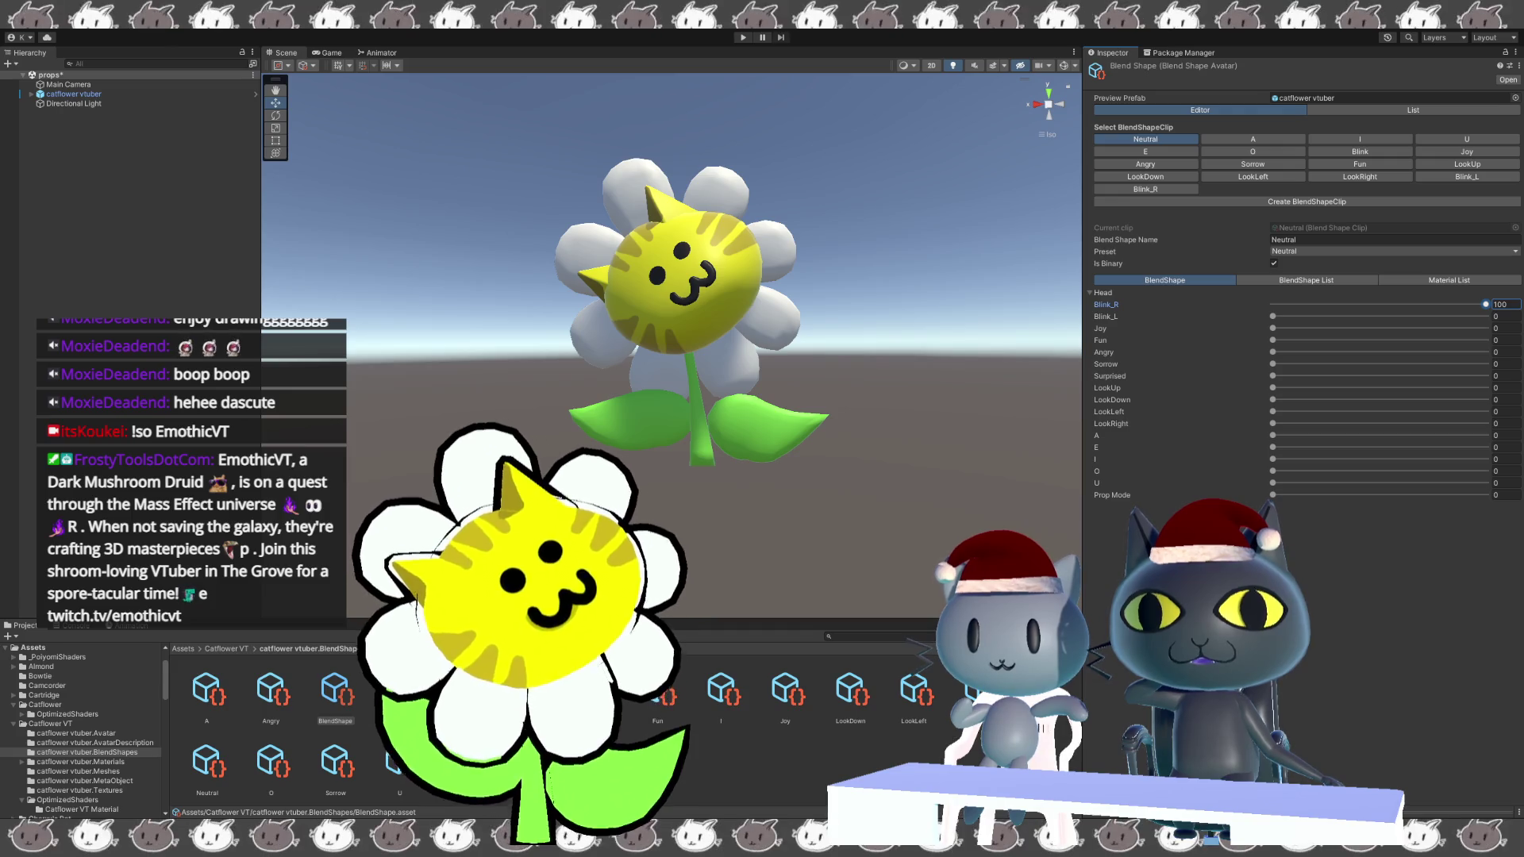
pyautogui.write('100')
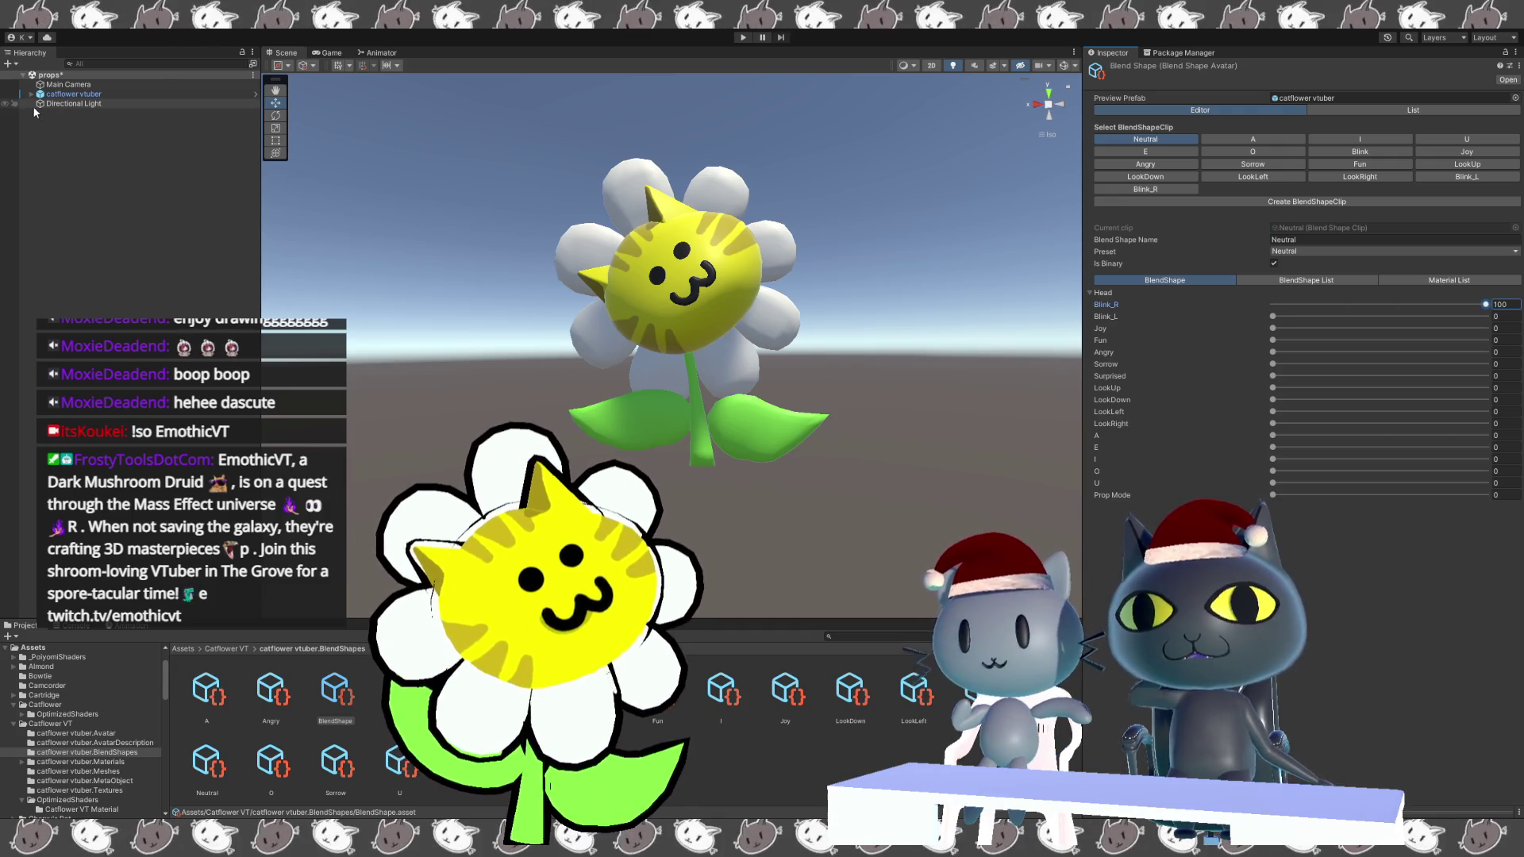
# Expand the catflower vtuber hierarchy and select the Head mesh.
pyautogui.press('alt')
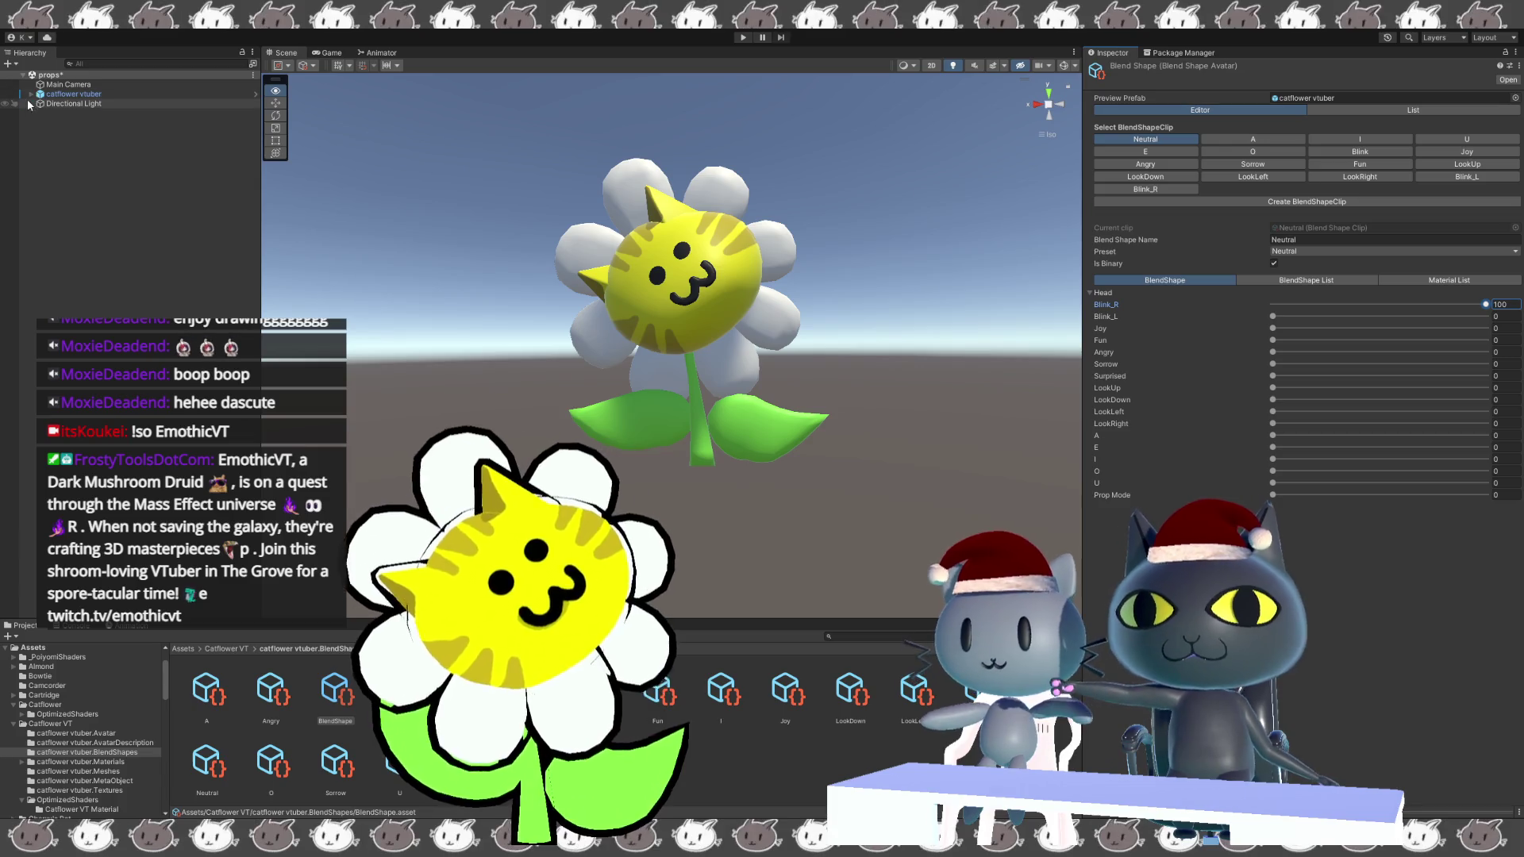
pyautogui.keyDown('alt'); pyautogui.click(30, 95); pyautogui.keyUp('alt')
pyautogui.scroll(-5, 148, 447)
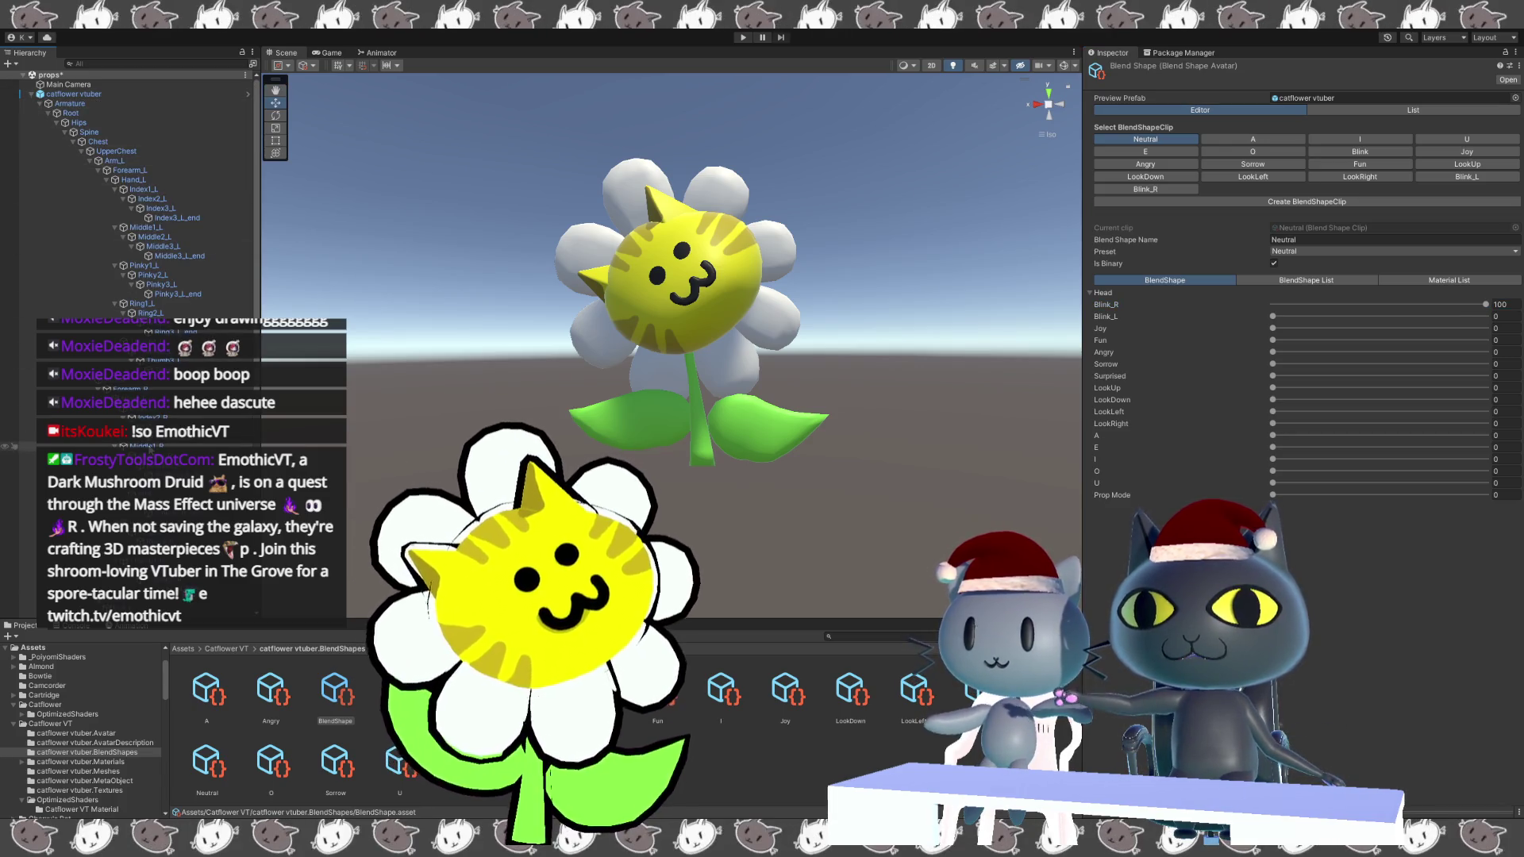
pyautogui.scroll(-3, 126, 471)
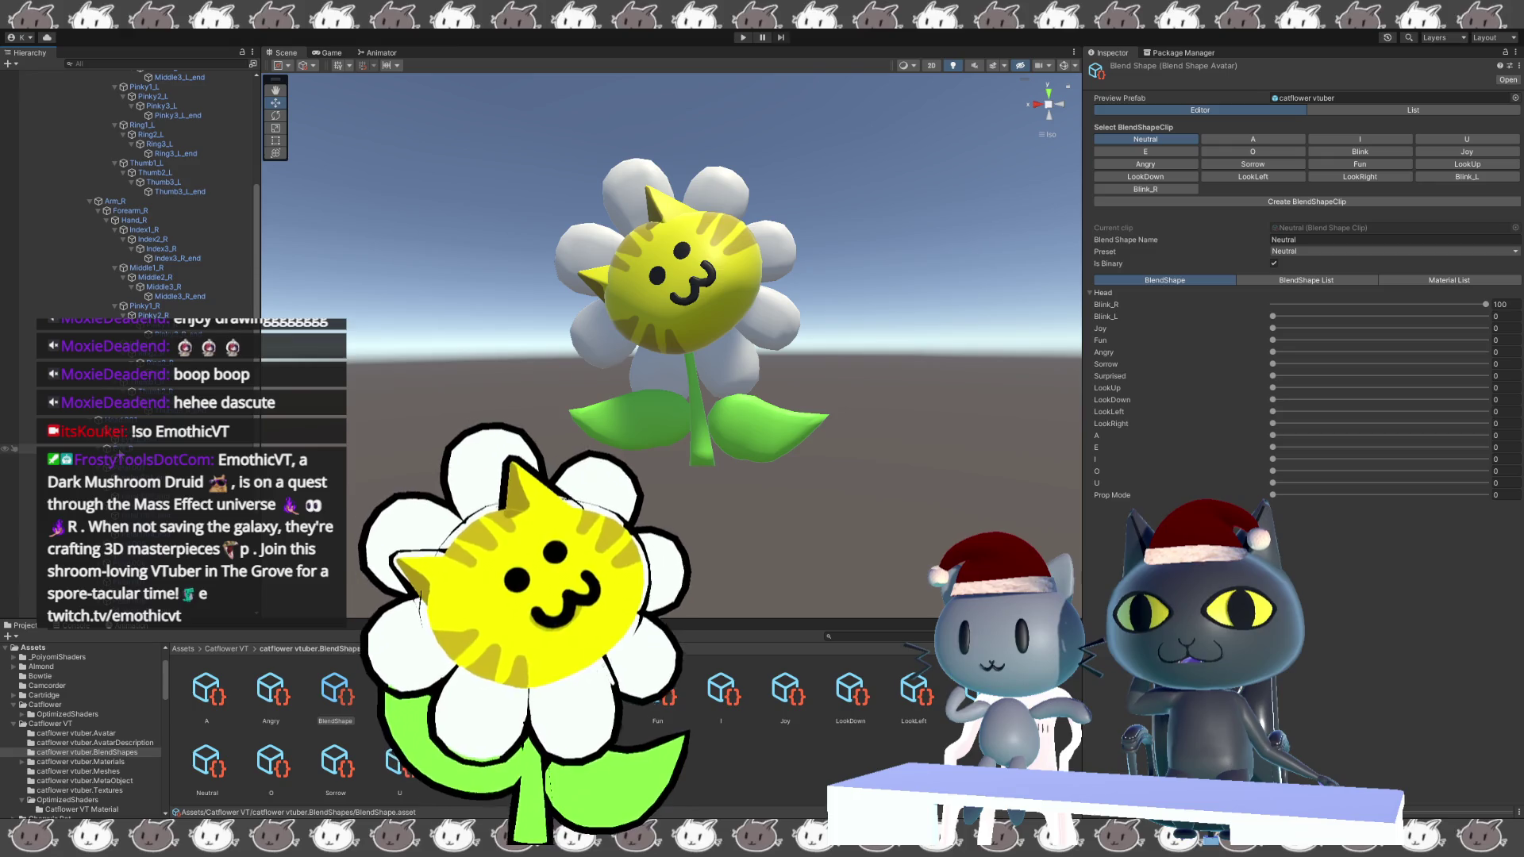
pyautogui.scroll(-3, 127, 471)
pyautogui.scroll(-3, 127, 470)
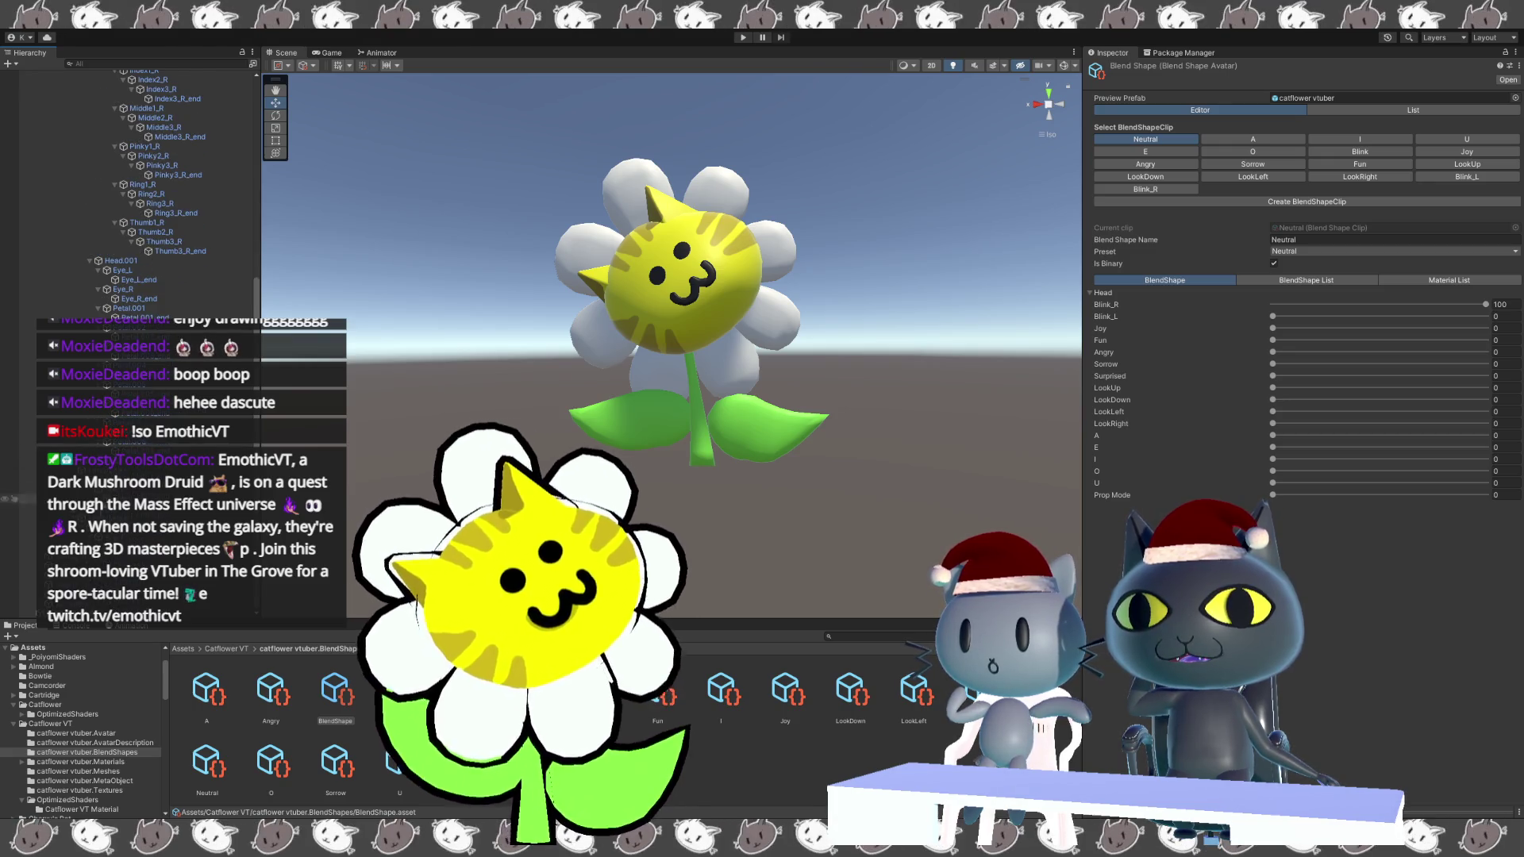
pyautogui.click(76, 584)
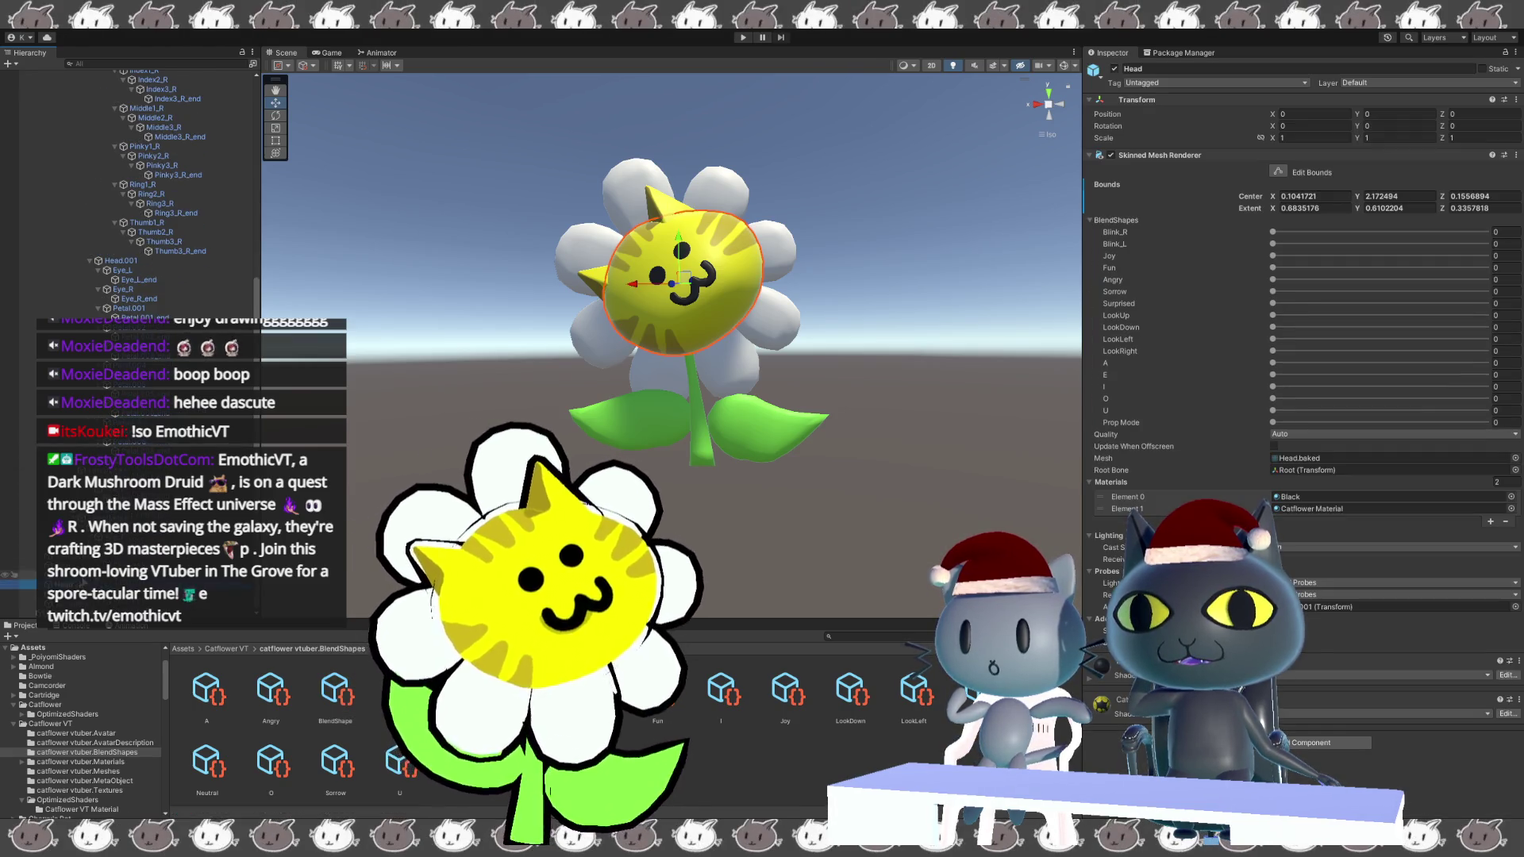
# Reset the Head mesh's Blink_R and Joy blendshapes to 0.
pyautogui.moveTo(1425, 235)
pyautogui.mouseDown()
pyautogui.moveTo(1477, 232)
pyautogui.moveTo(1182, 232)
pyautogui.moveTo(1486, 232)
pyautogui.mouseUp()
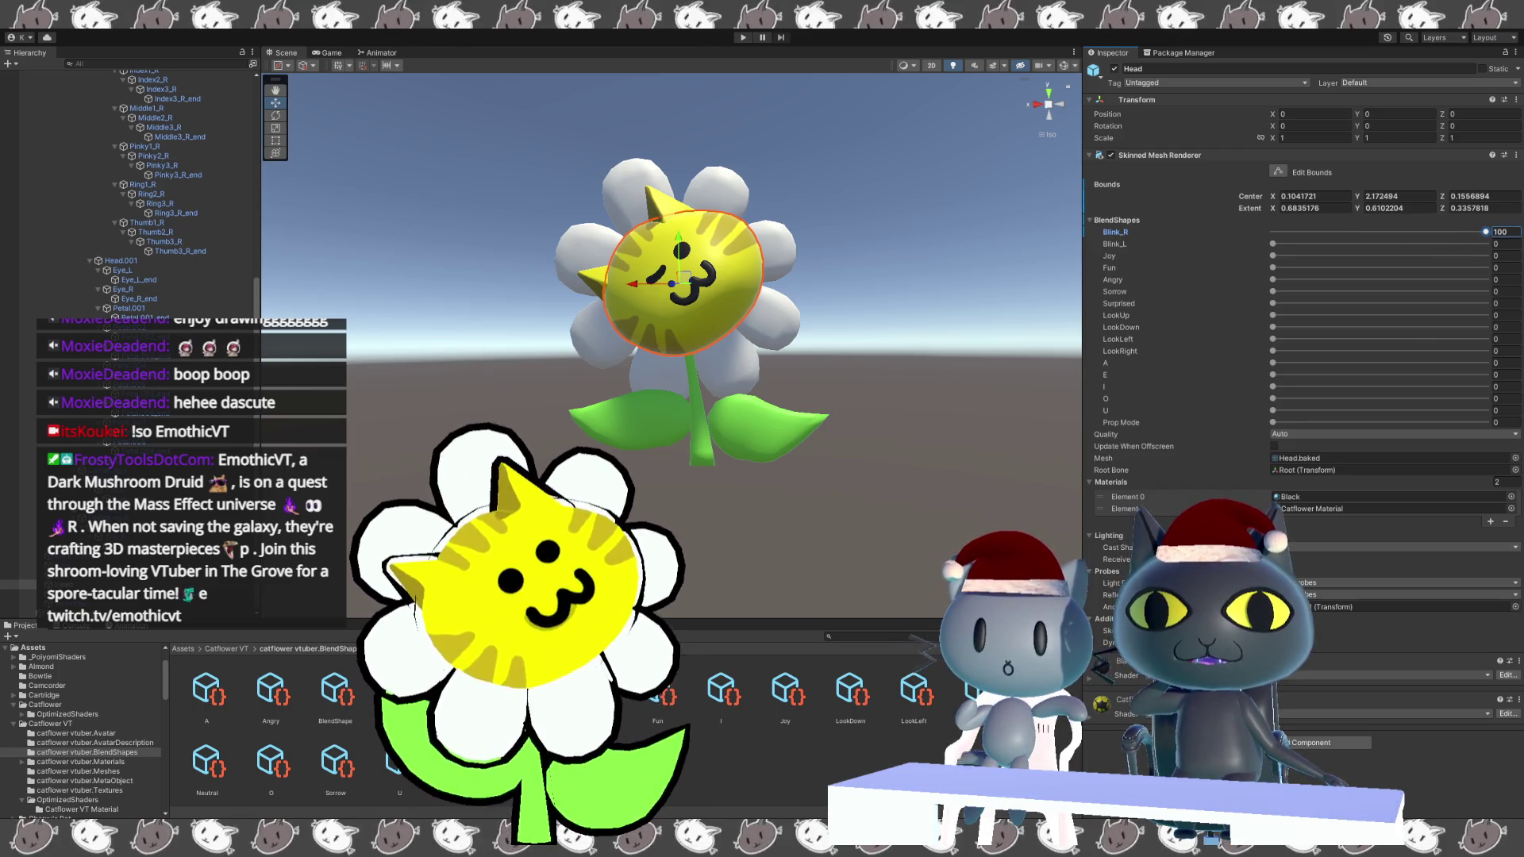
pyautogui.moveTo(1485, 232); pyautogui.dragTo(1178, 241)
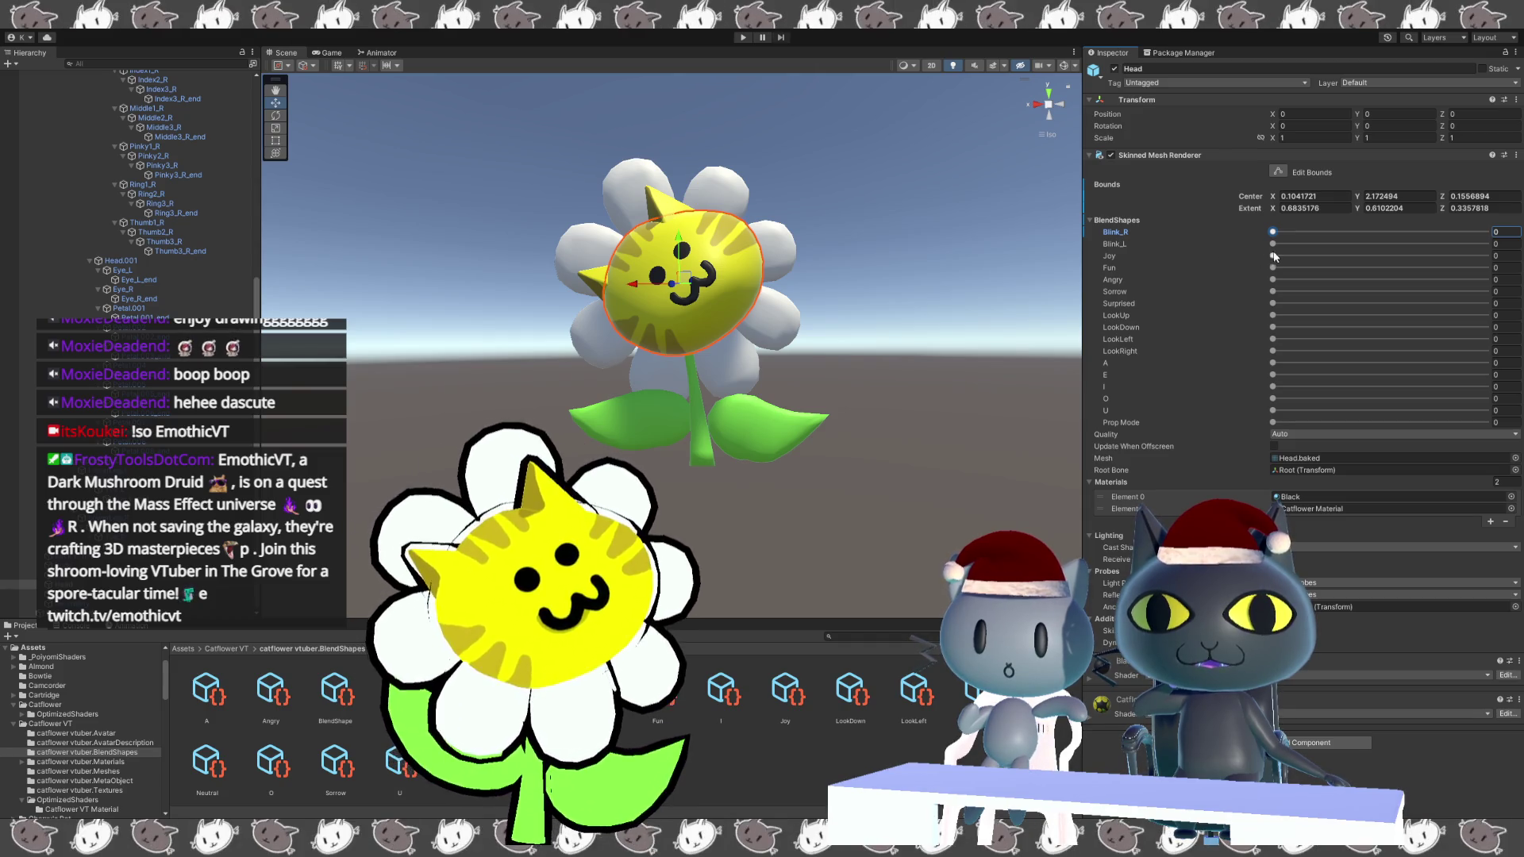
pyautogui.moveTo(1279, 256); pyautogui.dragTo(1234, 231)
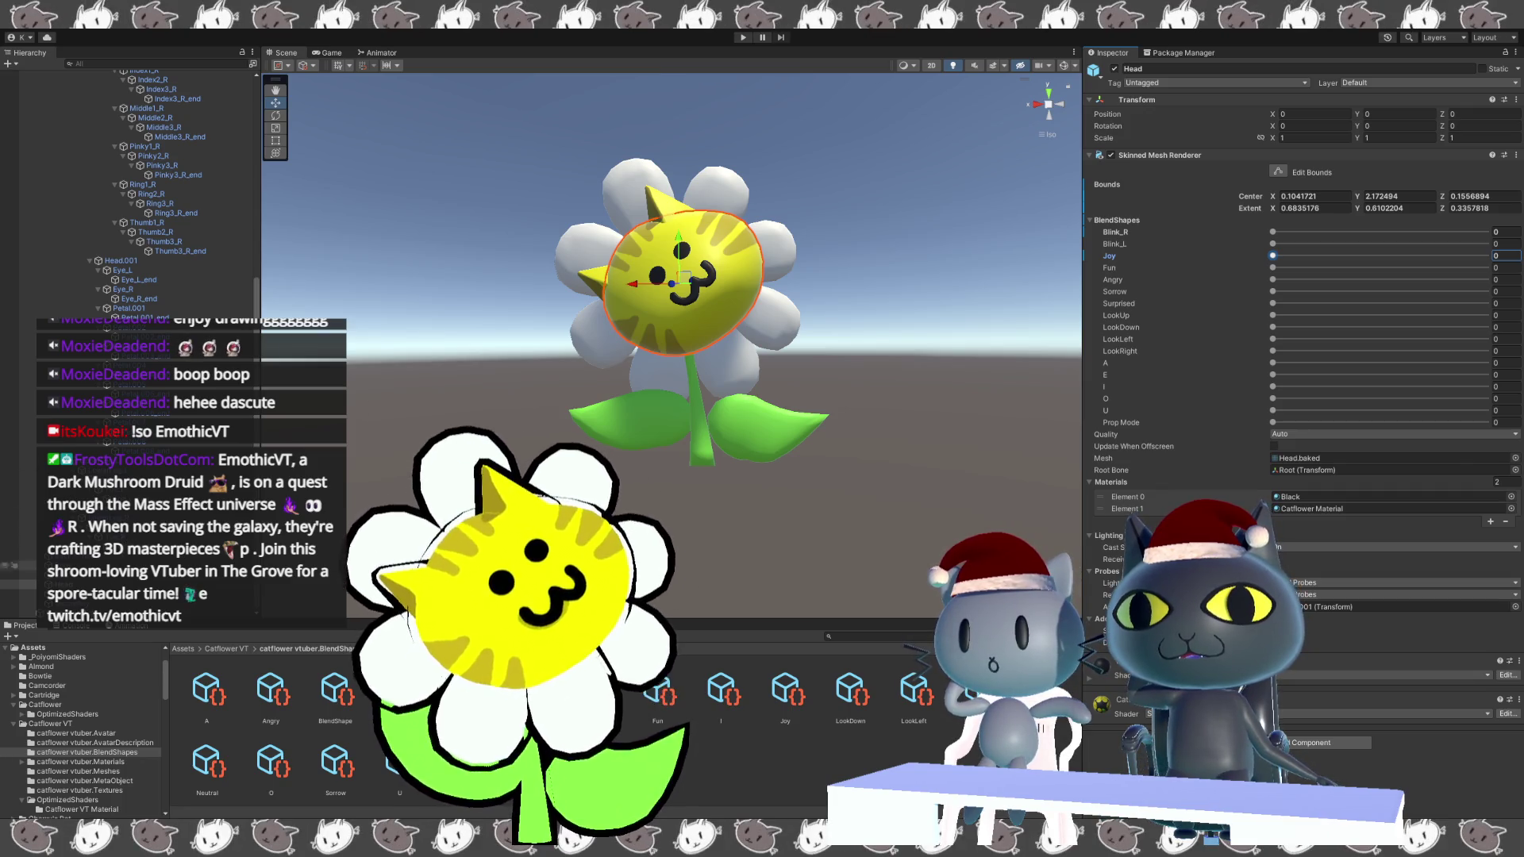
# Collapse the catflower vtuber hierarchy.
pyautogui.scroll(5, 93, 585)
pyautogui.scroll(10, 93, 585)
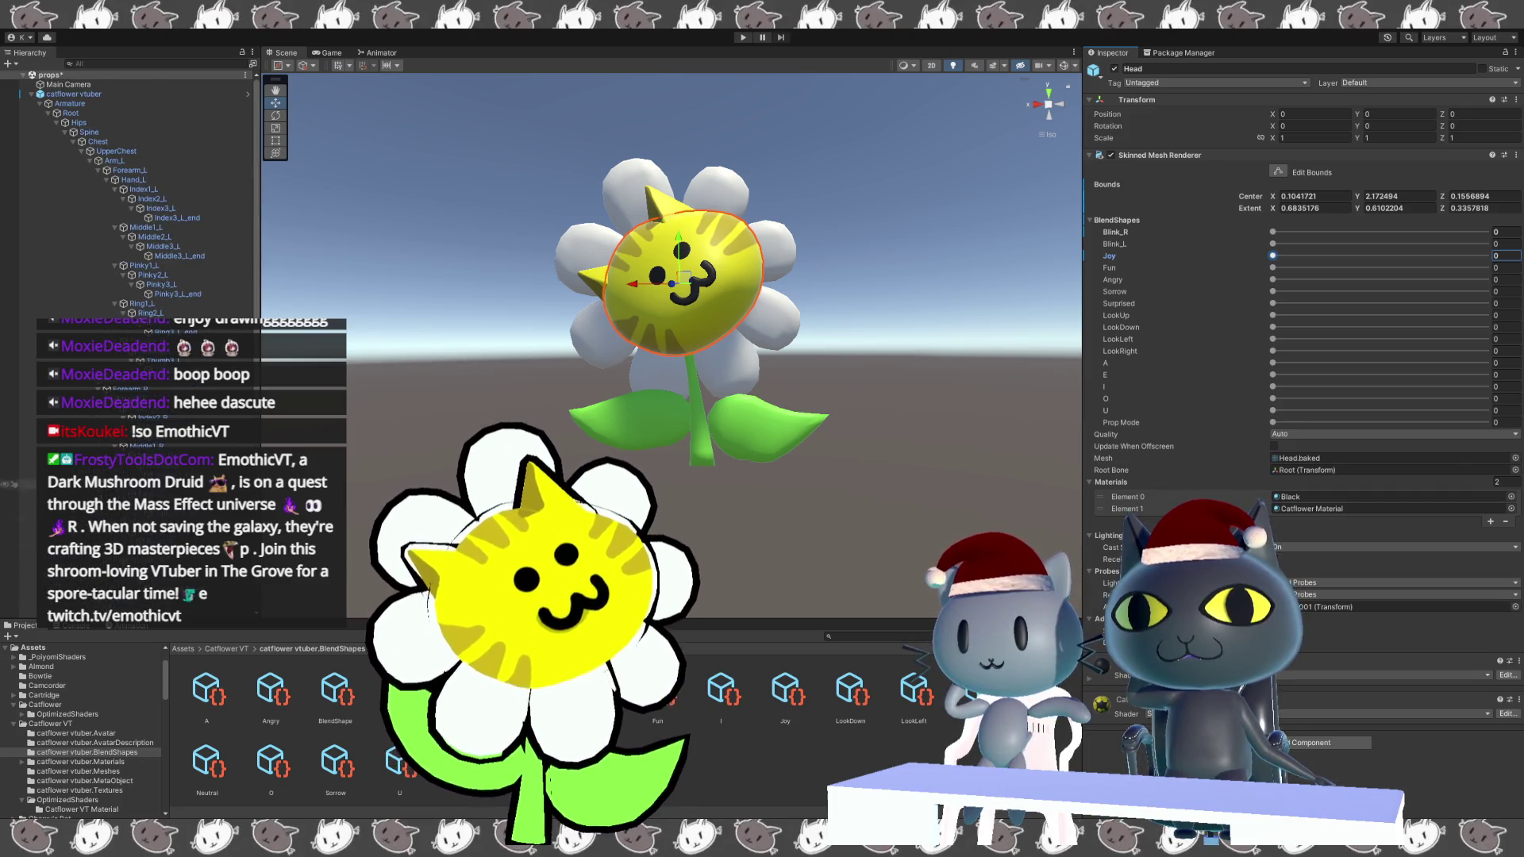
pyautogui.click(31, 94)
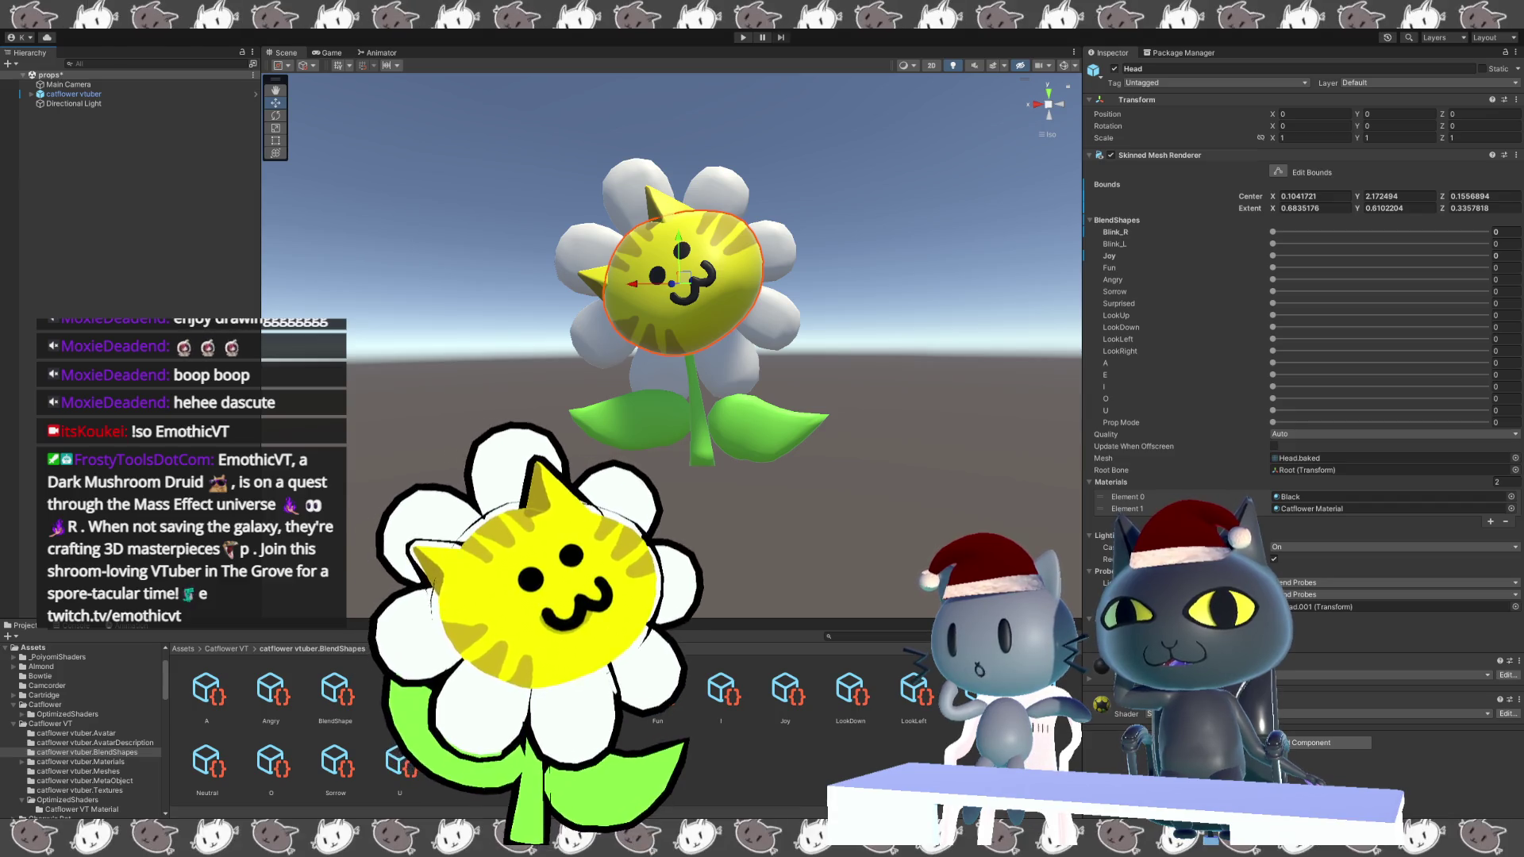
# Frame the Head in the scene view, browse into the Ozen folder, then switch to Blender.
pyautogui.press('f')
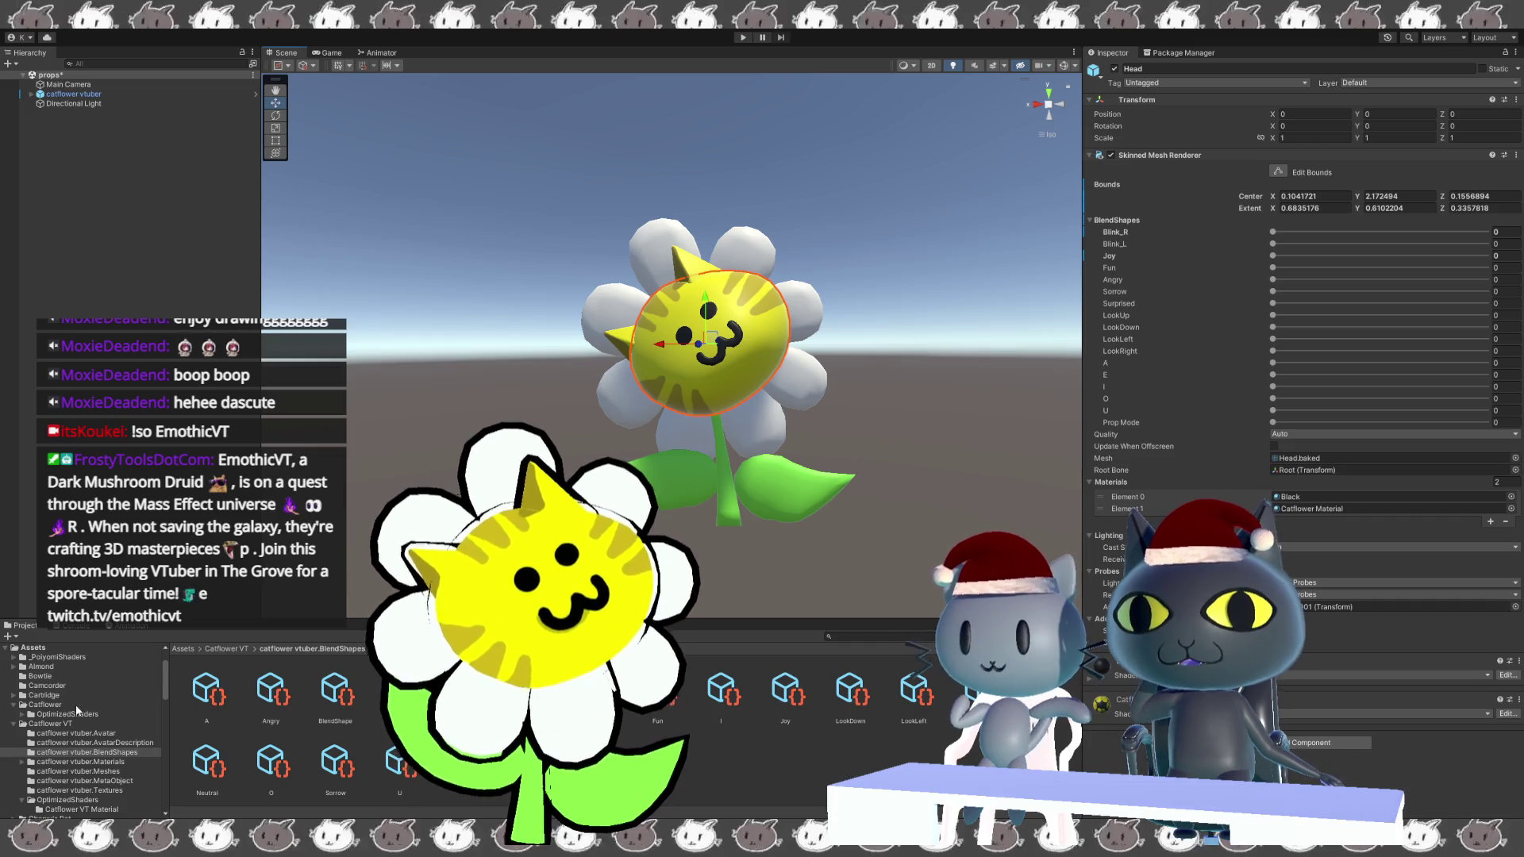
pyautogui.scroll(-3, 68, 708)
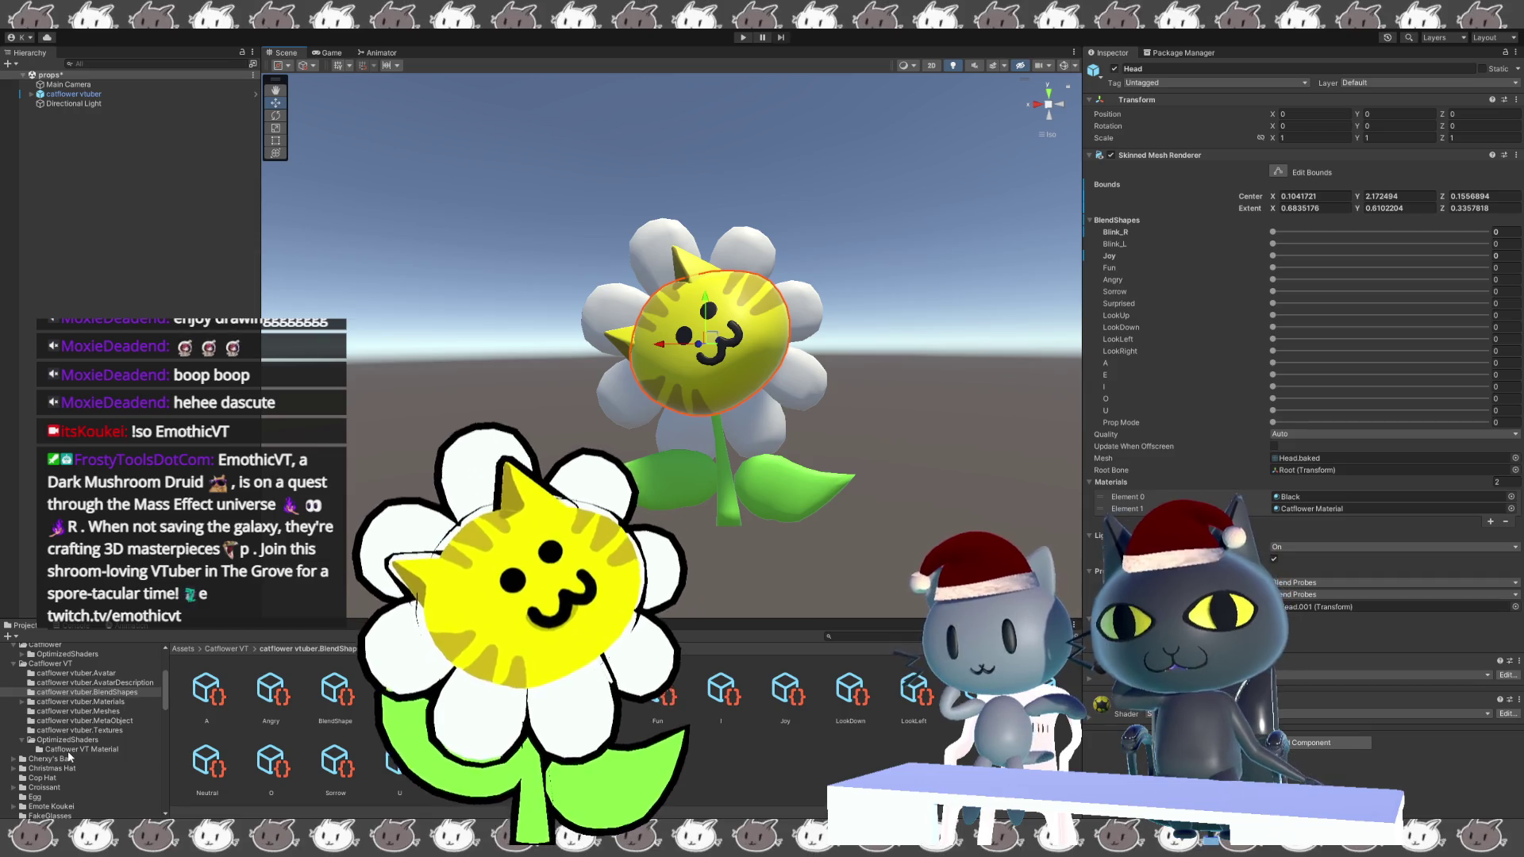
pyautogui.scroll(-2, 52, 767)
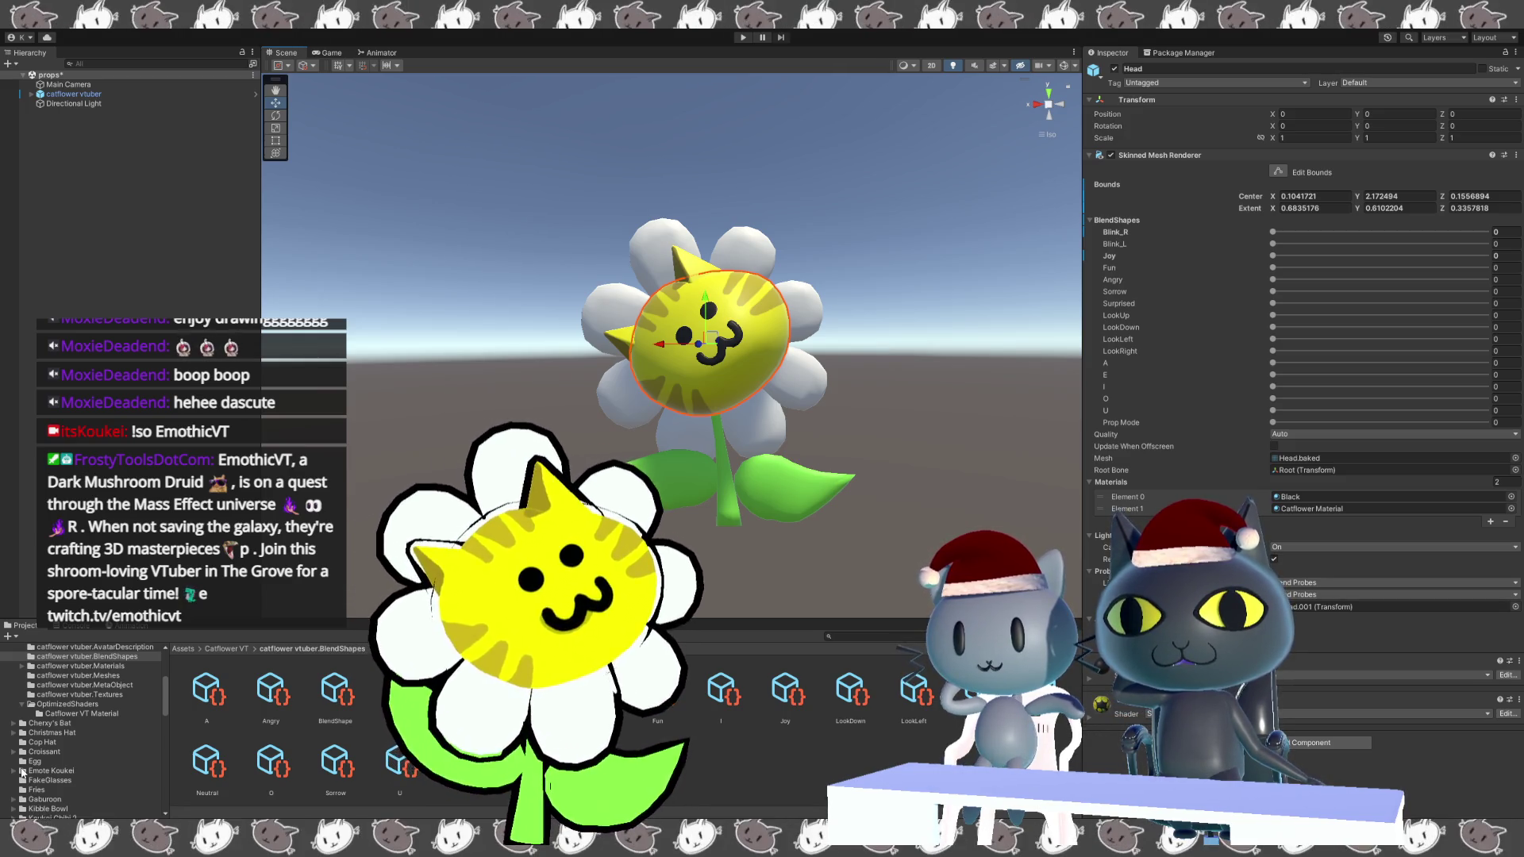
pyautogui.scroll(-3, 22, 772)
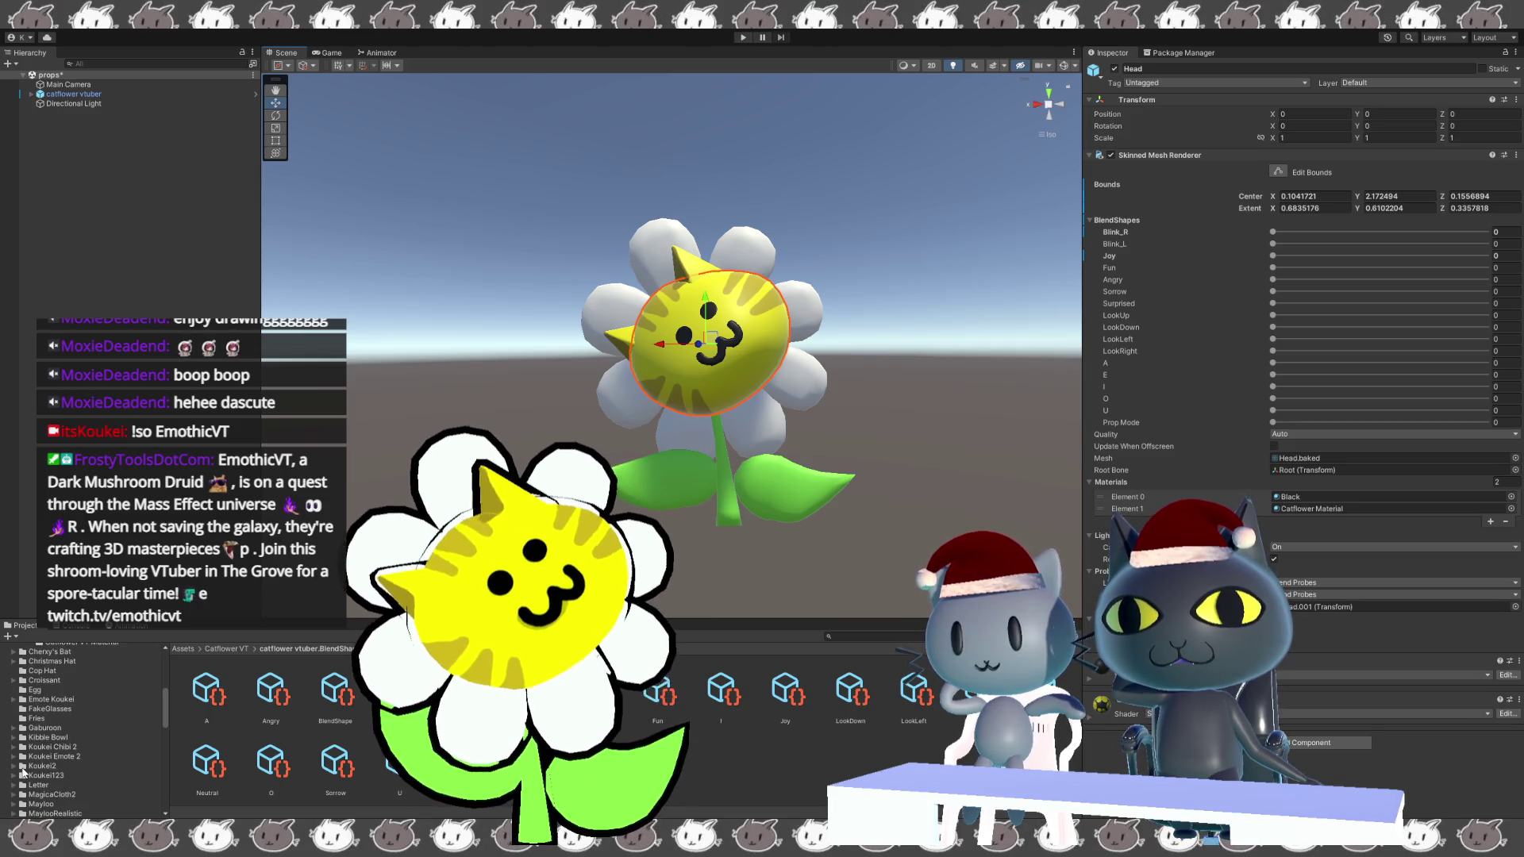
pyautogui.scroll(-3, 22, 772)
pyautogui.click(22, 771)
pyautogui.scroll(-6, 22, 772)
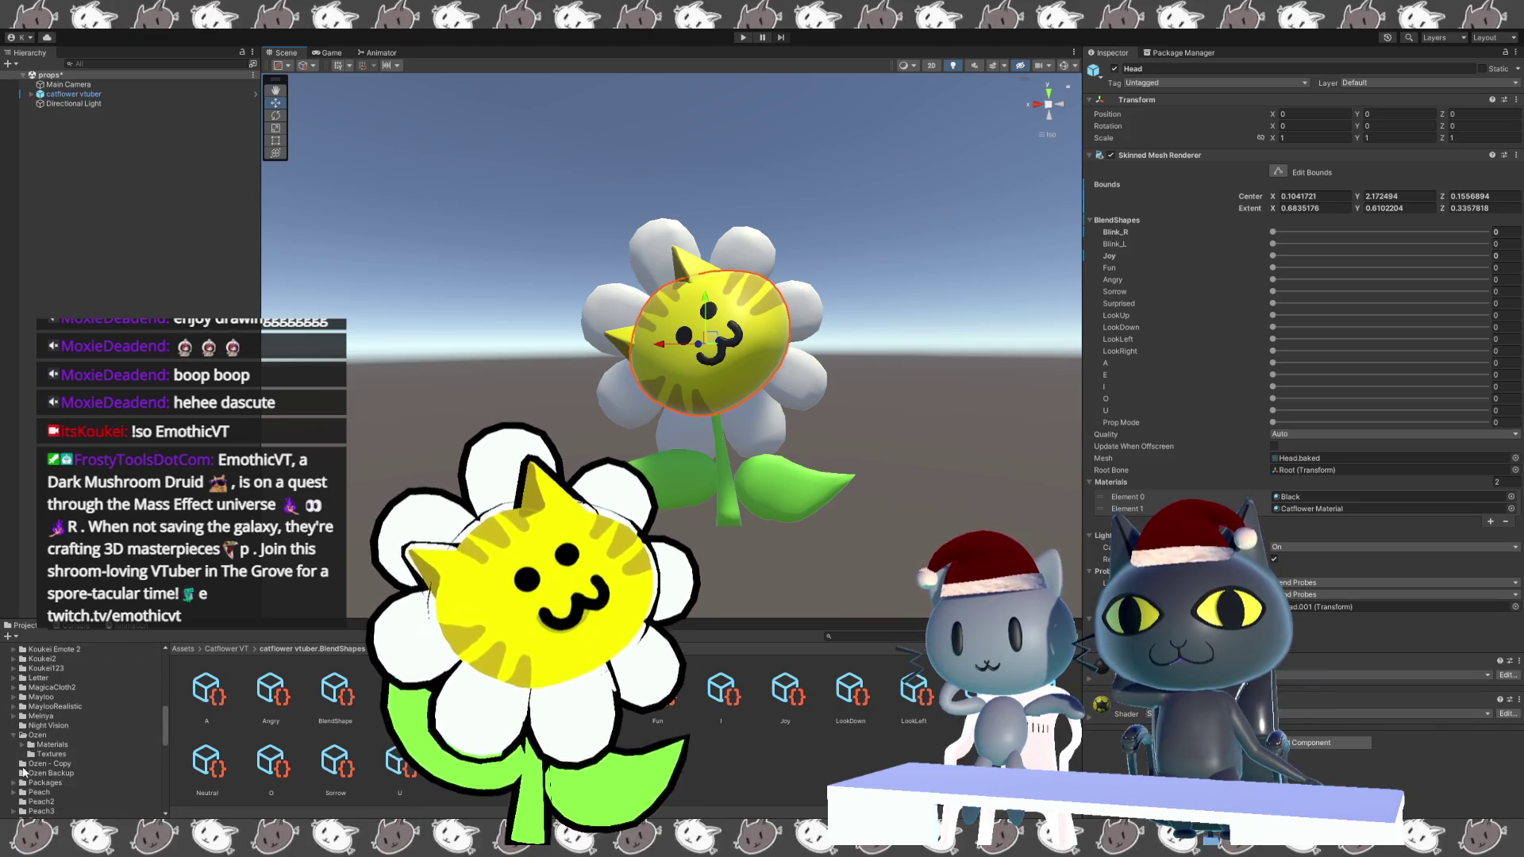
pyautogui.scroll(-3, 24, 772)
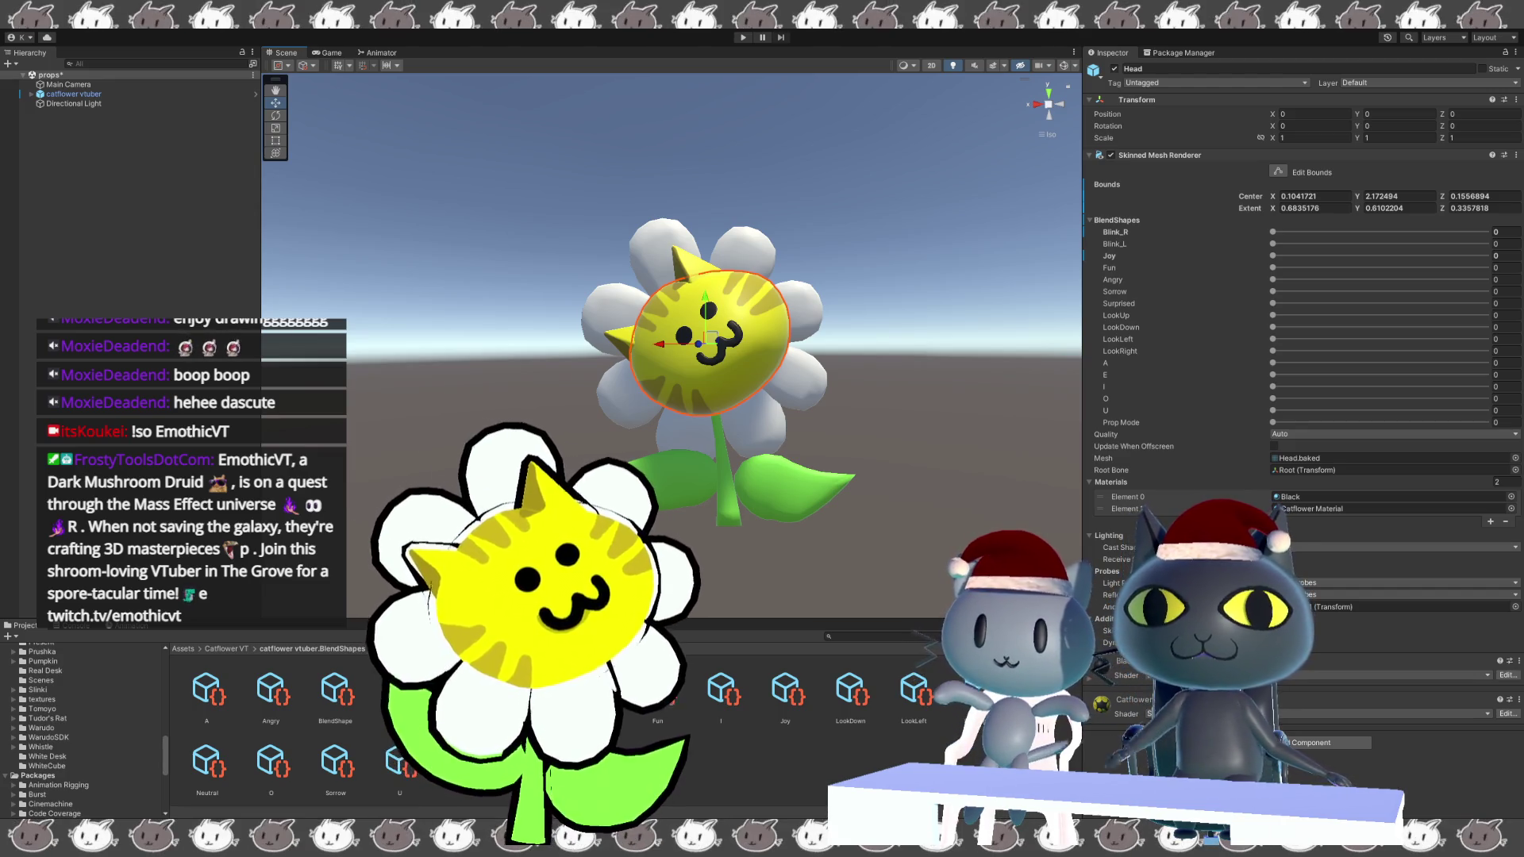
pyautogui.hotkey('alt', 'Tab')
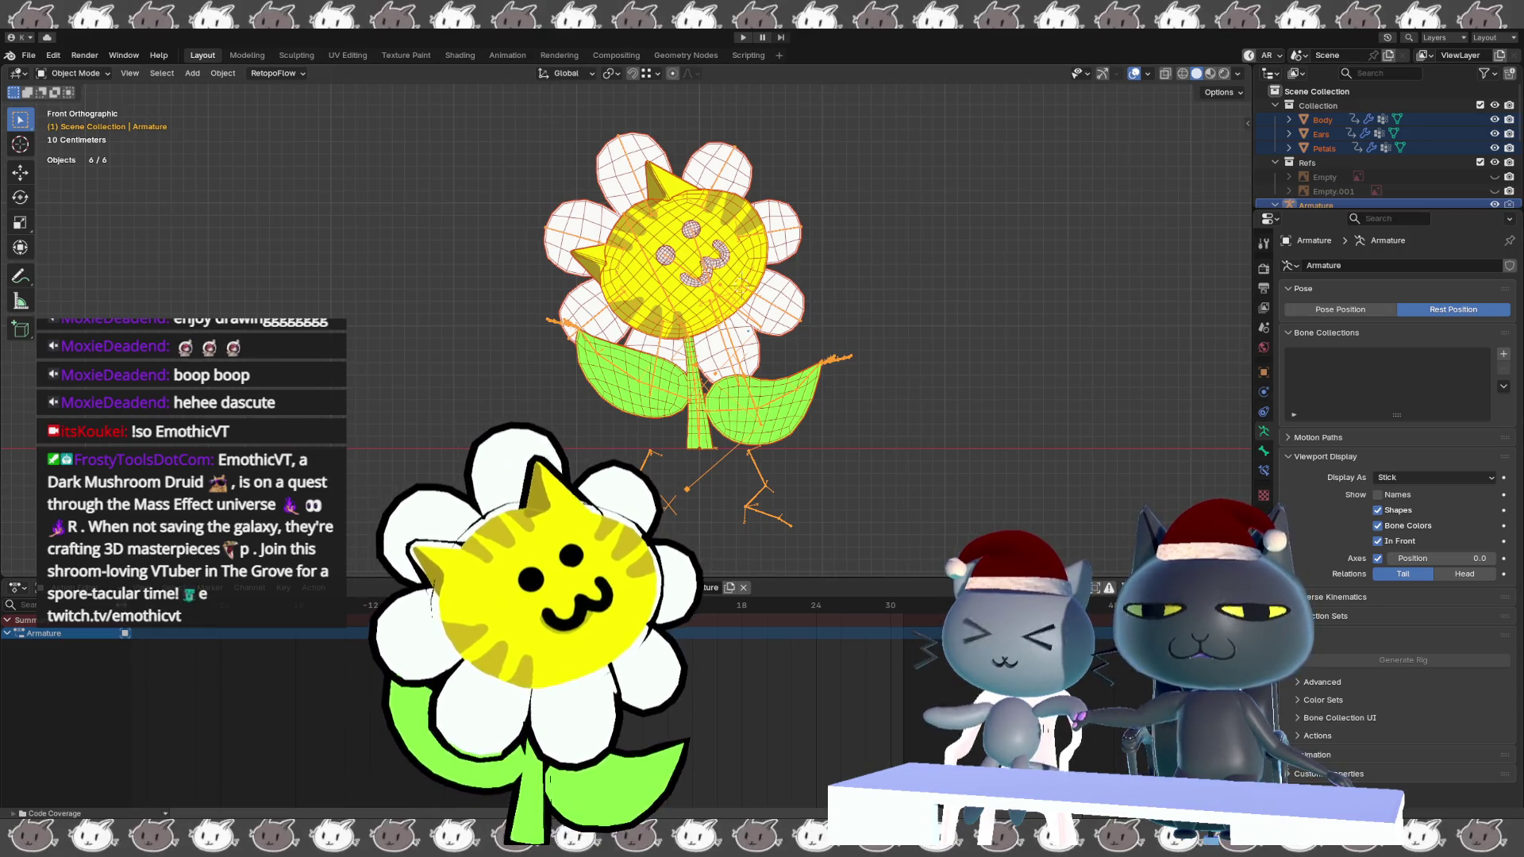
# Put the armature in Edit Mode and show the Head.001 bone's properties.
pyautogui.press('Tab')
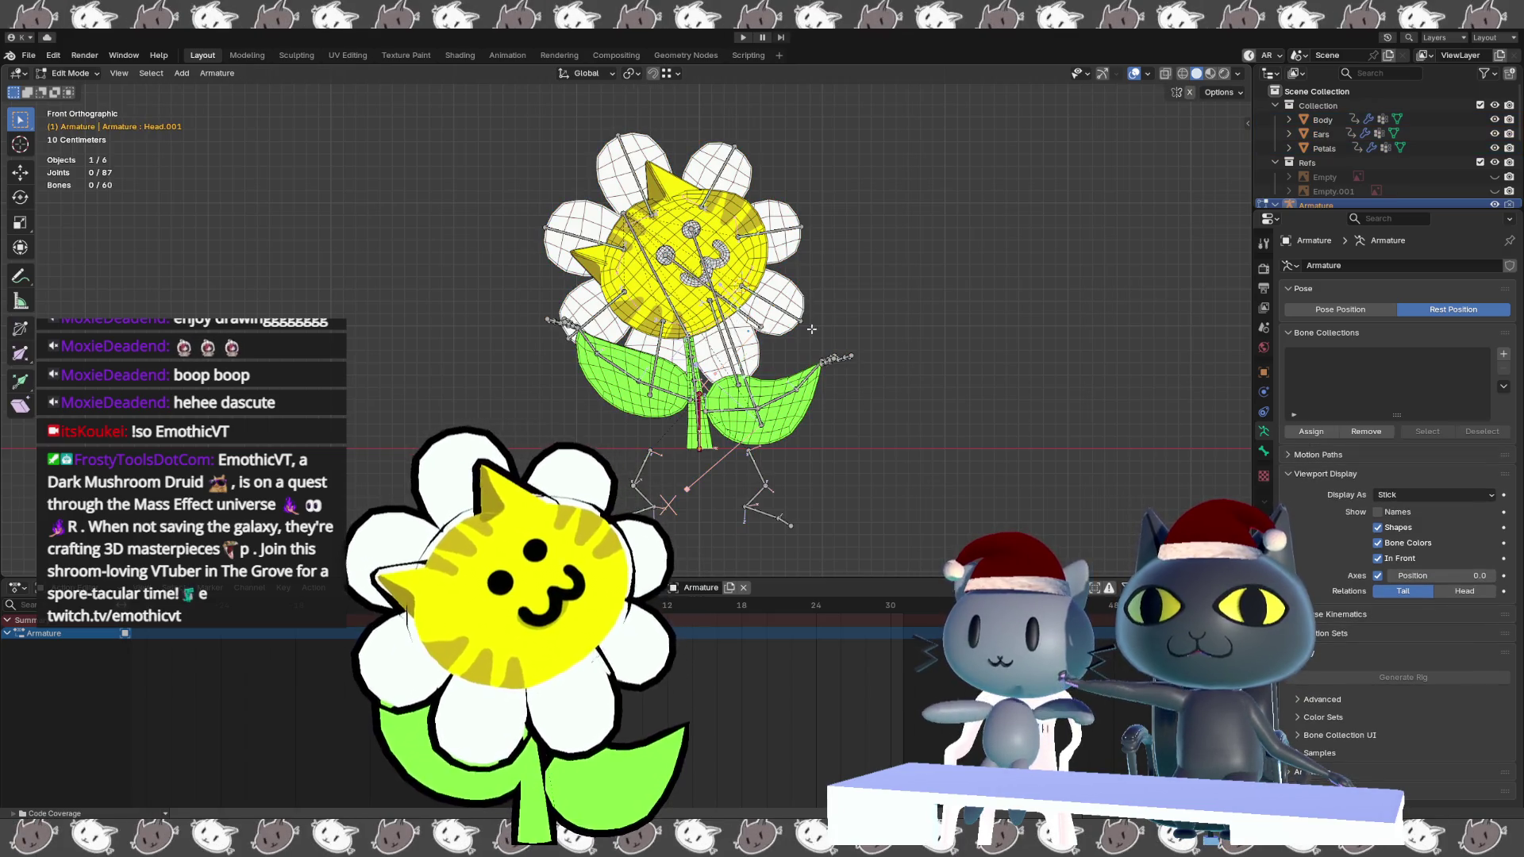
pyautogui.click(1263, 450)
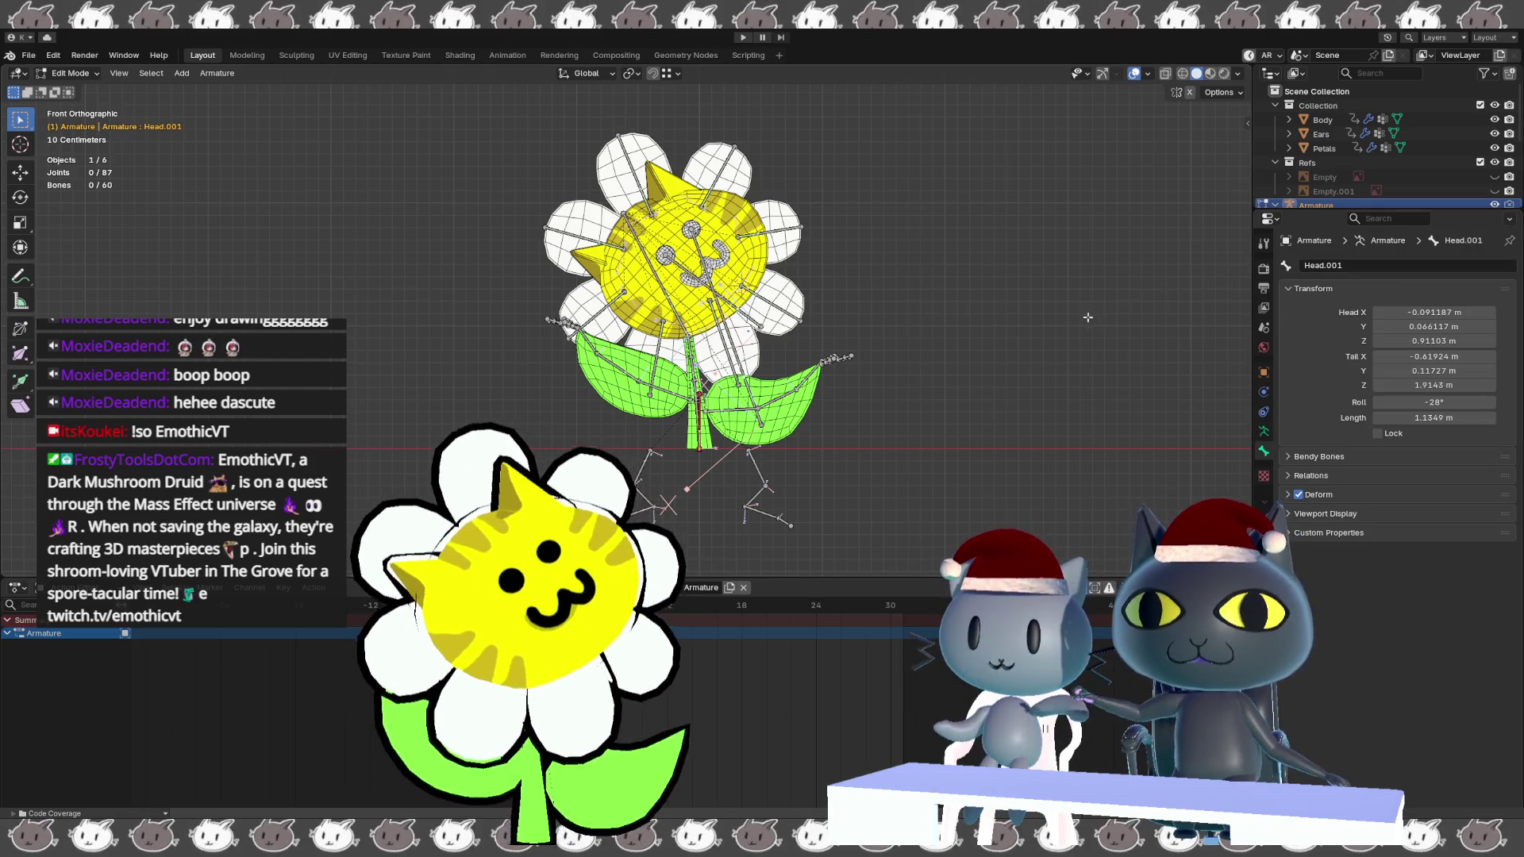
pyautogui.scroll(2, 992, 340)
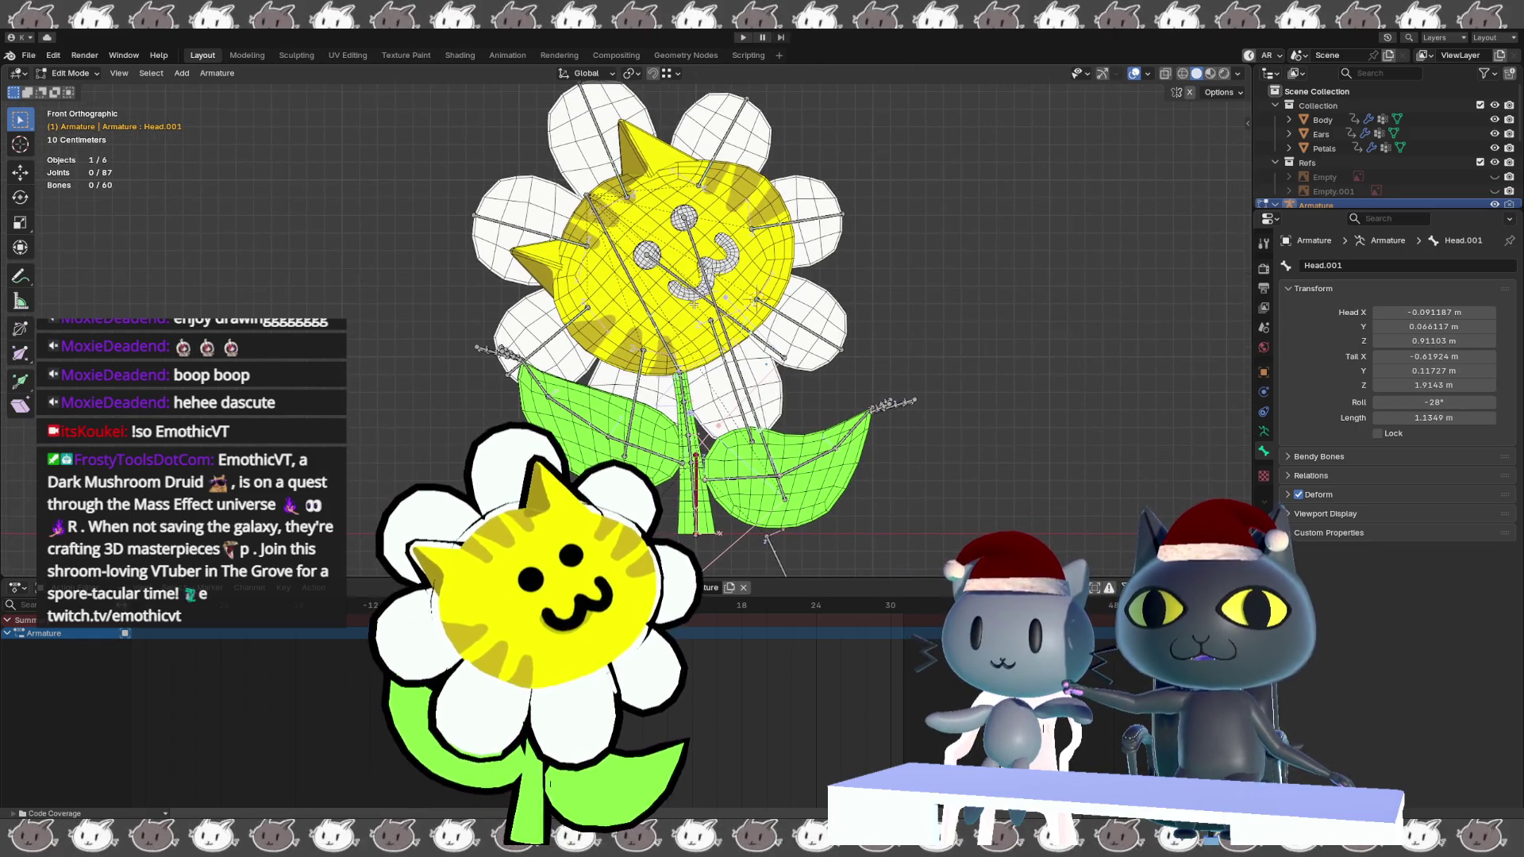
# Orbit the rig, re-enter Edit Mode, and switch to front orthographic view.
pyautogui.press('Tab')
pyautogui.moveTo(1003, 333); pyautogui.dragTo(627, 363, button='middle')
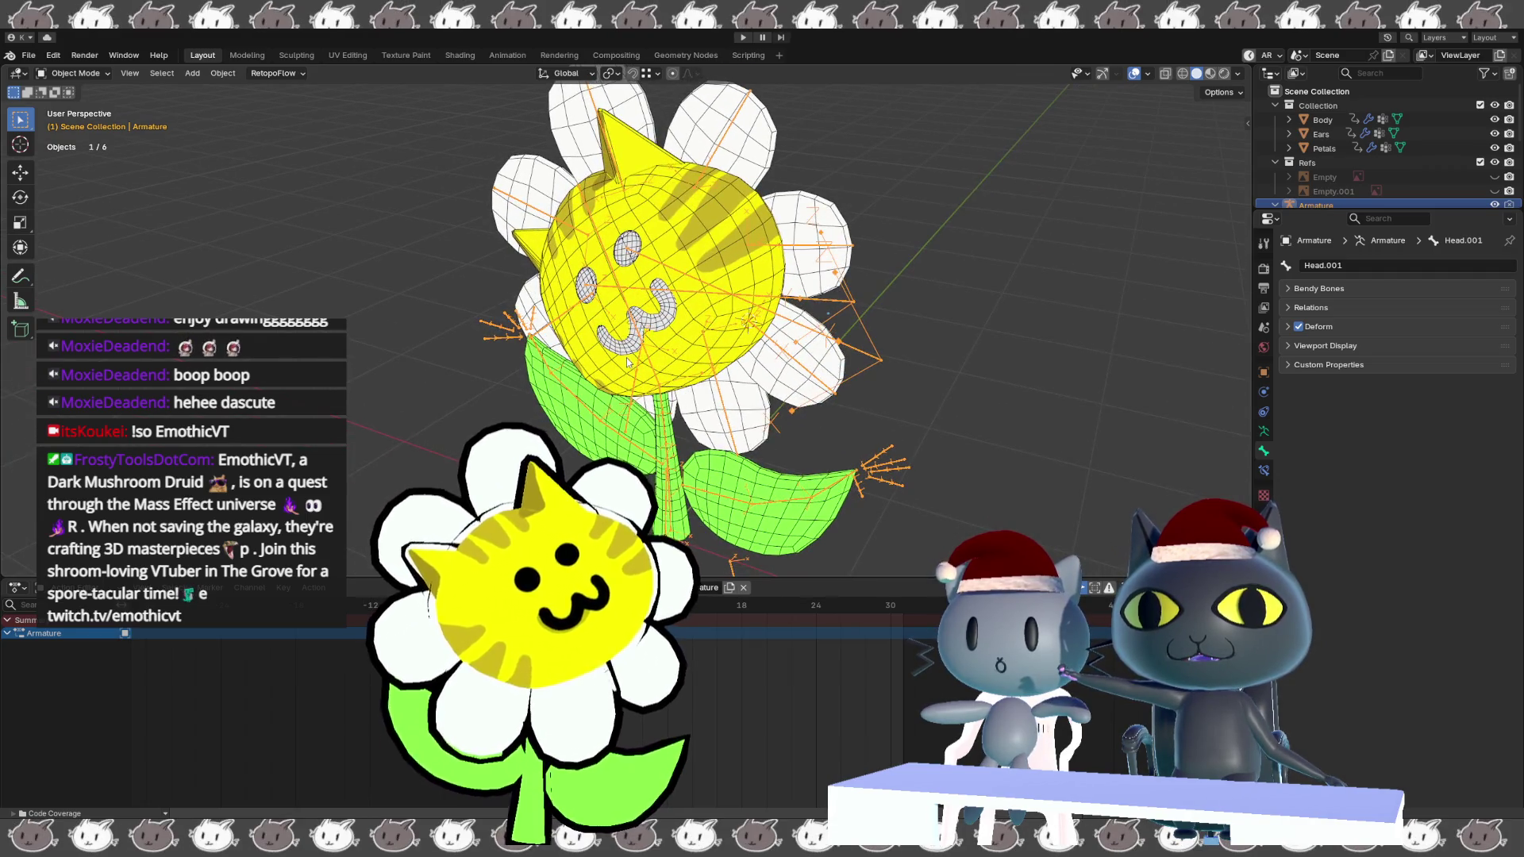
pyautogui.press('Tab')
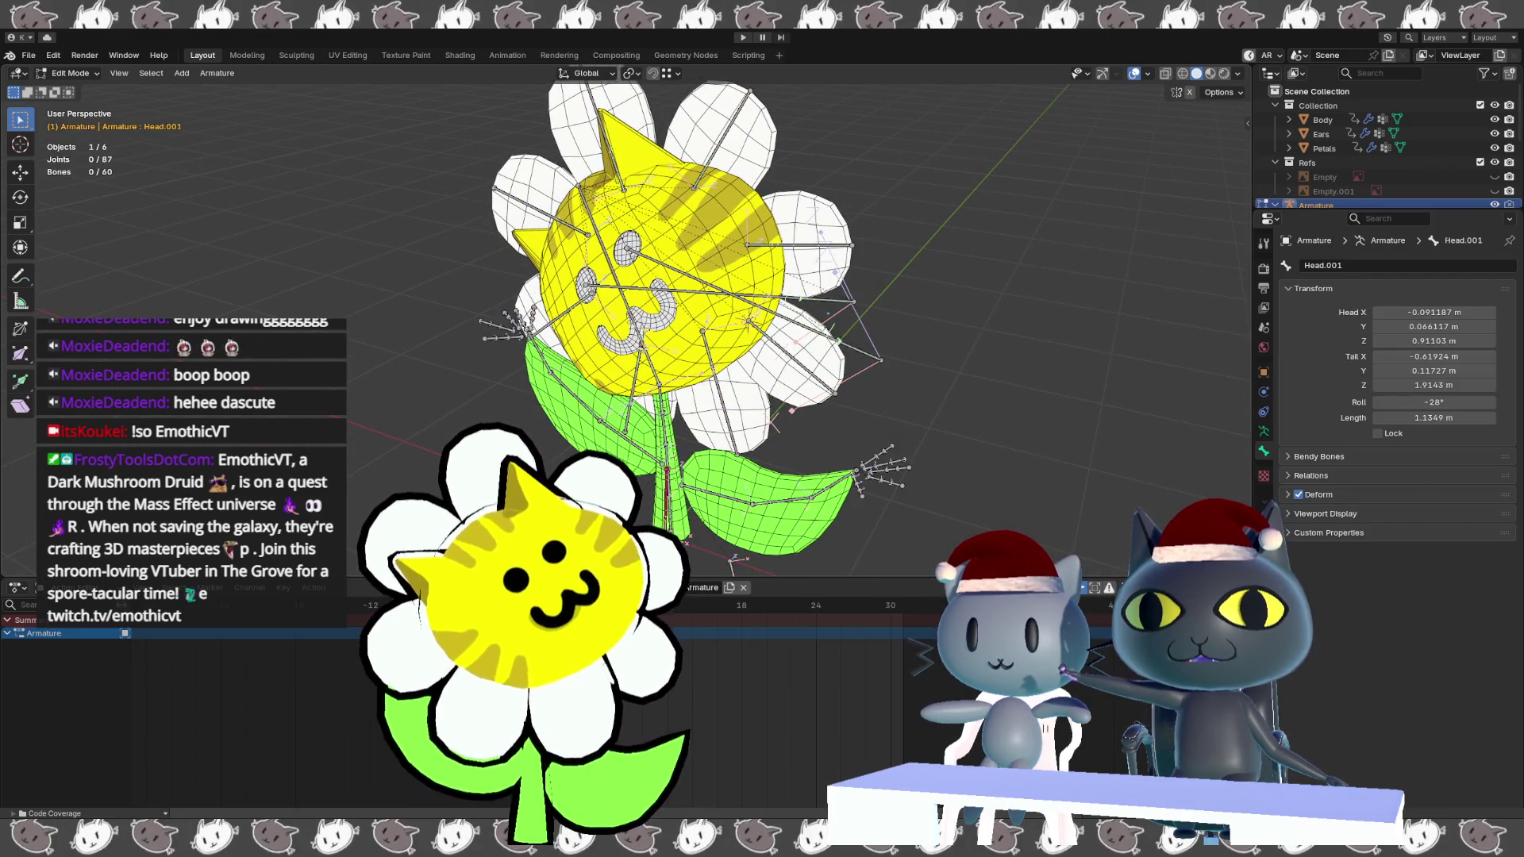
pyautogui.press('KP_1')
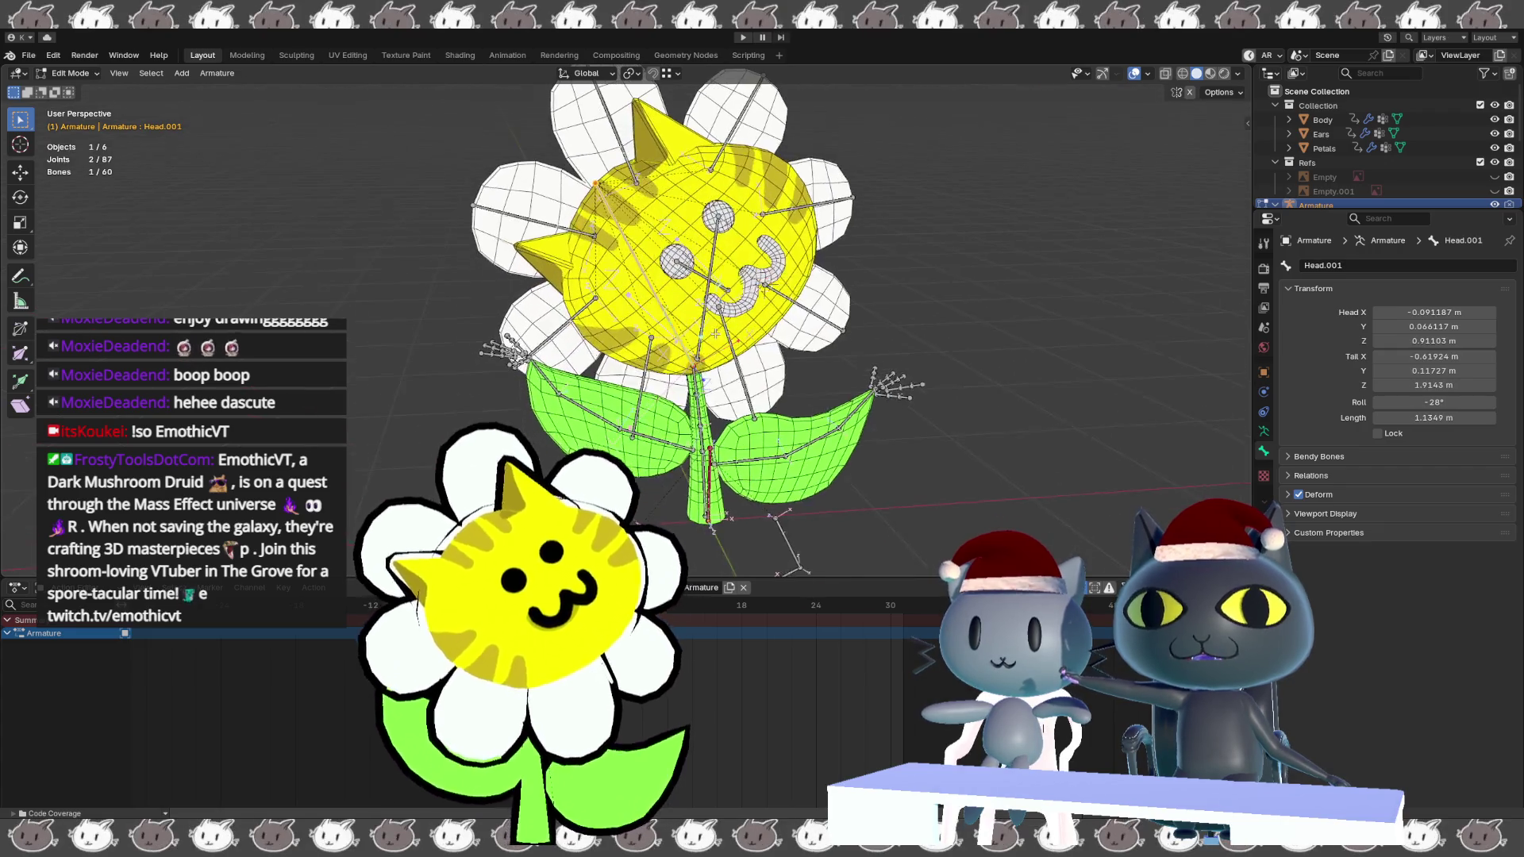
pyautogui.press('KP_3')
pyautogui.press('KP_1')
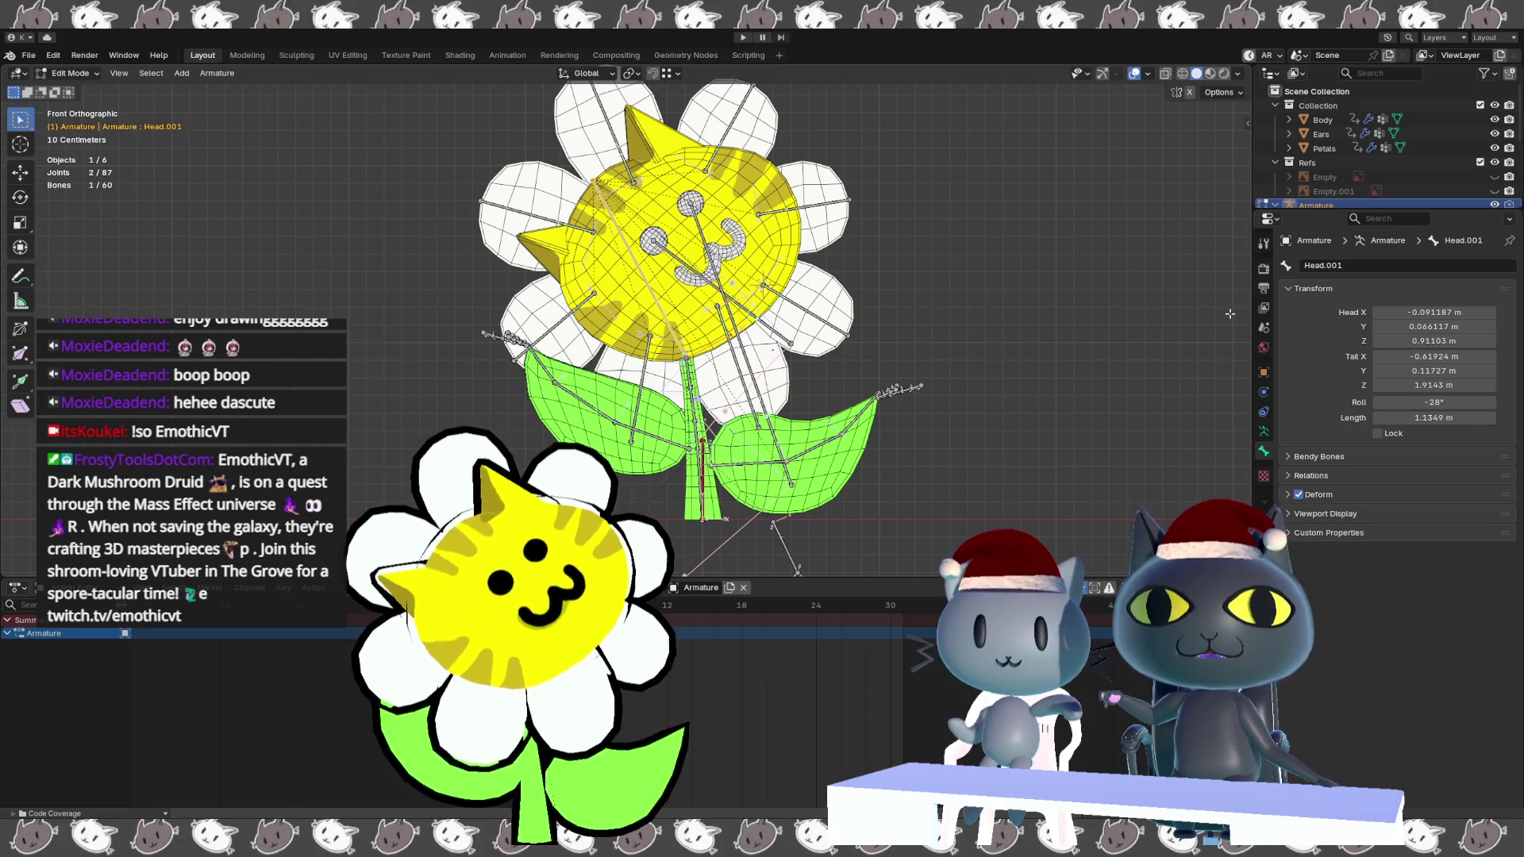
# Rename the bone Head.001 to Head.
pyautogui.click(1349, 268)
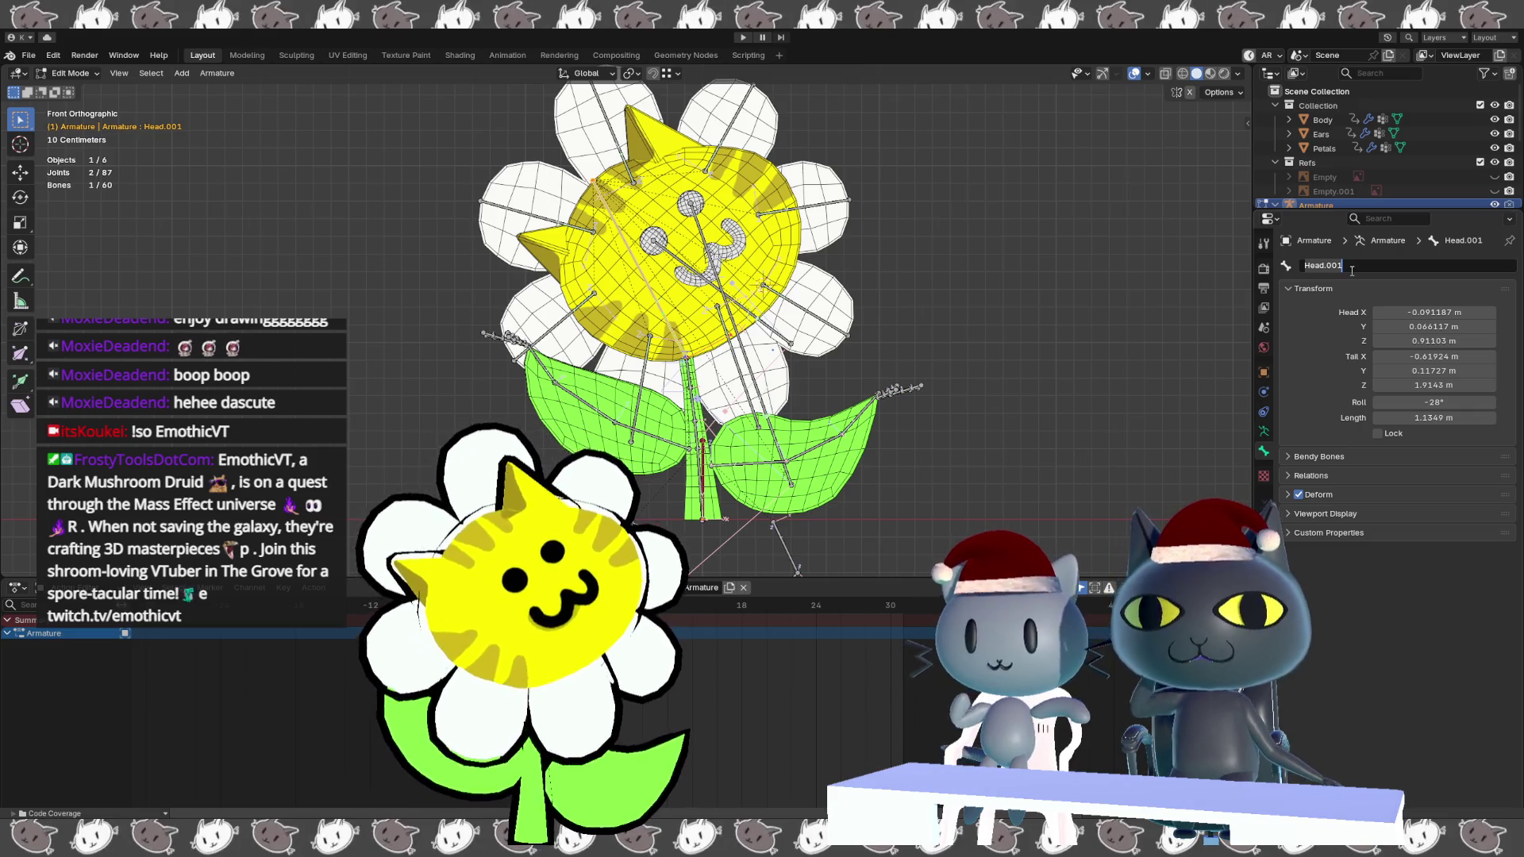
pyautogui.press('End')
pyautogui.press('BackSpace')
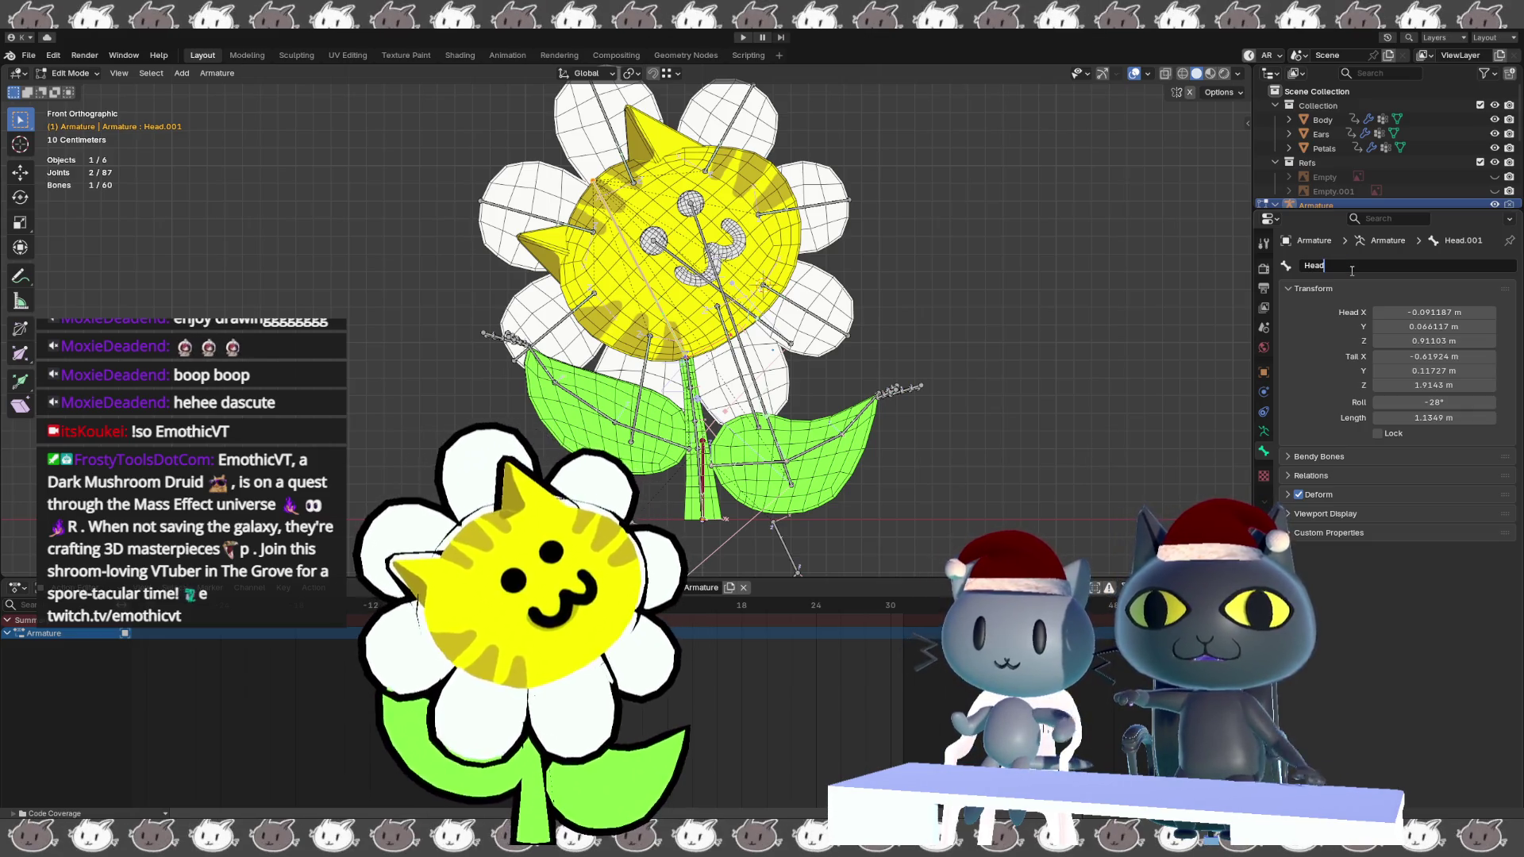
pyautogui.press('Return')
# Rename the head mesh object to CatHead and leave Edit Mode.
pyautogui.scroll(-6, 1349, 151)
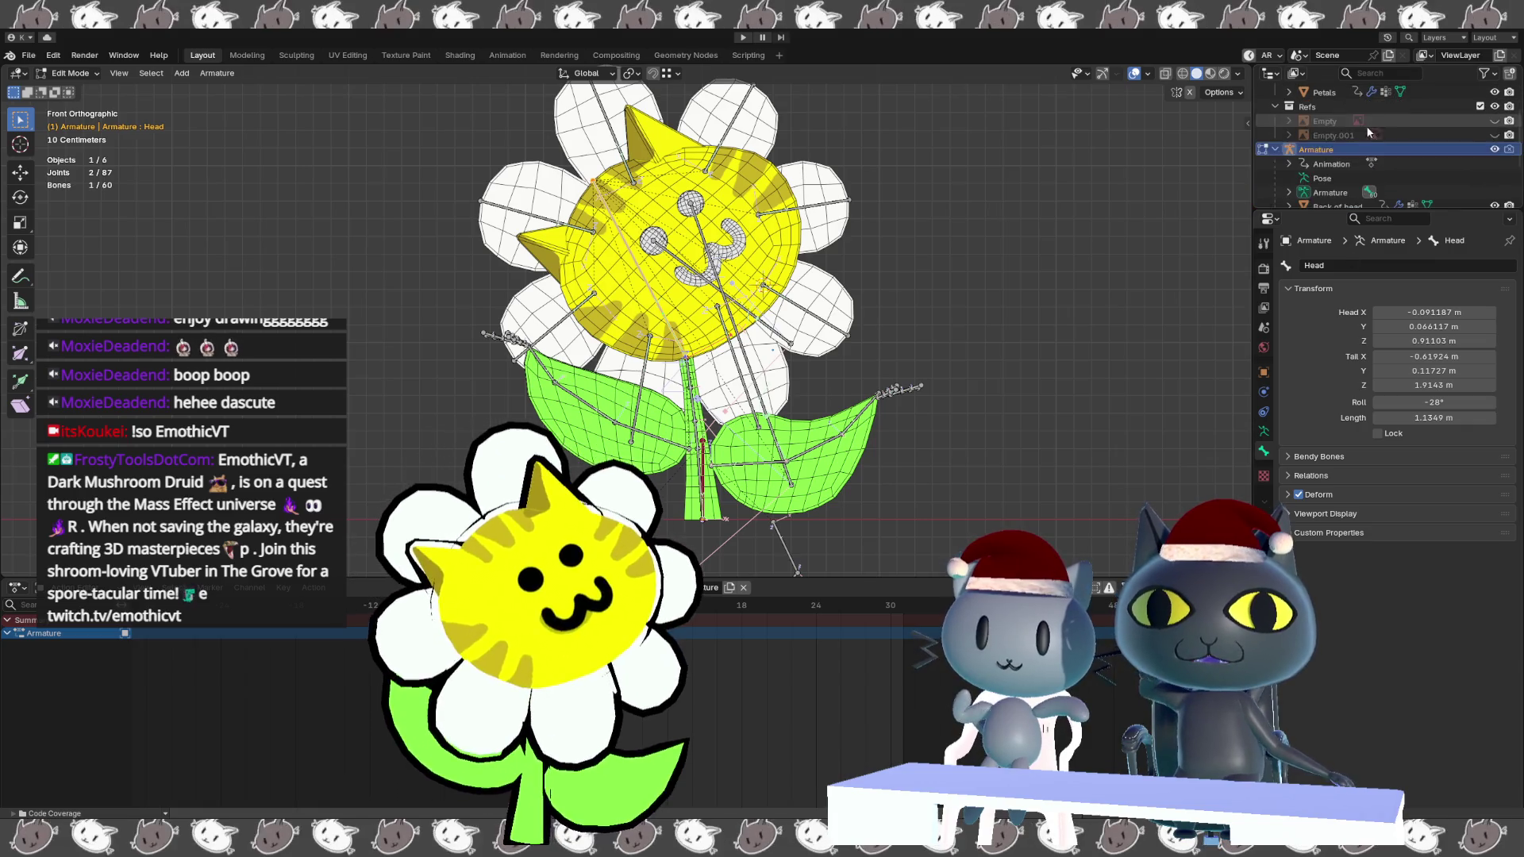
pyautogui.click(1331, 152)
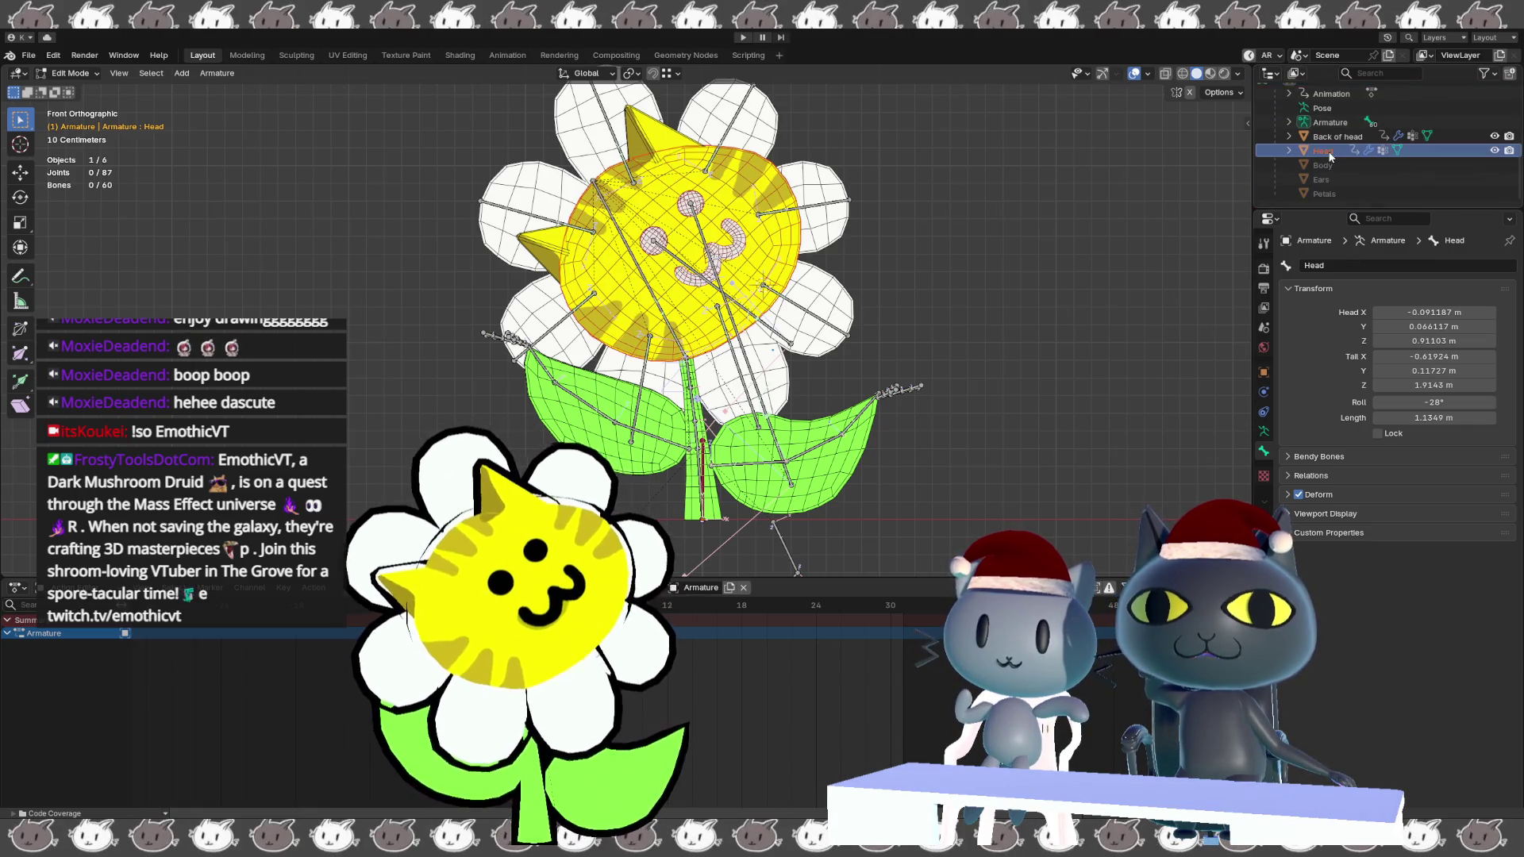
pyautogui.doubleClick(1333, 151)
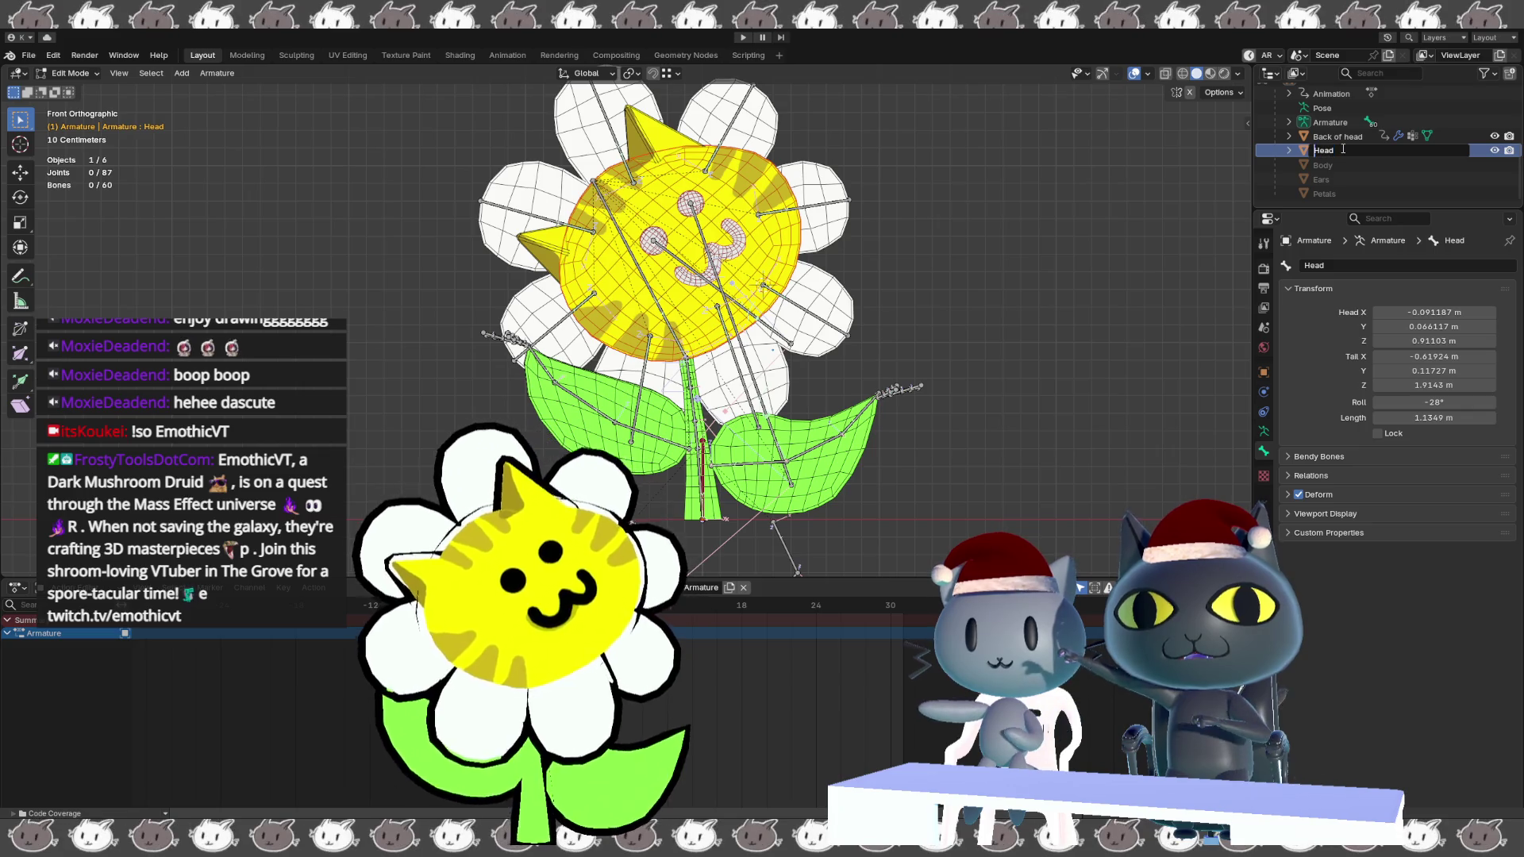
pyautogui.write('Cat')
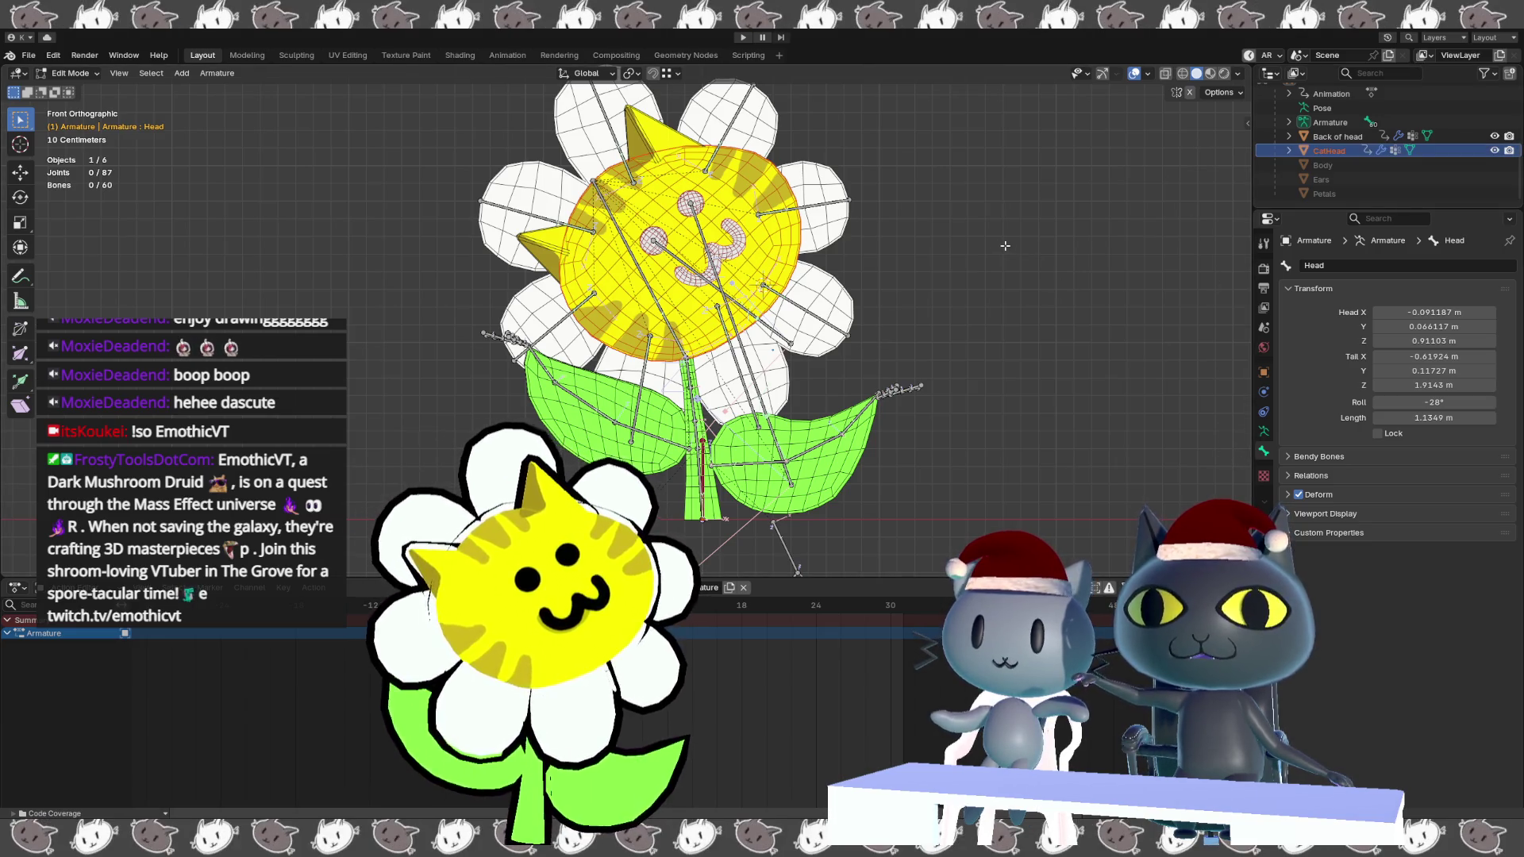
pyautogui.press('Tab')
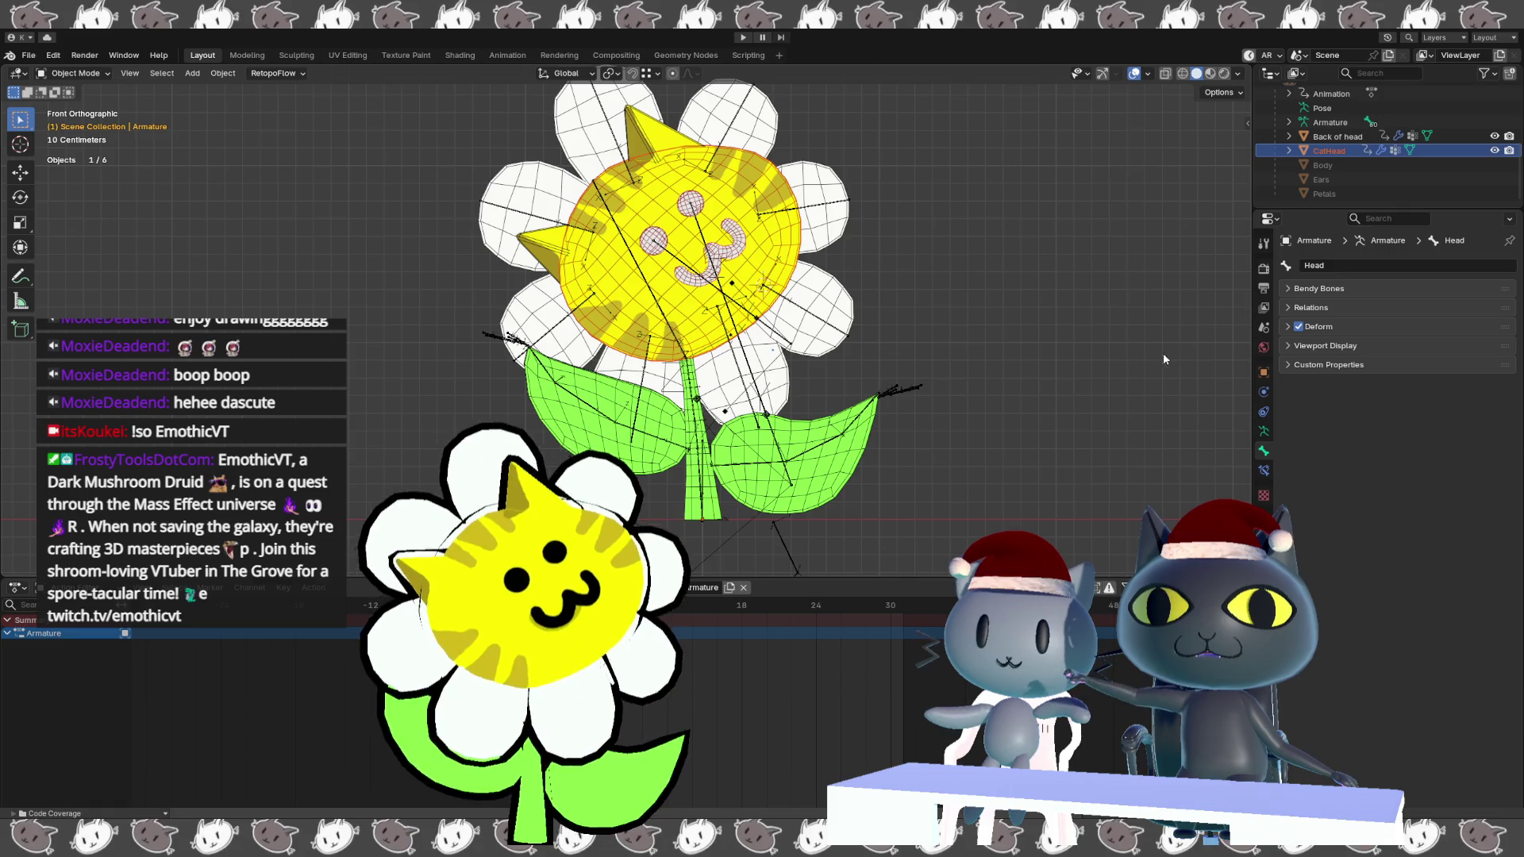
# Return to Object Mode with CatHead active and set its Blink_R shape key to 0.
pyautogui.press('Tab')
pyautogui.hotkey('ctrl', 'Tab')
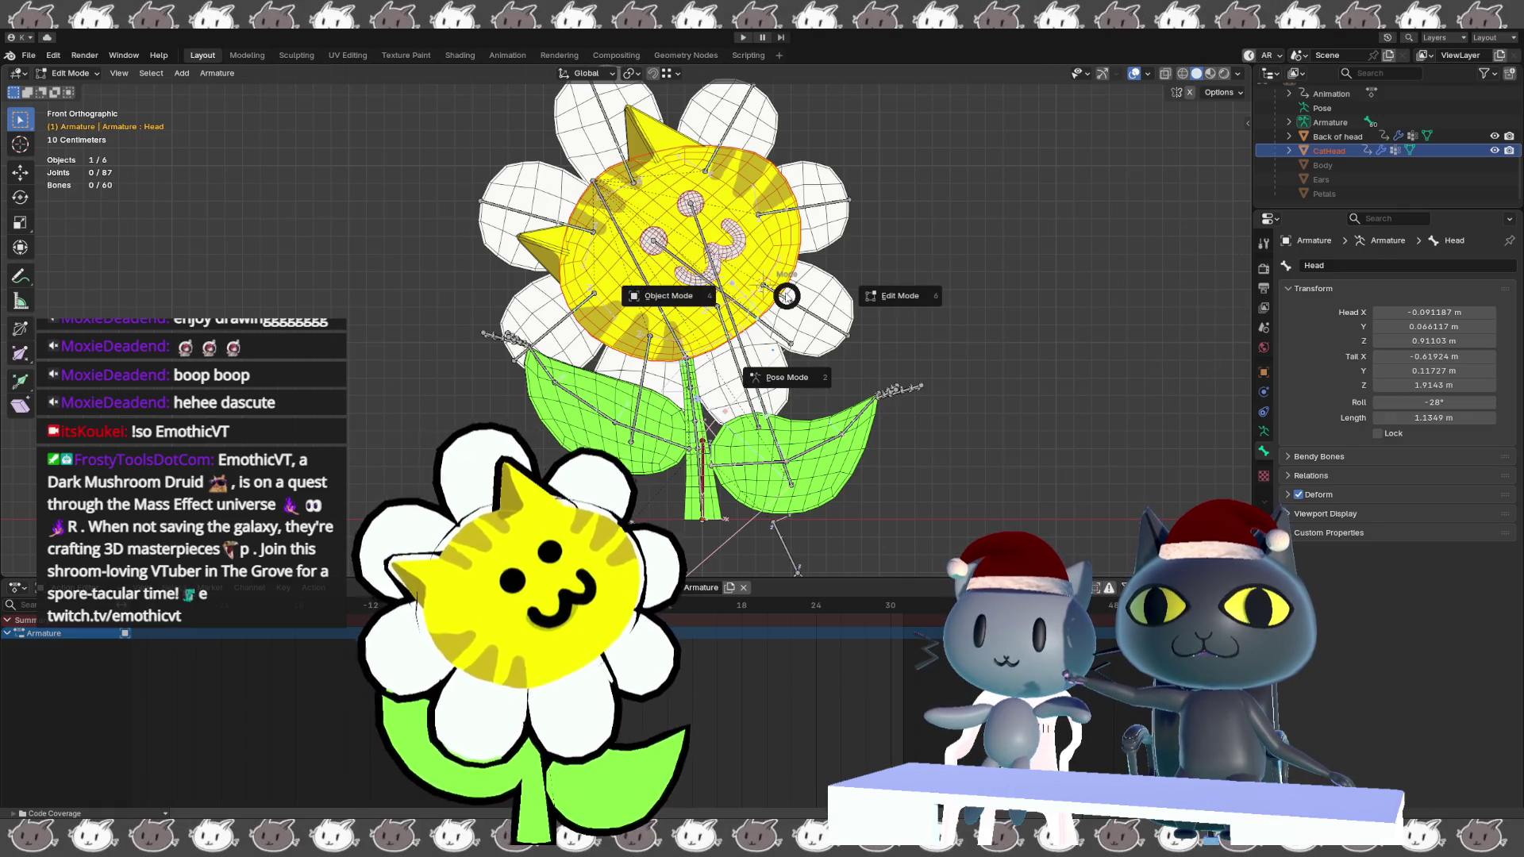
pyautogui.click(693, 296)
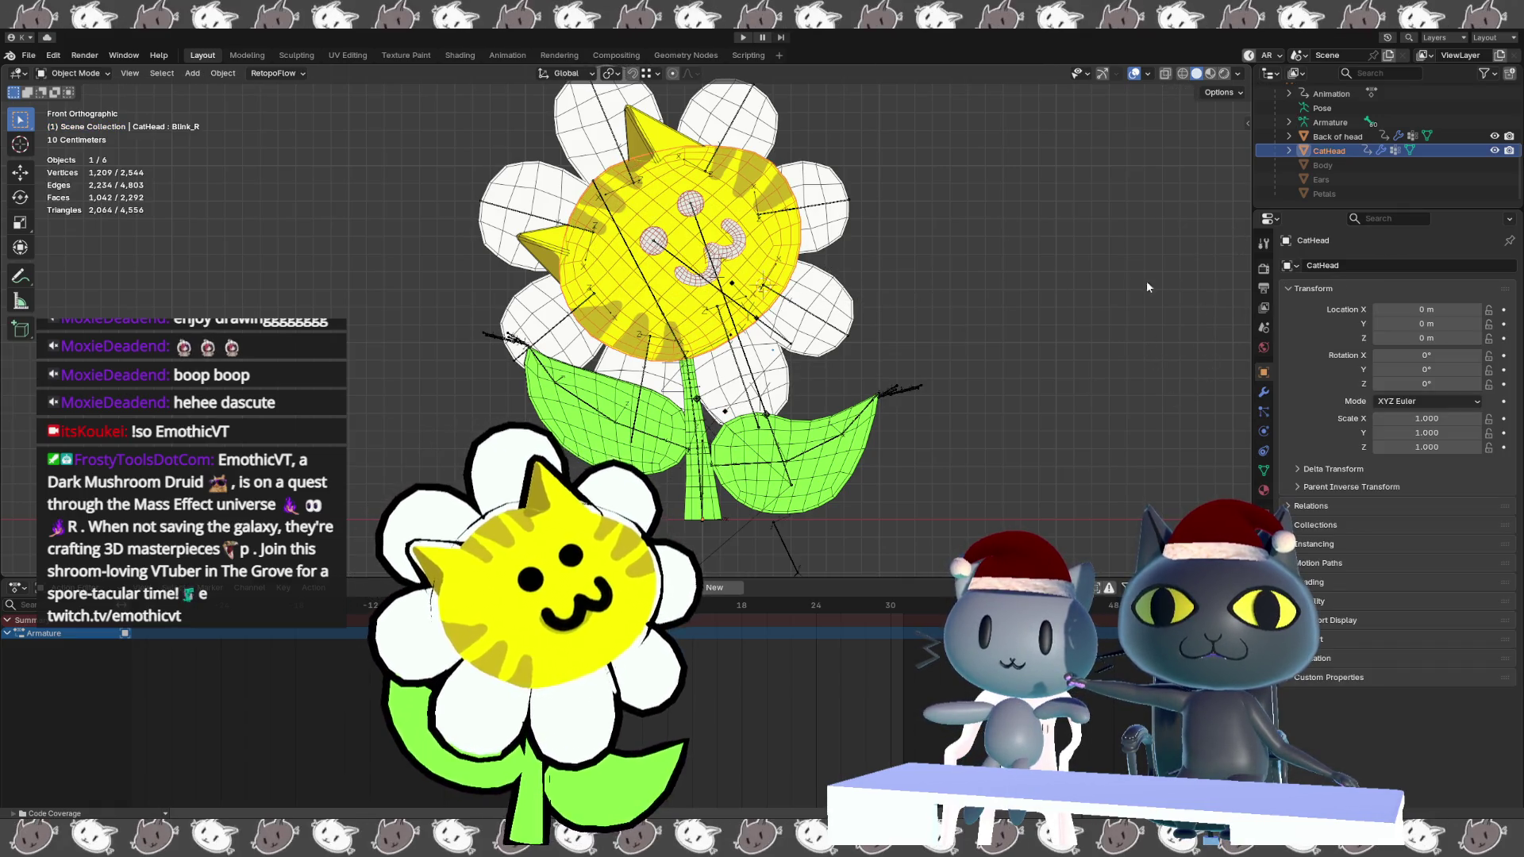
pyautogui.click(1264, 470)
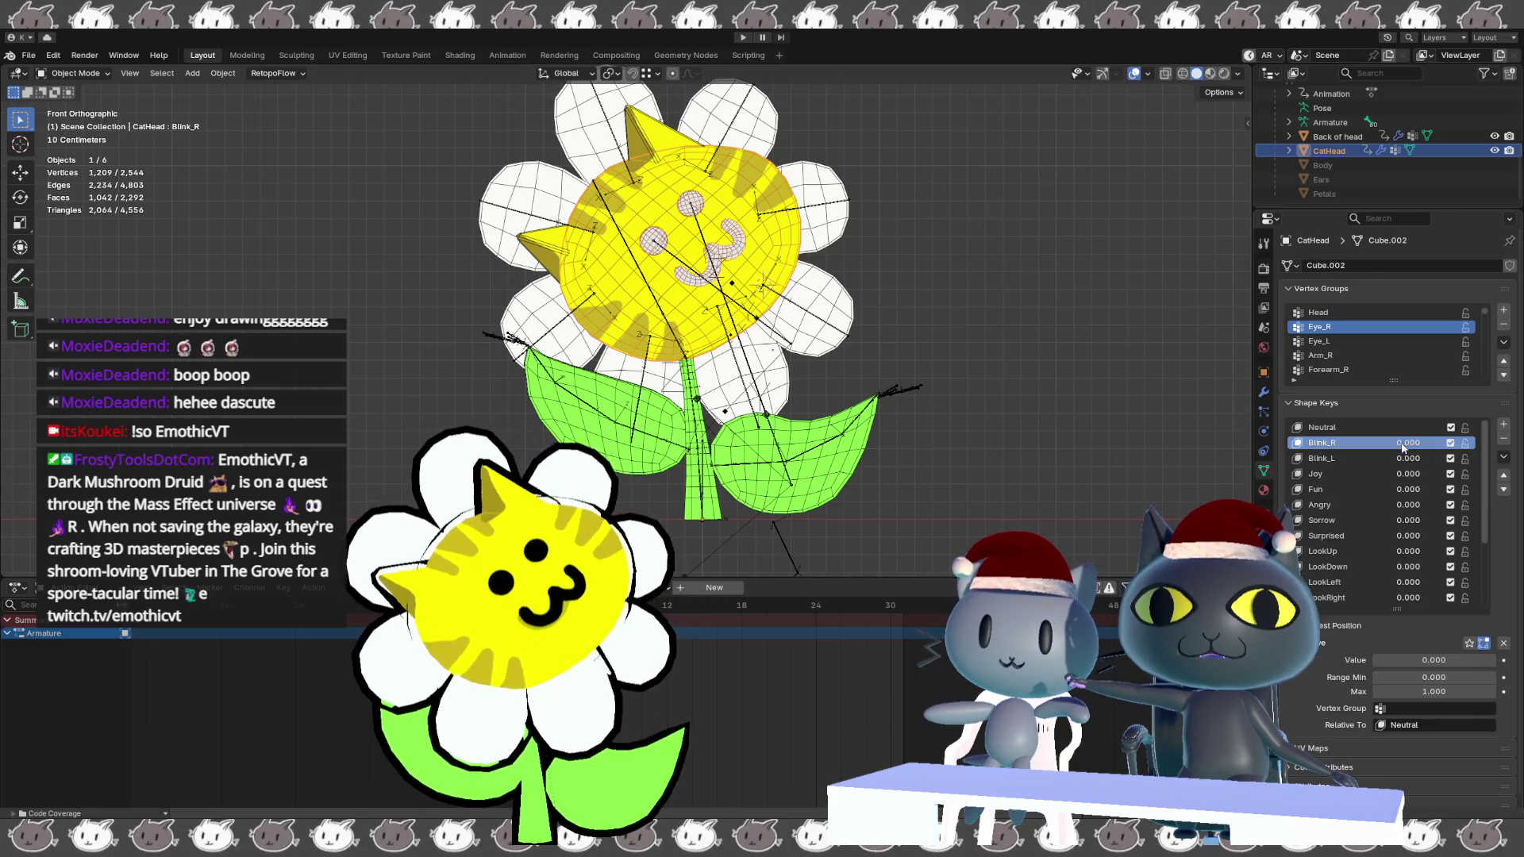
pyautogui.moveTo(1434, 659); pyautogui.dragTo(1381, 660)
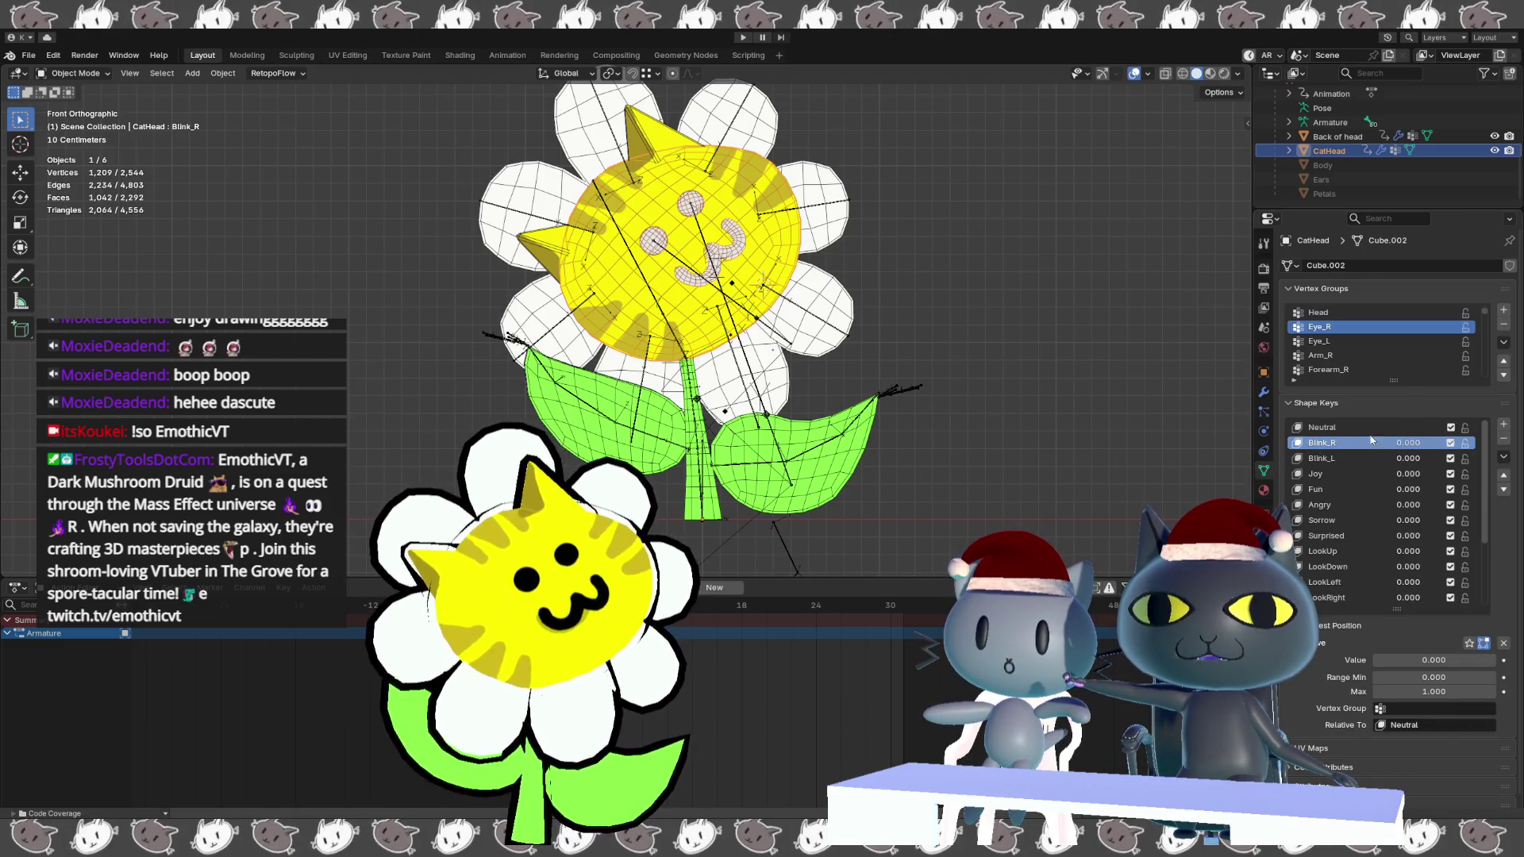
# Deselect CatHead and inspect the model from side and front orthographic views.
pyautogui.click(1055, 269)
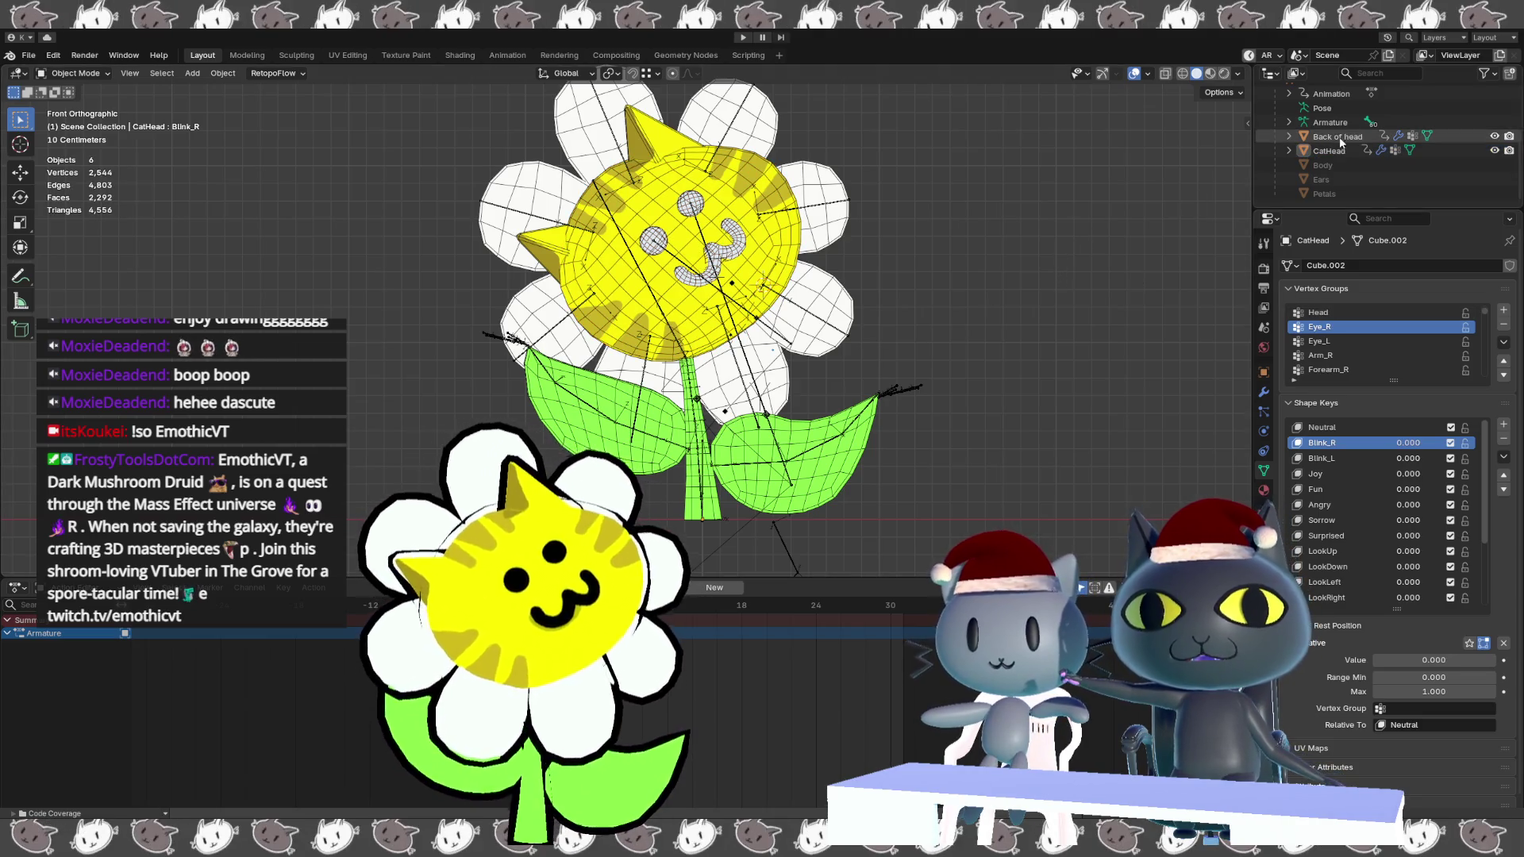
pyautogui.scroll(-4, 1307, 203)
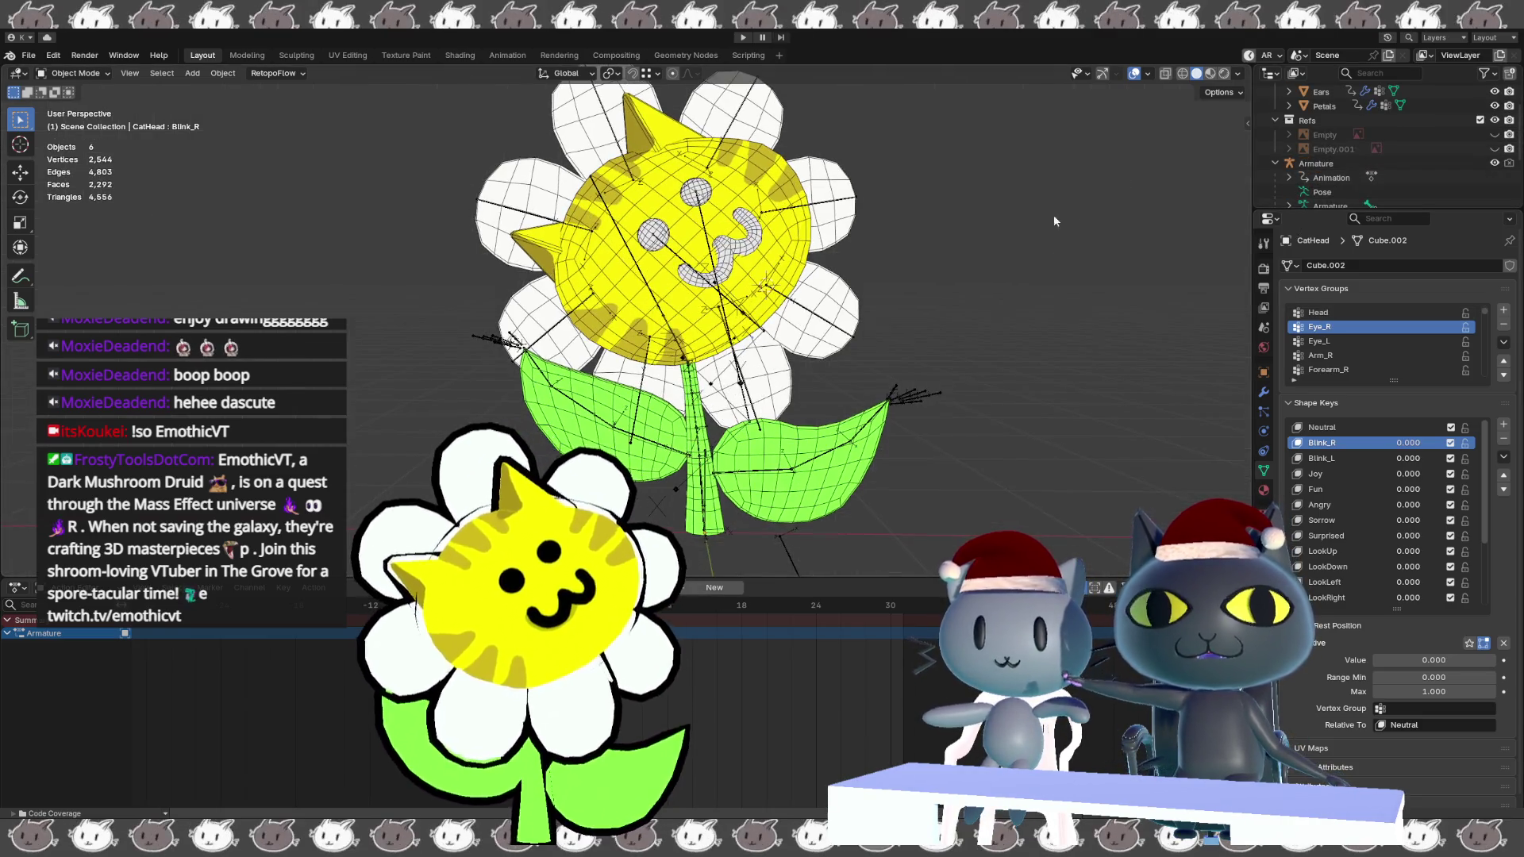
pyautogui.press('KP_3')
pyautogui.press('KP_1')
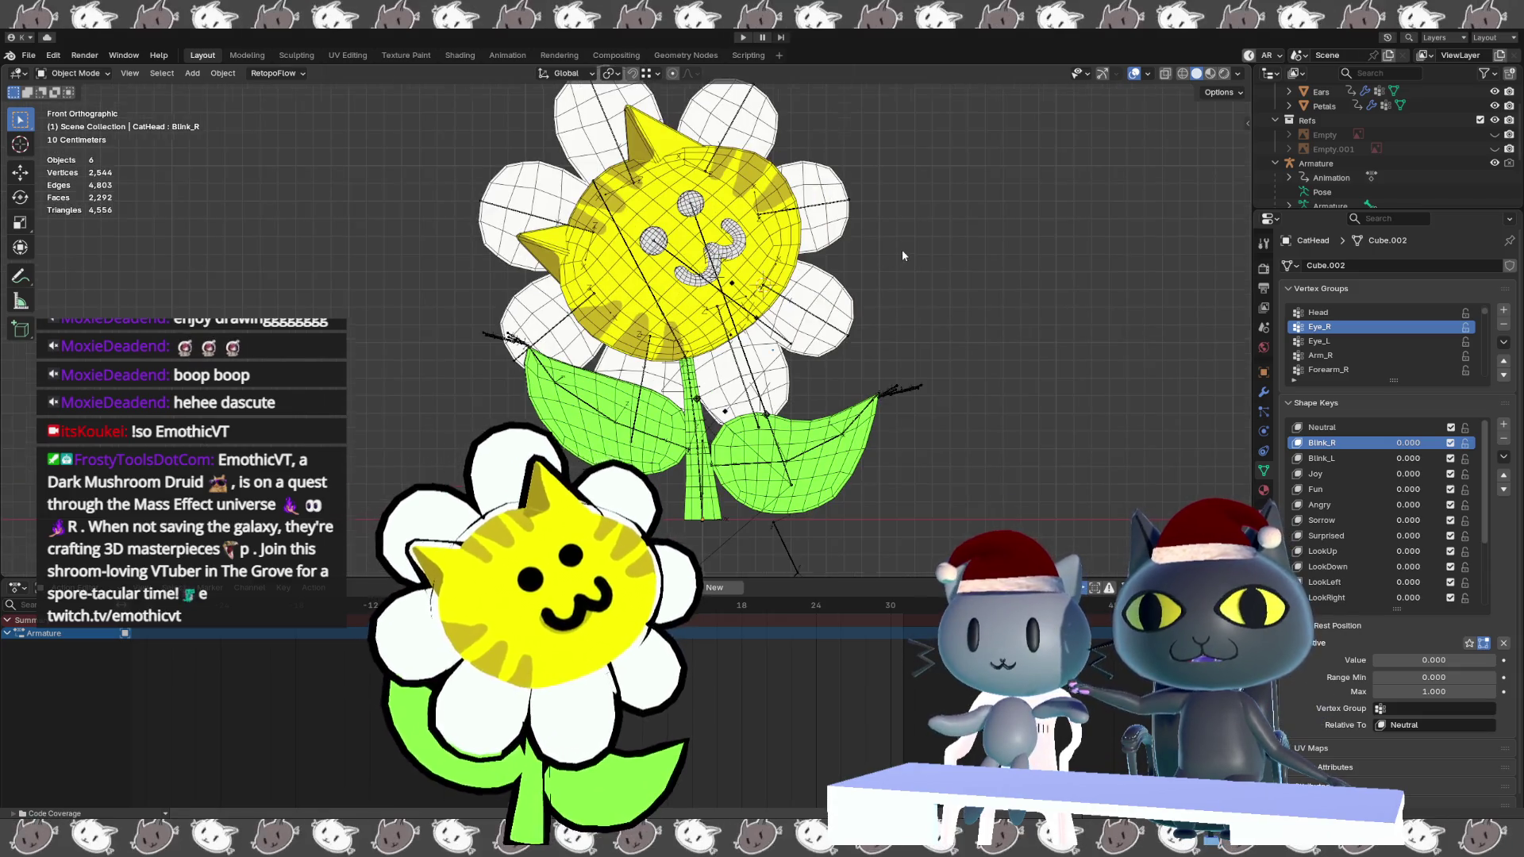
pyautogui.scroll(-2, 902, 249)
pyautogui.scroll(-1, 1009, 266)
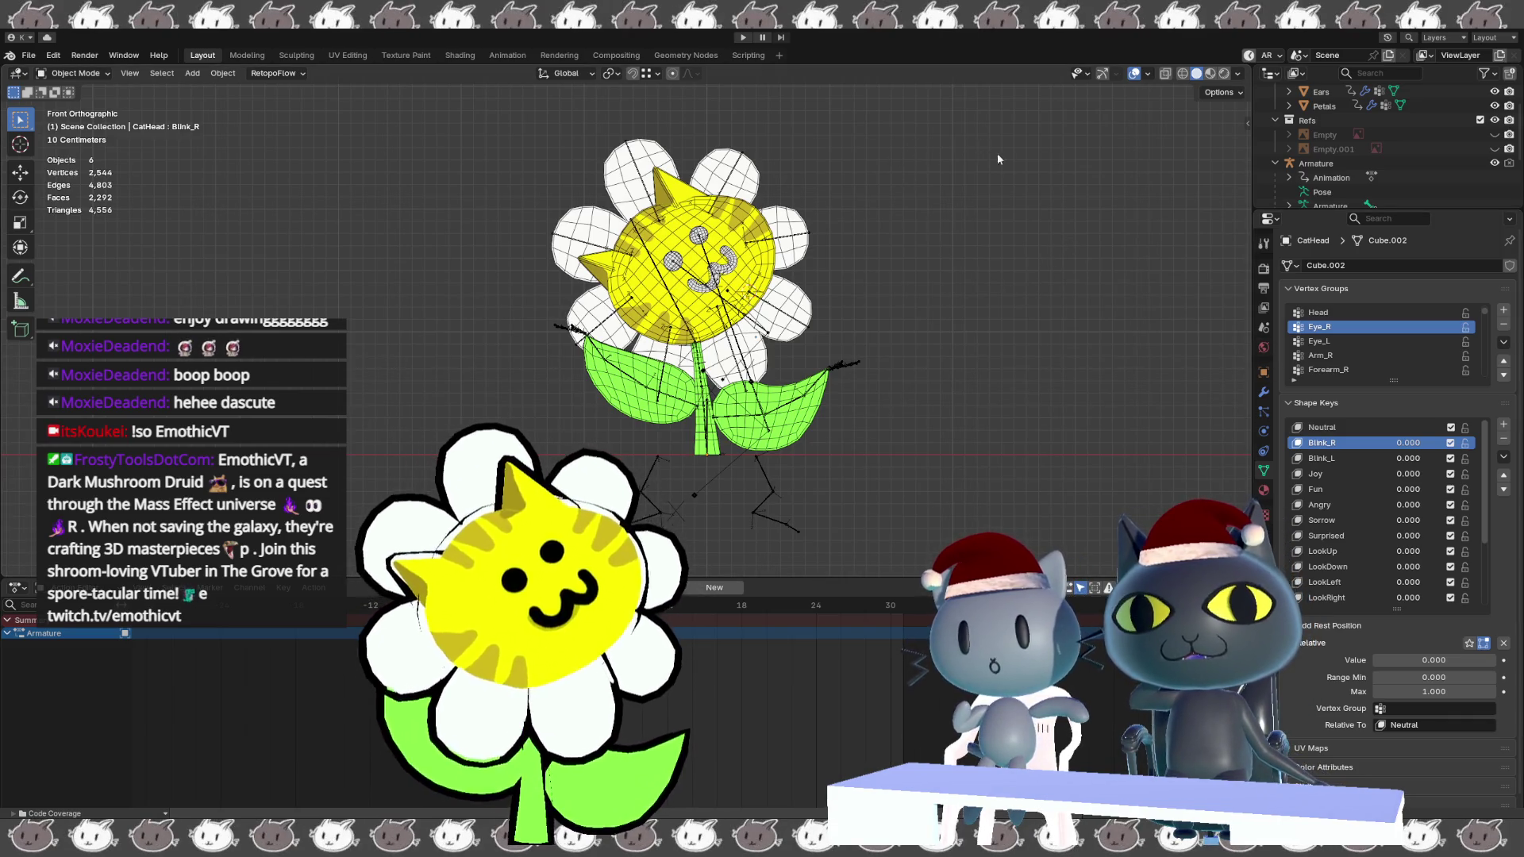
pyautogui.scroll(-2, 1296, 180)
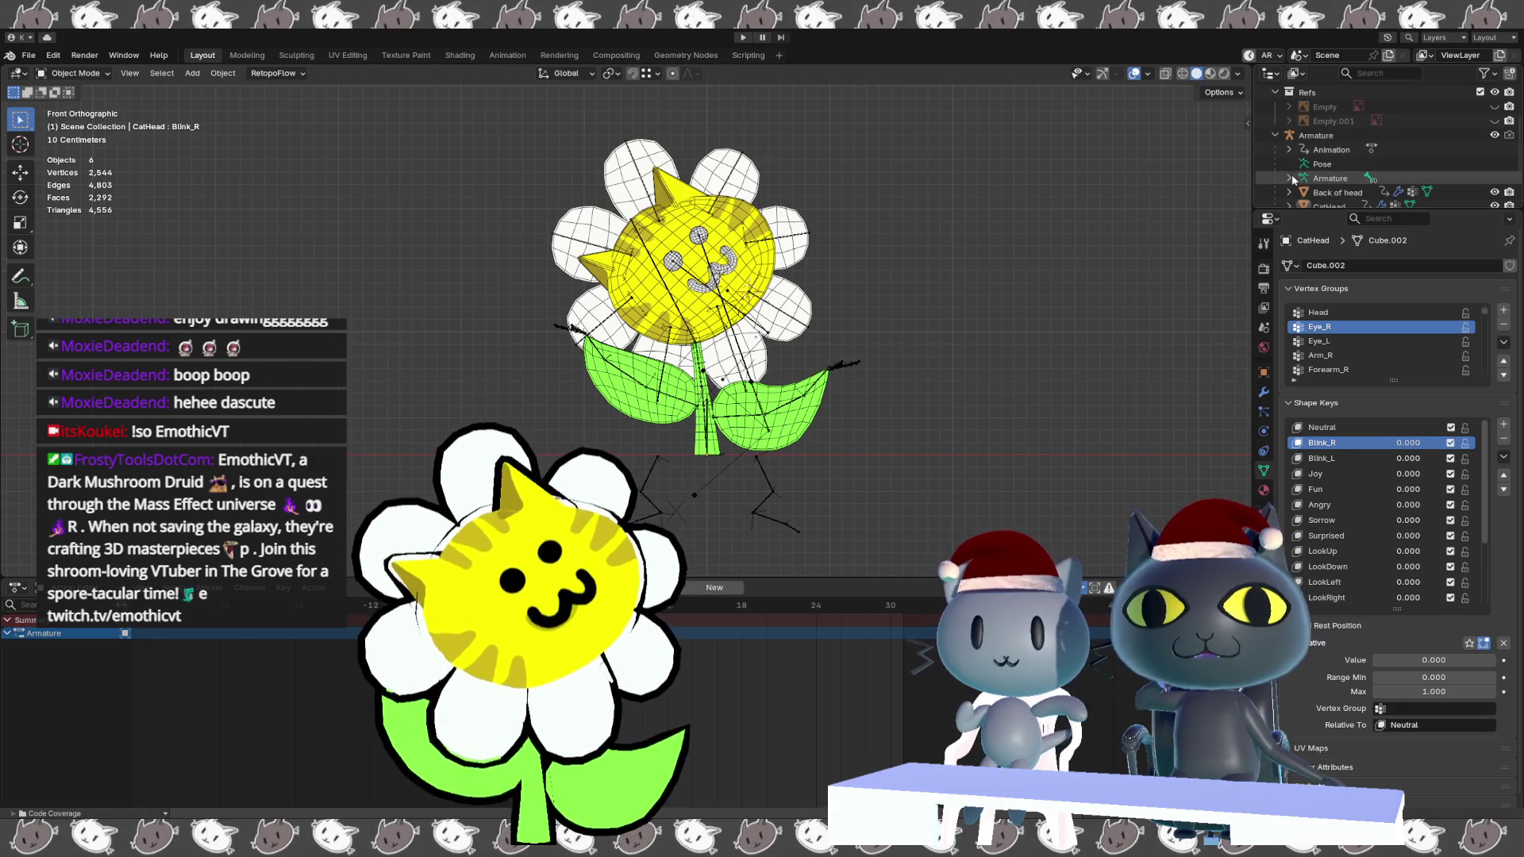
pyautogui.click(1290, 179)
pyautogui.scroll(-3, 1302, 197)
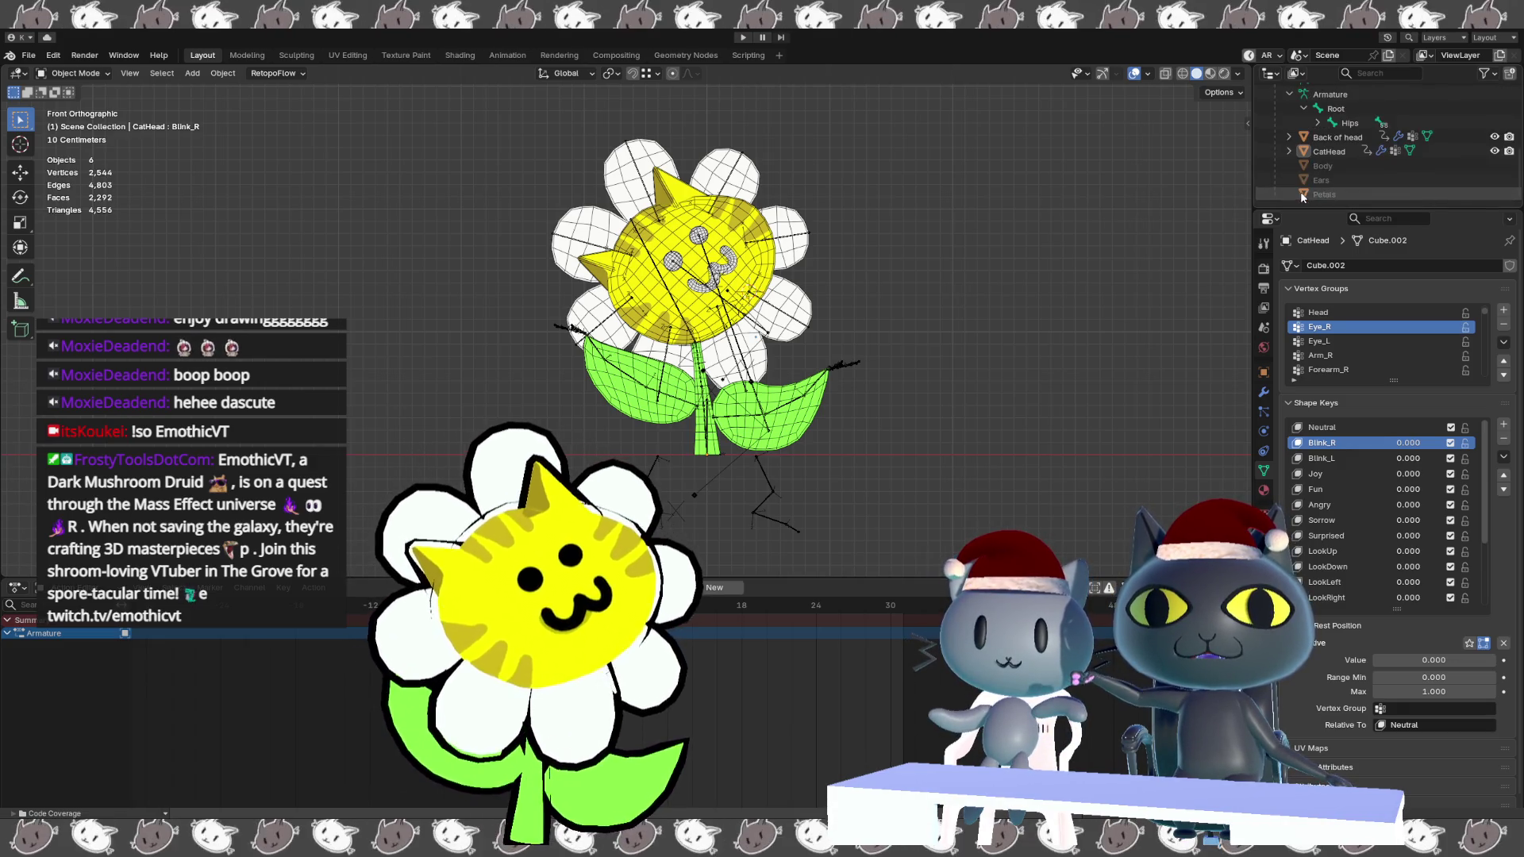
pyautogui.click(1317, 123)
pyautogui.click(1329, 138)
pyautogui.click(1344, 151)
pyautogui.click(1360, 167)
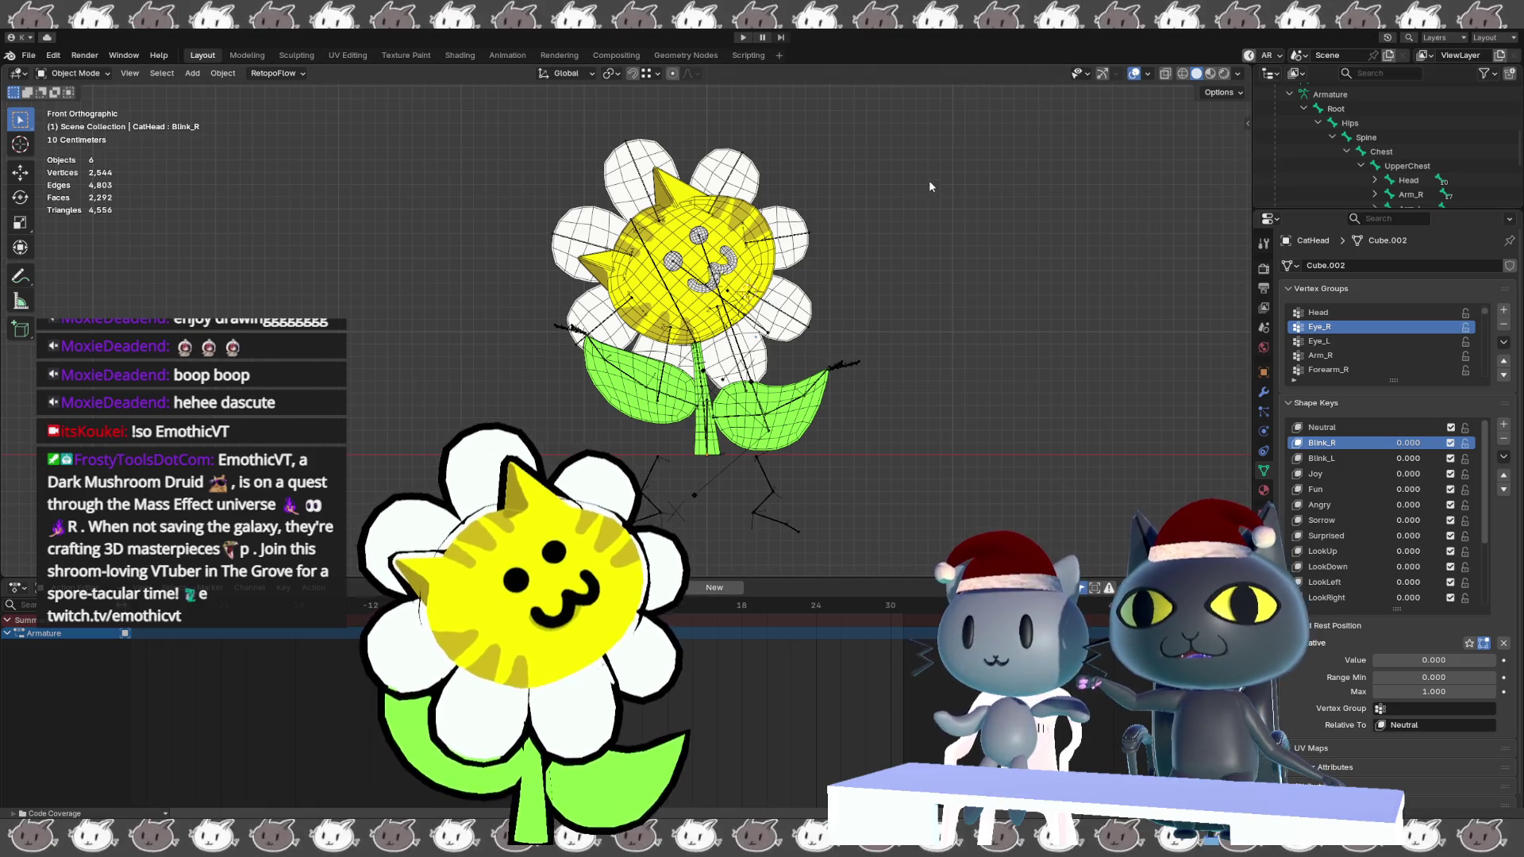
pyautogui.moveTo(1002, 114)
pyautogui.mouseDown()
pyautogui.moveTo(571, 714)
pyautogui.moveTo(411, 724)
pyautogui.mouseUp()
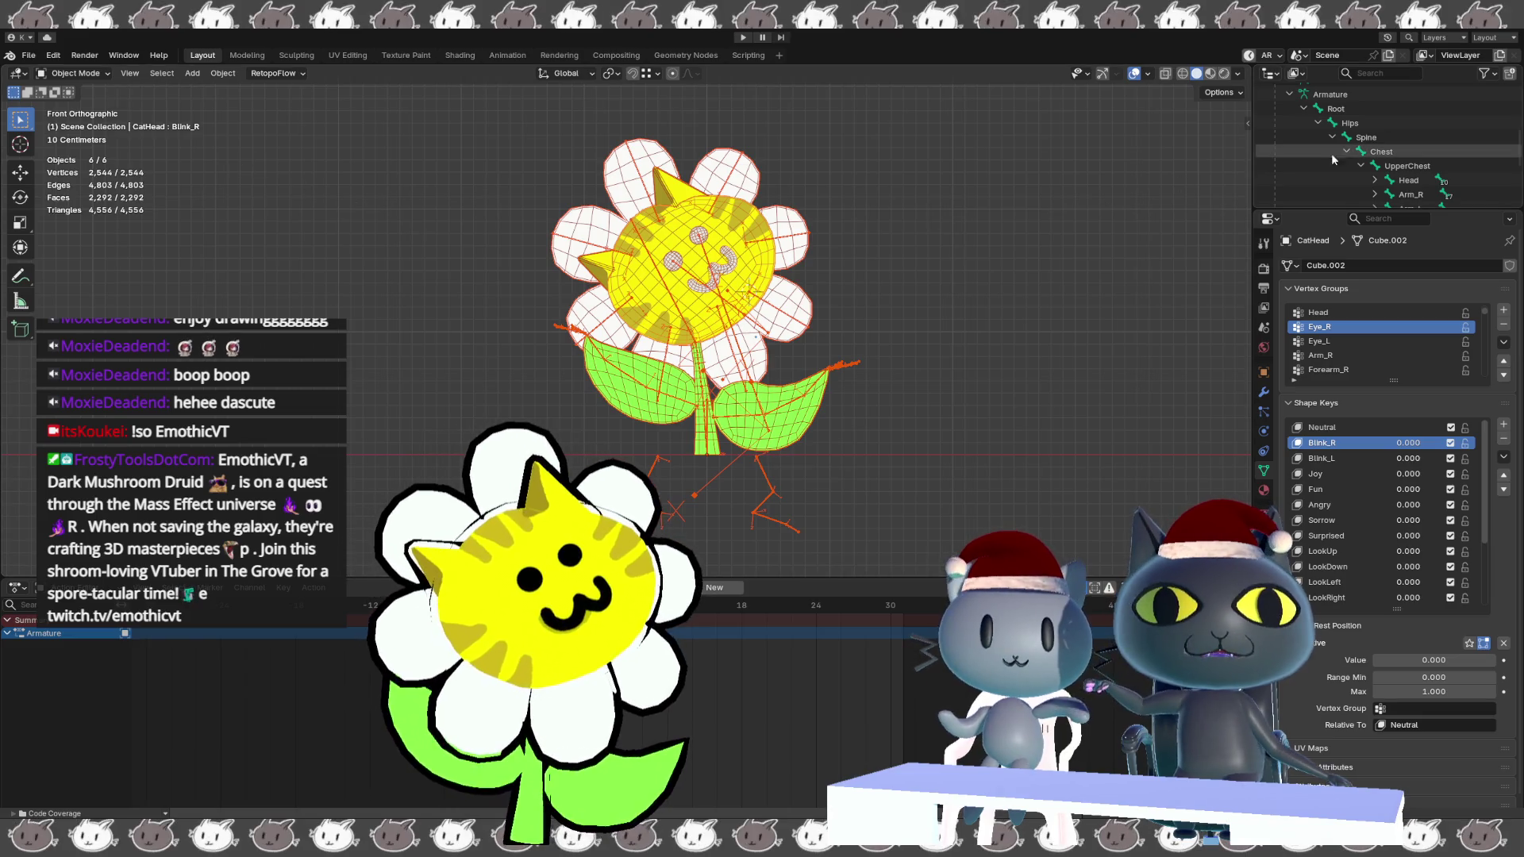
pyautogui.scroll(2, 1275, 135)
pyautogui.scroll(8, 1280, 140)
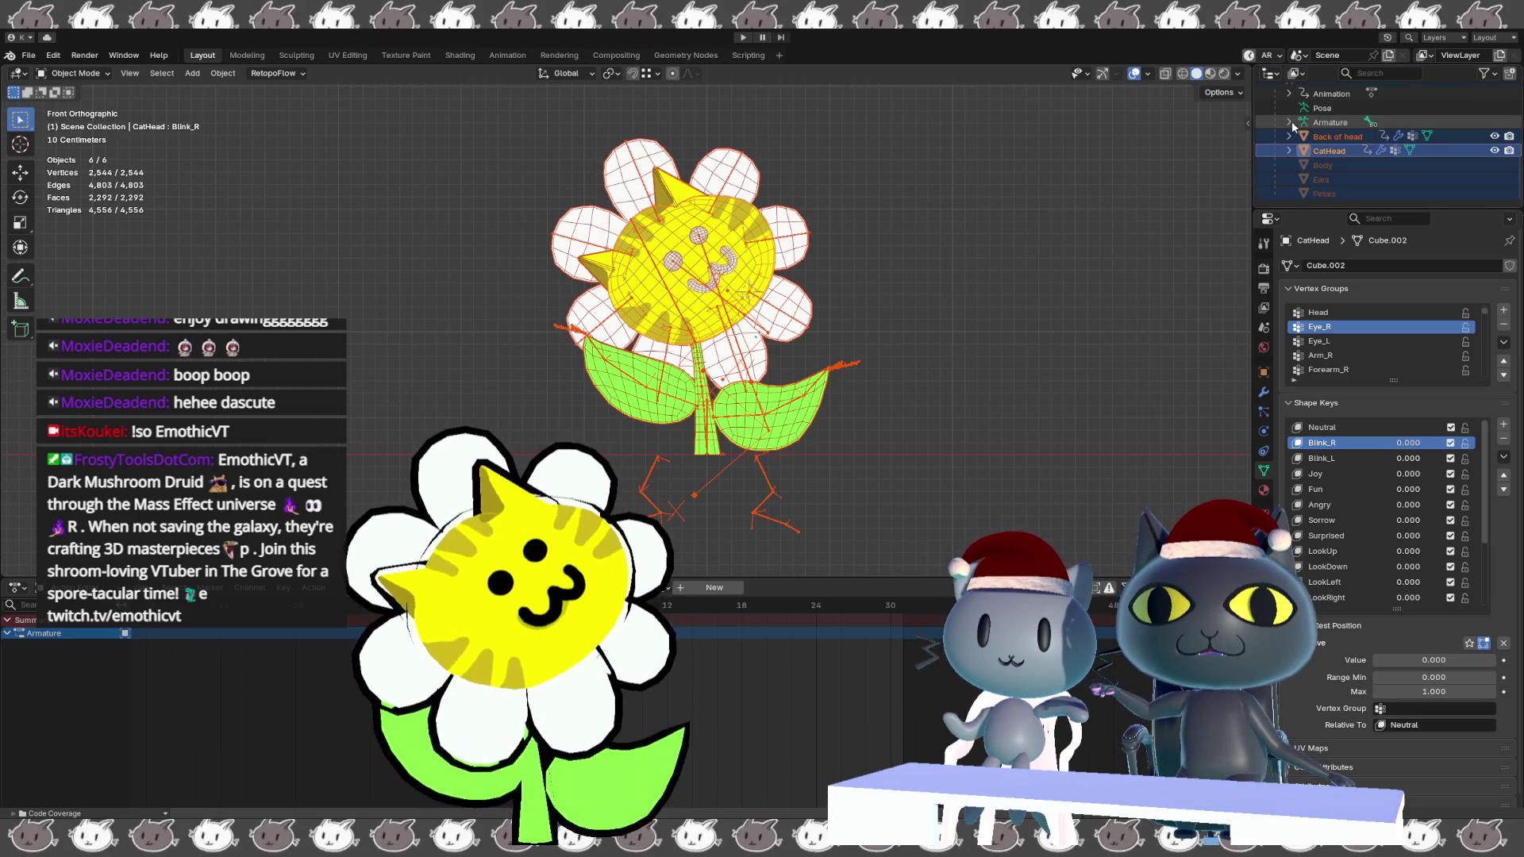
pyautogui.scroll(1, 1279, 139)
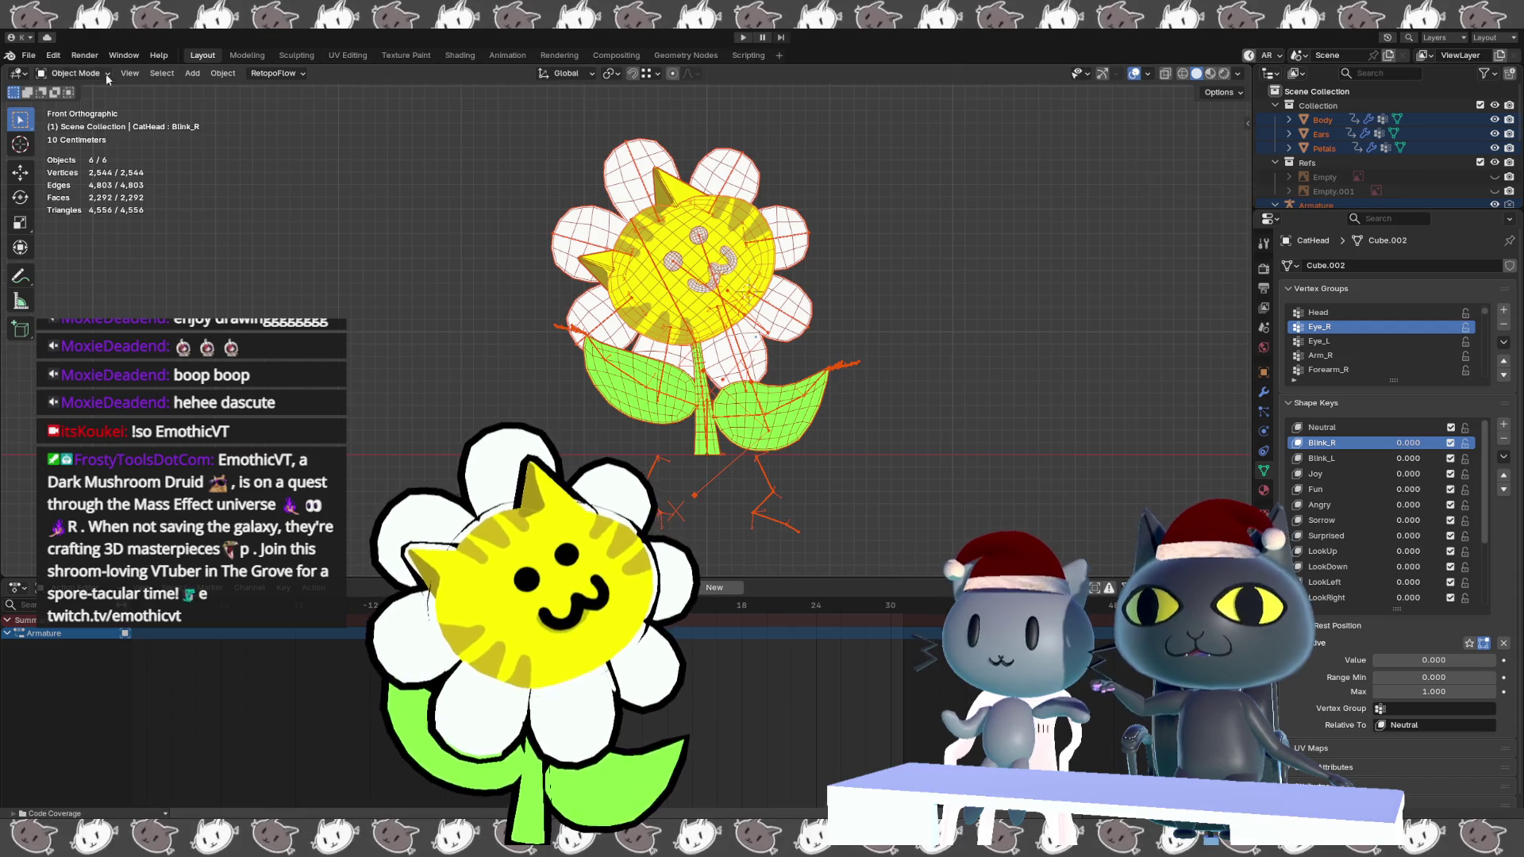
pyautogui.click(28, 55)
pyautogui.moveTo(82, 273)
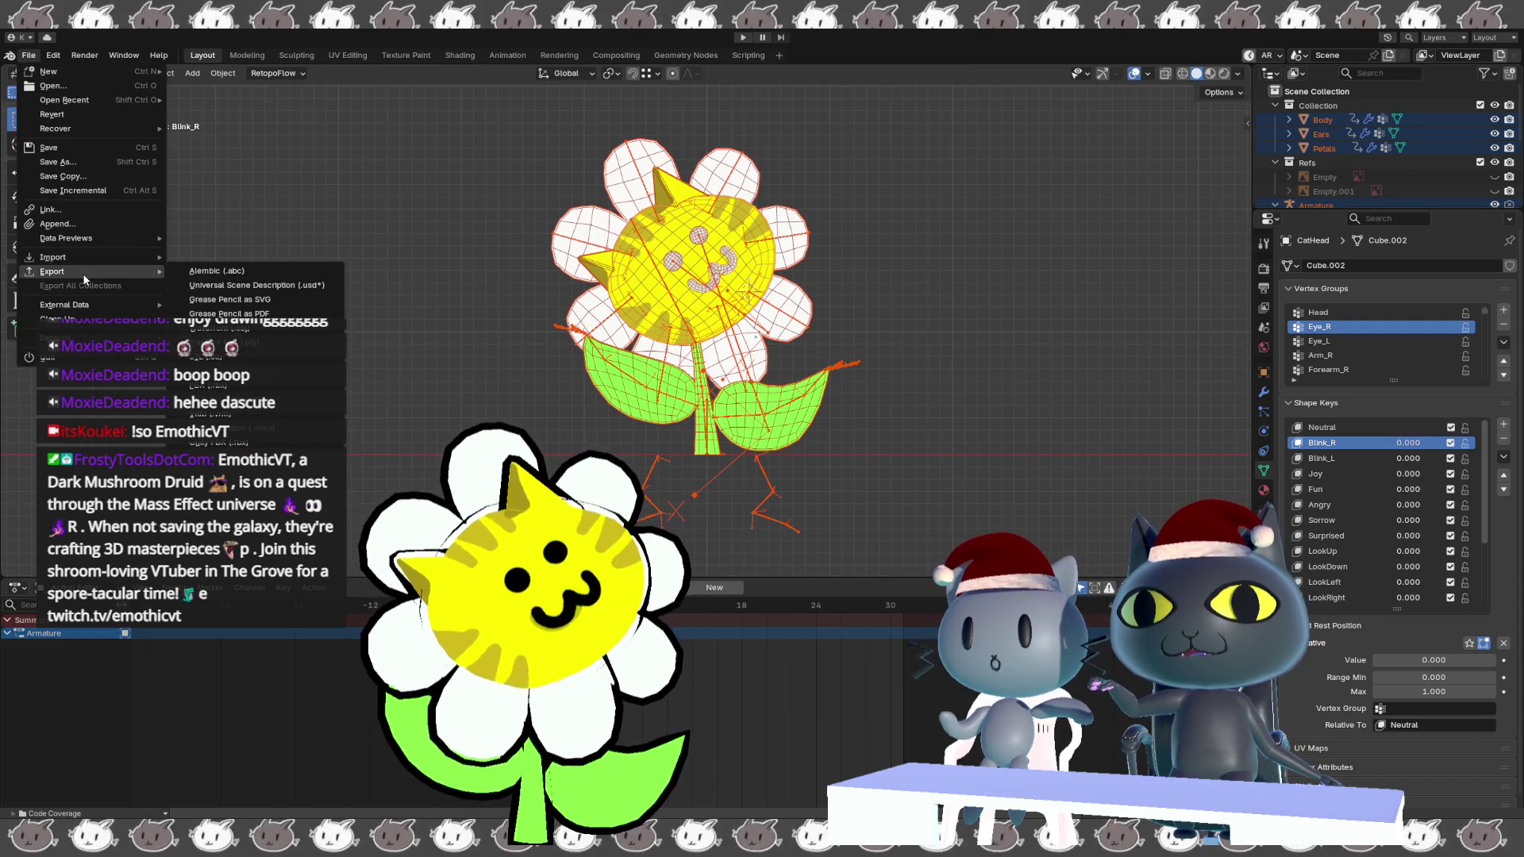
pyautogui.press('Escape')
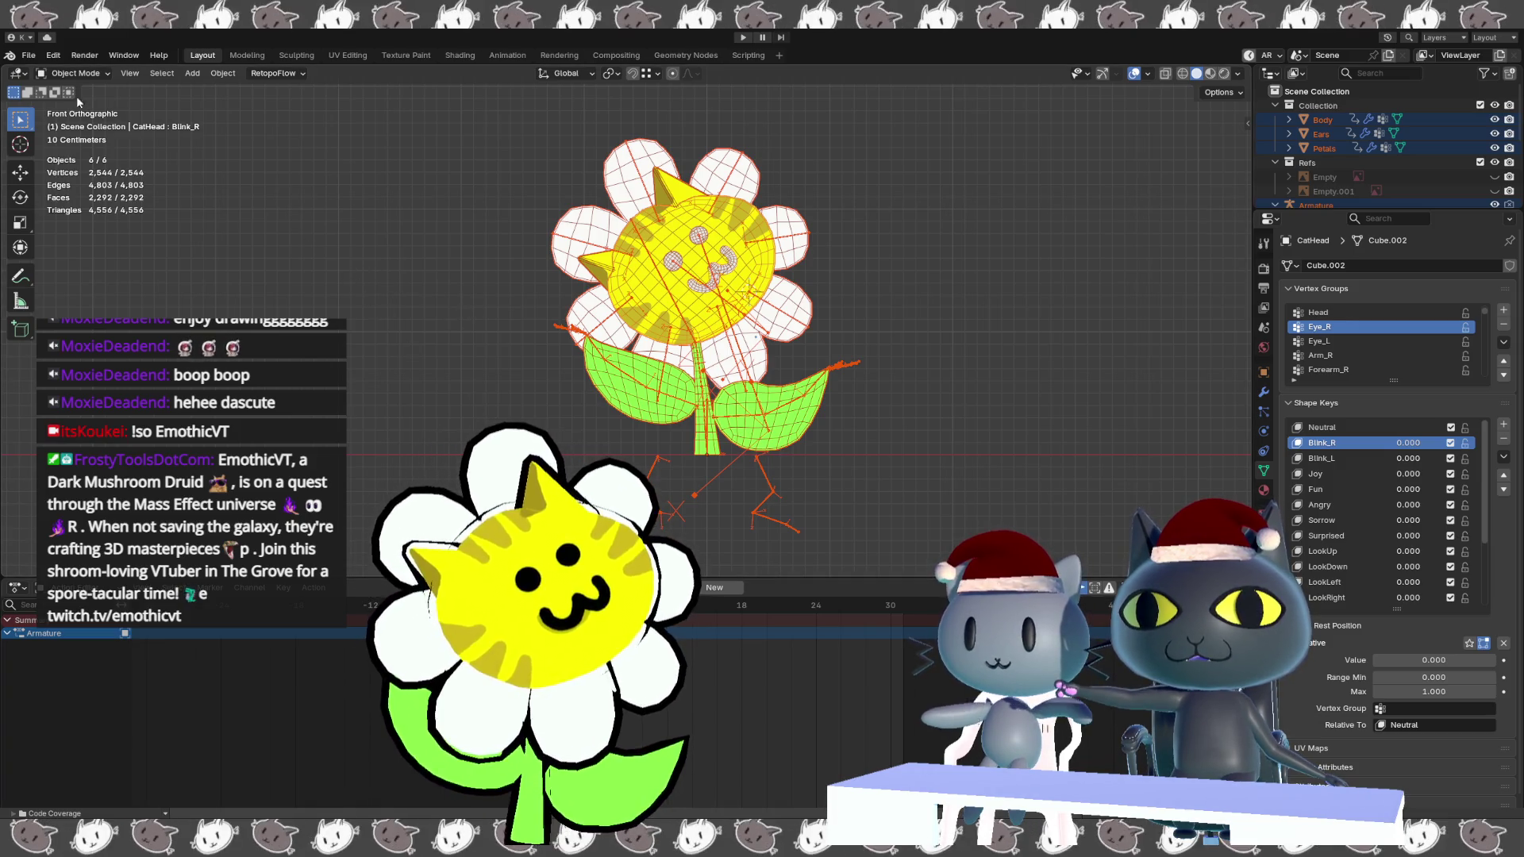
pyautogui.click(30, 59)
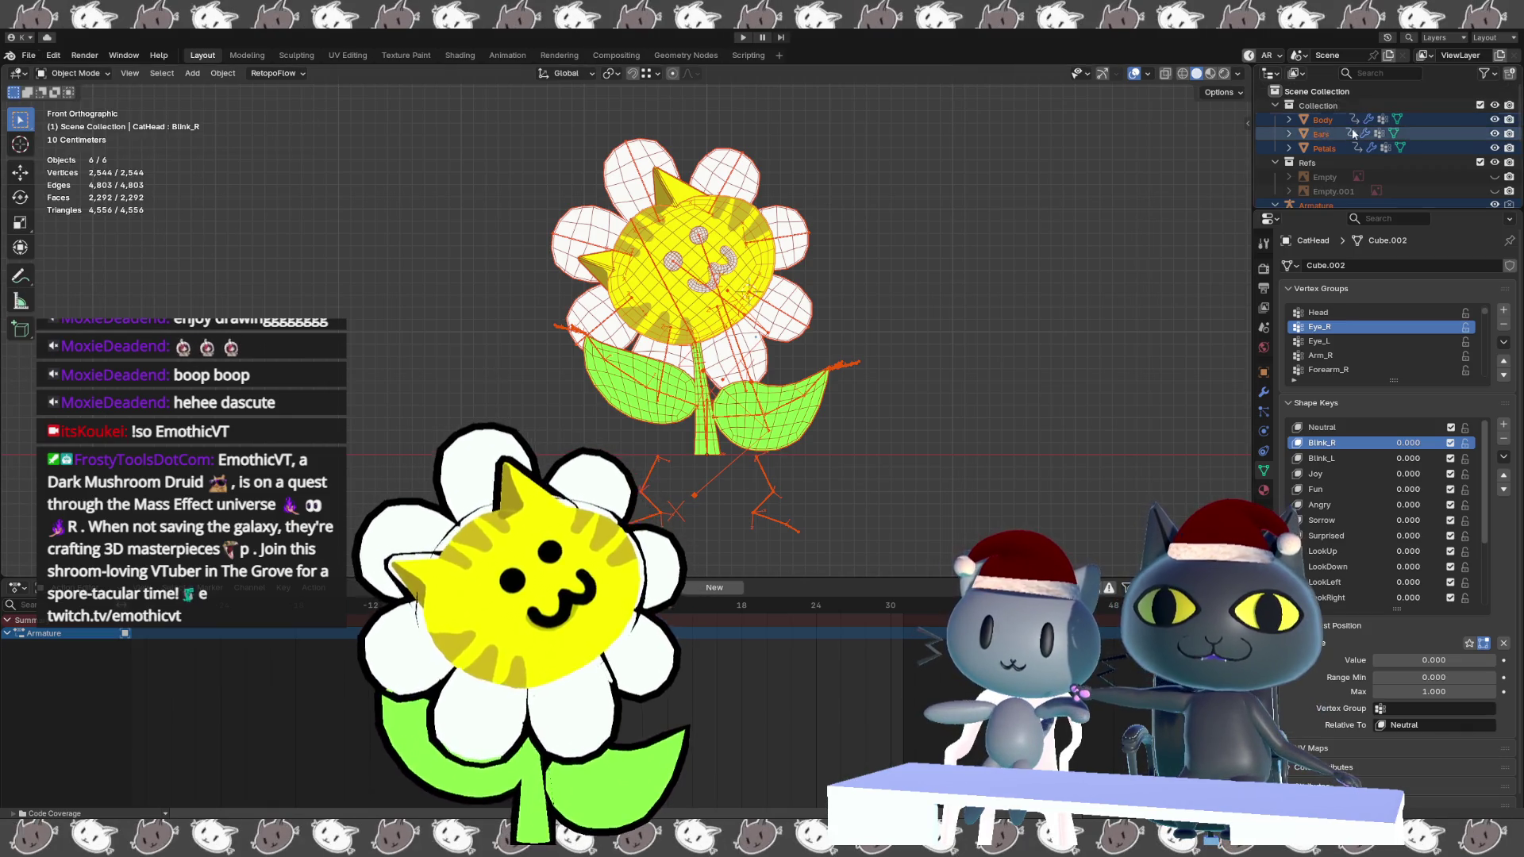
pyautogui.scroll(-5, 1346, 149)
pyautogui.scroll(-3, 1346, 151)
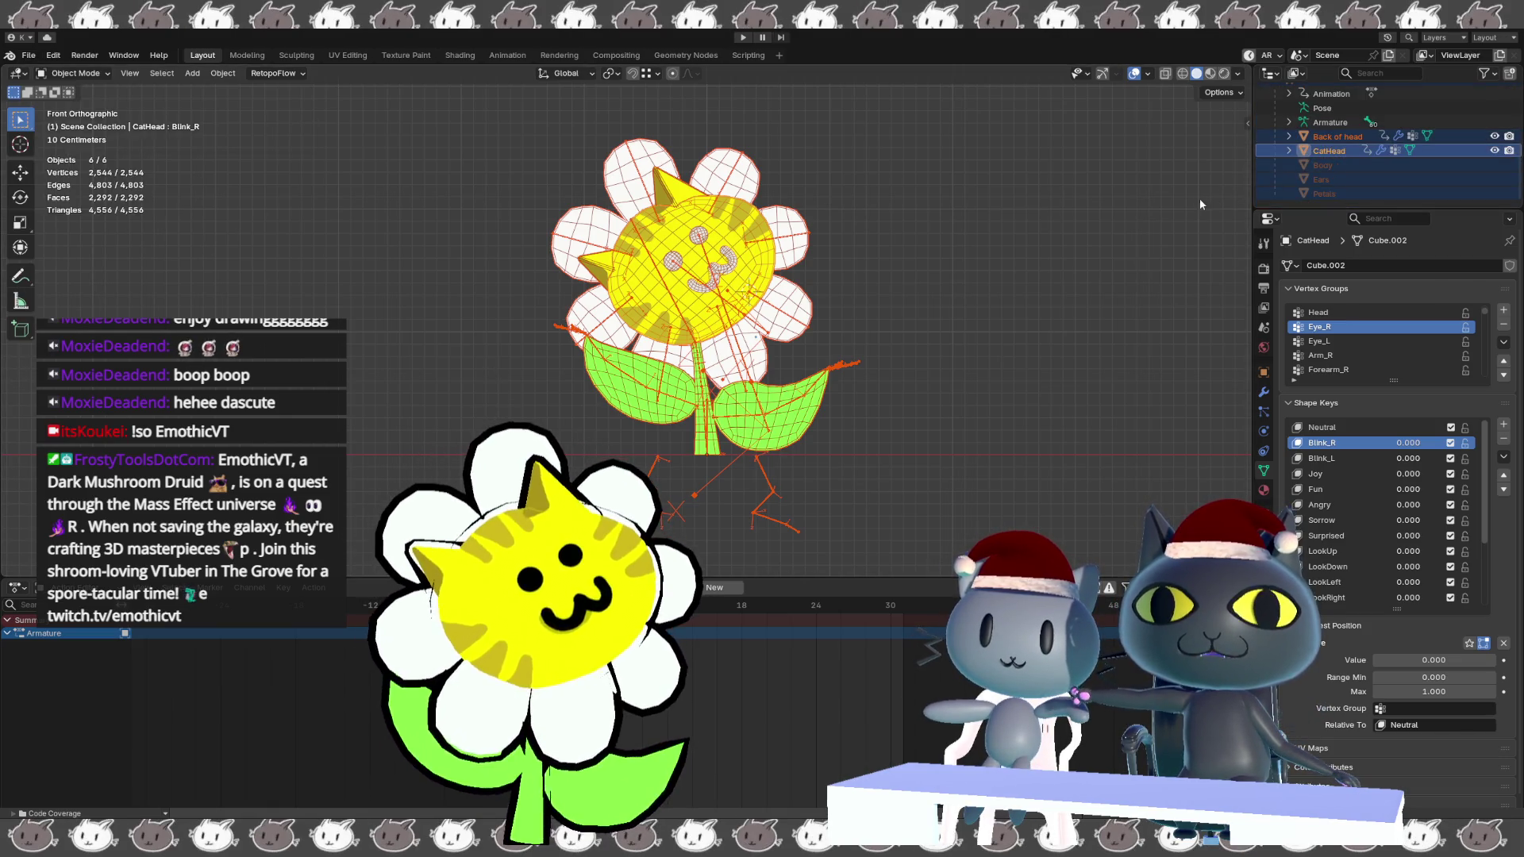
pyautogui.click(1007, 412)
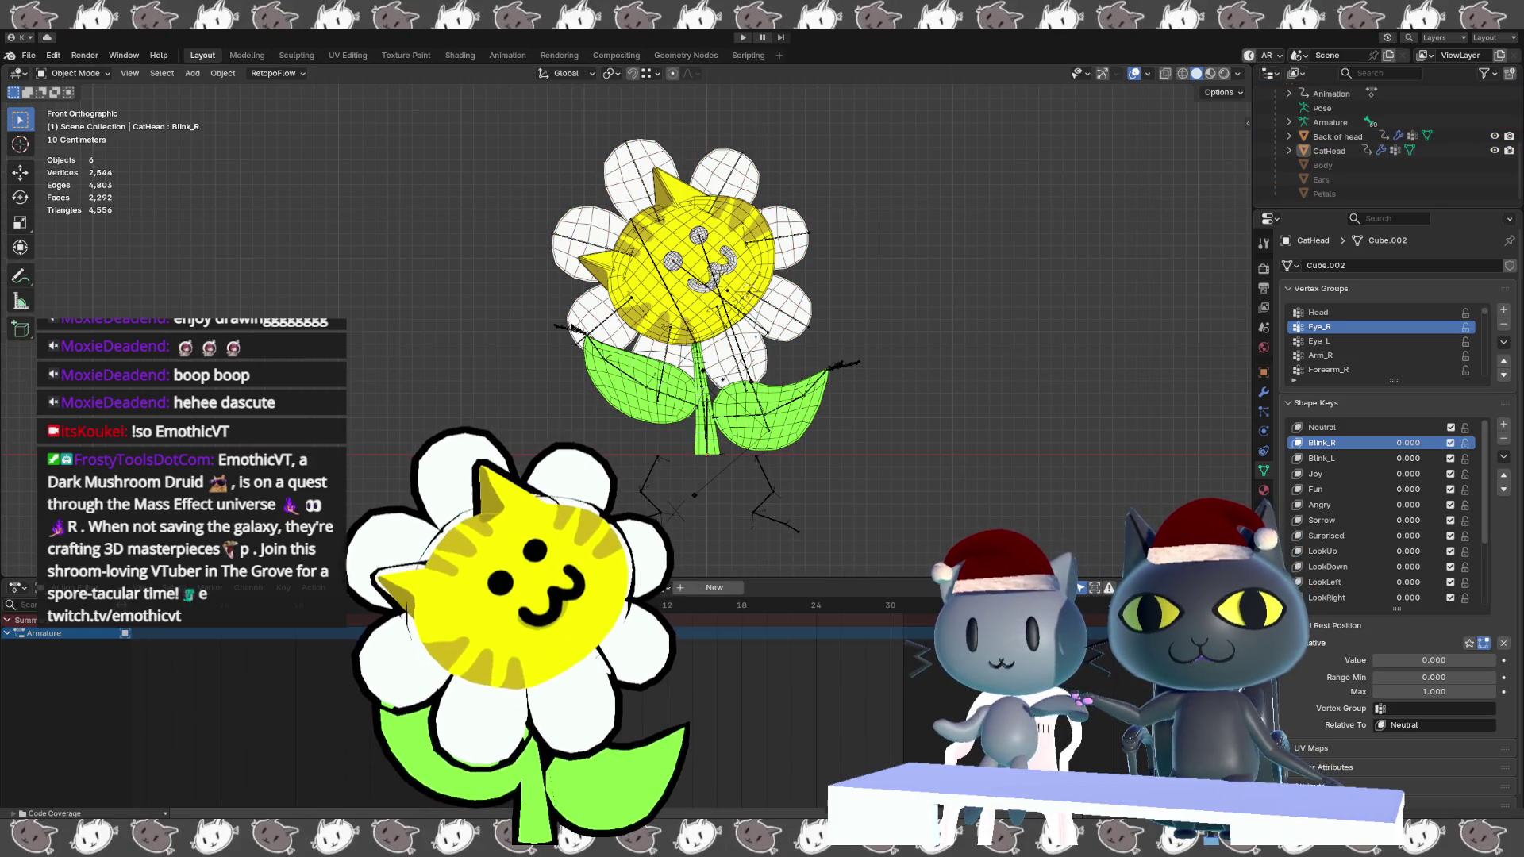